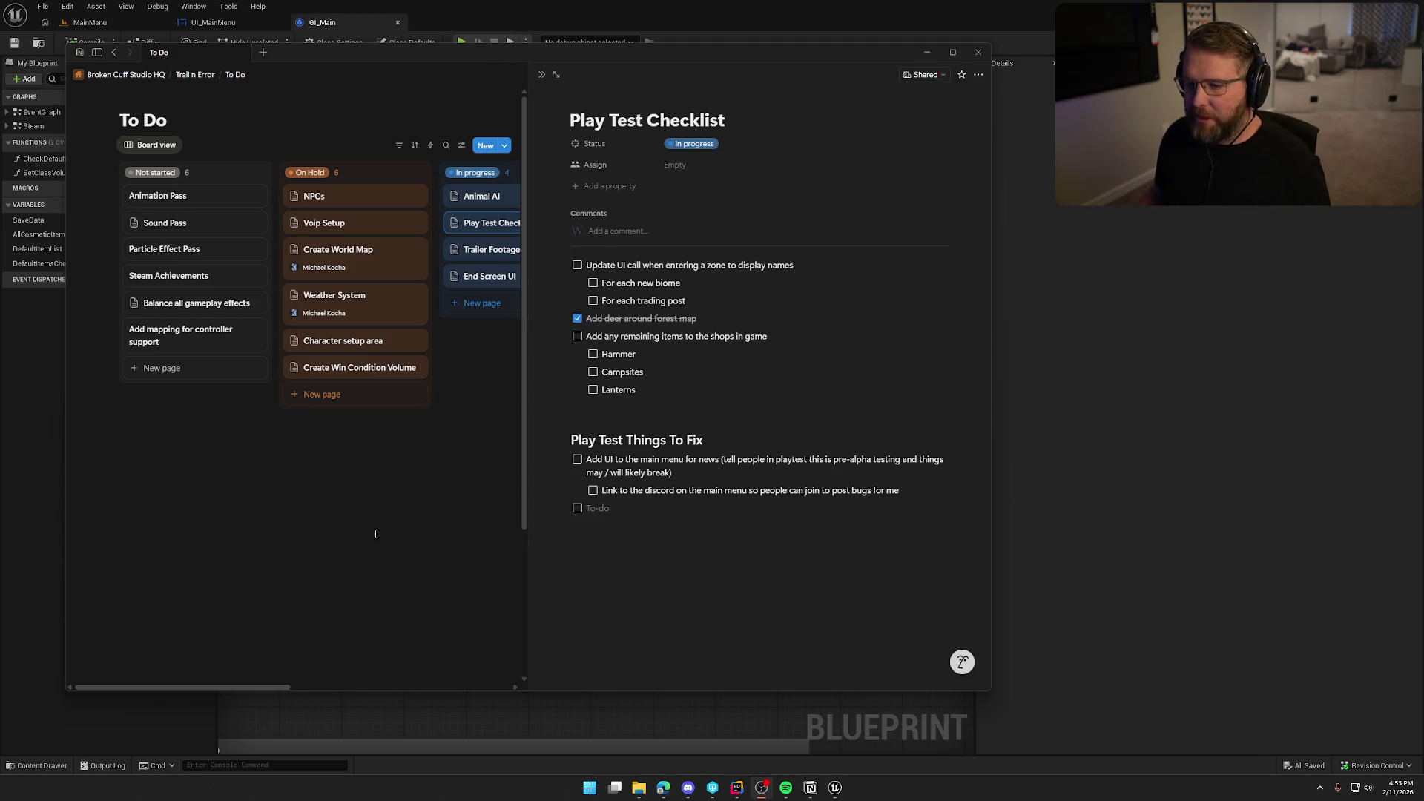
- Add the to-do 'Get keybinds page in settings working so people can at least see what buttons do what'
left_click(578, 554)
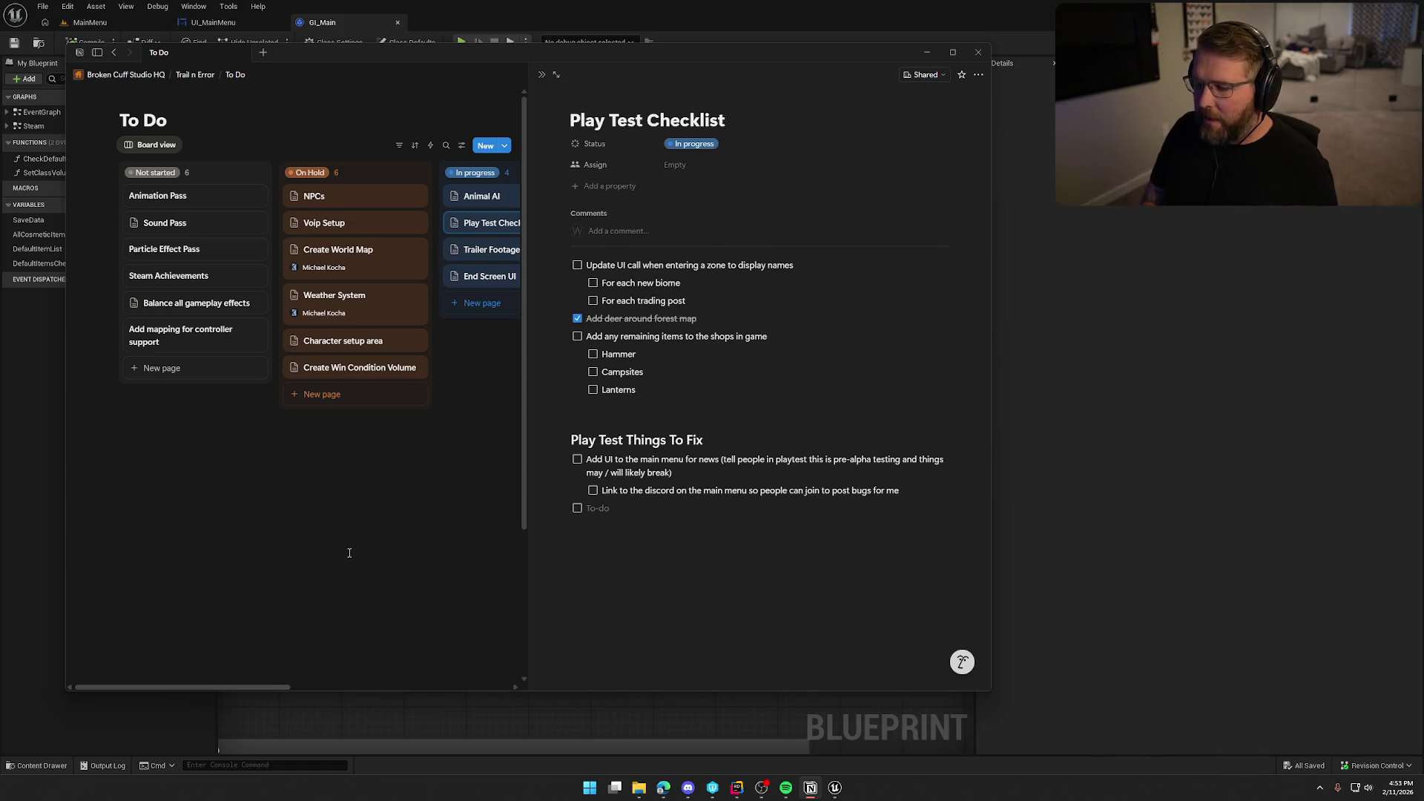
type("Get ke")
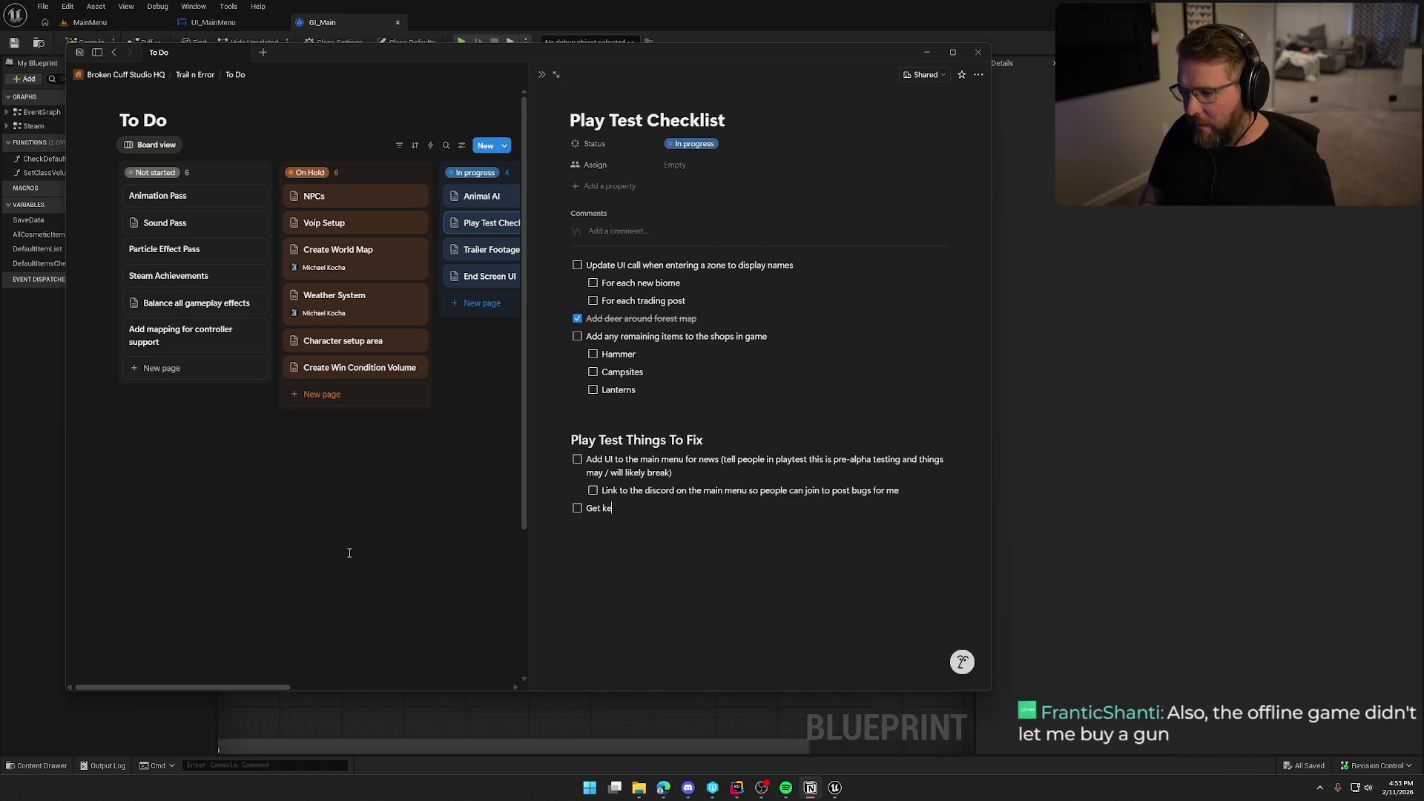
type("ybind pa")
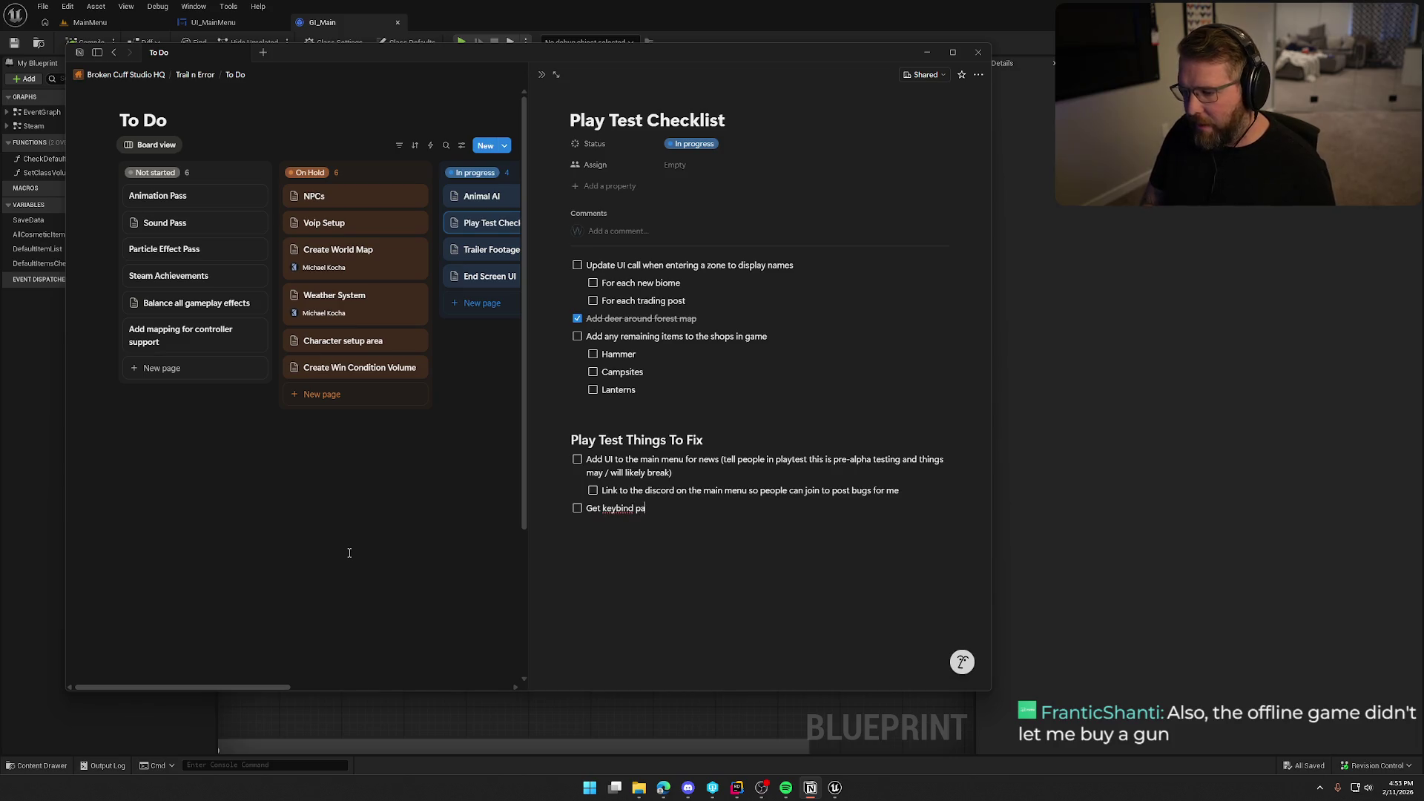
key("BackSpace")
key("BackSpace")
key("BackSpace")
type("s page ")
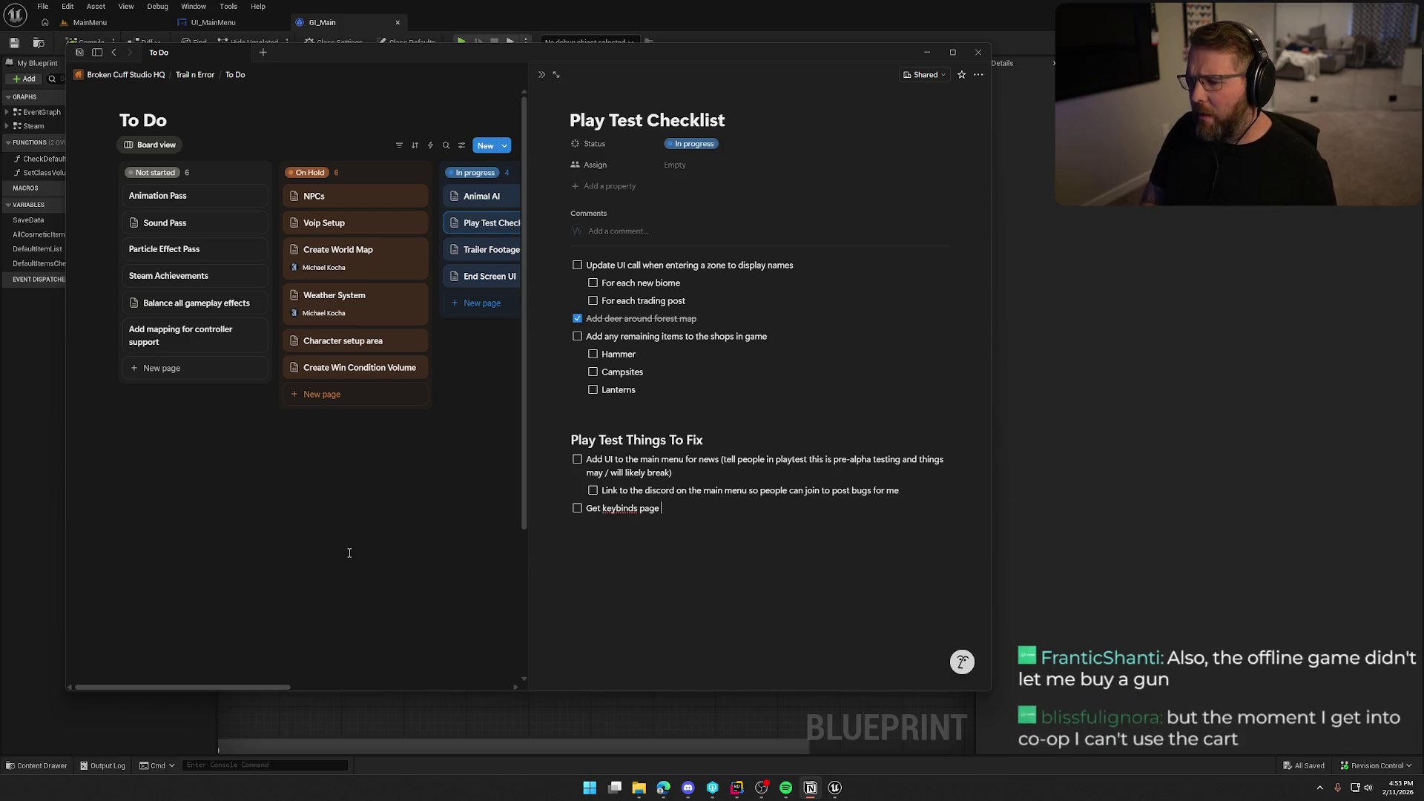
type("in settings wor")
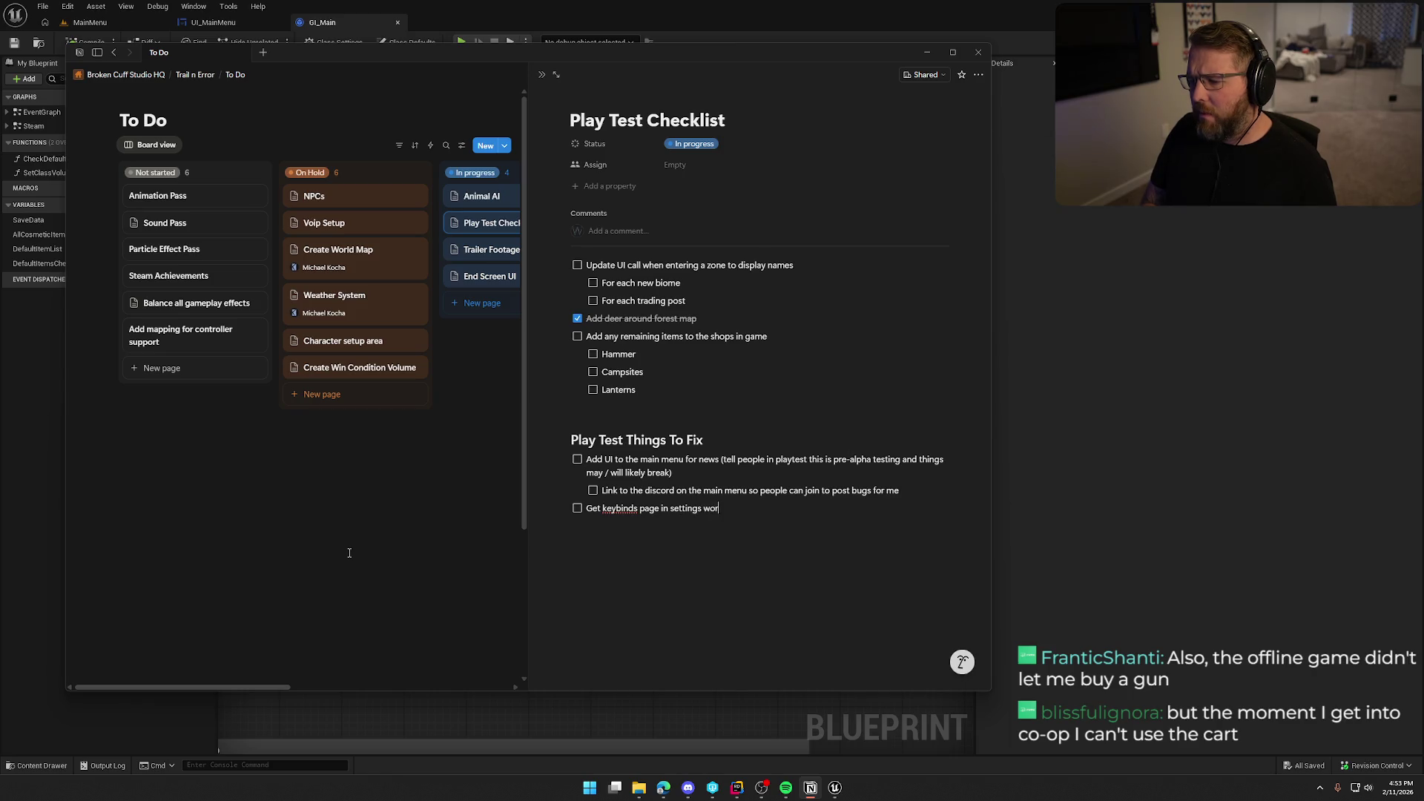
type("king so po")
key("BackSpace")
type("eopp")
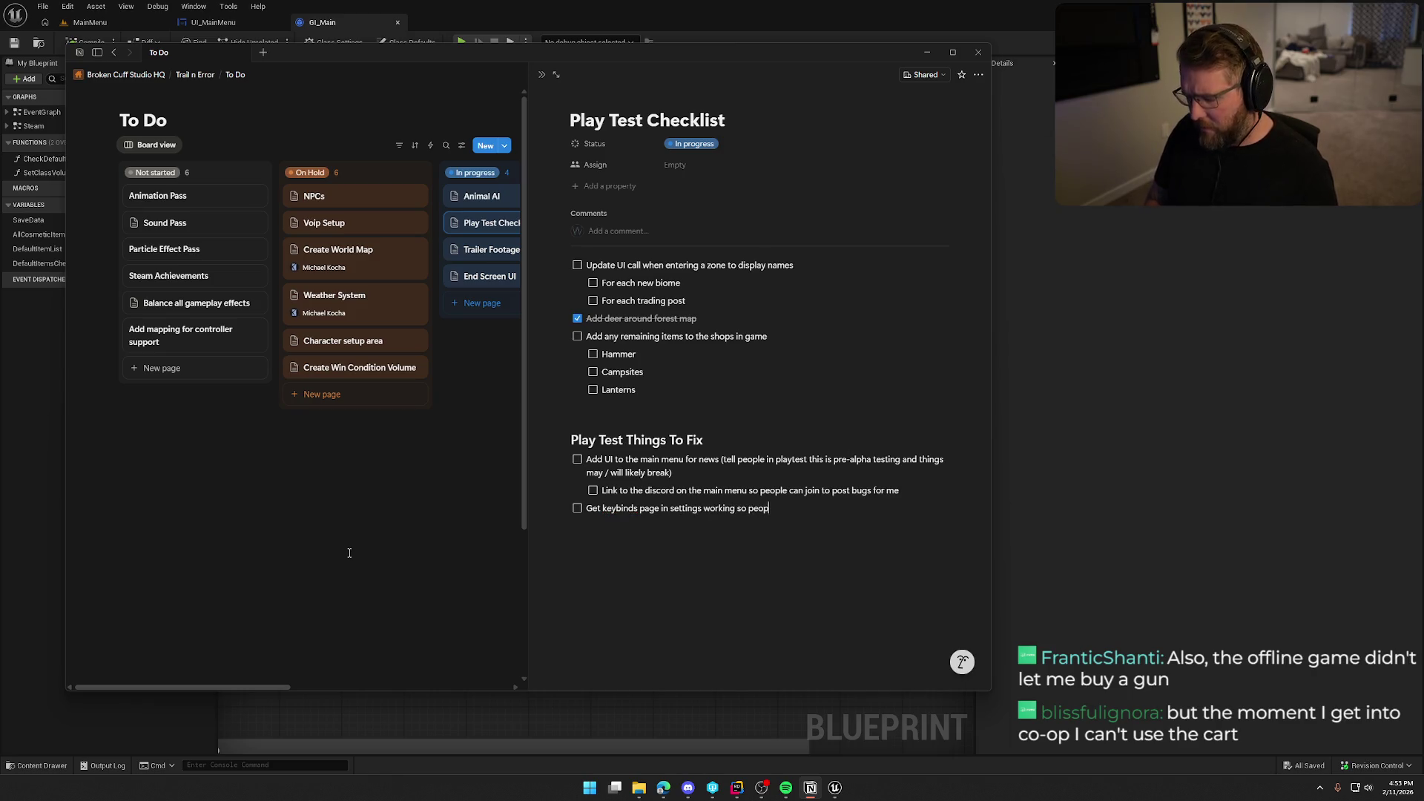
key("BackSpace")
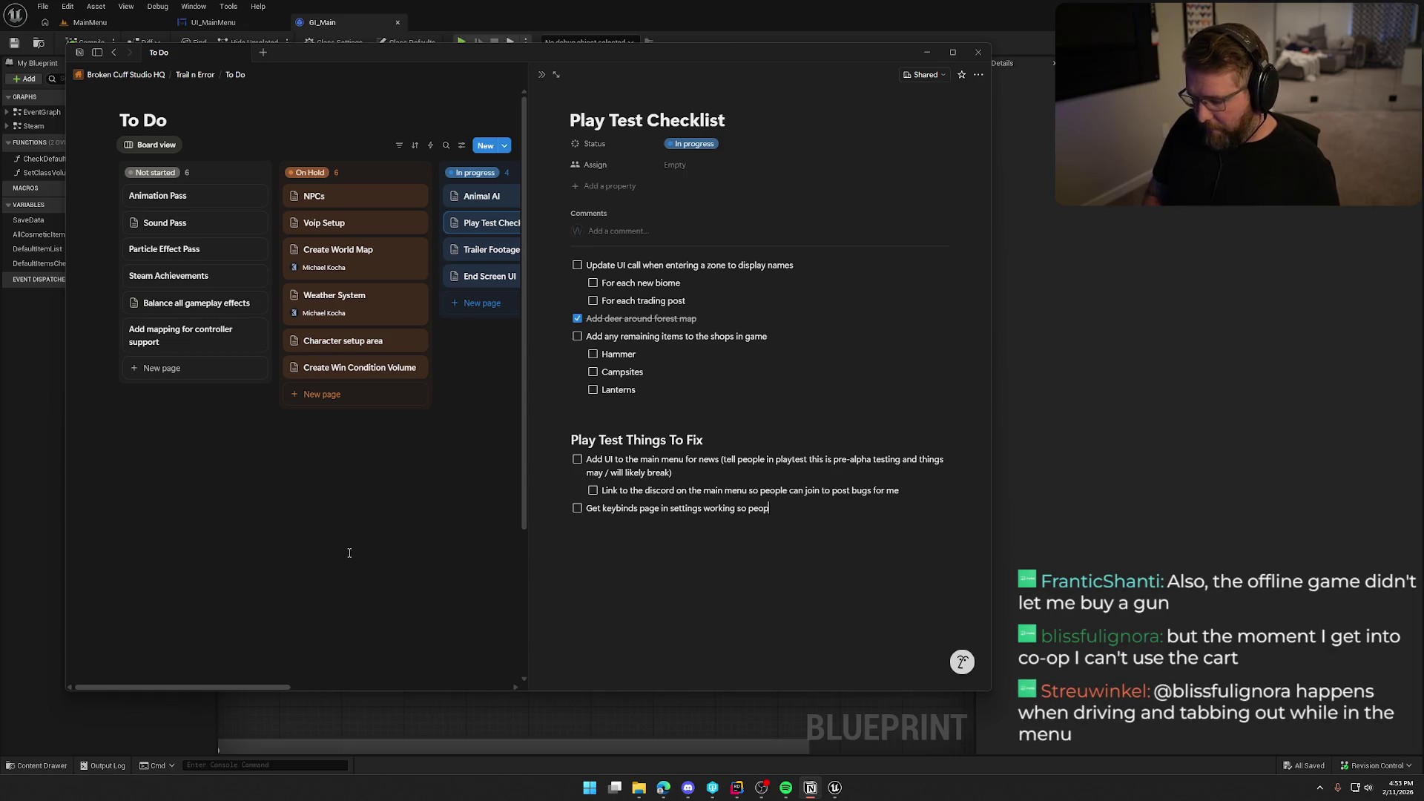
type("le can al")
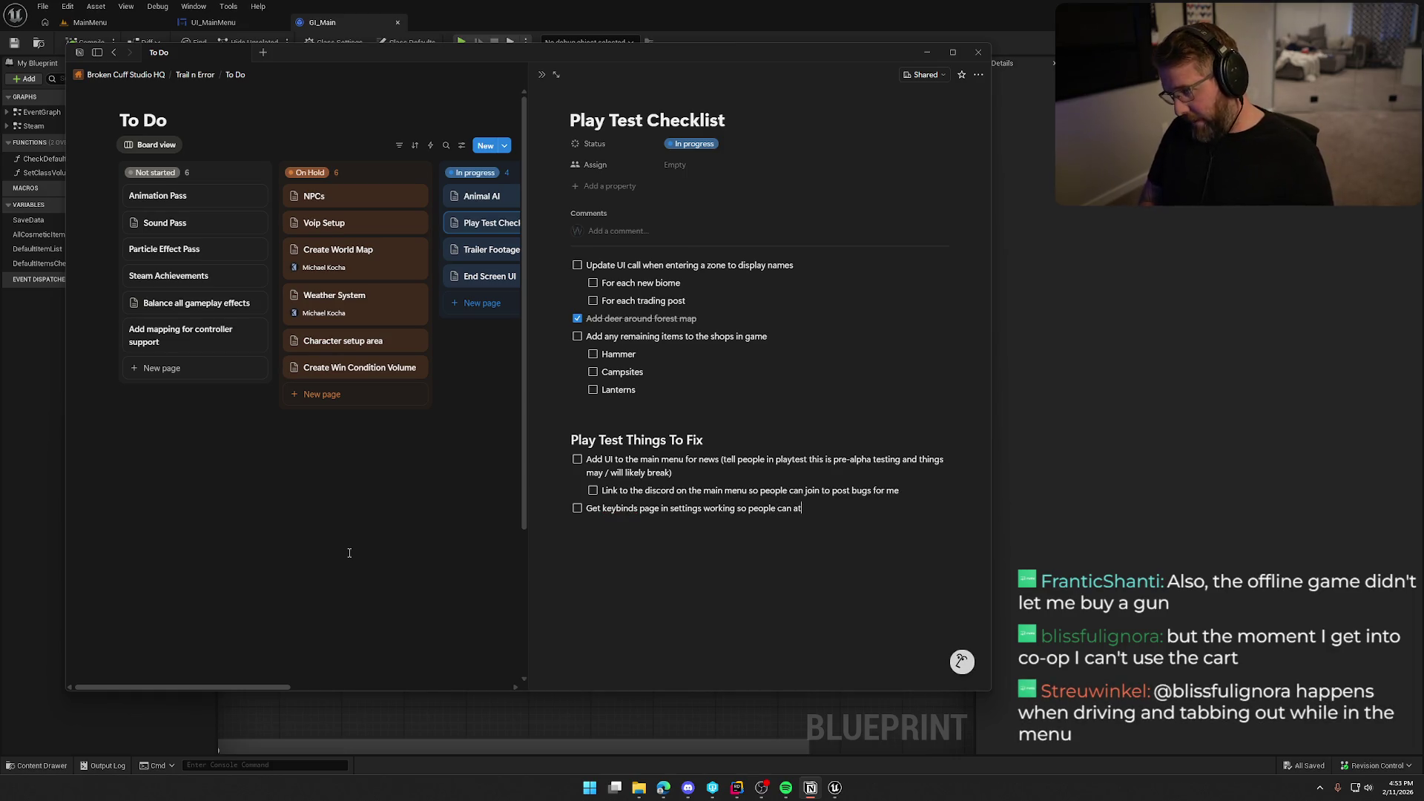
key("BackSpace")
type("t least see what buttons do ")
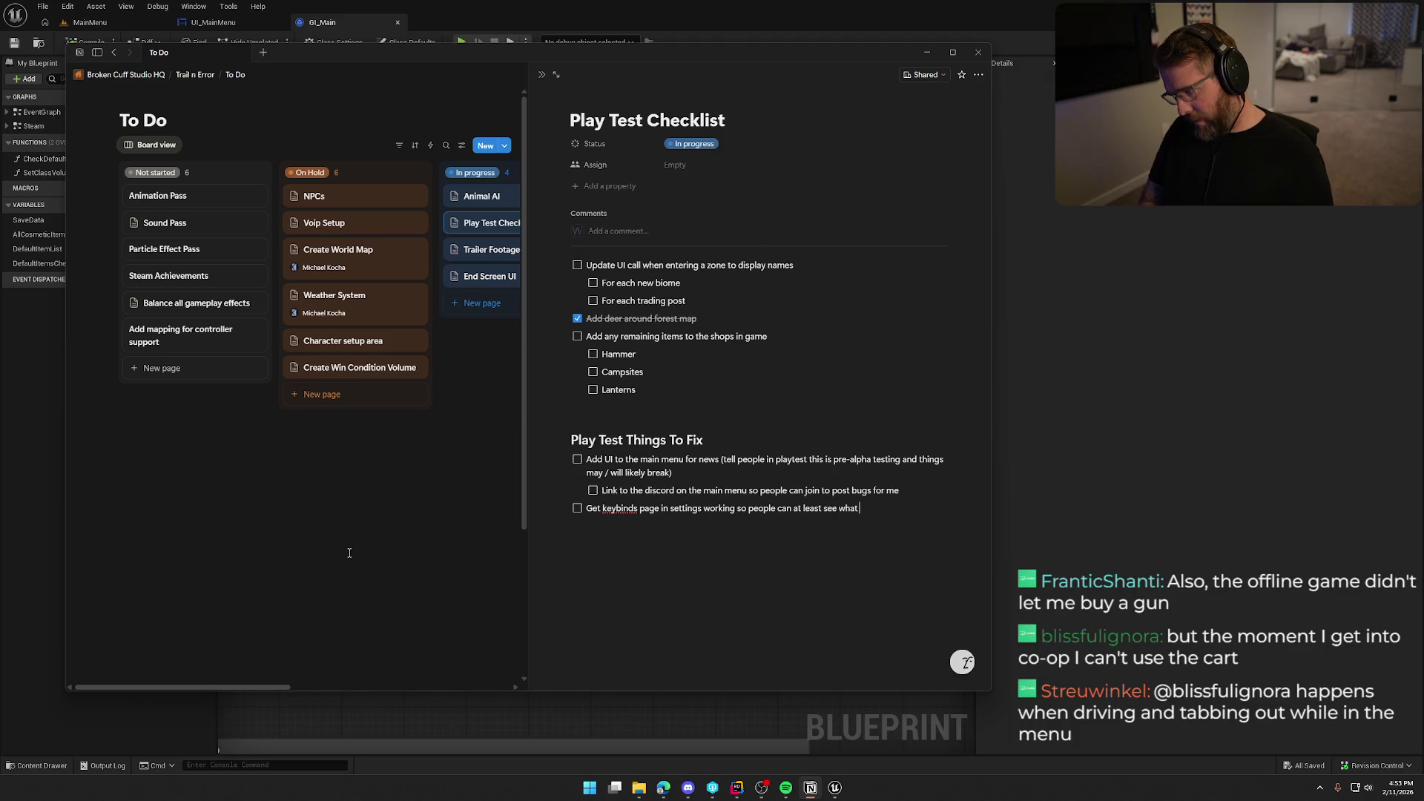
type("what")
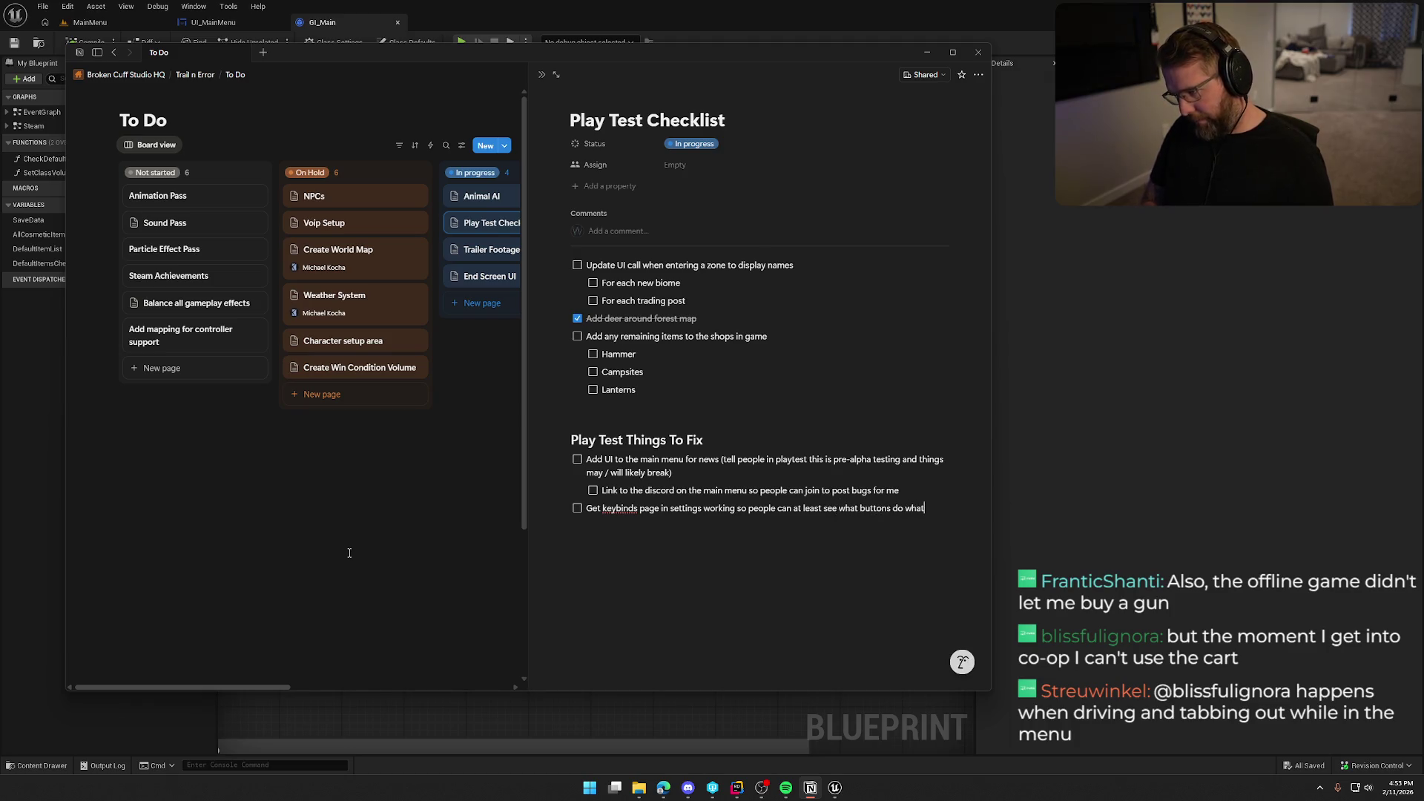
key("Return")
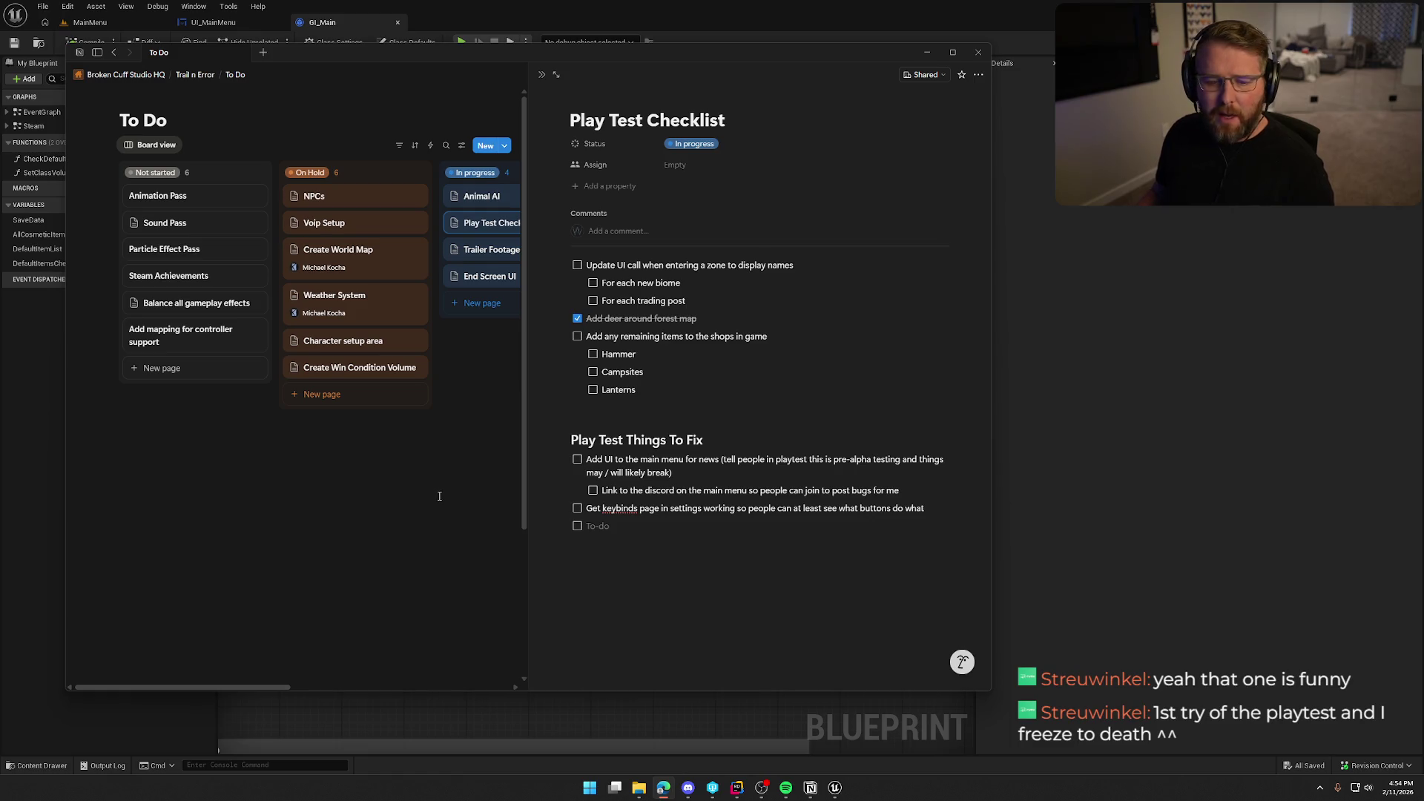
- Expand Source > TrailNError > Player in Rider's Solution tree, then return to the Notion checklist
left_click(1168, 463)
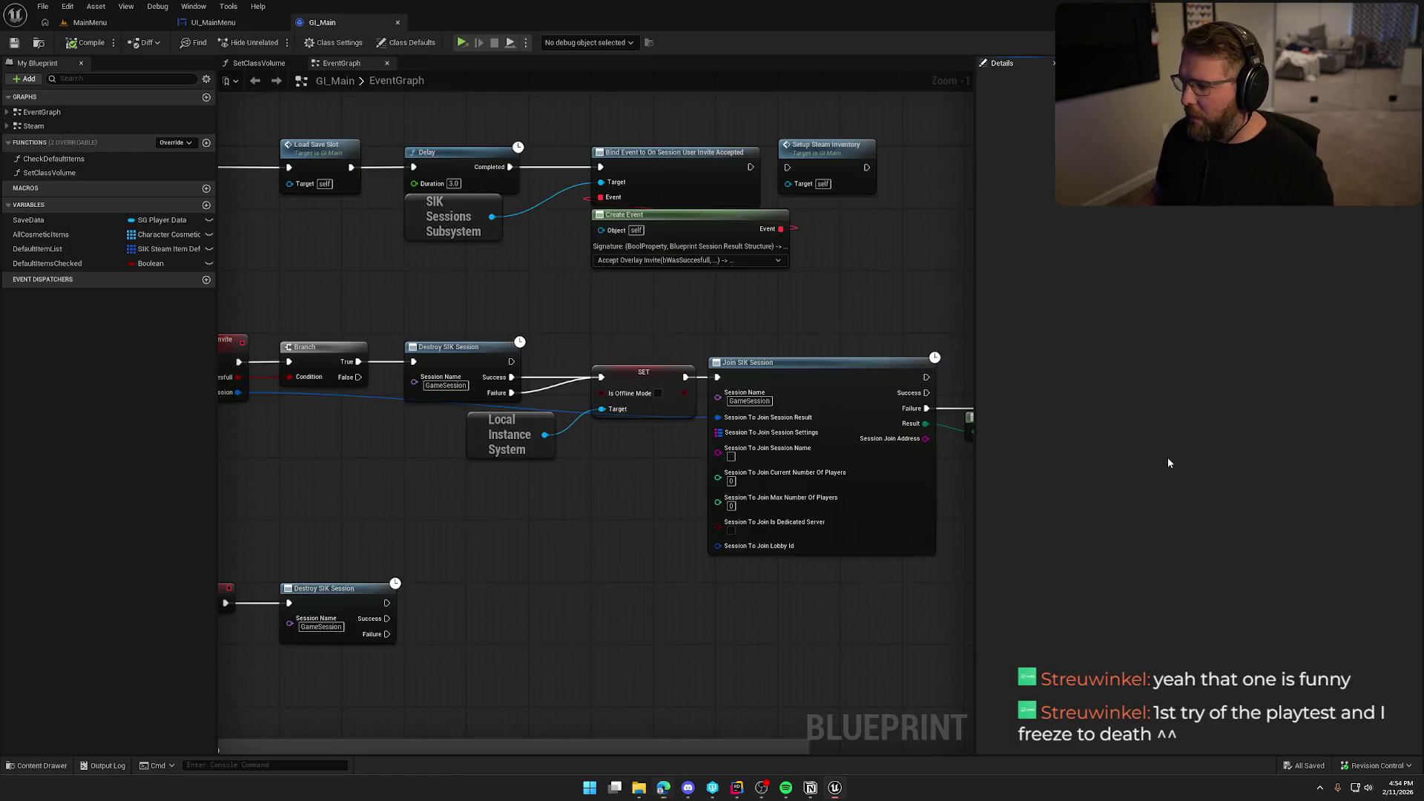
left_click(737, 787)
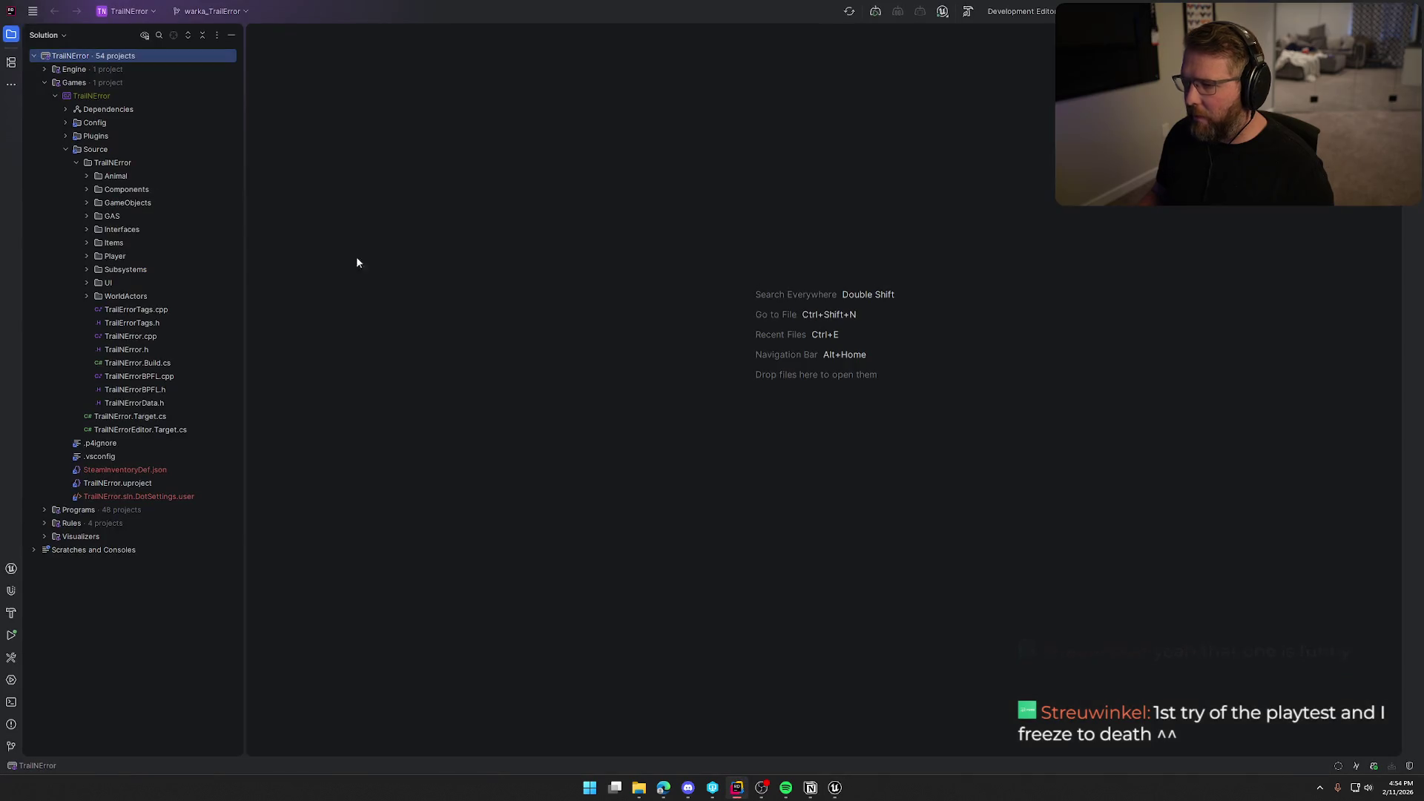
left_click(87, 255)
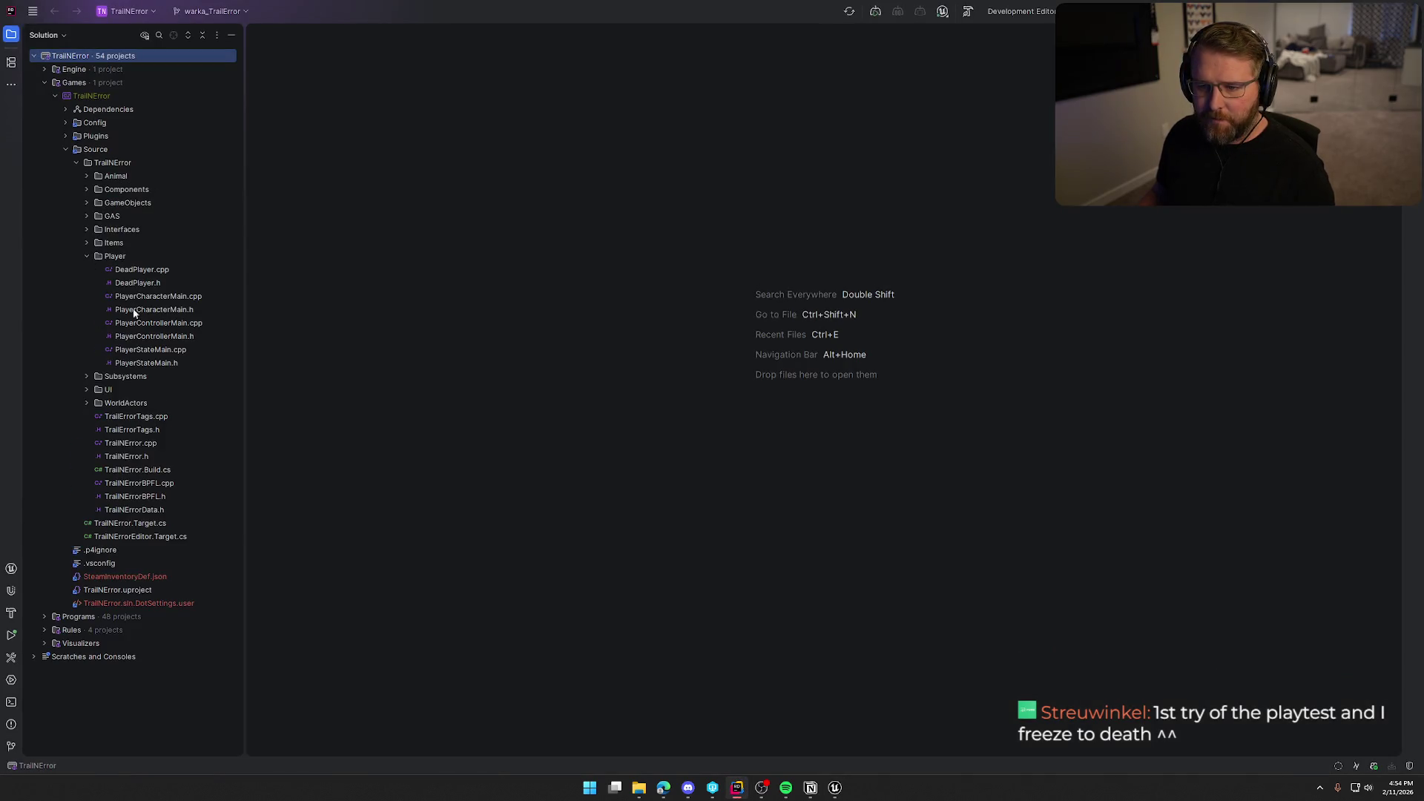
left_click(811, 788)
left_click(889, 546)
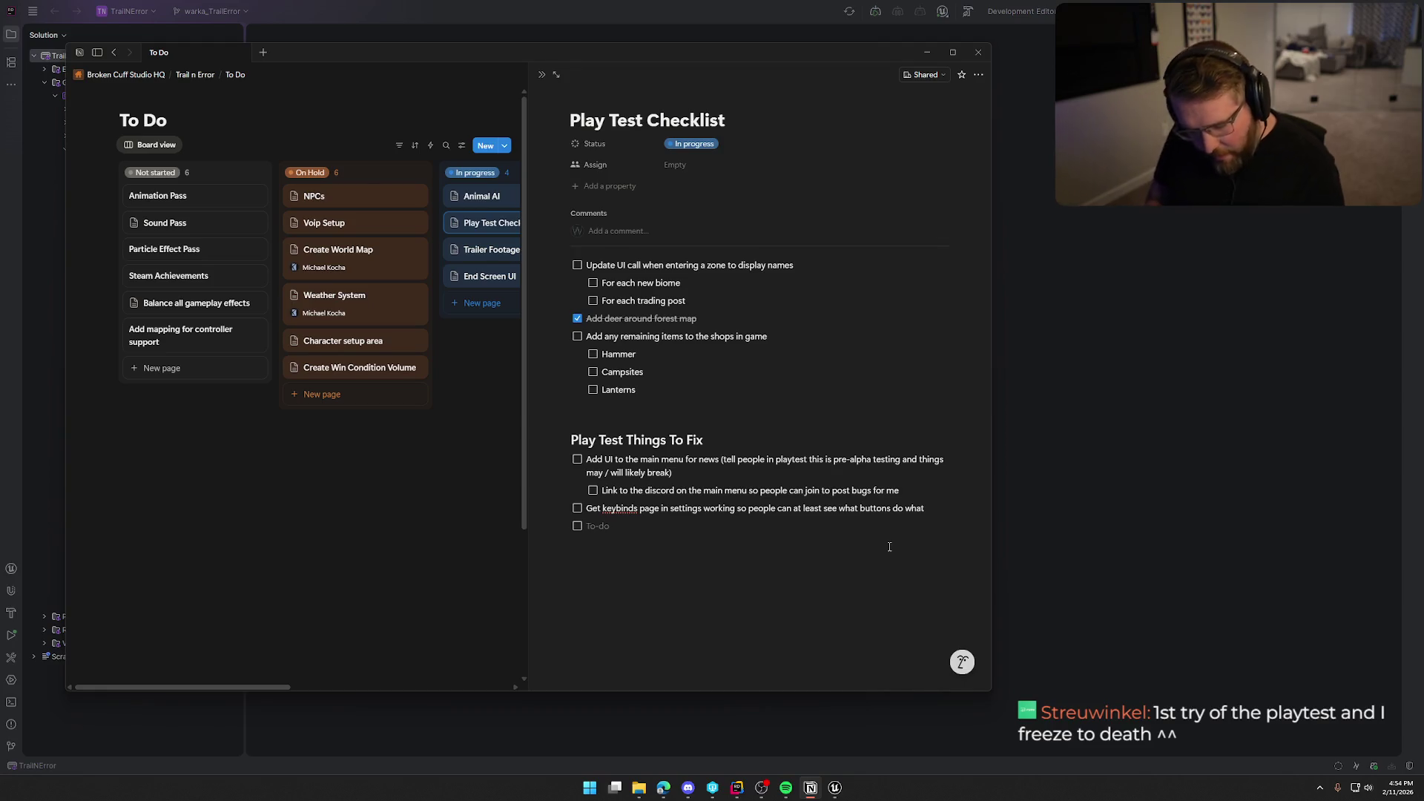
- Add to-dos 'Alt tabbing is breaking input modes (check player controller code that i wrote)' and 'WHY ARE PEOPLE FREEZING AT ALL'
type("Alt tabbing is brea")
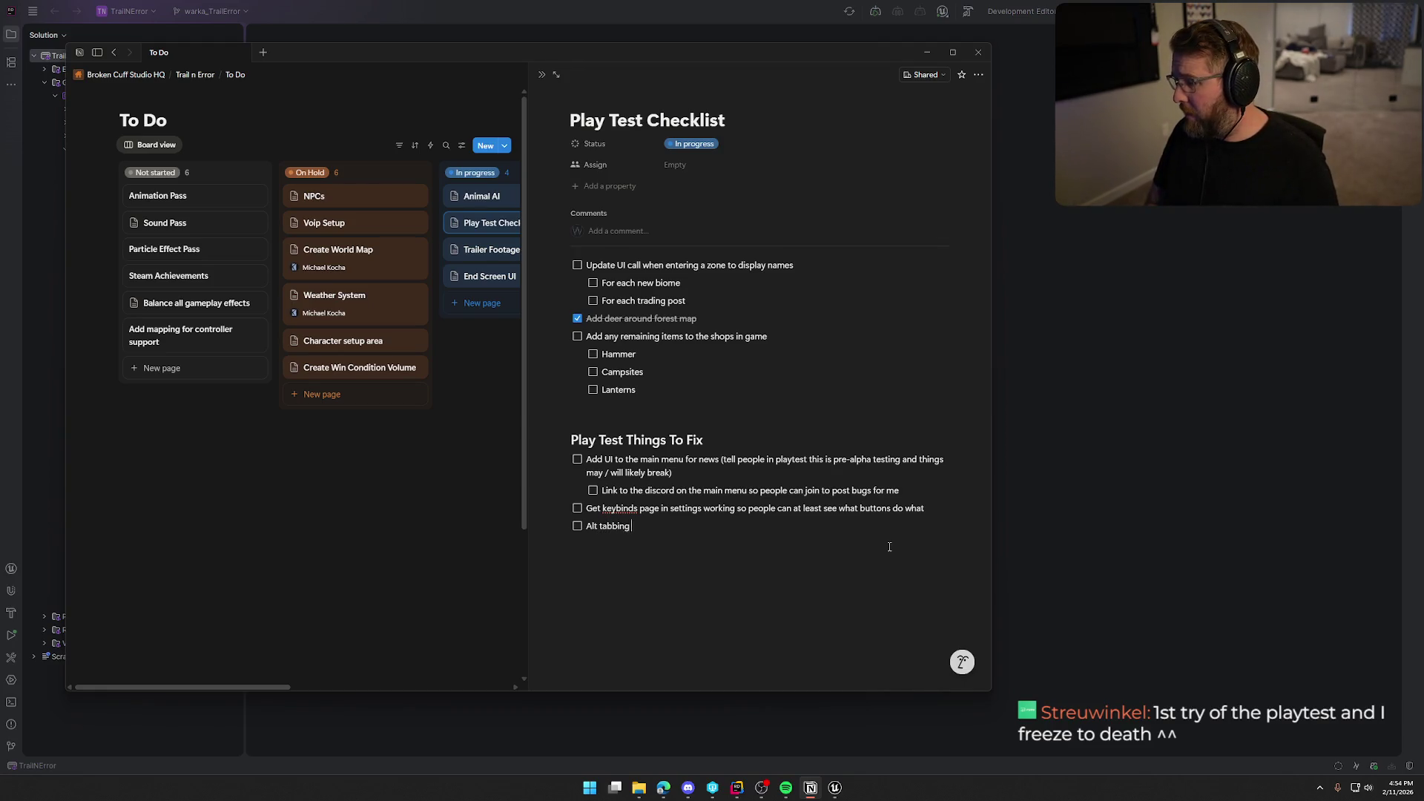
type("king ")
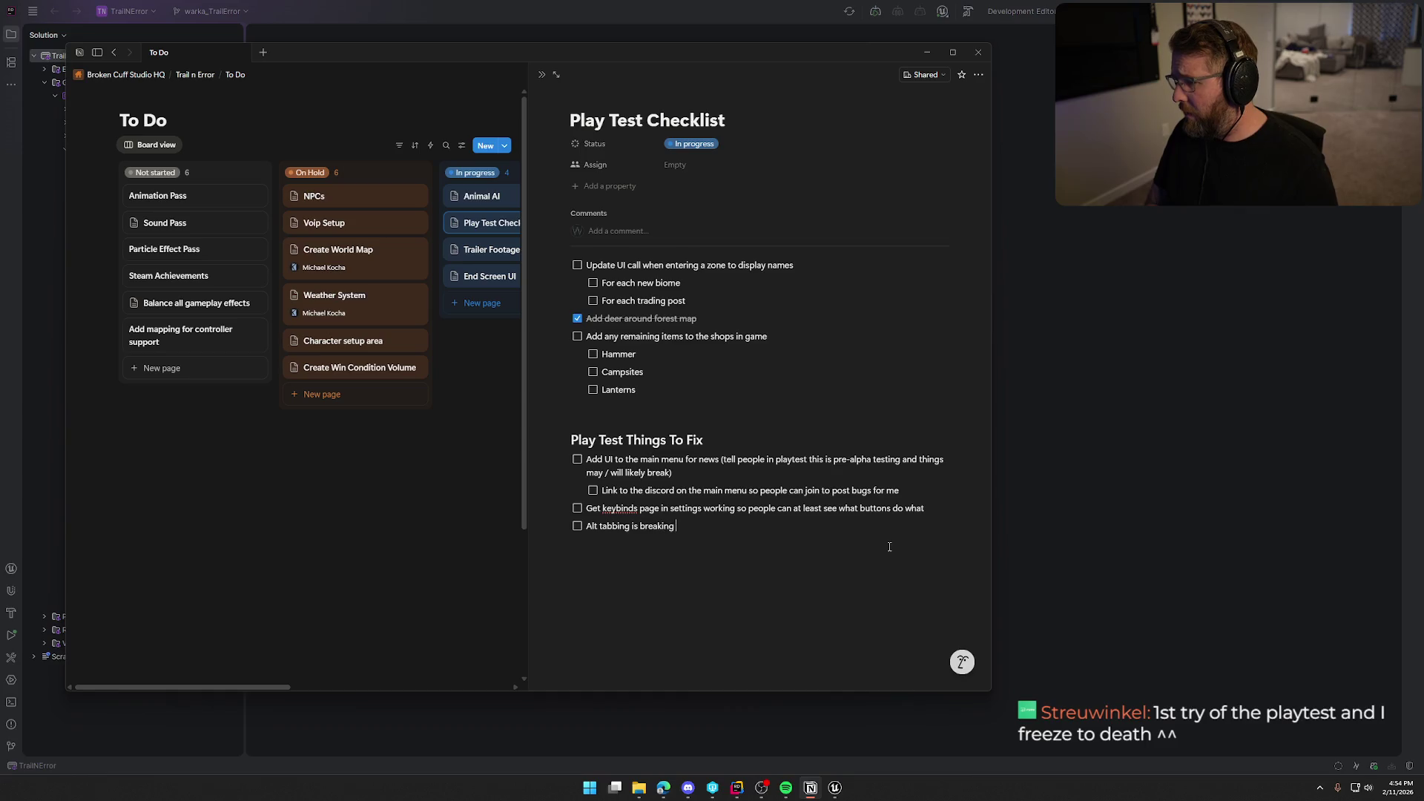
type("input modes (")
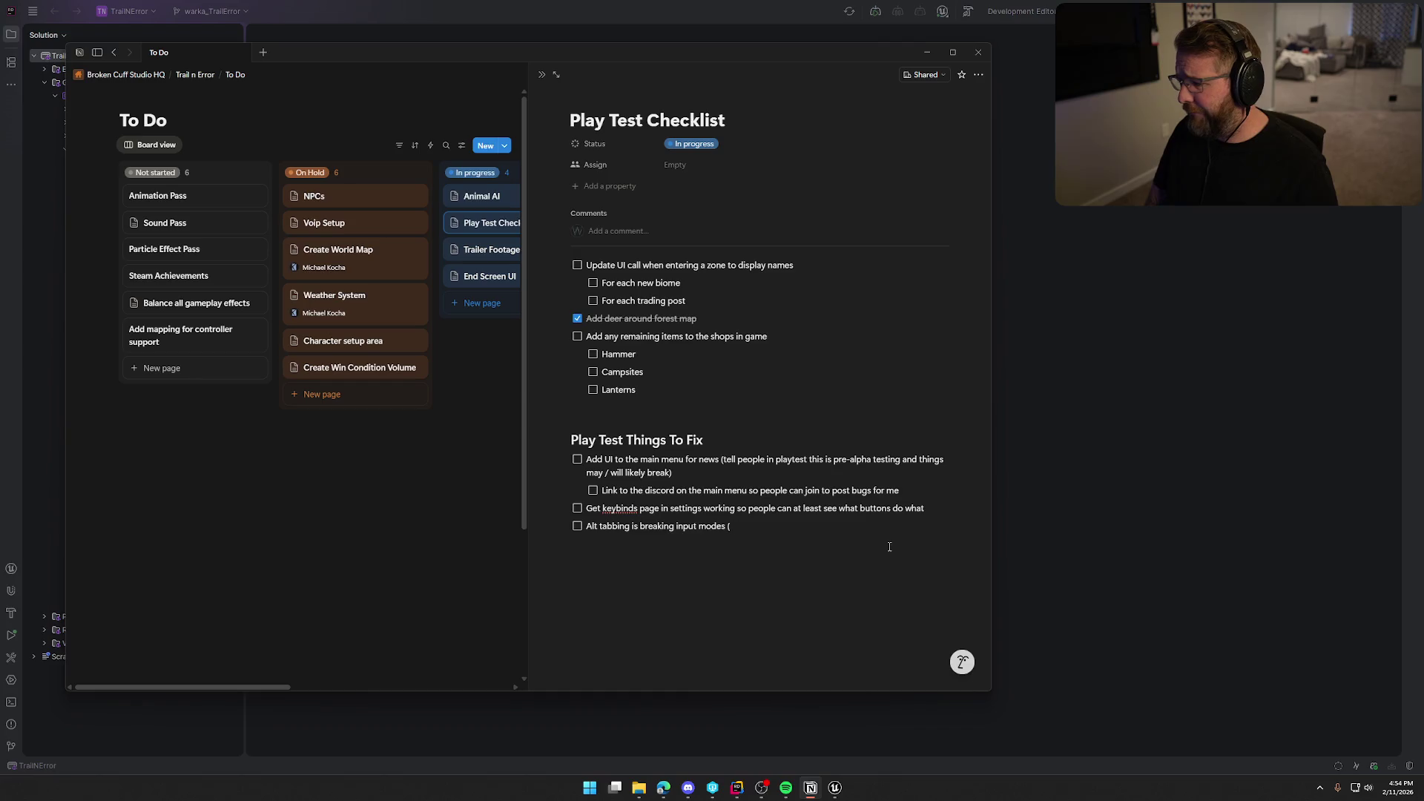
type("check p")
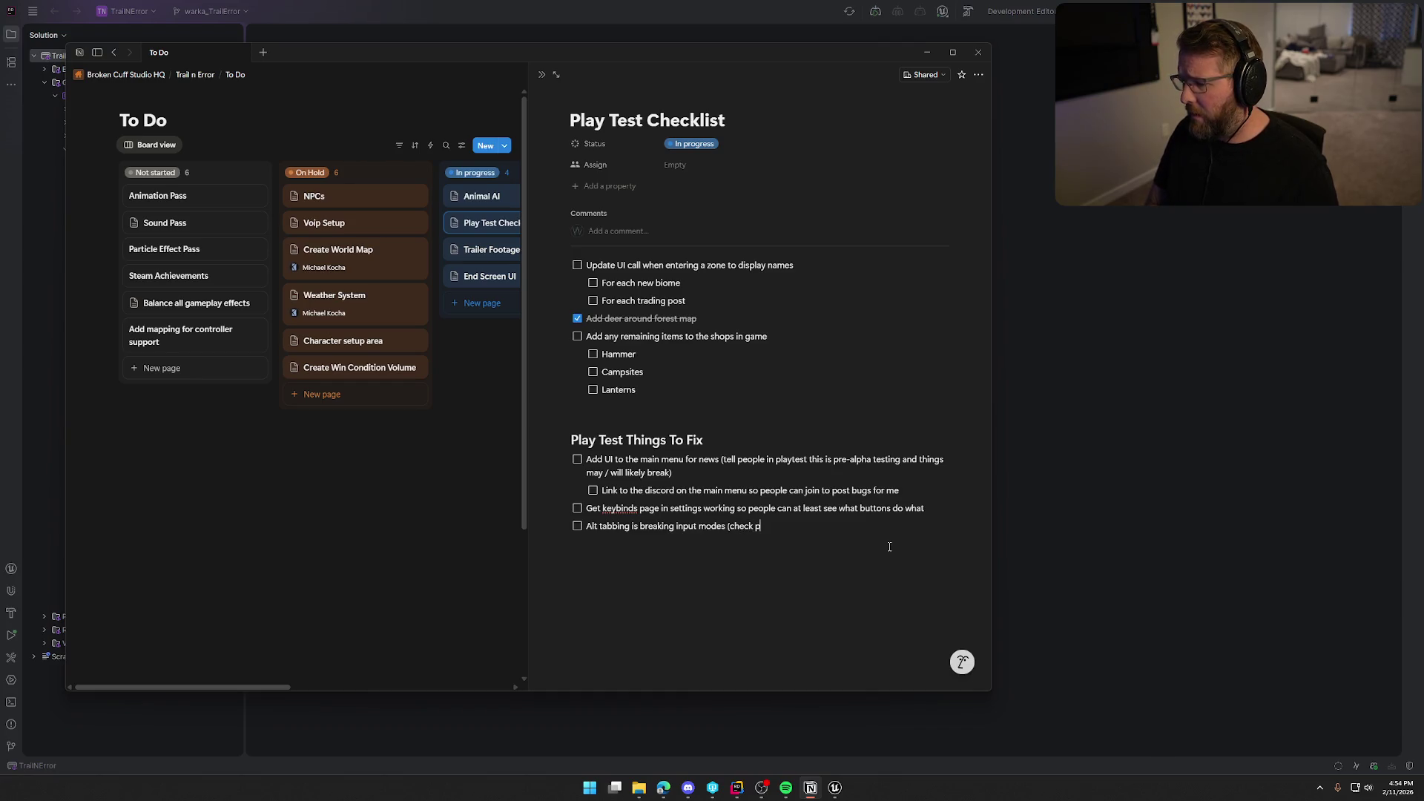
type("layer controller c")
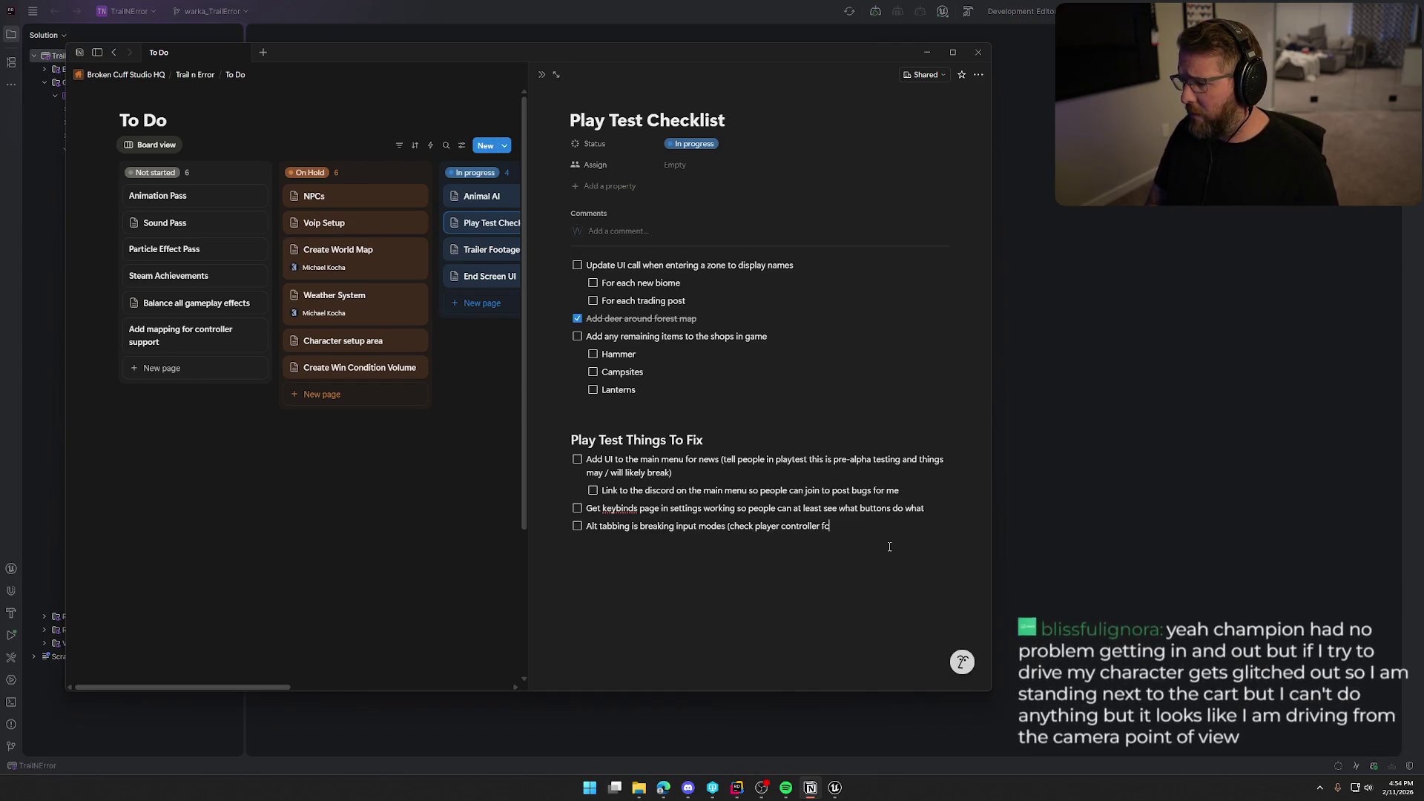
type("ode ")
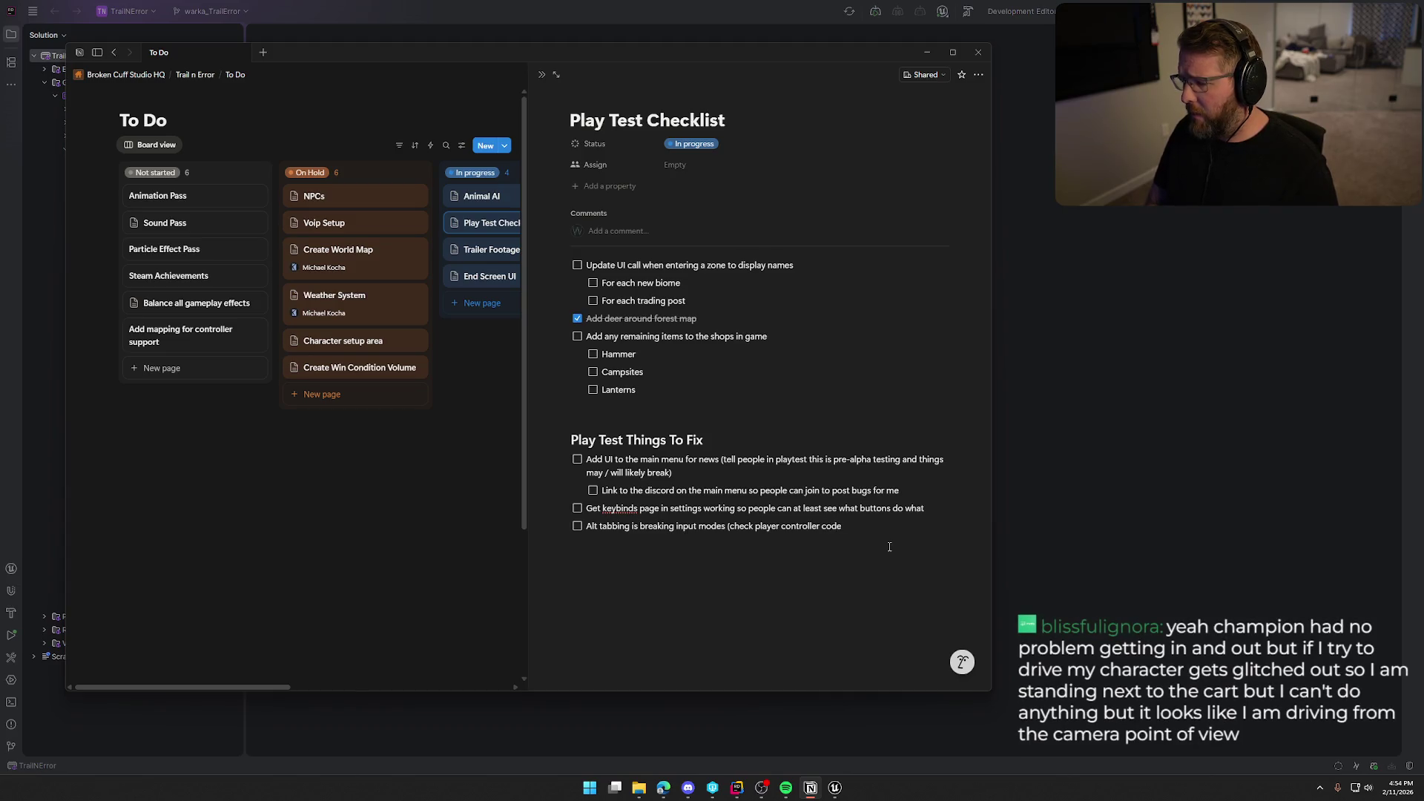
type("that i wrote")
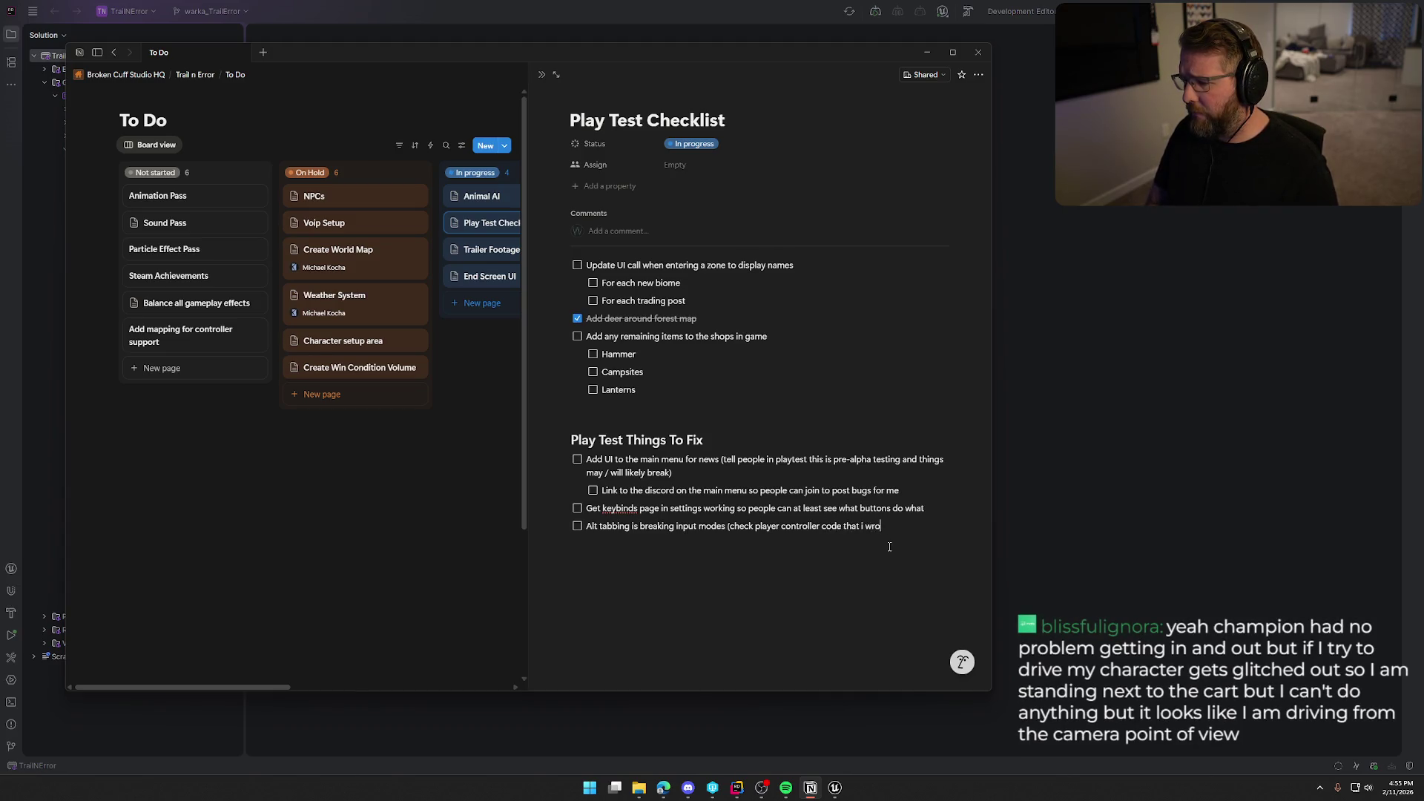
type(")")
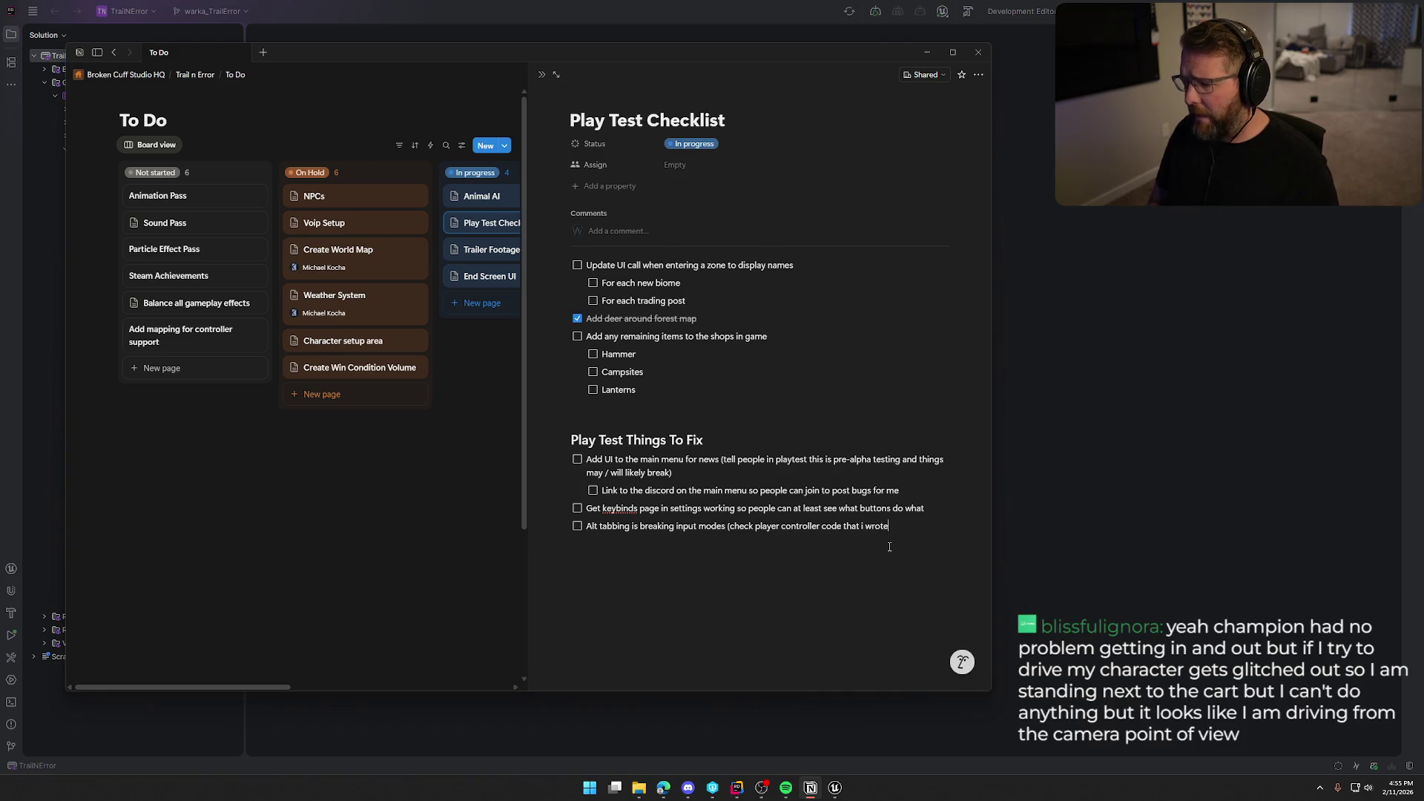
key("Return")
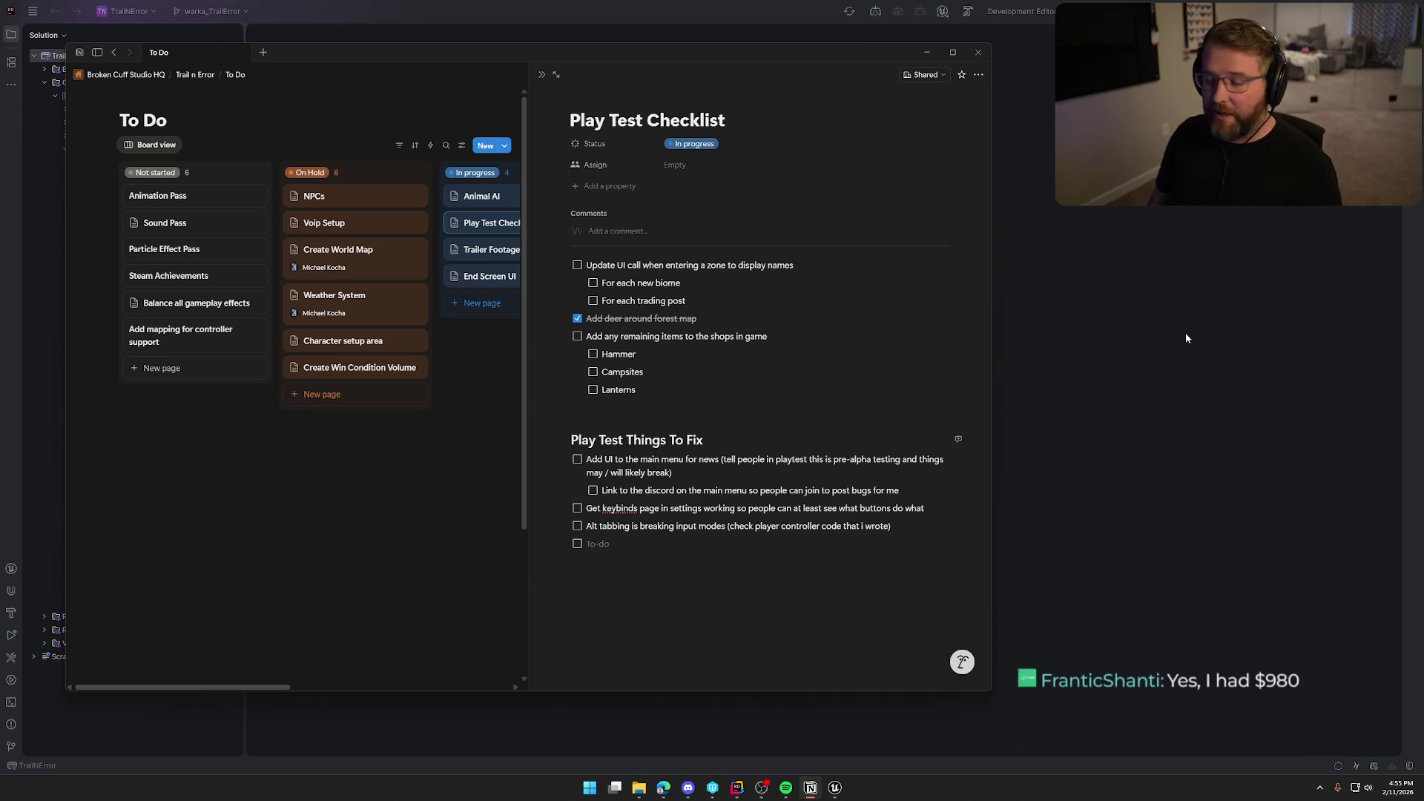
type("WHY AR")
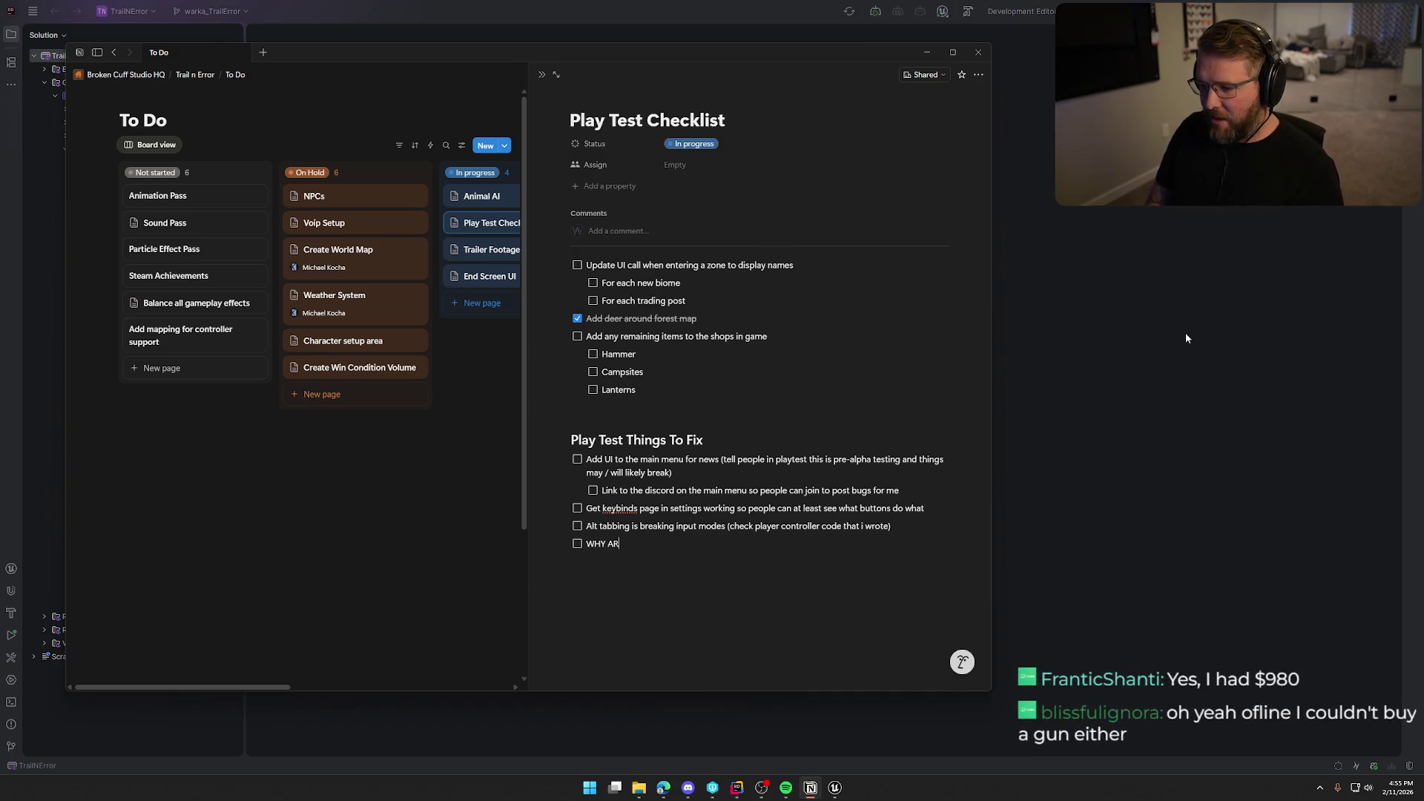
type("E PEOPLE F")
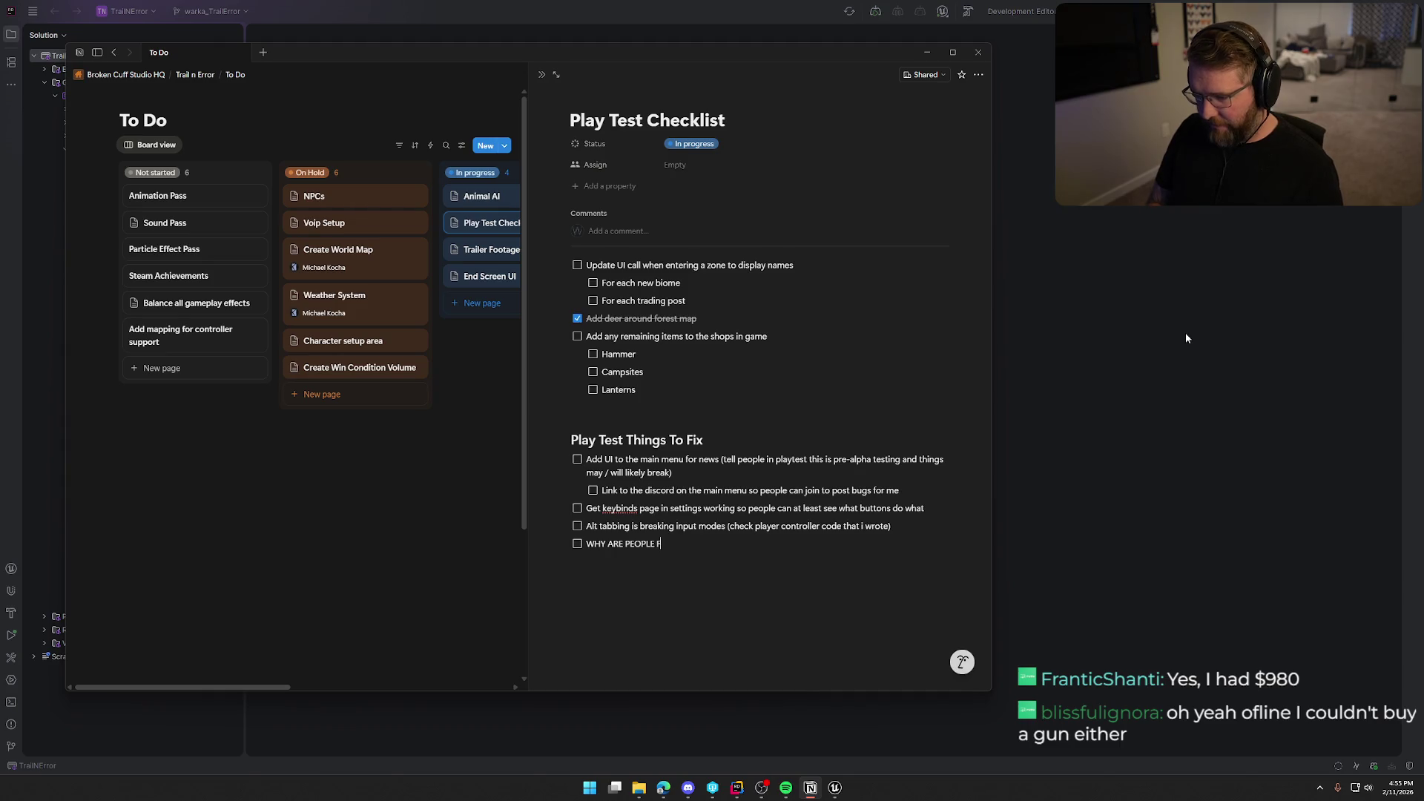
type("REEZING ")
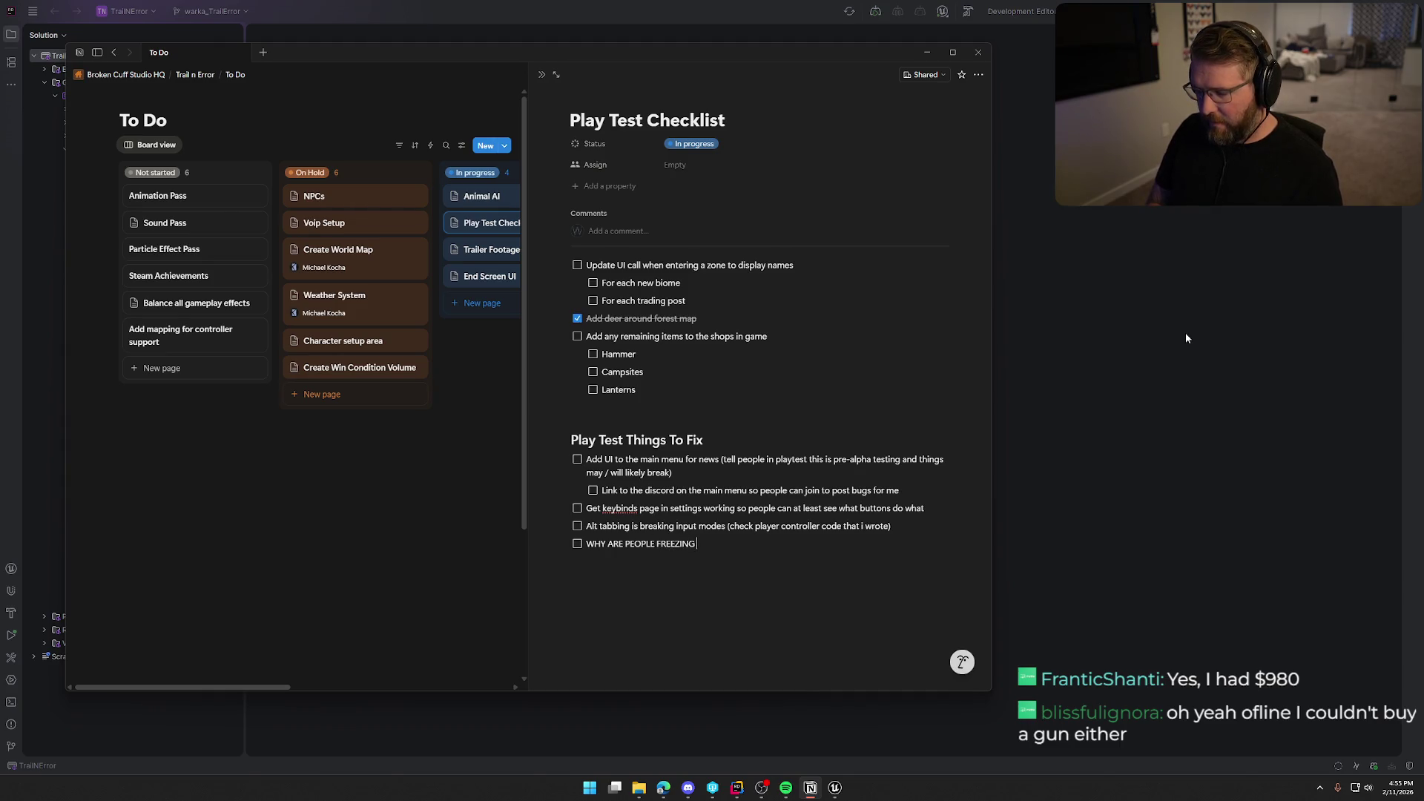
type("AT ALL")
key("Return")
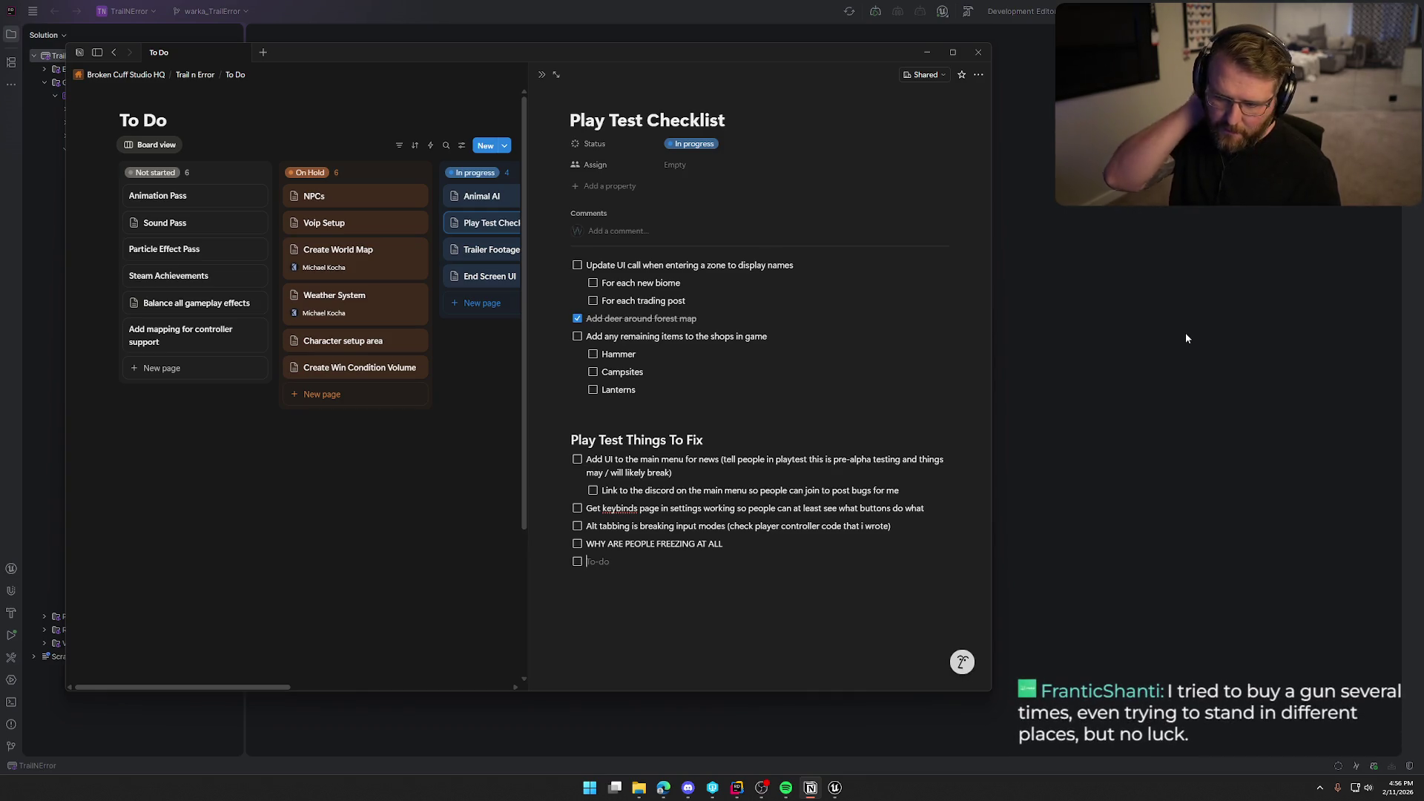
- Write the to-do 'Latency breaks driving...maybe...its a bliss issue'
type("Laten")
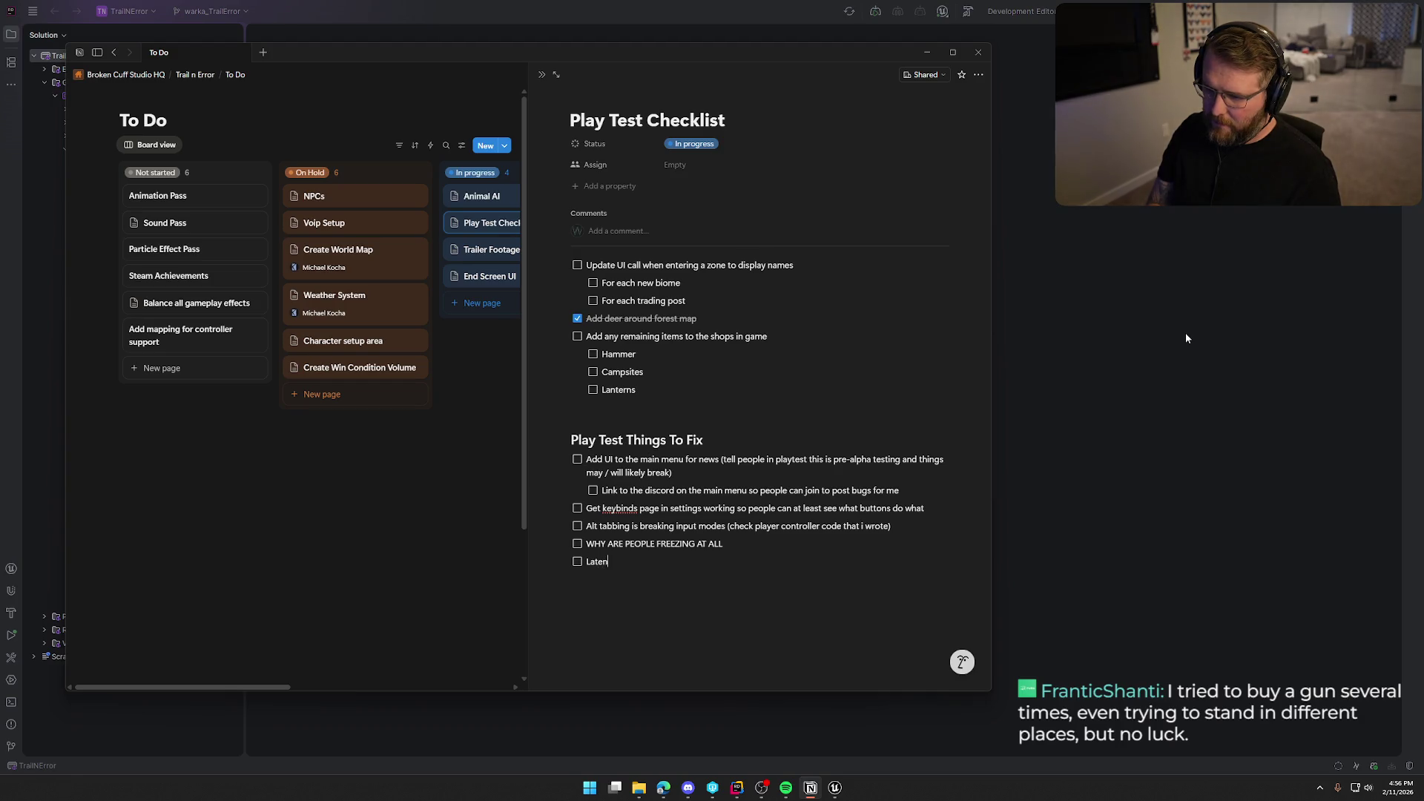
type("cy breaks dri")
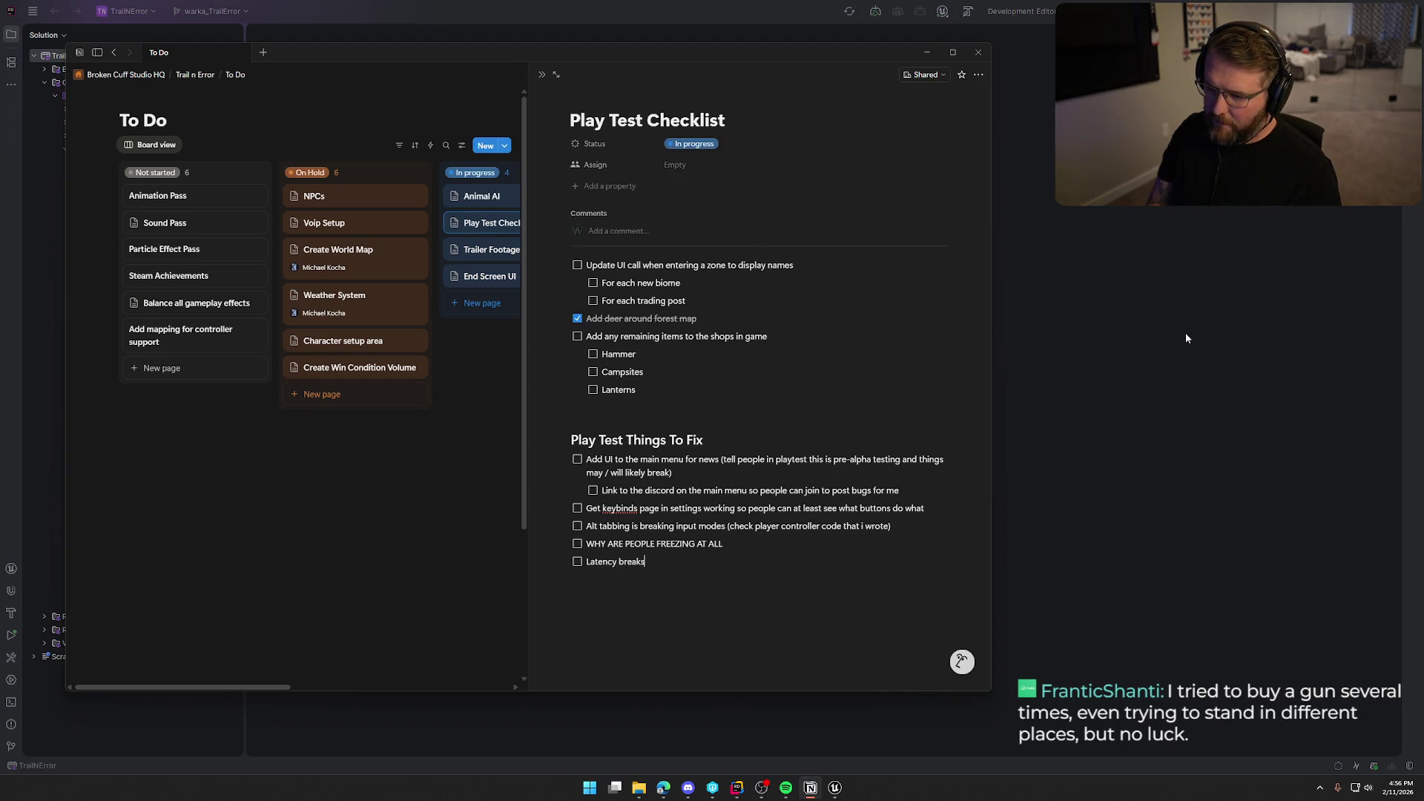
type("ving")
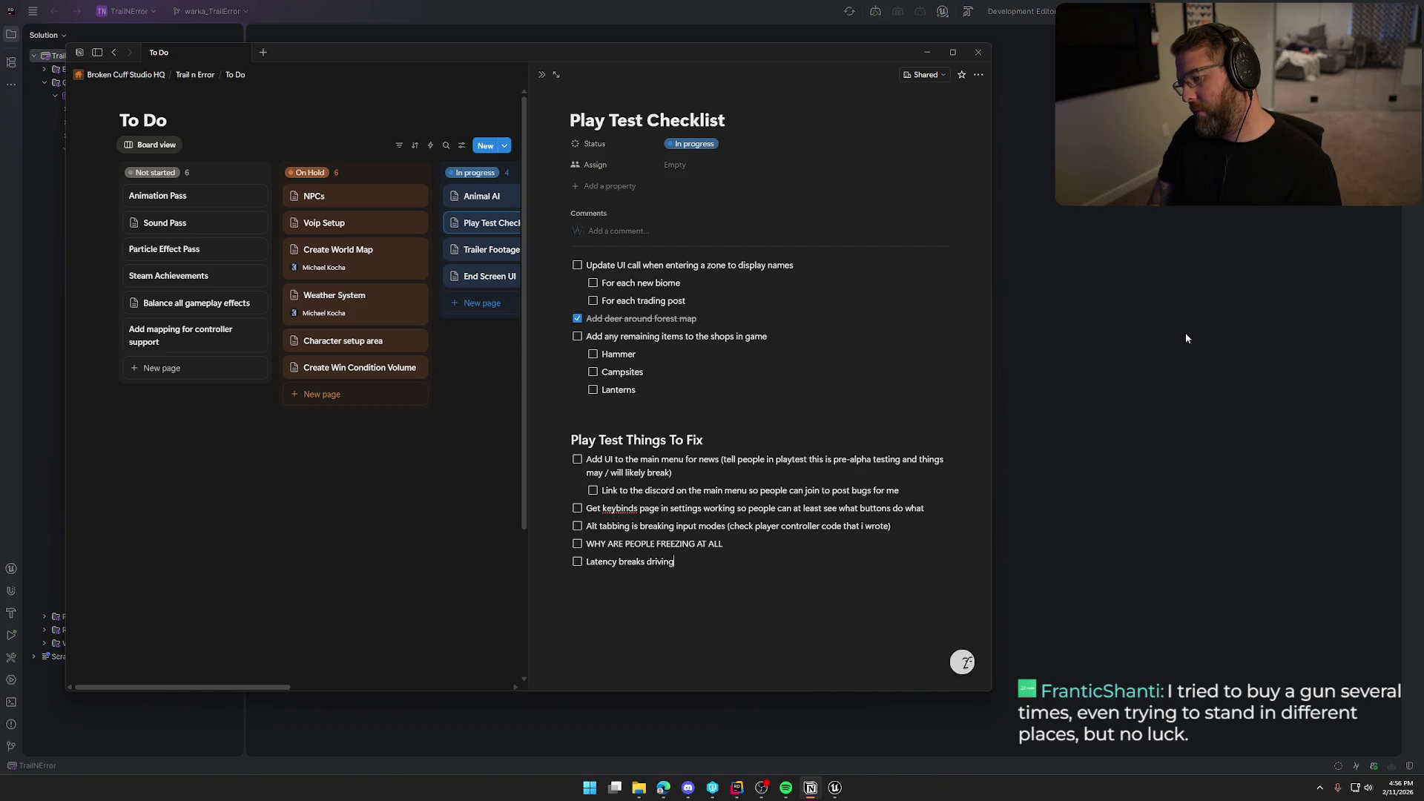
type("...maybe...t")
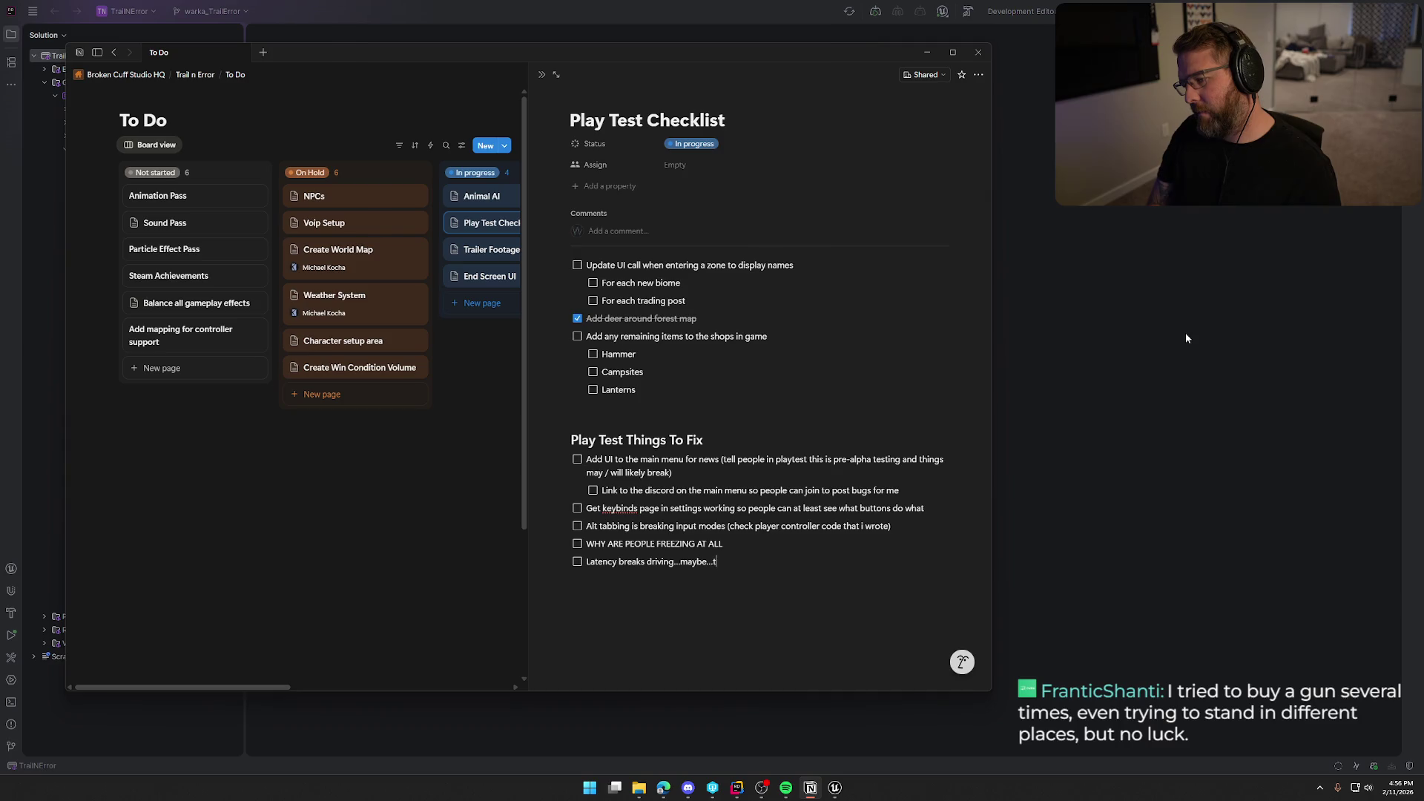
key("BackSpace")
type("its a bliss issu")
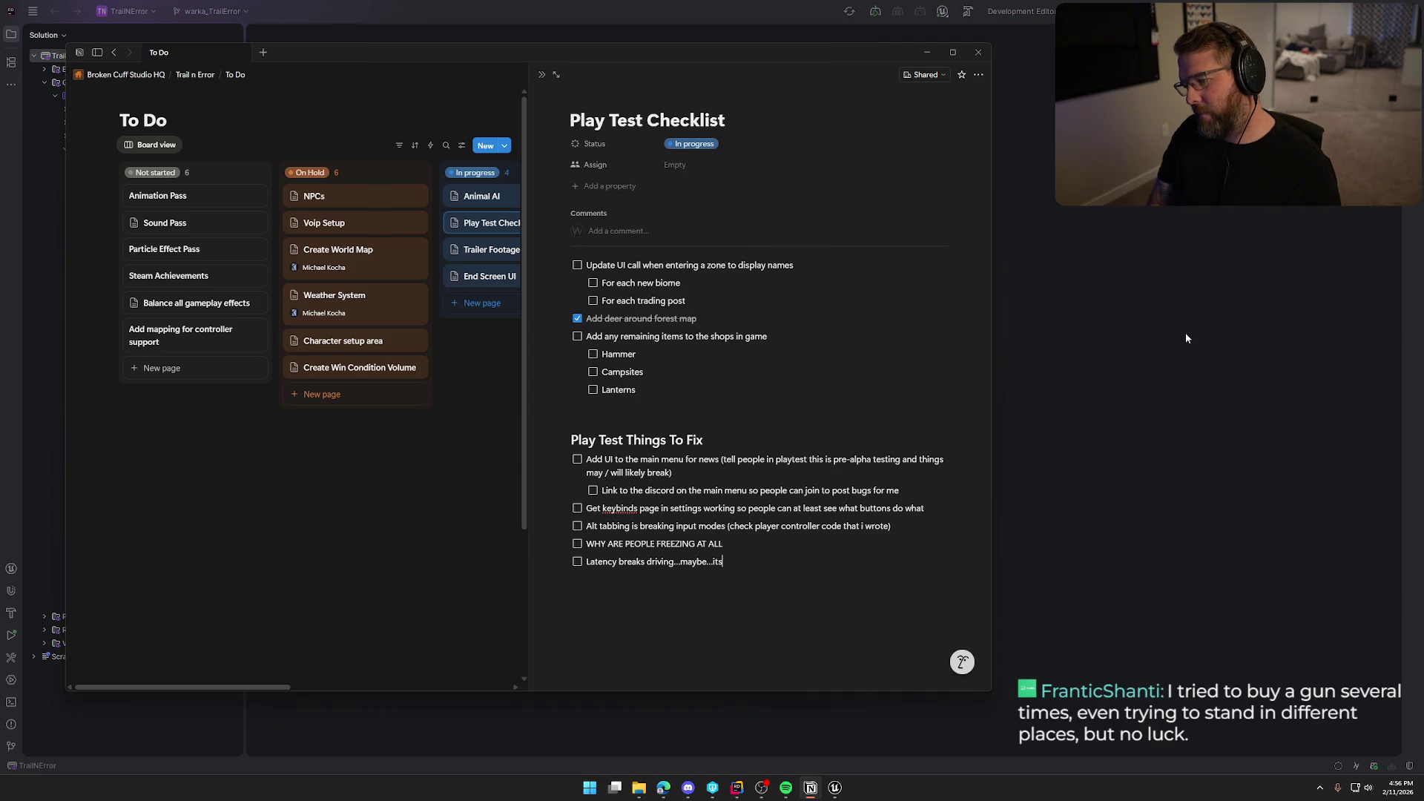
type("e")
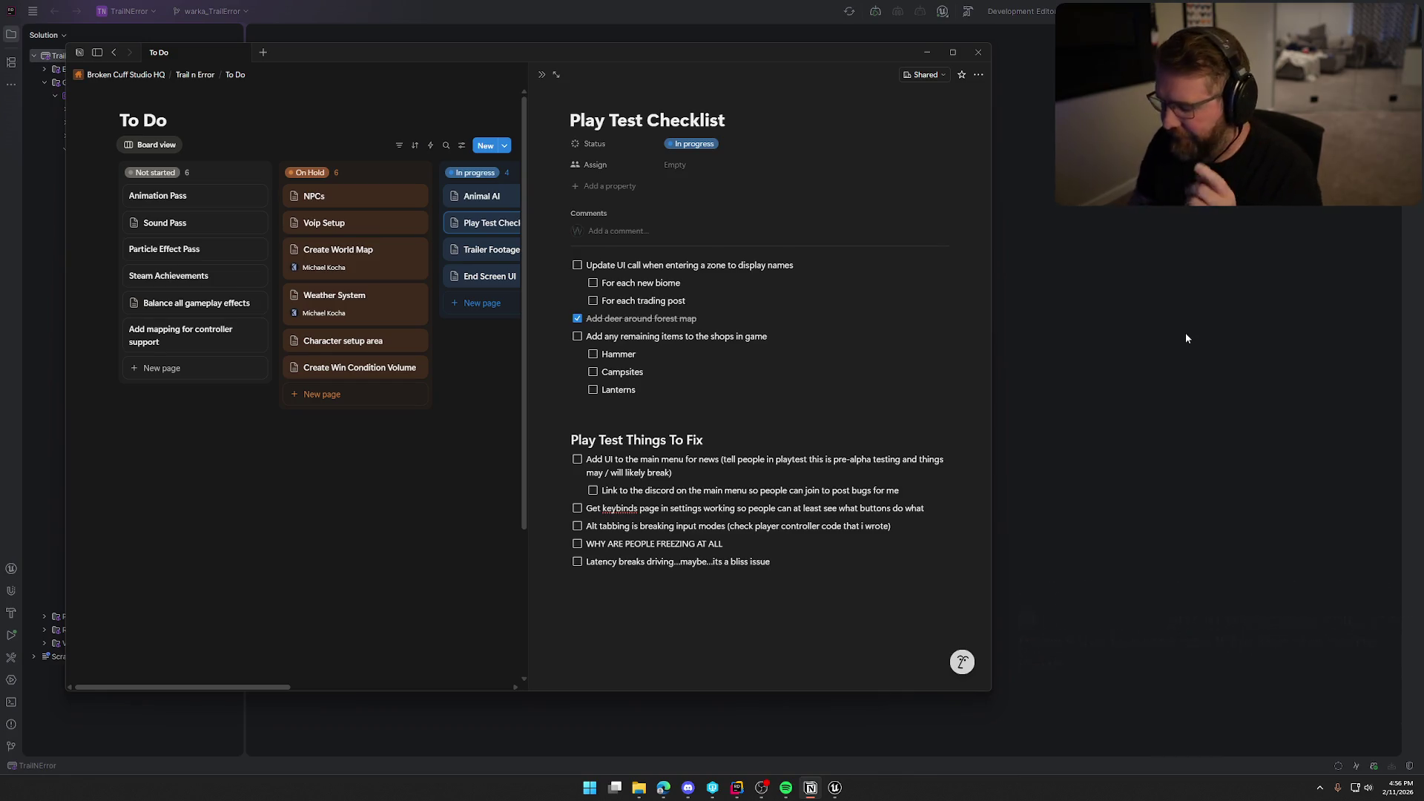
- Add the to-do 'Need to inform players if cant pickup item due to hands full' with an indented sub-item below
key("Return")
type("Need to inform ")
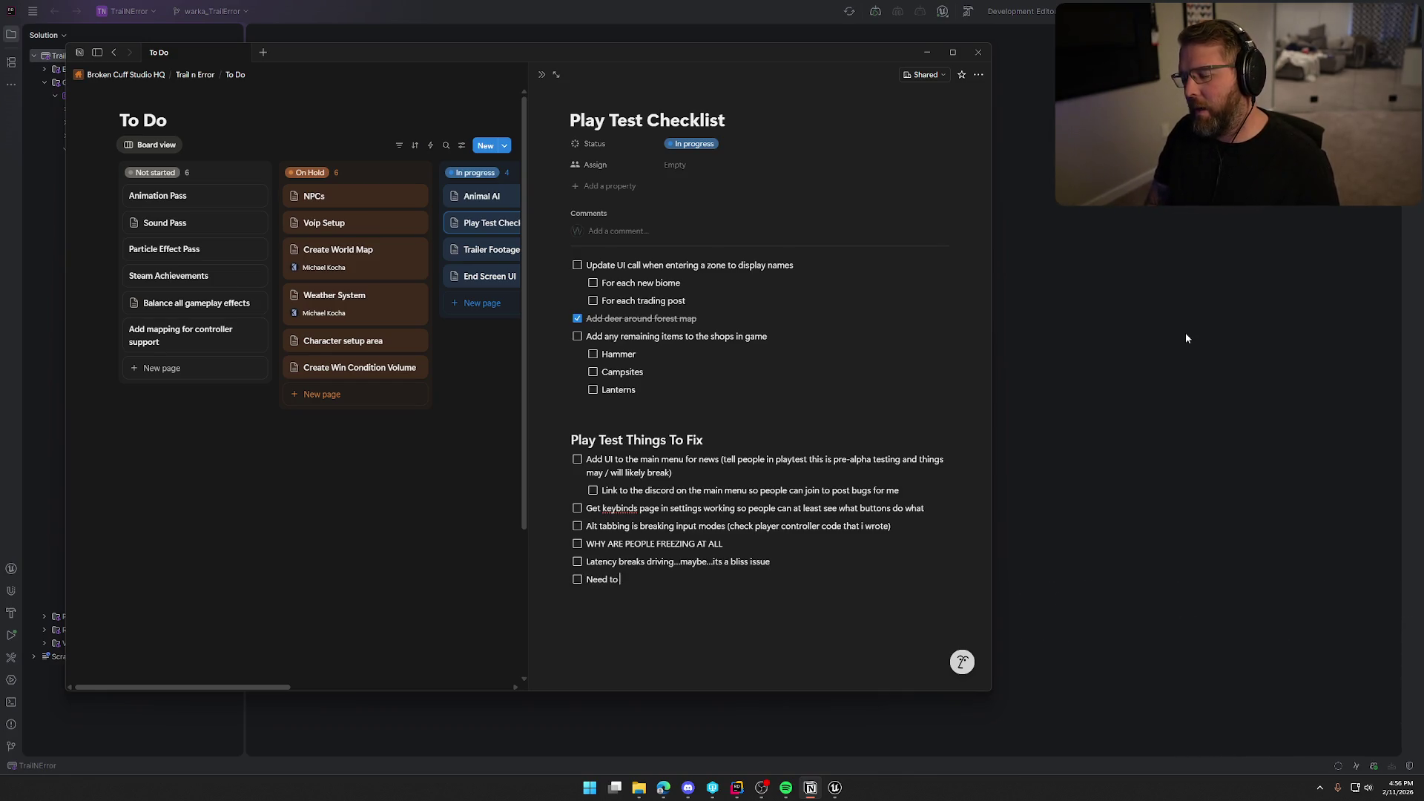
type("players")
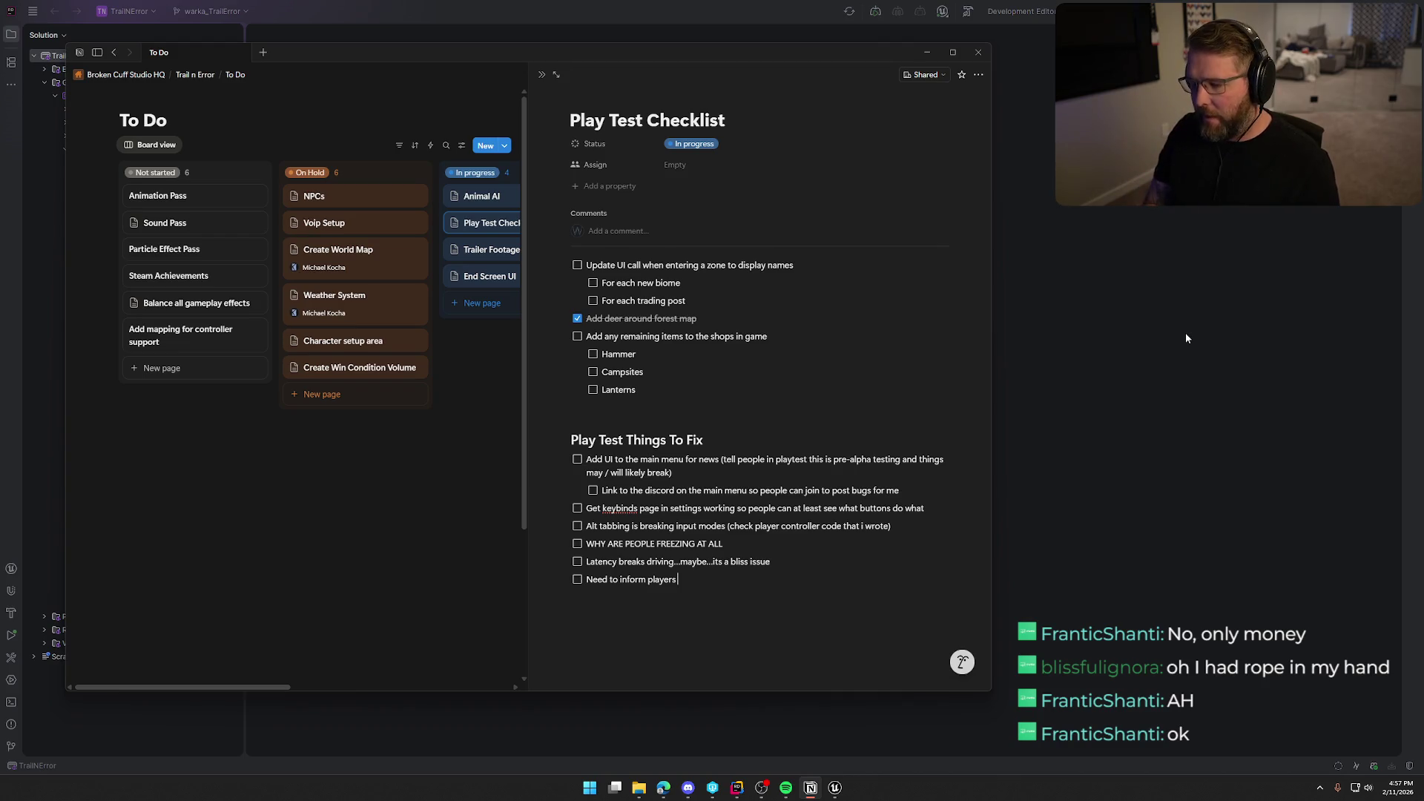
type("if both")
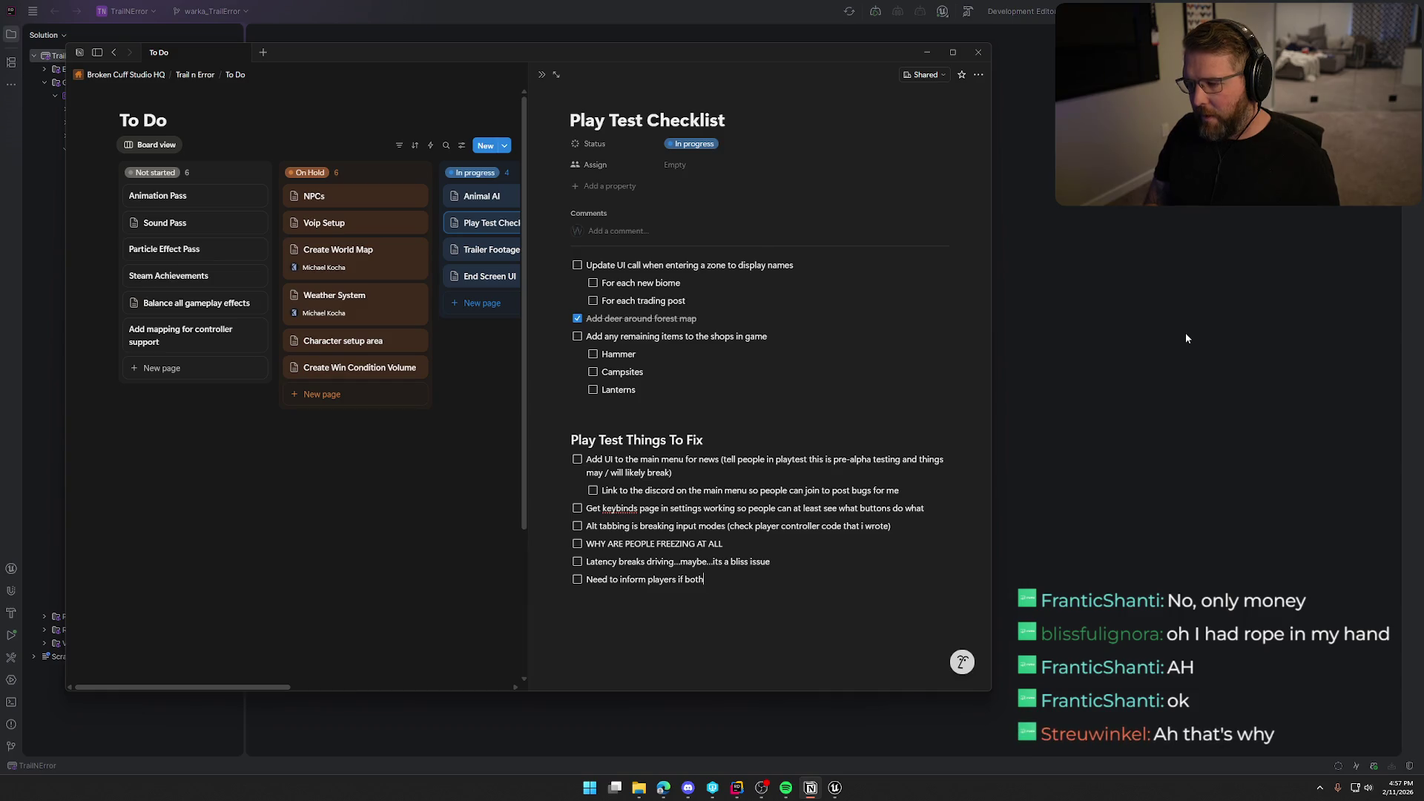
key("BackSpace")
key("BackSpace")
key("BackSpace")
key("BackSpace")
type("cant pick")
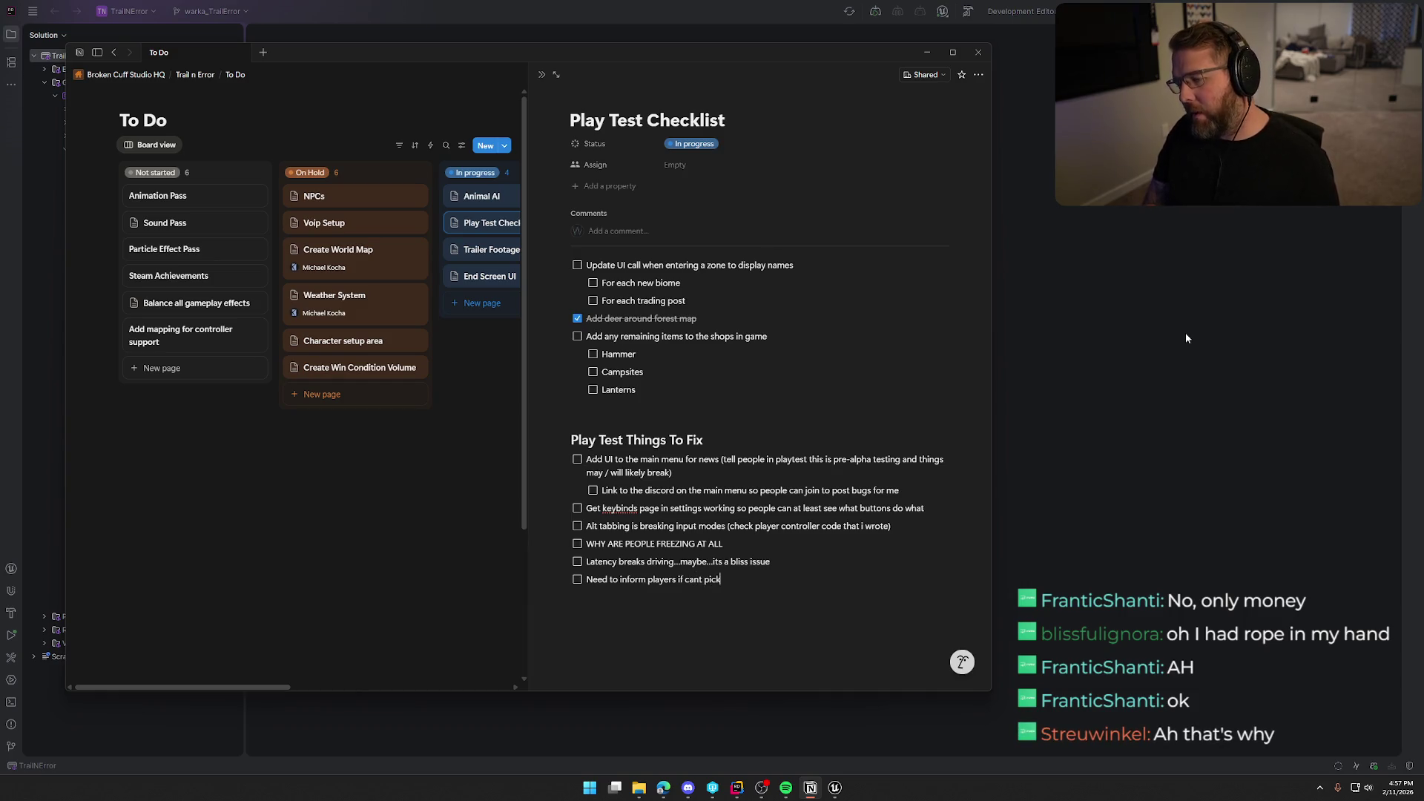
type("up item du")
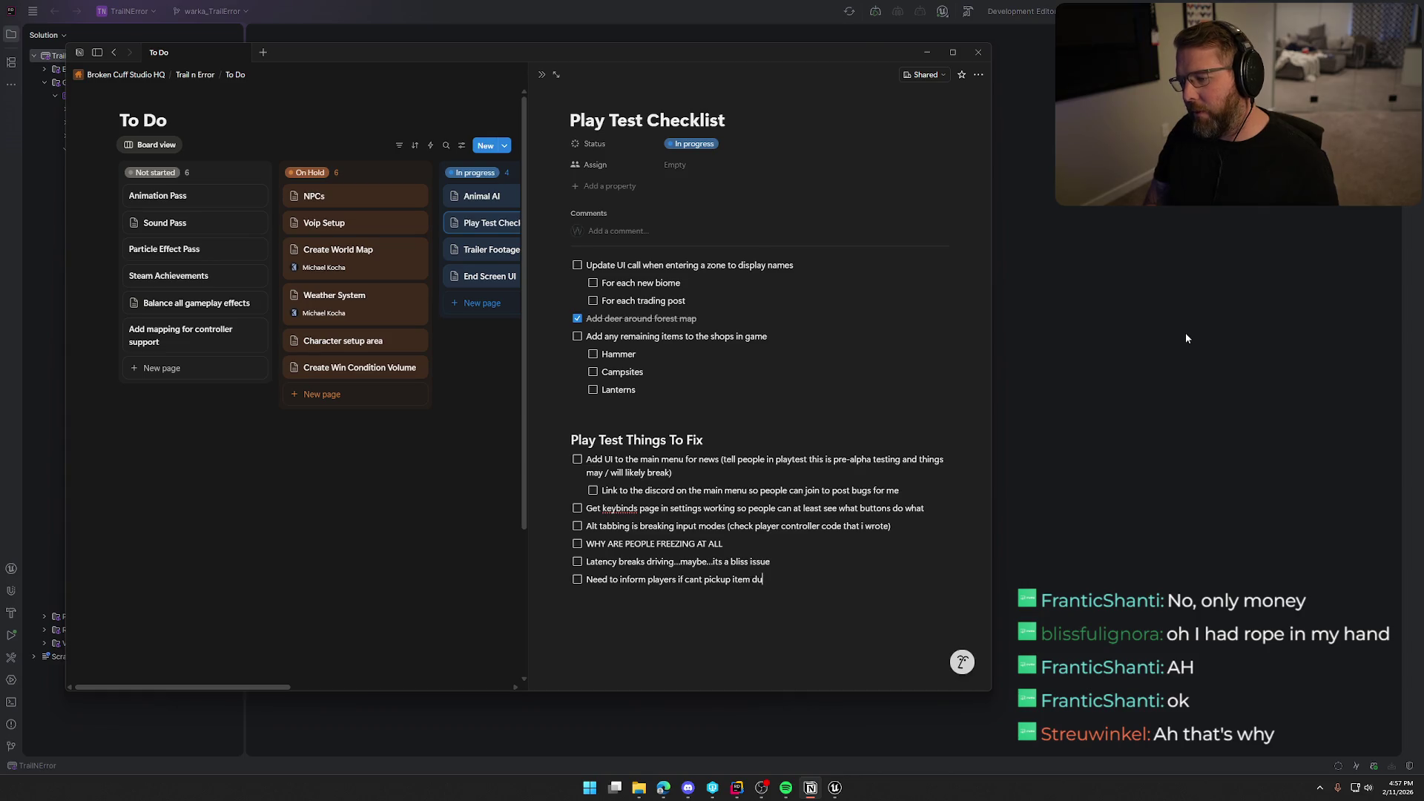
type("e to")
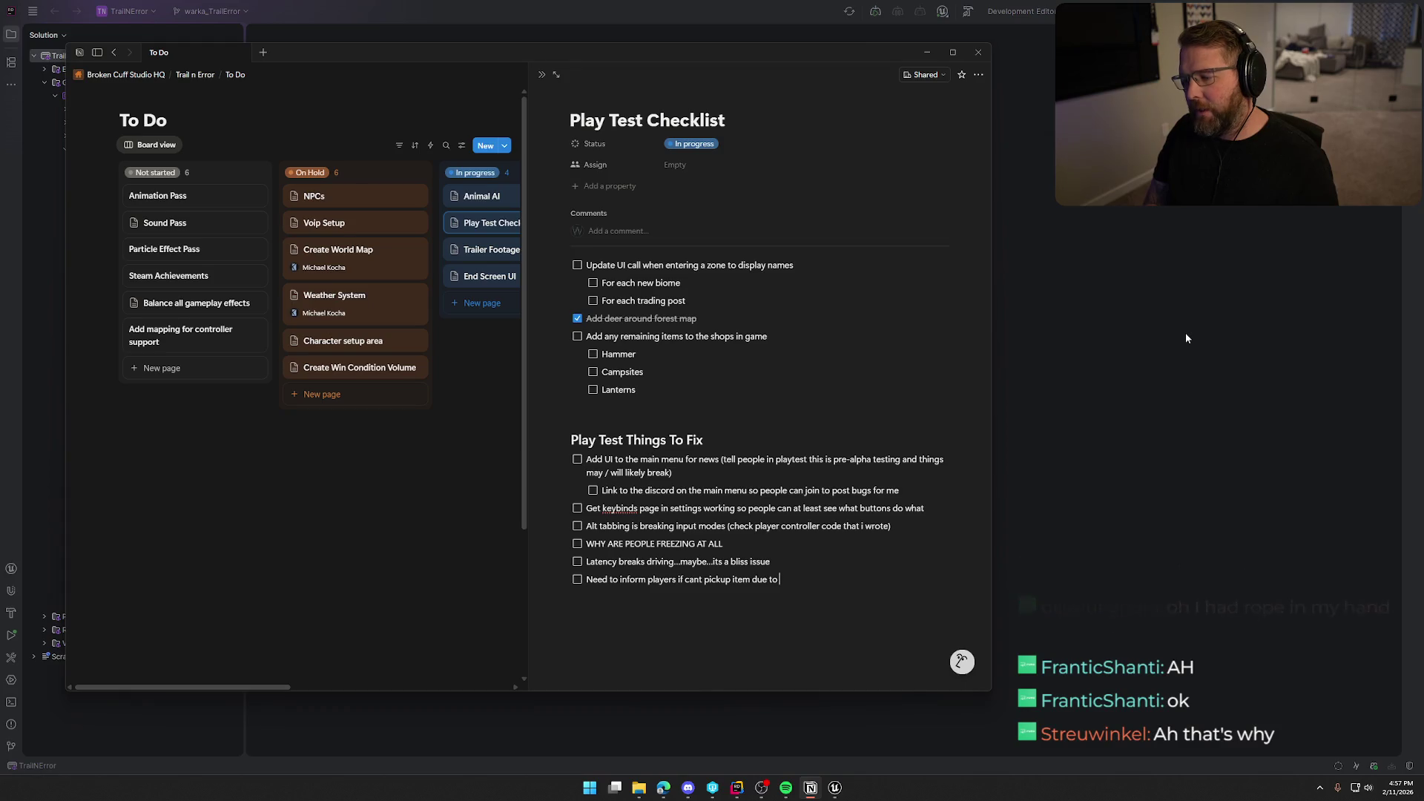
type(" hands")
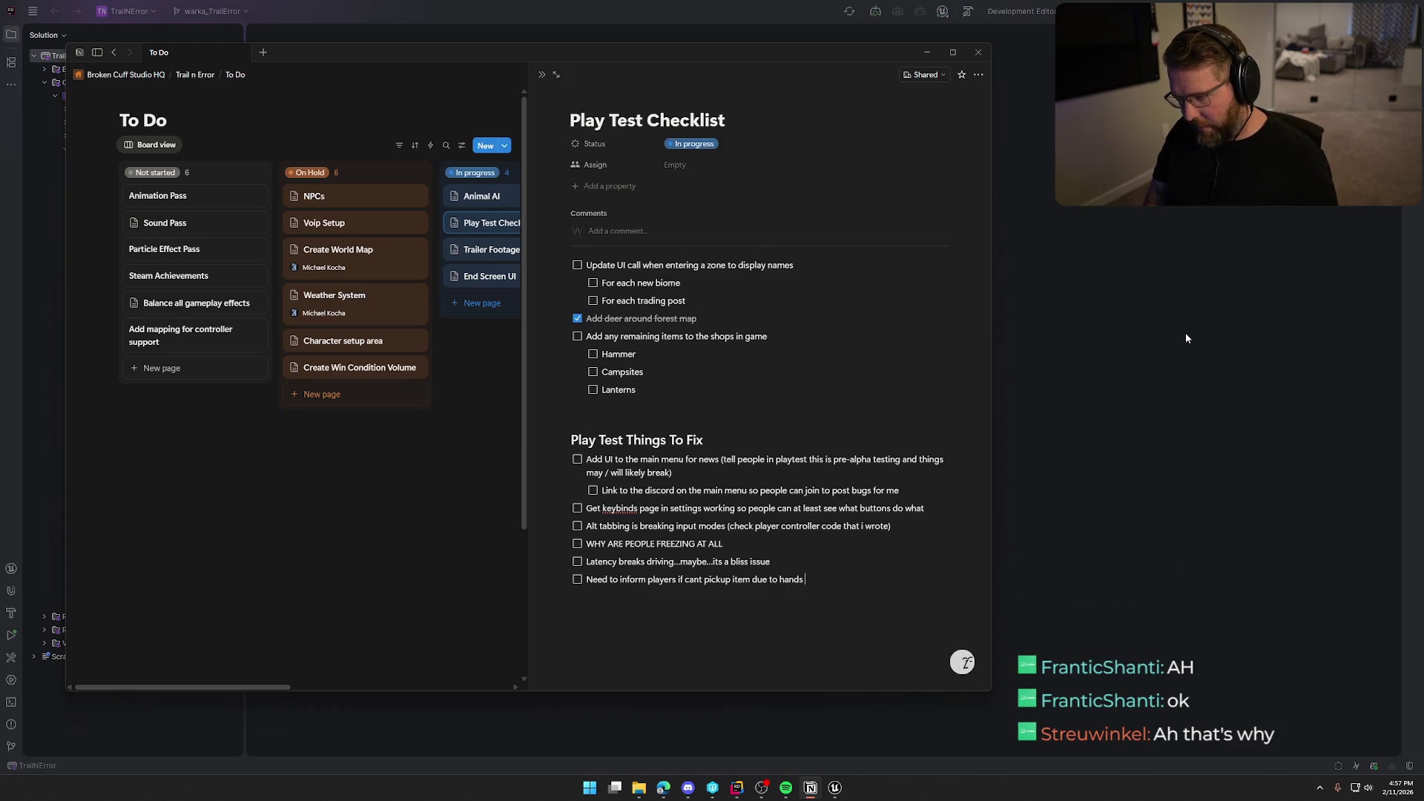
type(" full")
key("Return")
key("Tab")
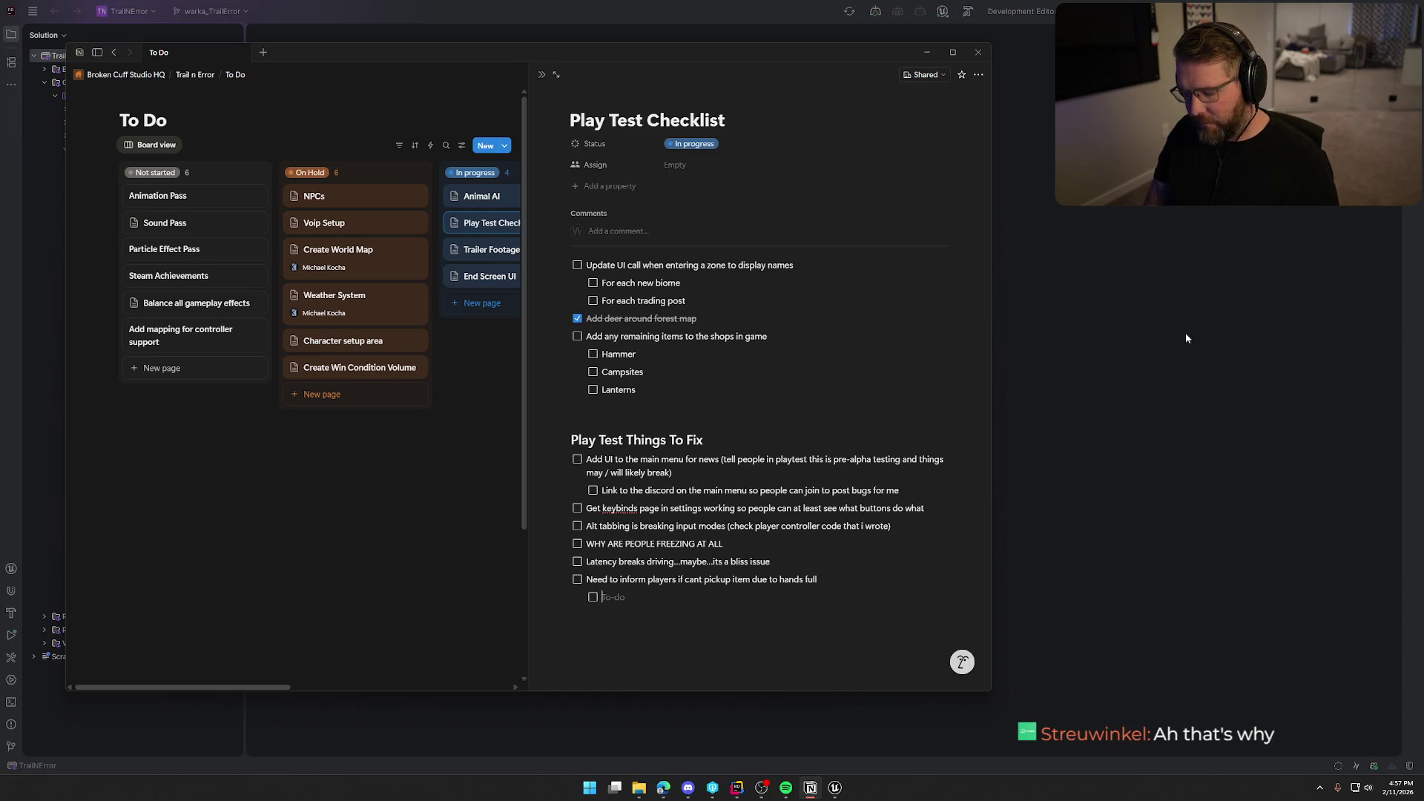
- Write the sub-item 'Two handed items need to inform that both hands need to be free', then outdent a new to-do
type("Two")
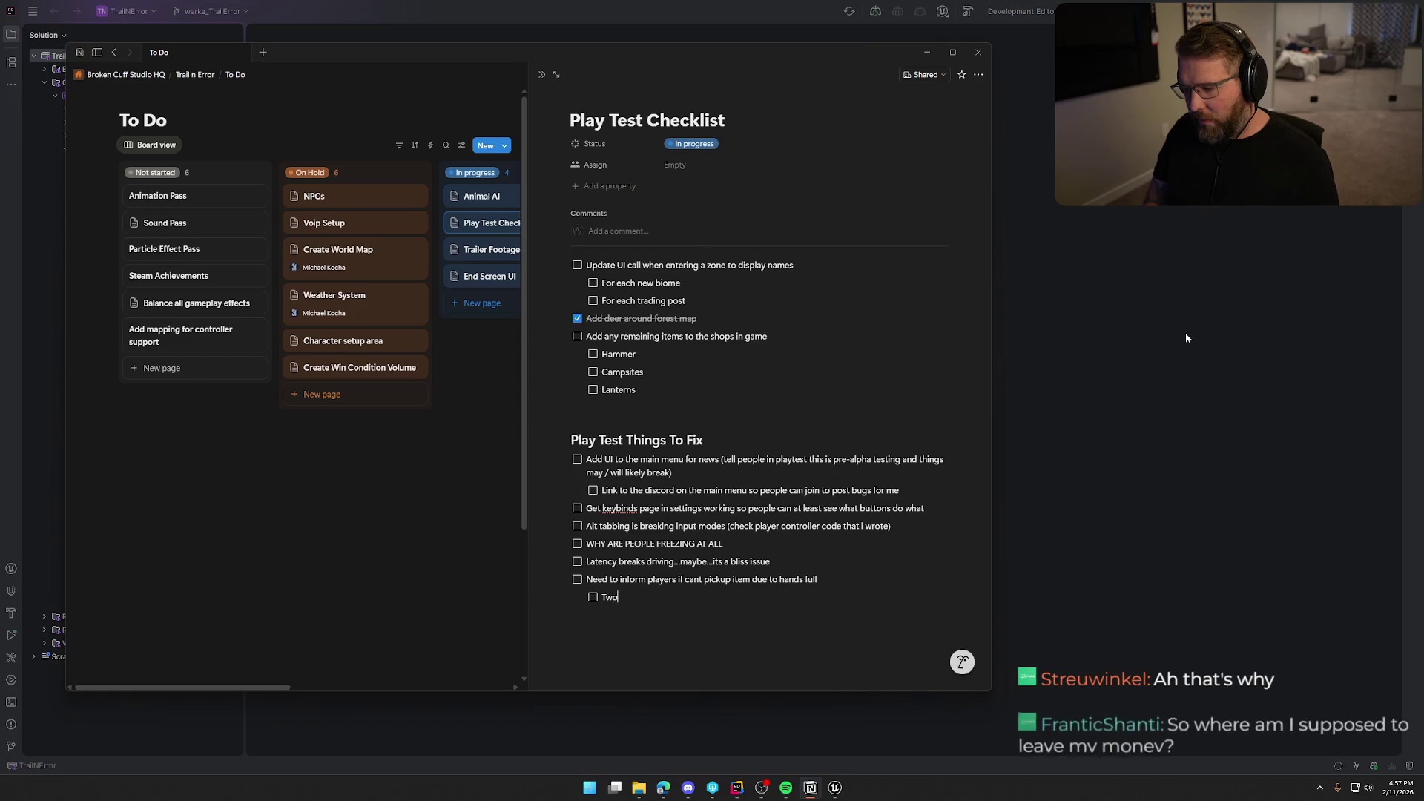
type(" handed item")
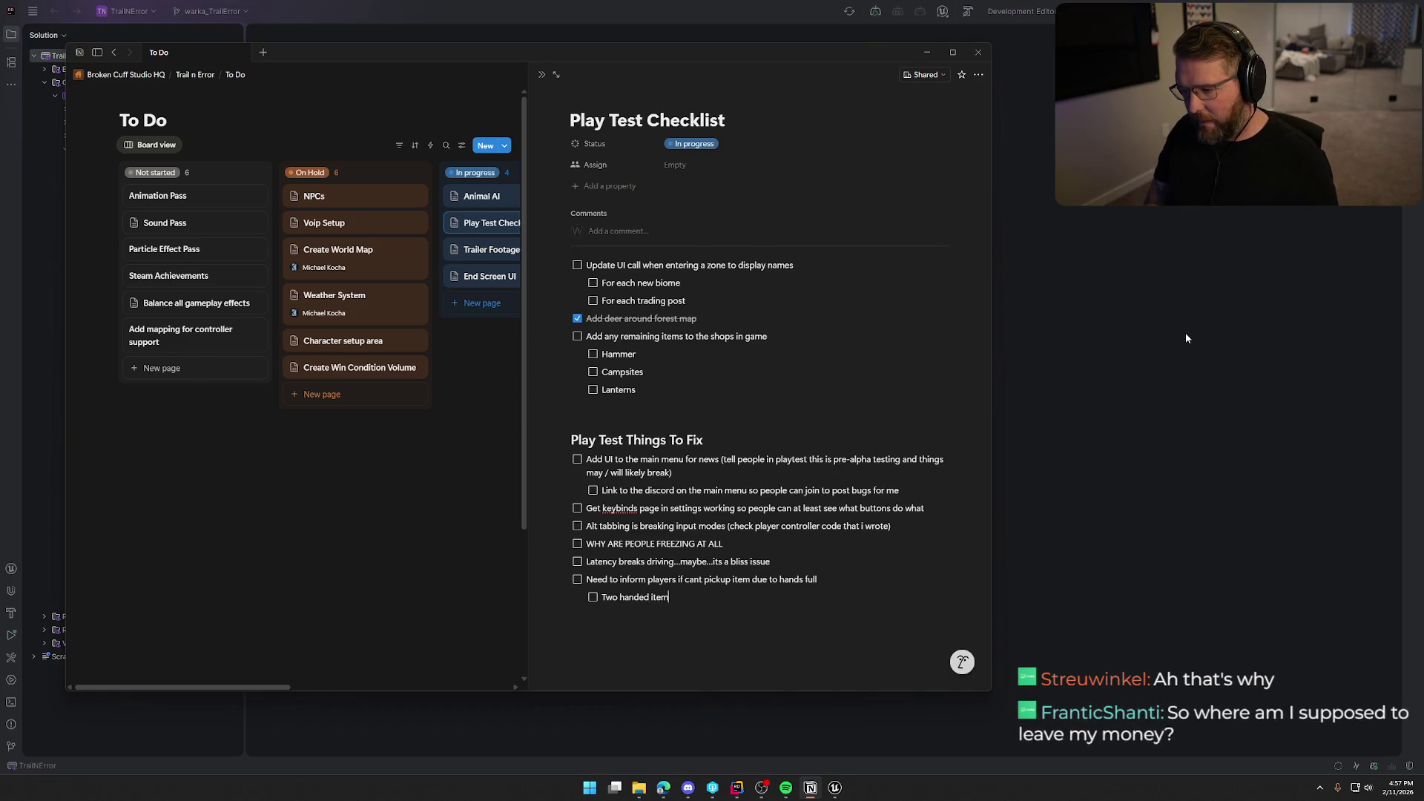
type("s need to inform")
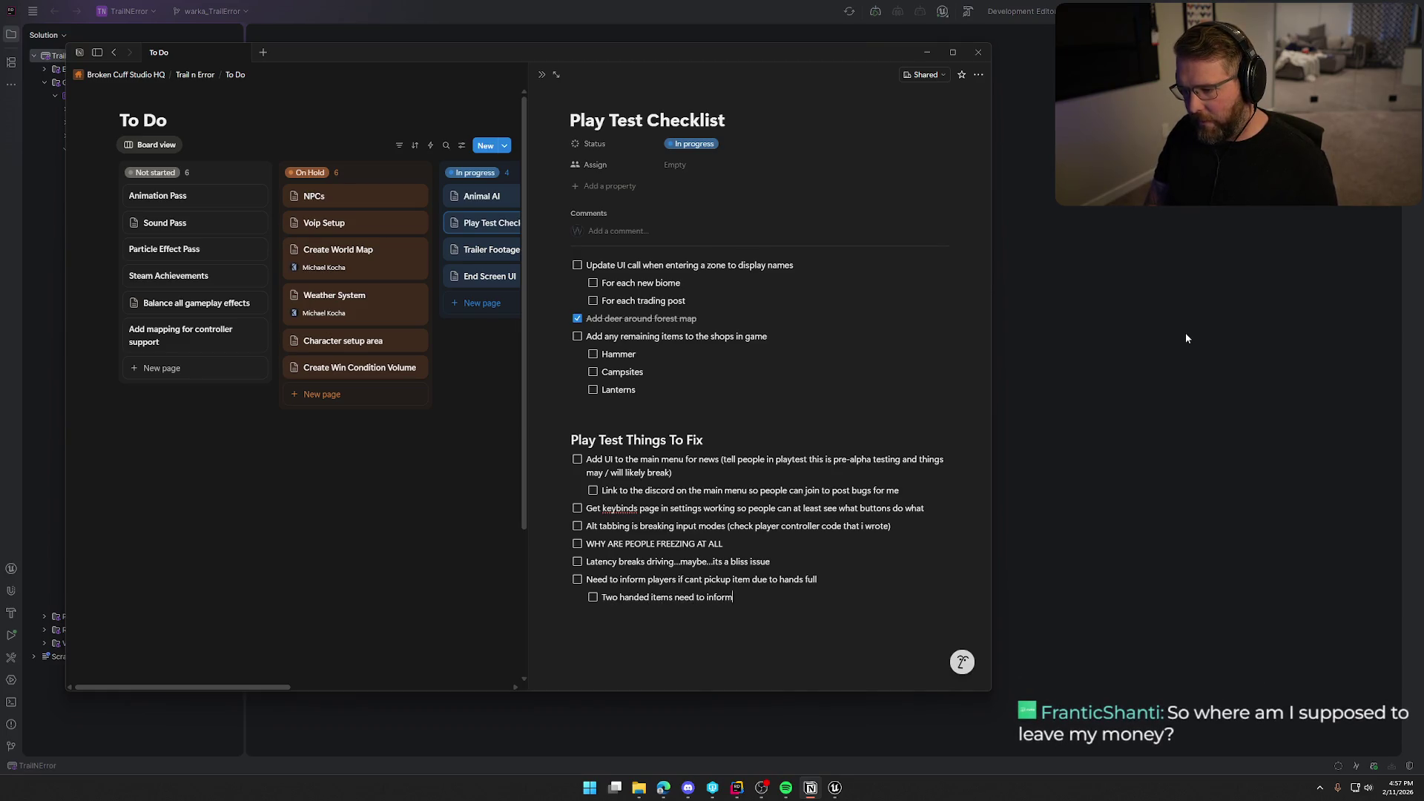
type(" that both hands need to be free")
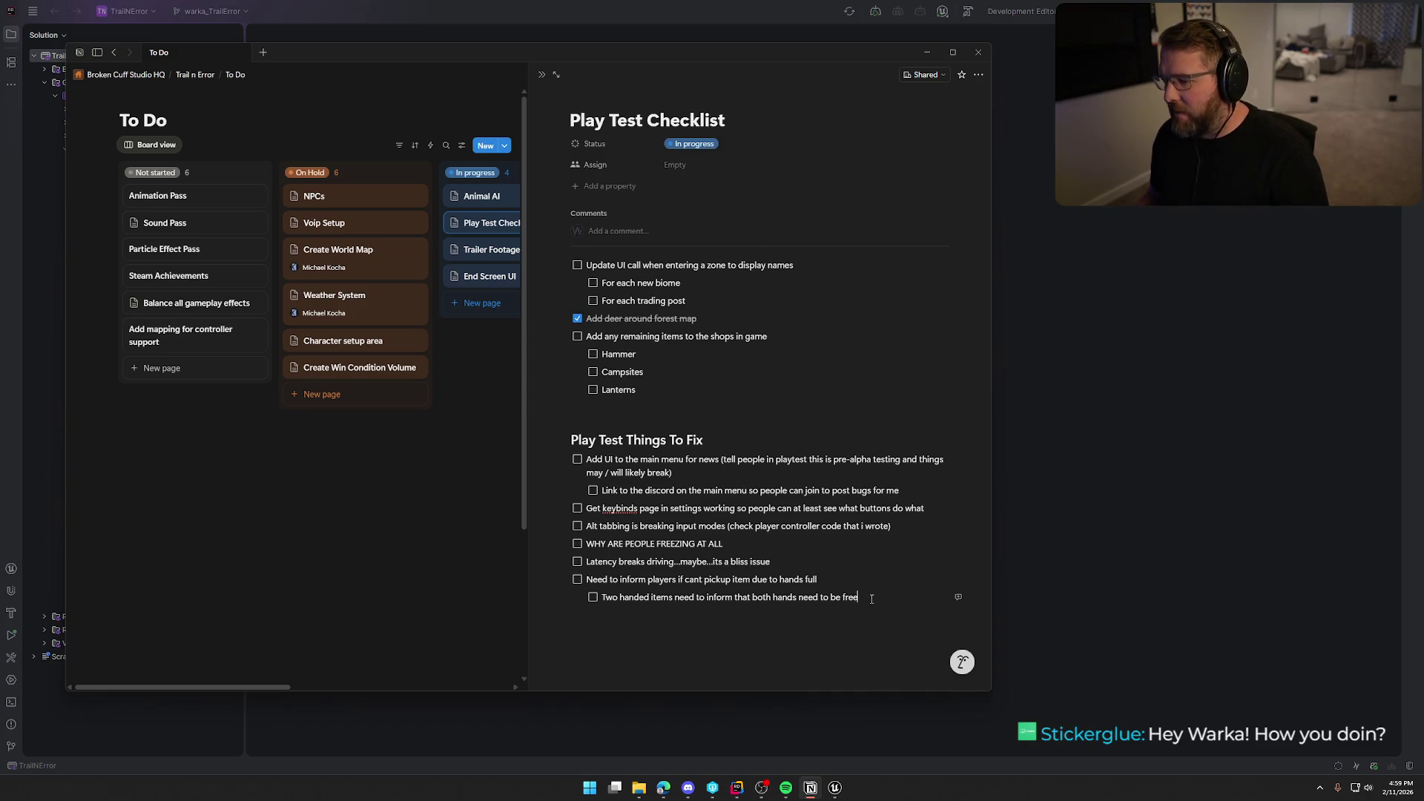
key("Return")
key("shift+Tab")
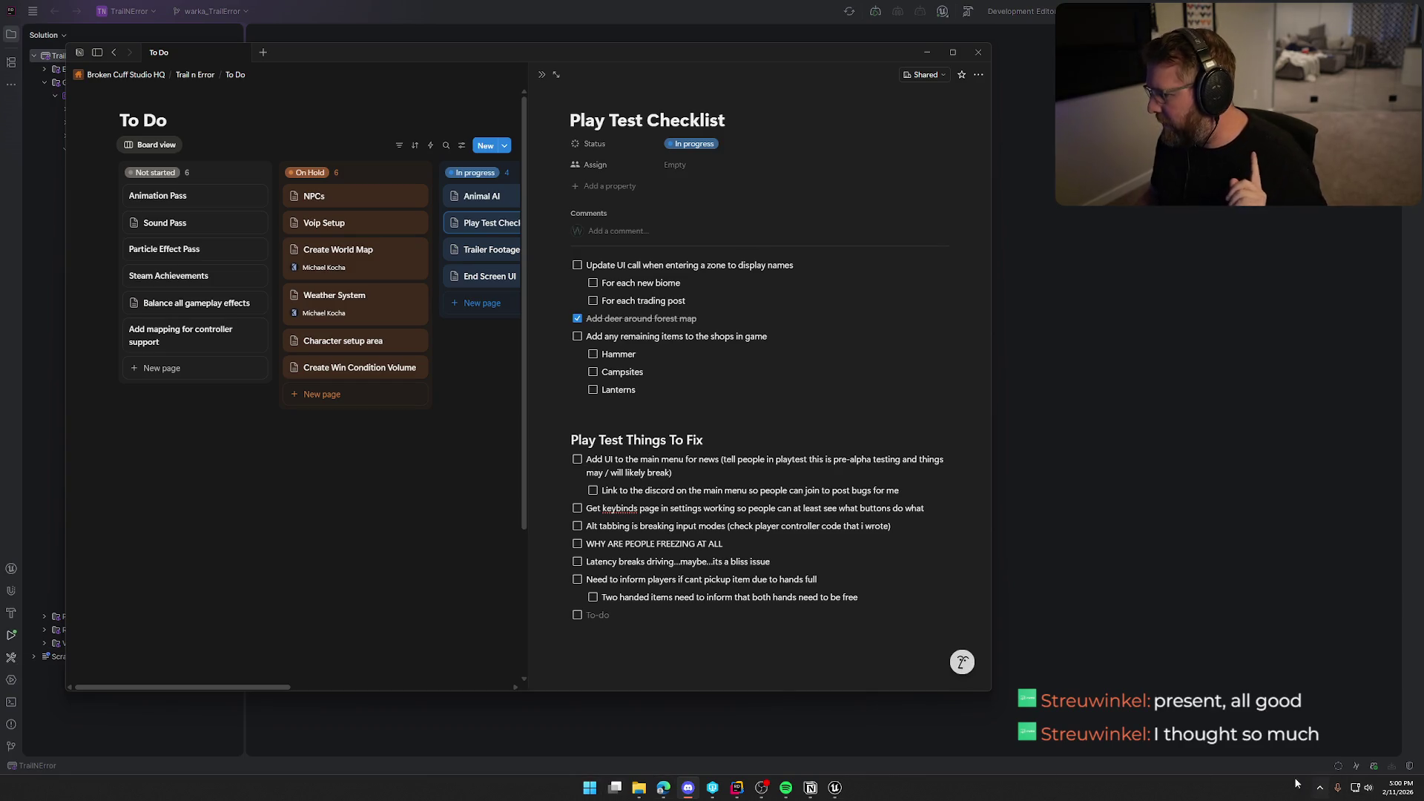
- Open the Steam library from the Steam system tray icon
left_click(1320, 788)
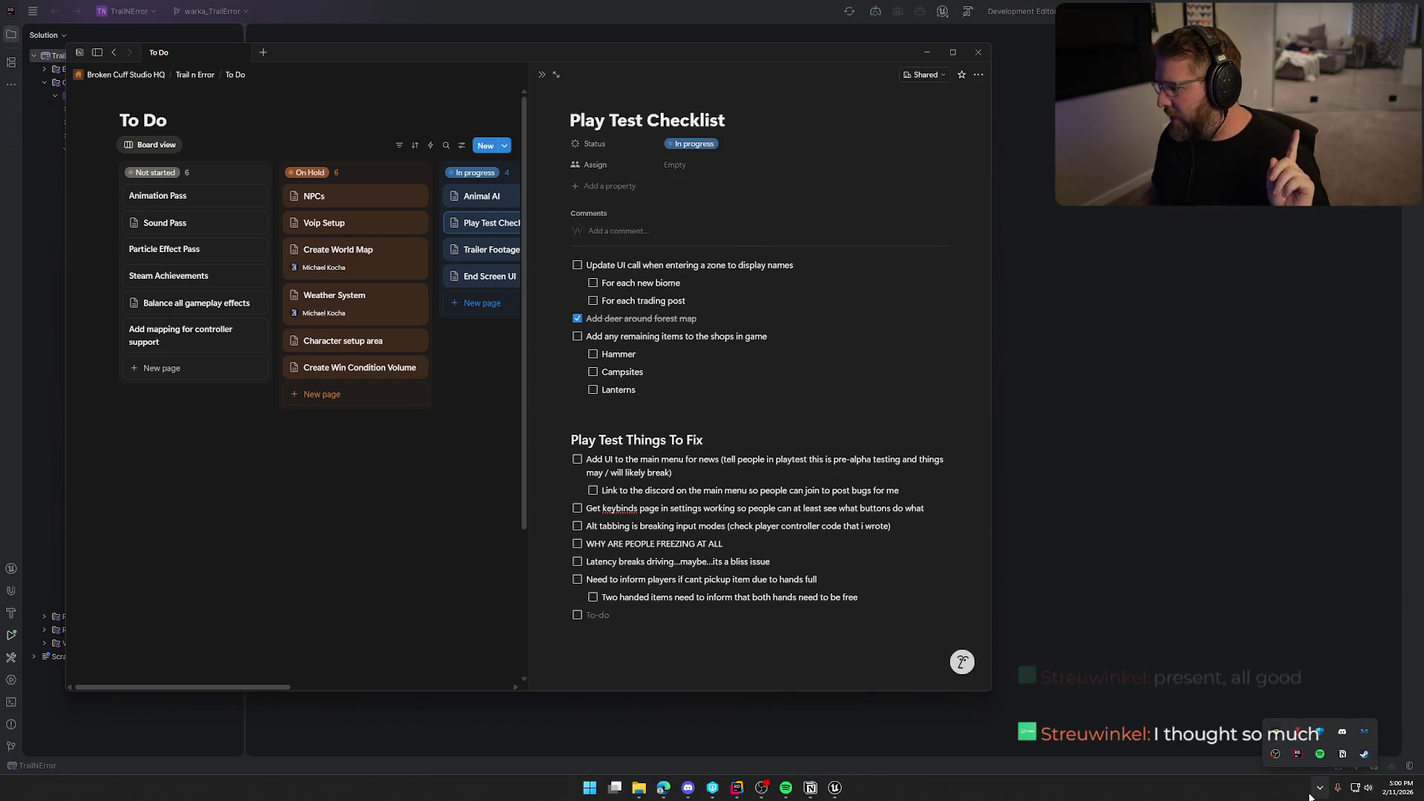
right_click(1368, 759)
left_click(1293, 634)
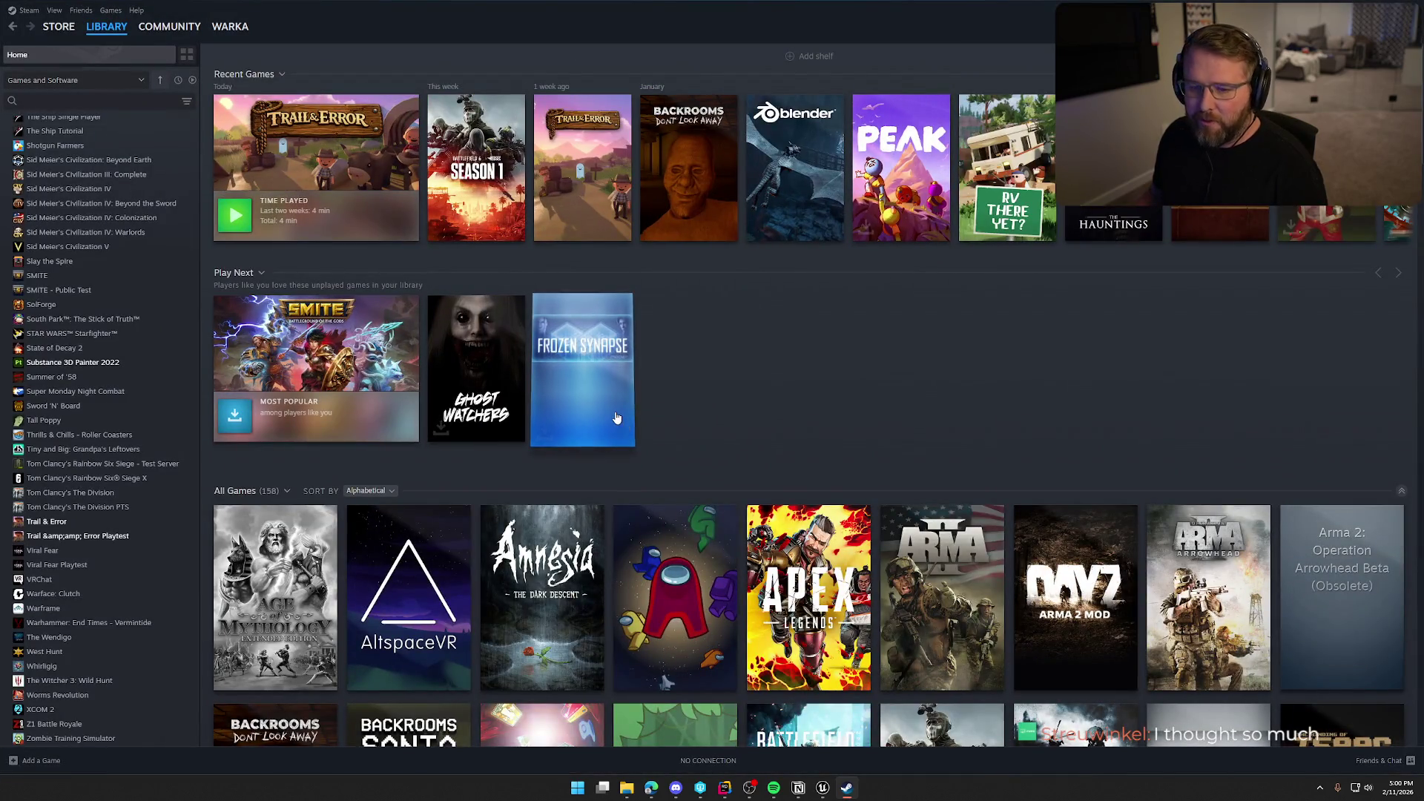
- Browse the Trail & Error Playtest's installed files, then return to the Steam library
left_click(81, 542)
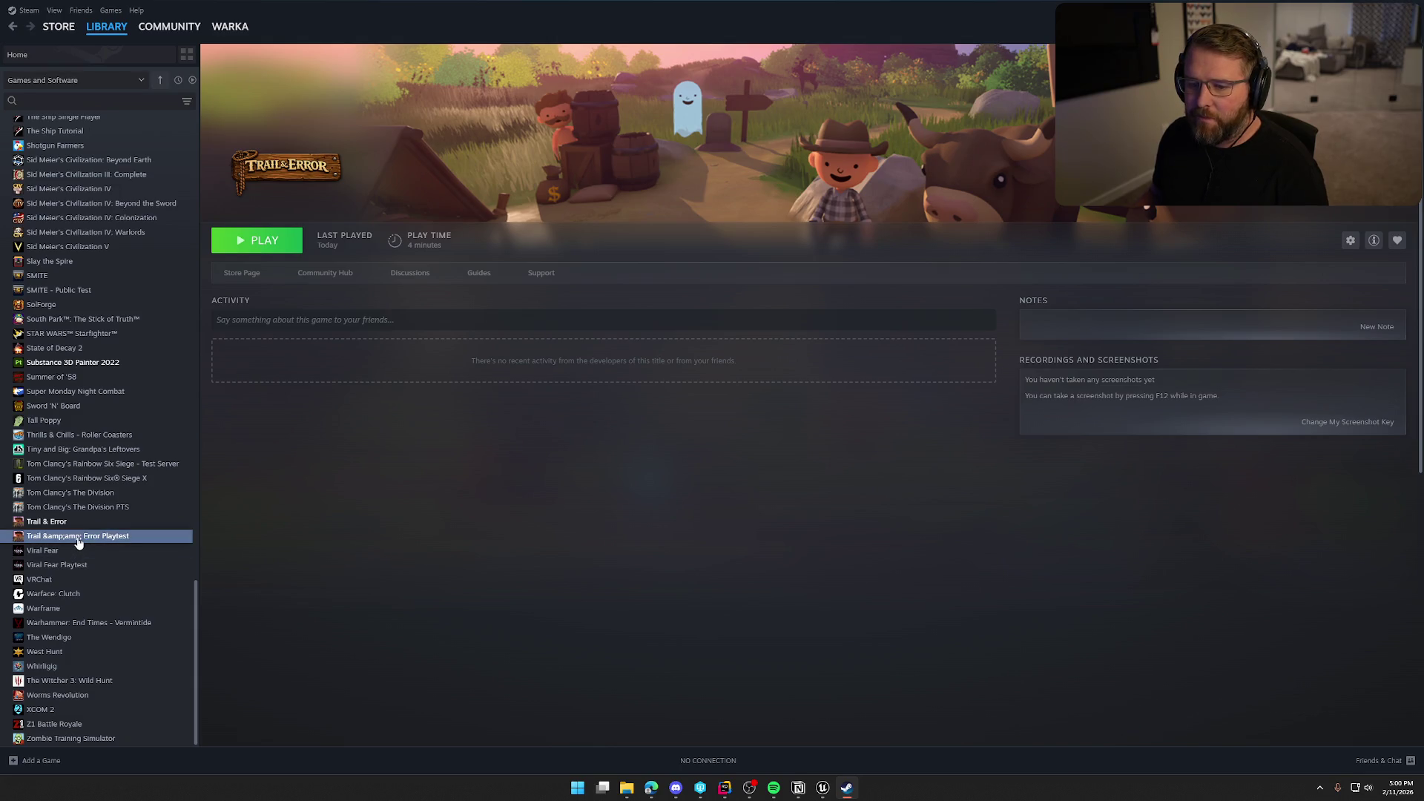
right_click(79, 542)
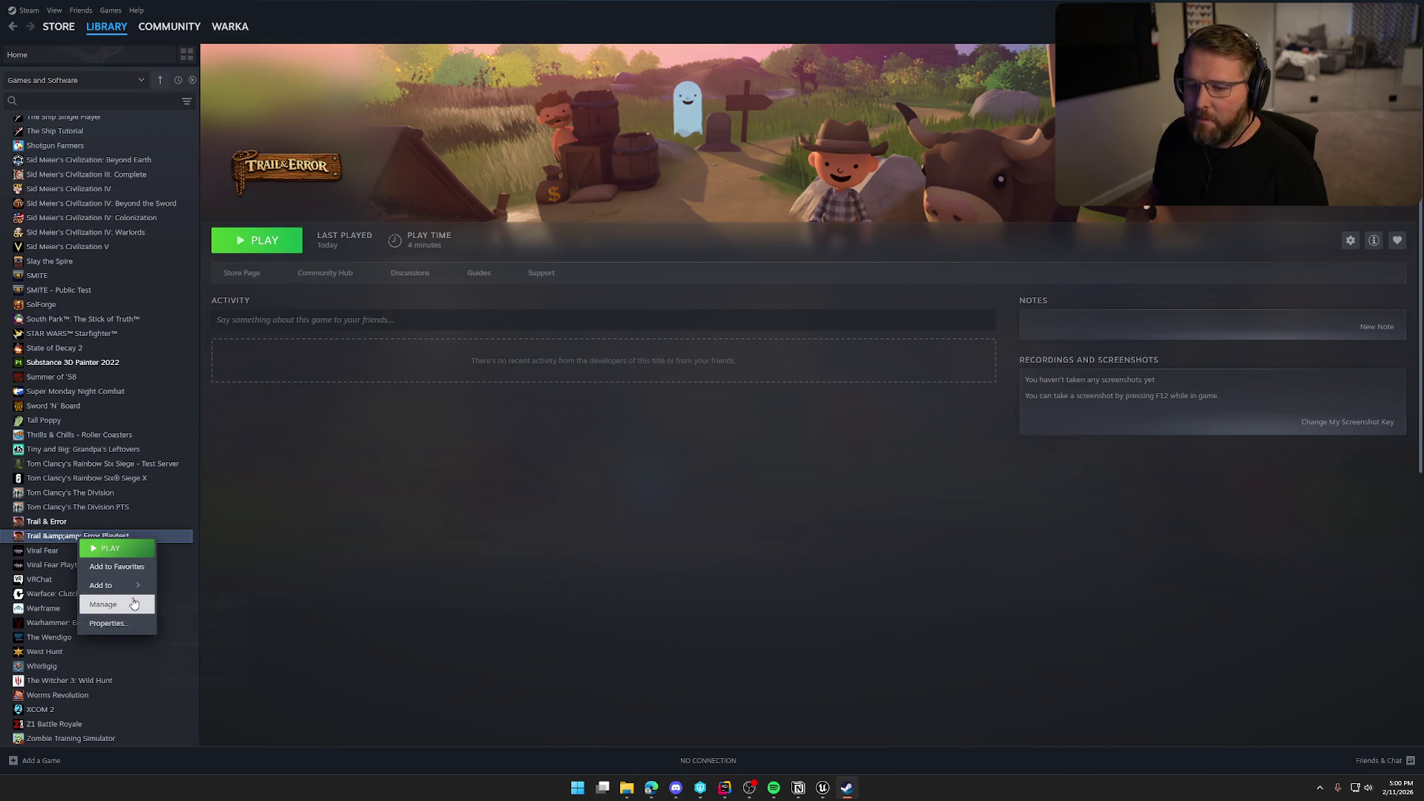
mouse_move(133, 610)
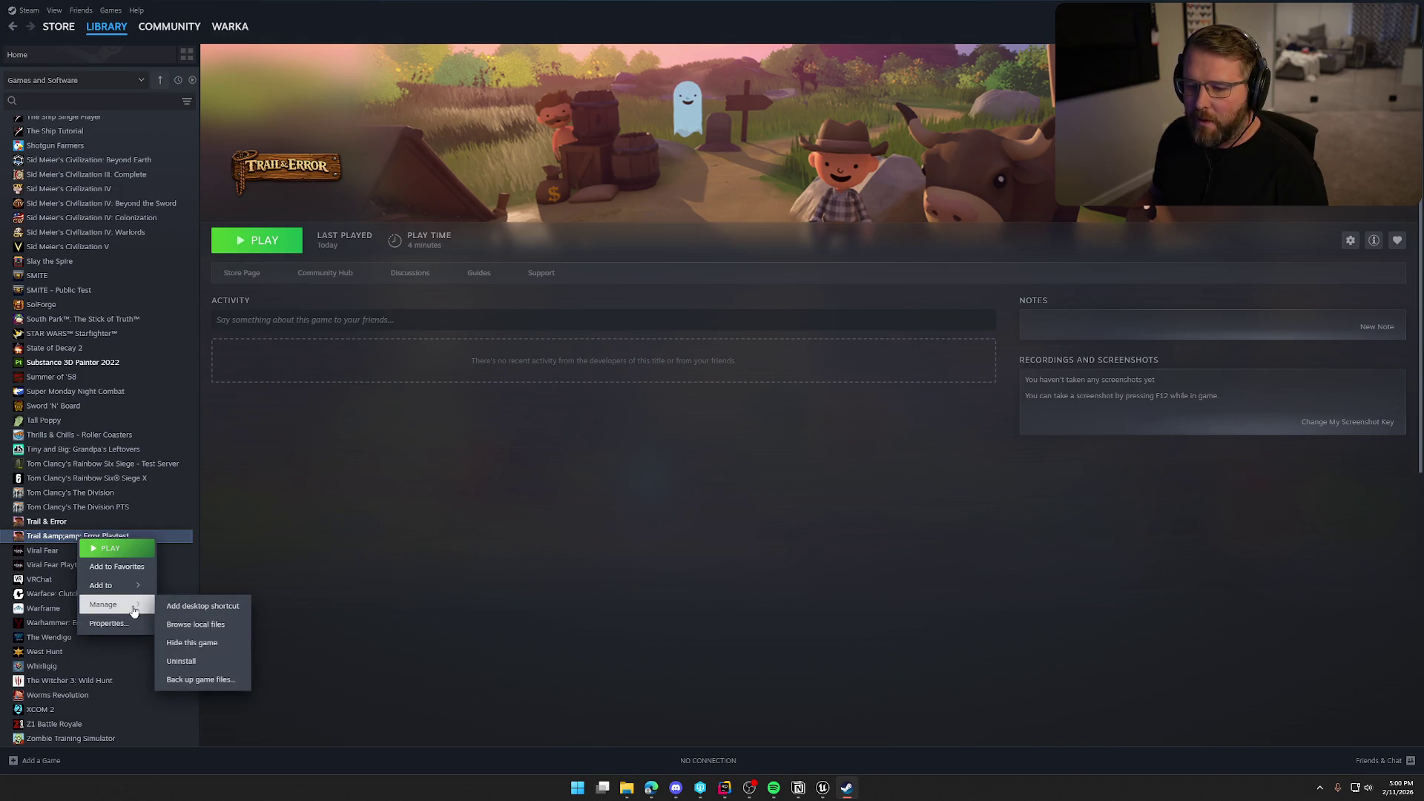
left_click(209, 631)
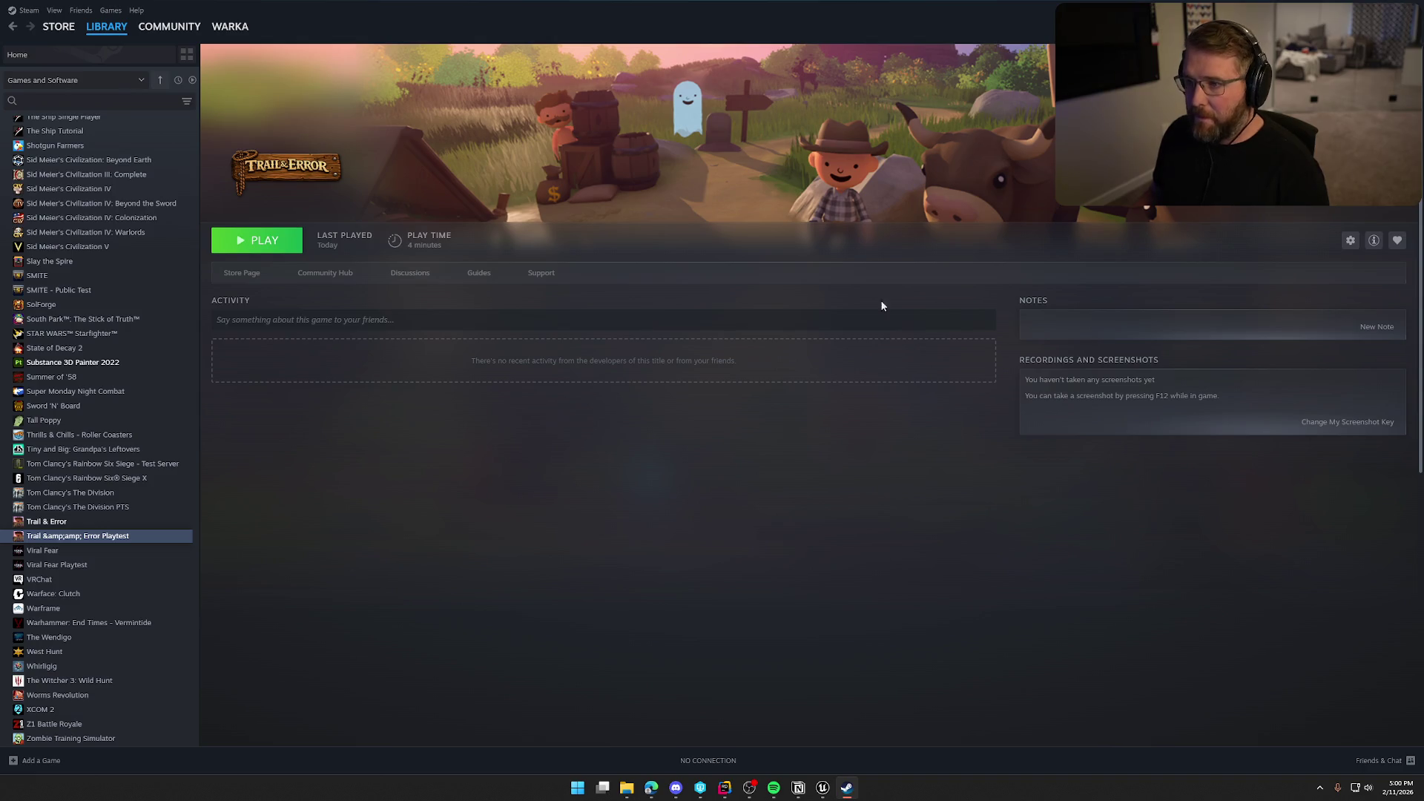
left_click(623, 790)
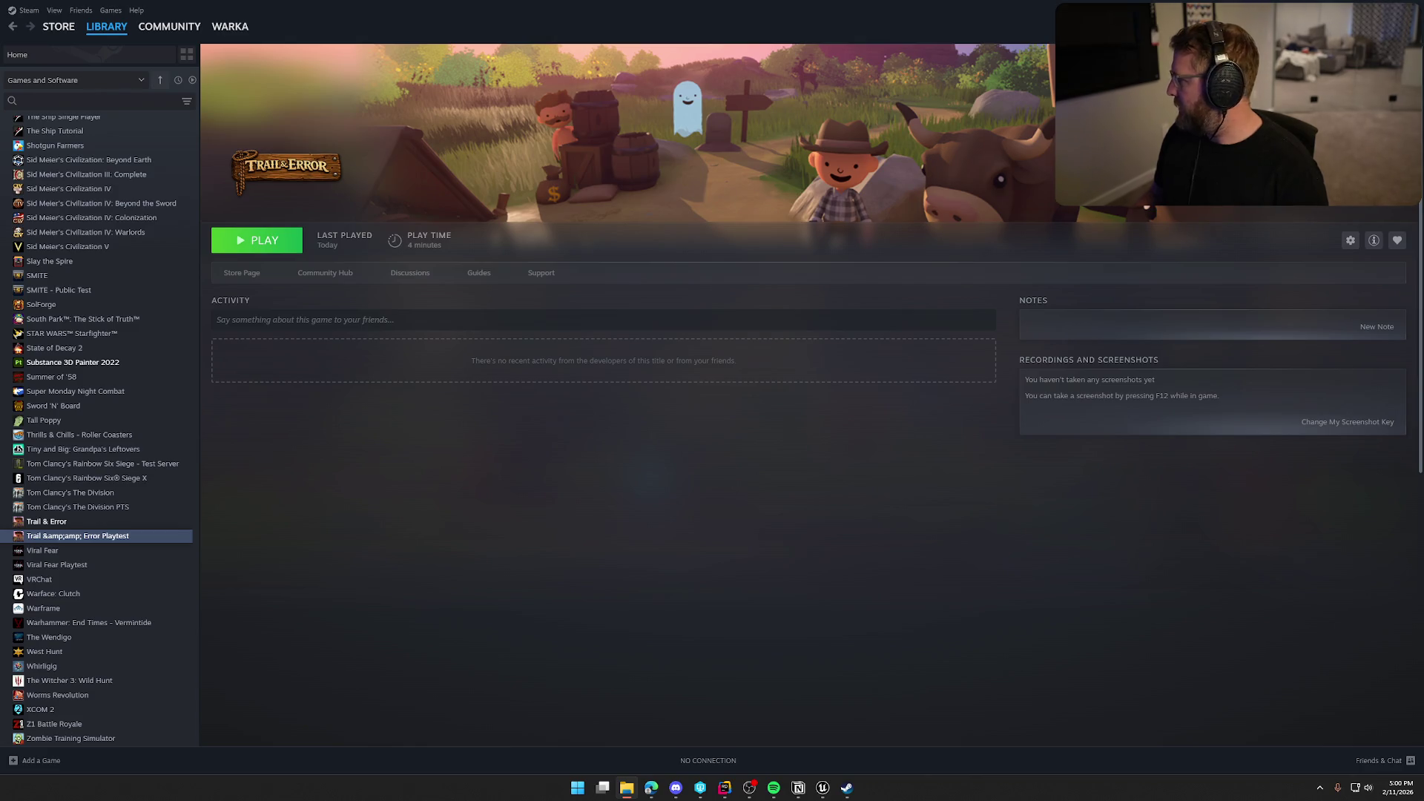
left_click(614, 566)
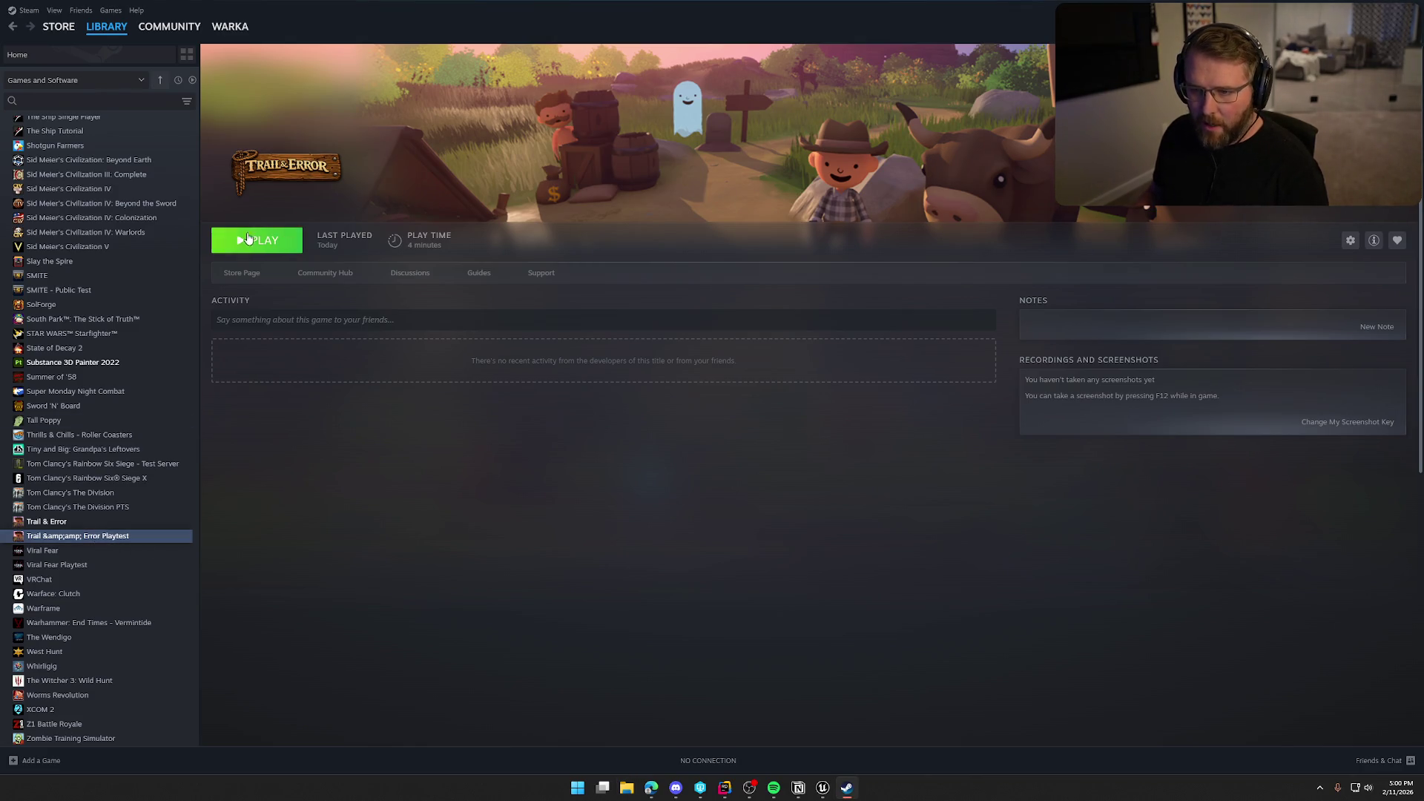
- Check the installed files of the playtest and Trail & Error, then try installing Trail & Error Playtest
right_click(54, 537)
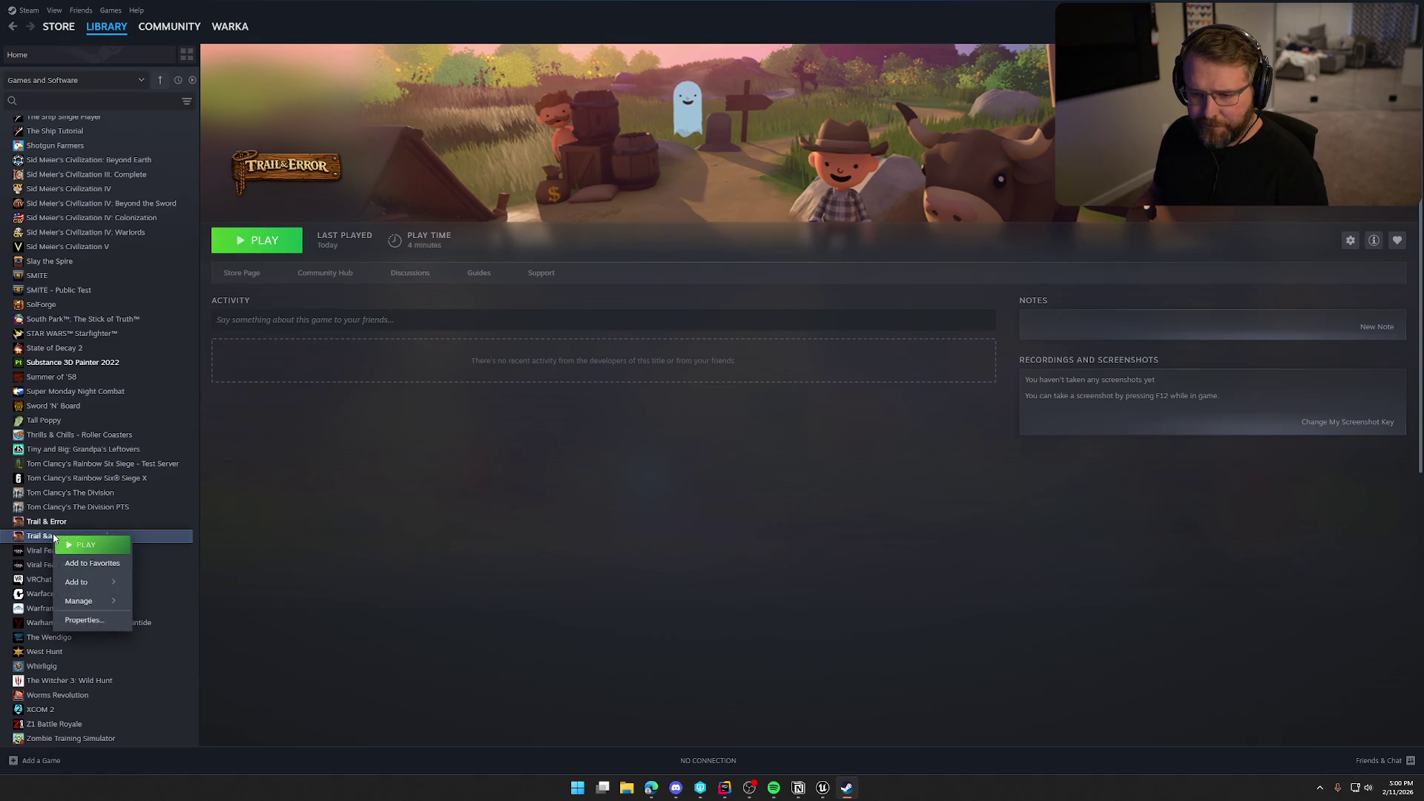
mouse_move(101, 602)
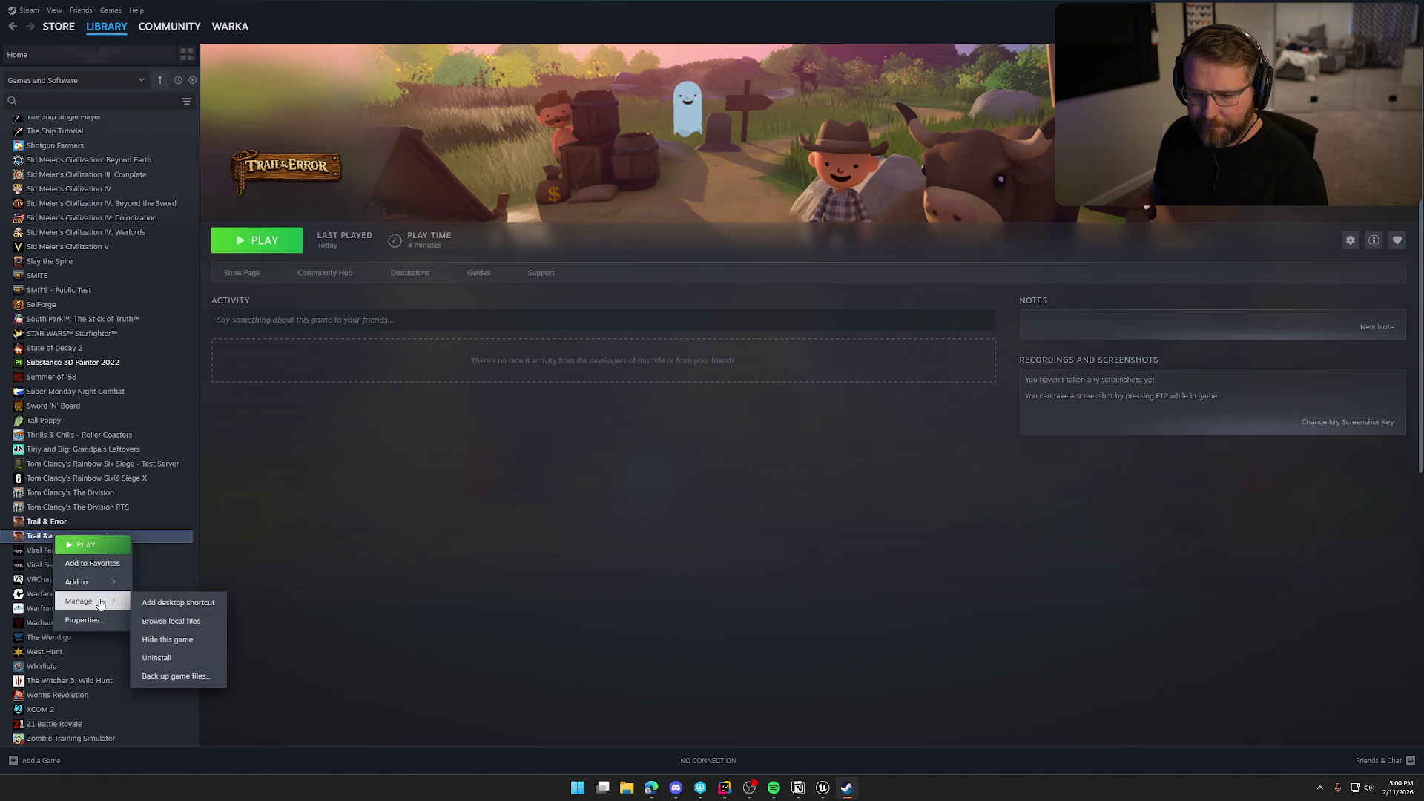
left_click(201, 626)
left_click(48, 522)
right_click(77, 527)
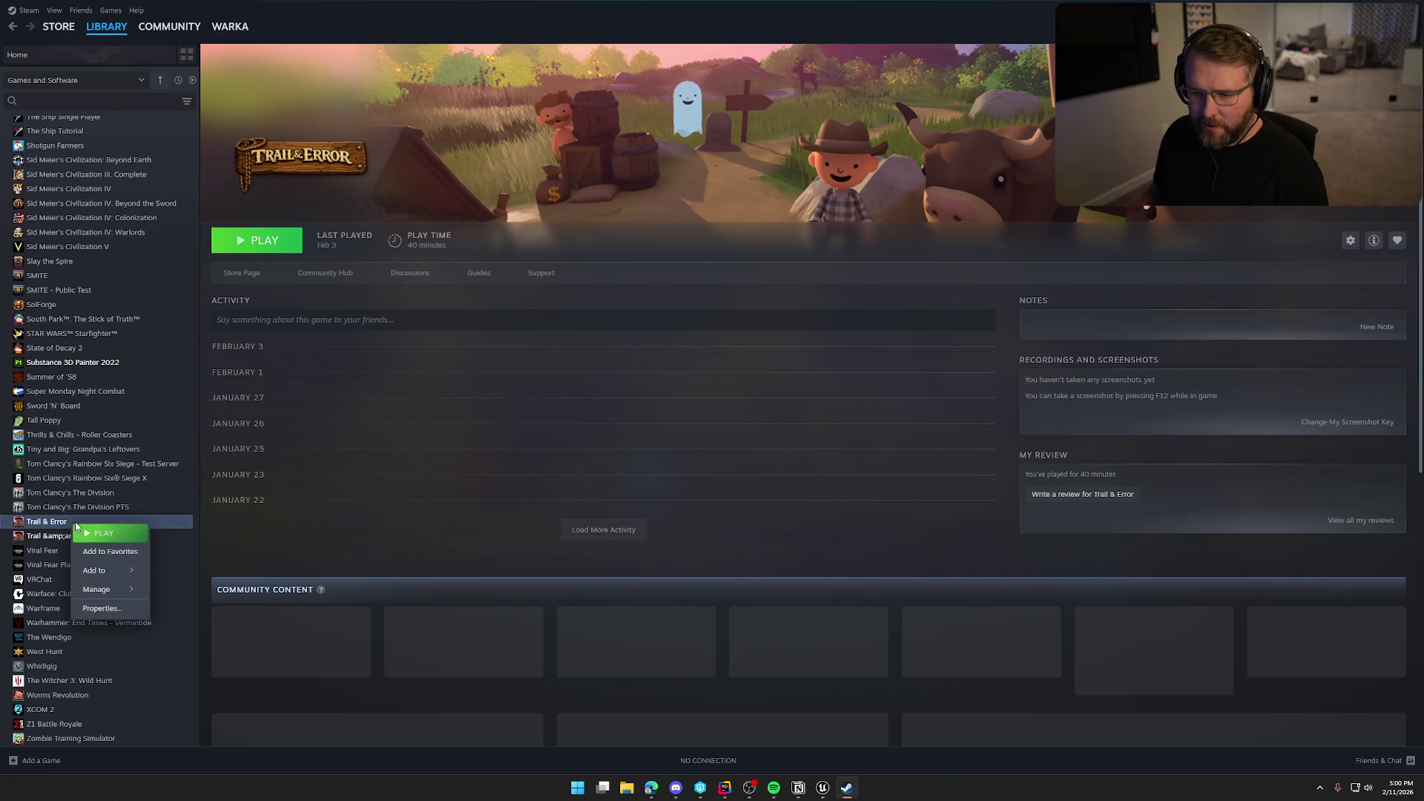
mouse_move(126, 589)
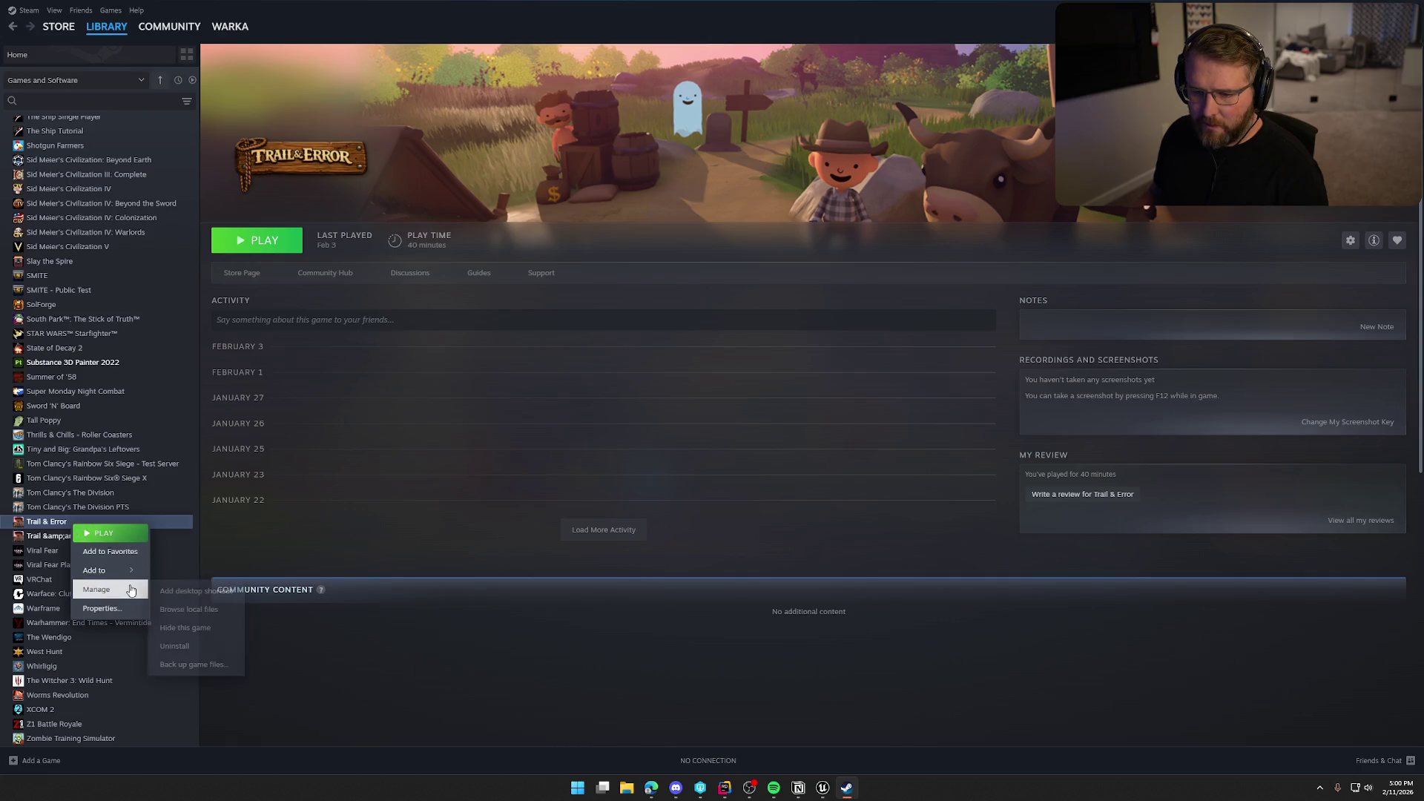
left_click(221, 618)
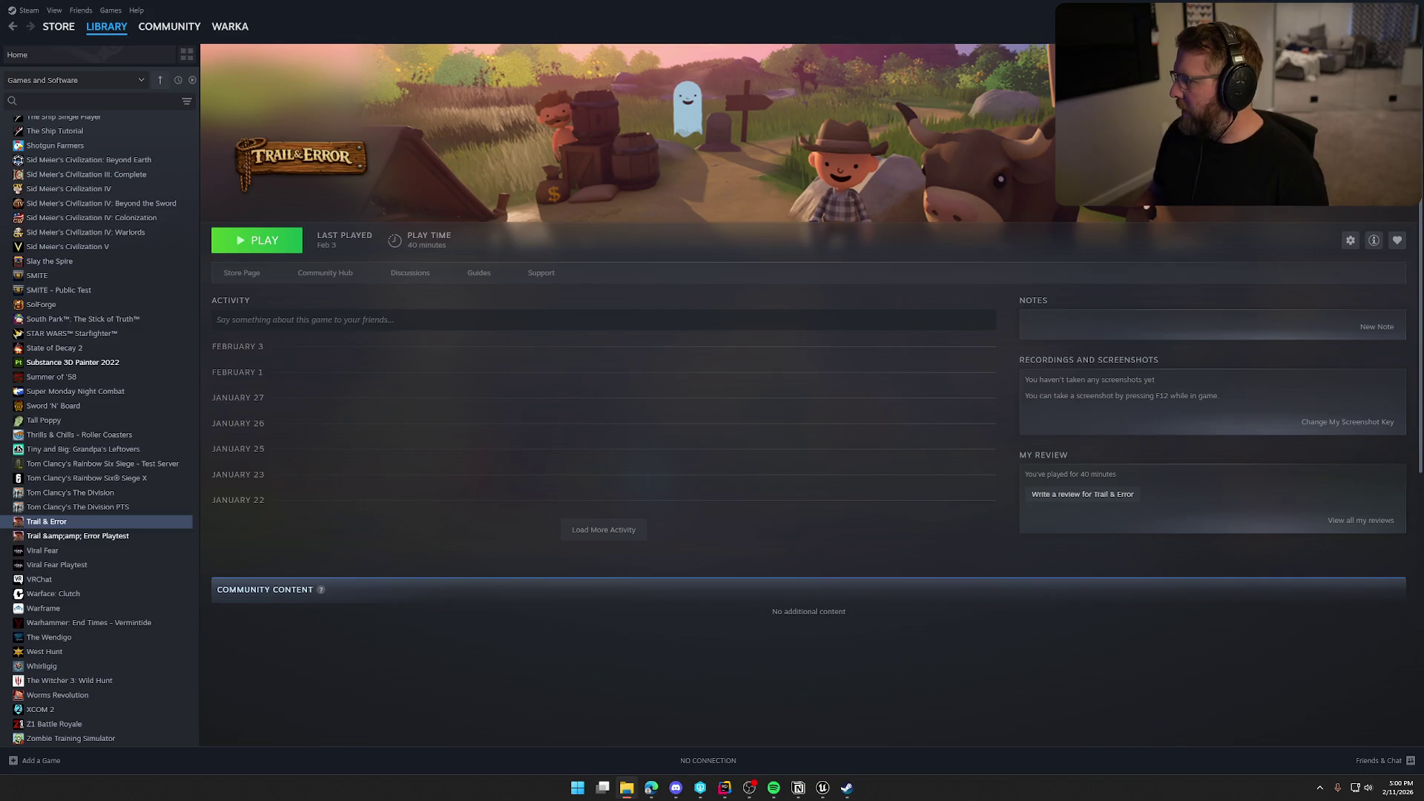
left_click(74, 536)
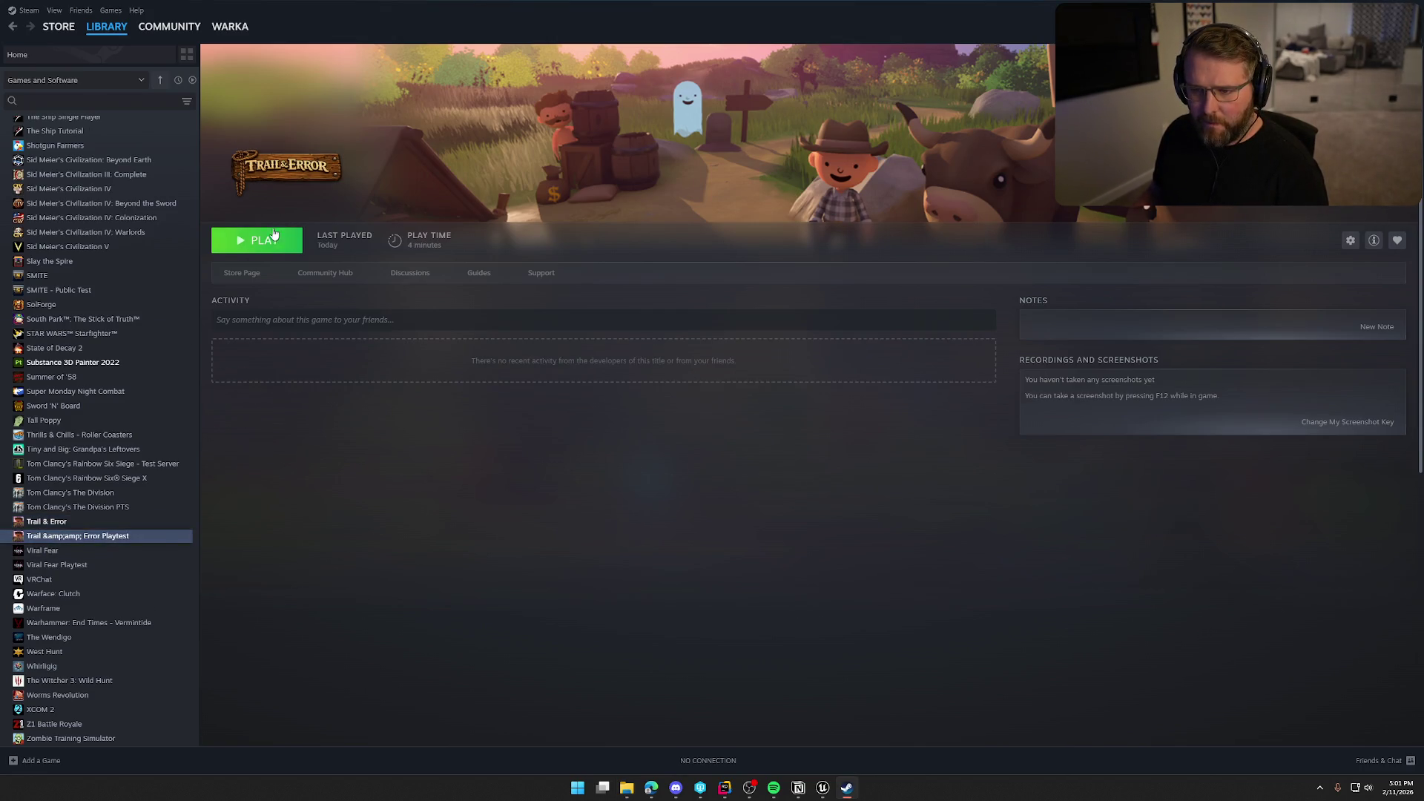
left_click(267, 239)
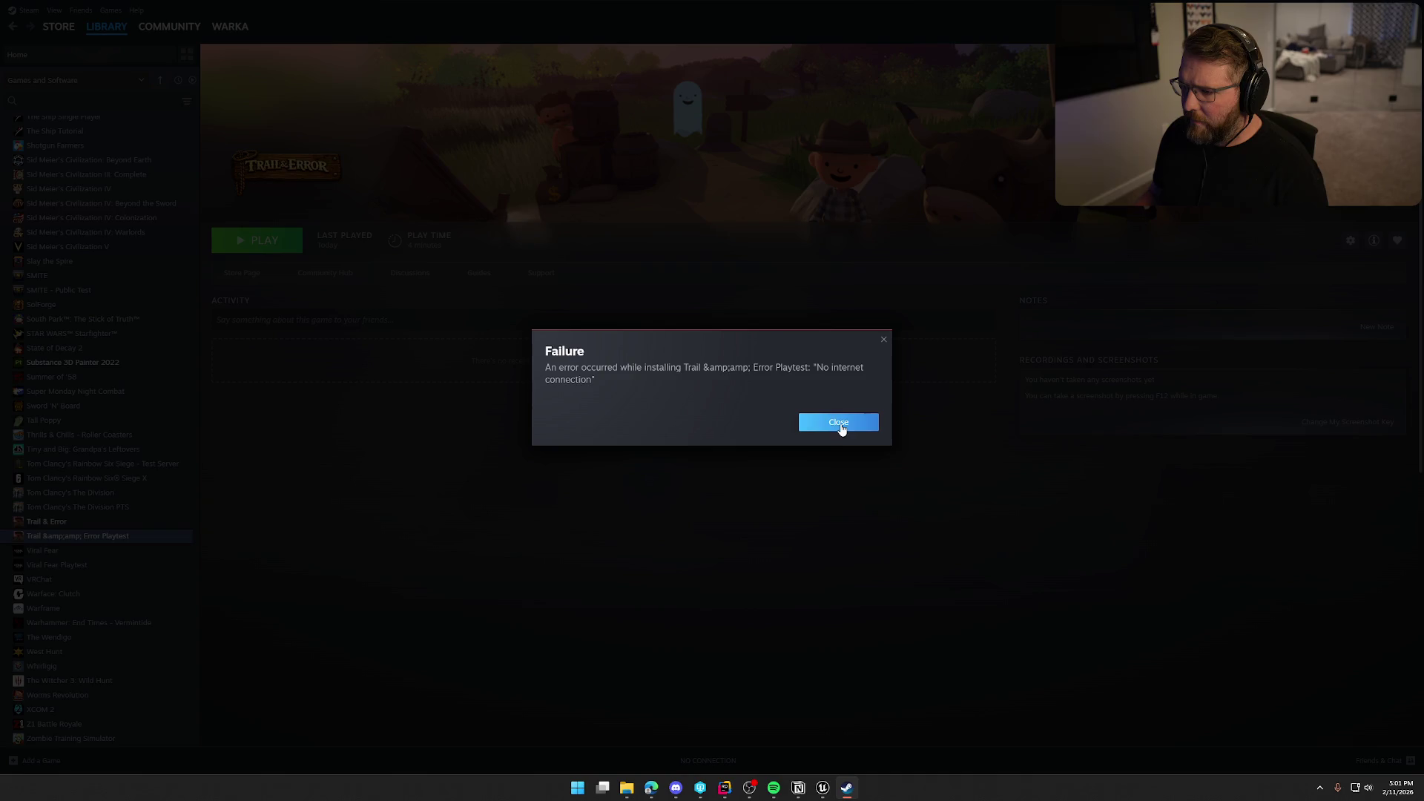
- Dismiss the install failure and fully exit Steam from the tray so it can restart
left_click(839, 423)
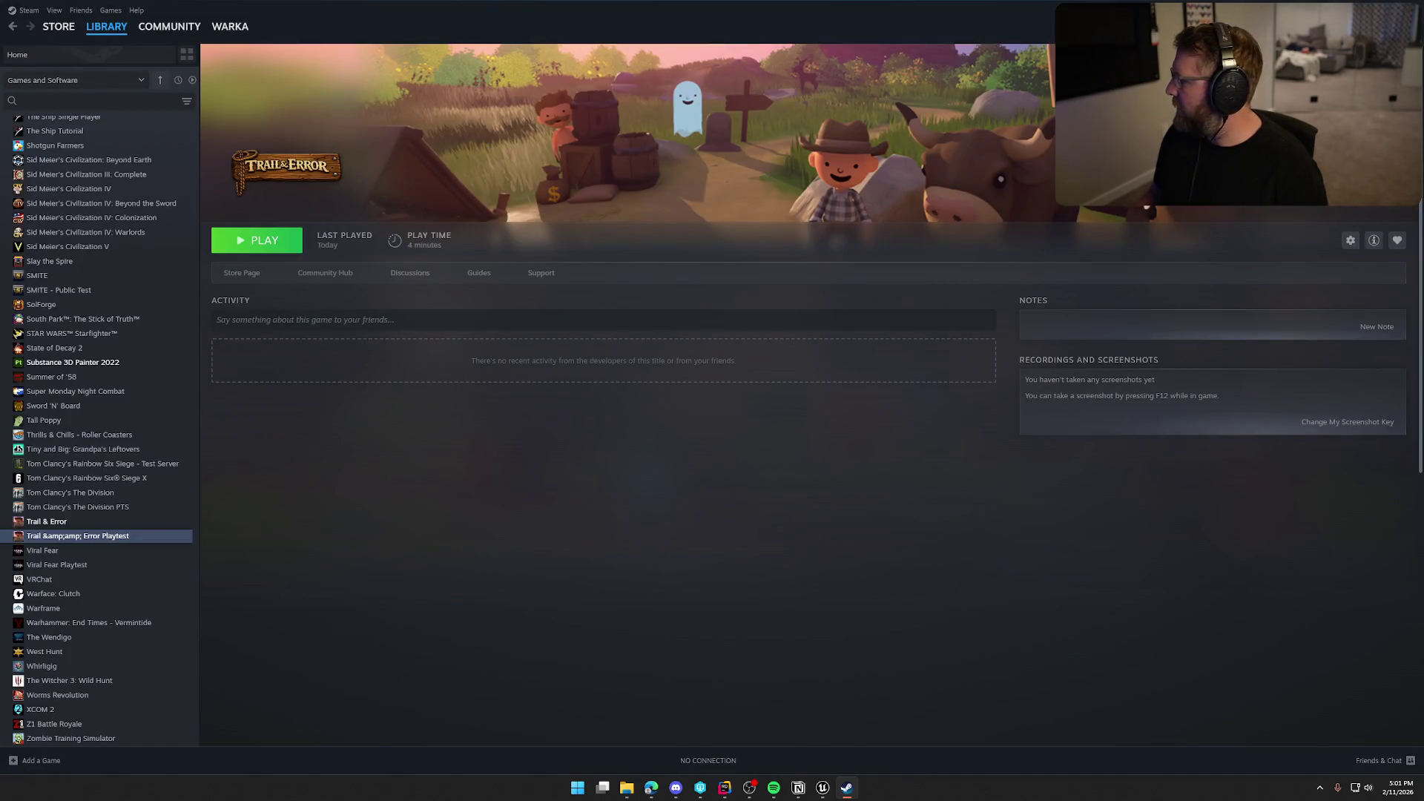
left_click(1419, 15)
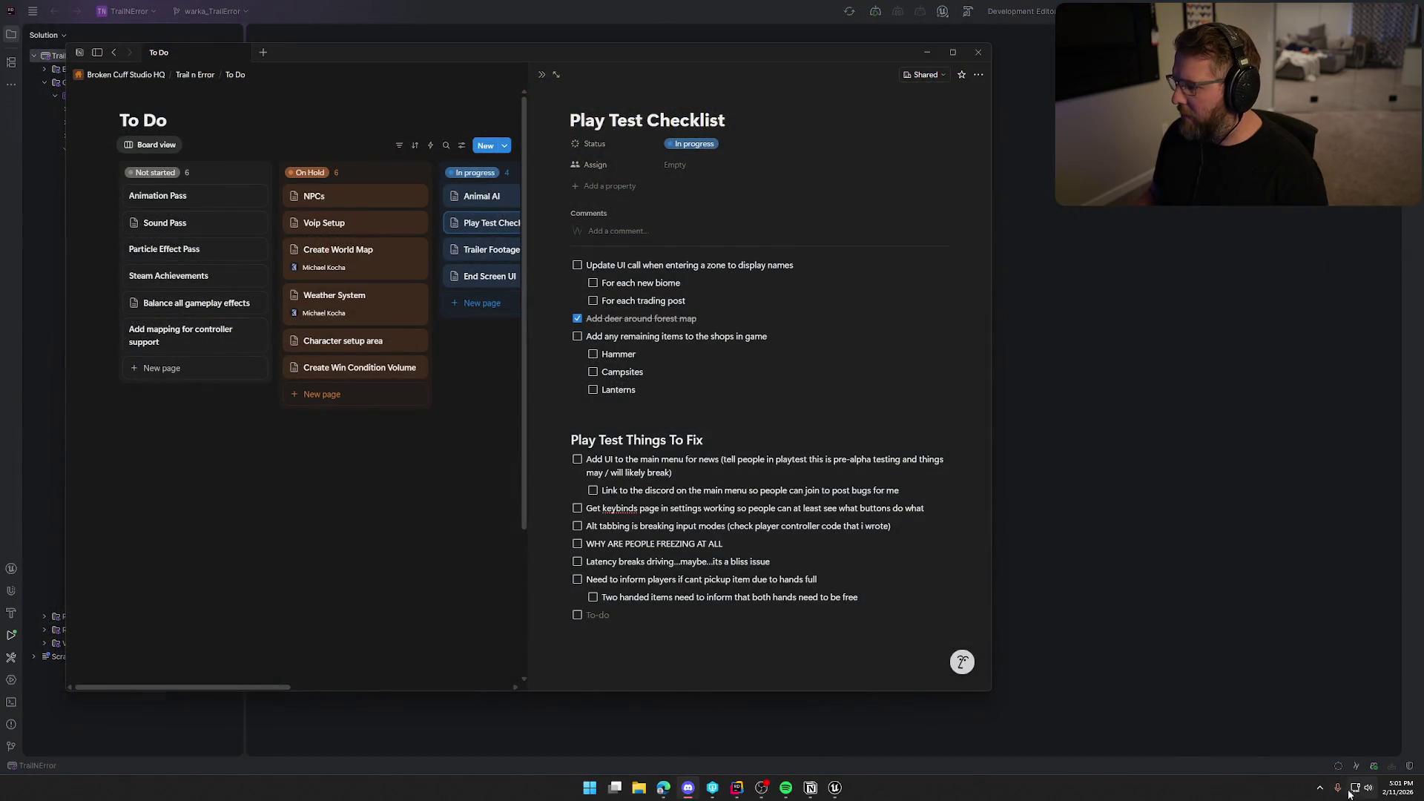
left_click(1319, 788)
right_click(1363, 757)
left_click(1305, 676)
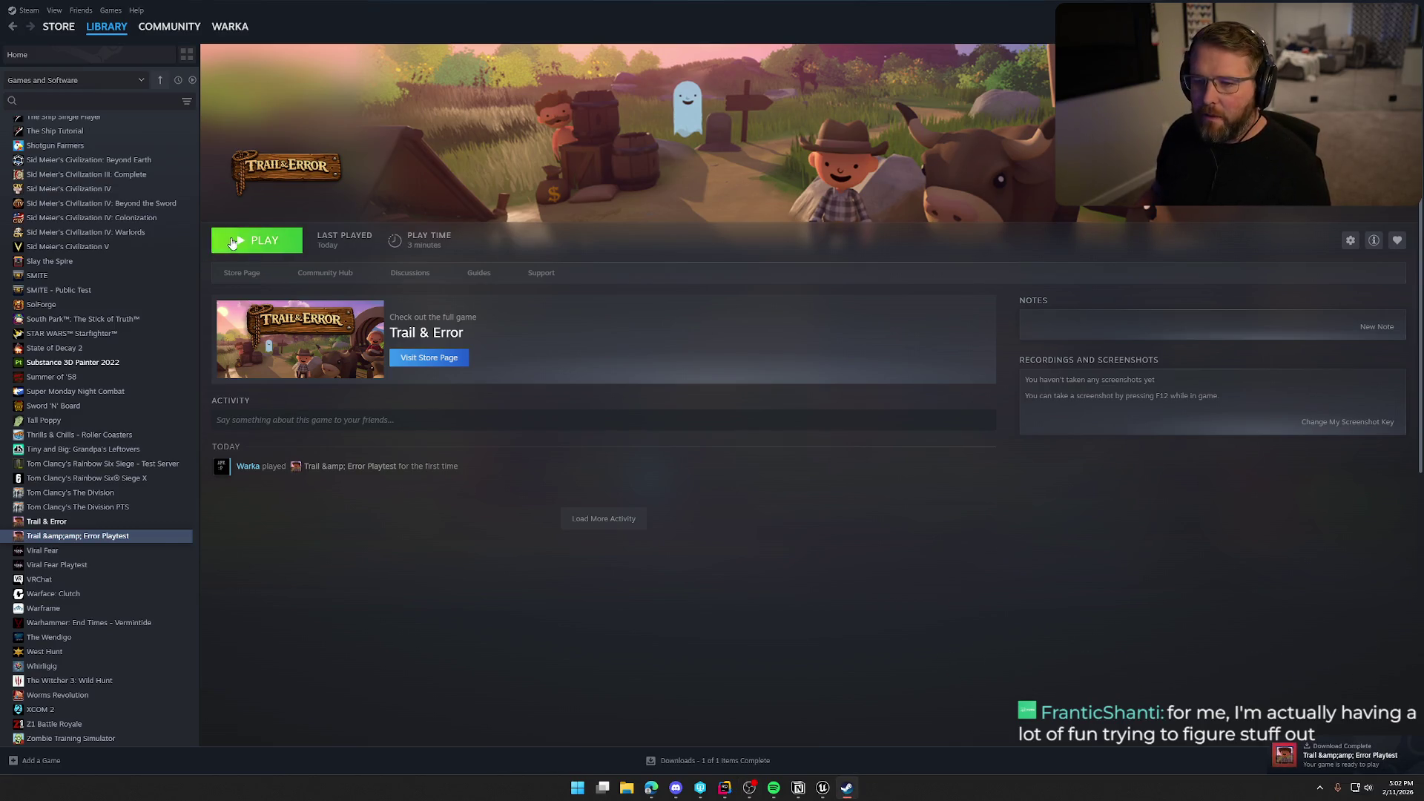
- Run Trail & Error Playtest, allow it through the firewall, quit, and browse its local files
key("Return")
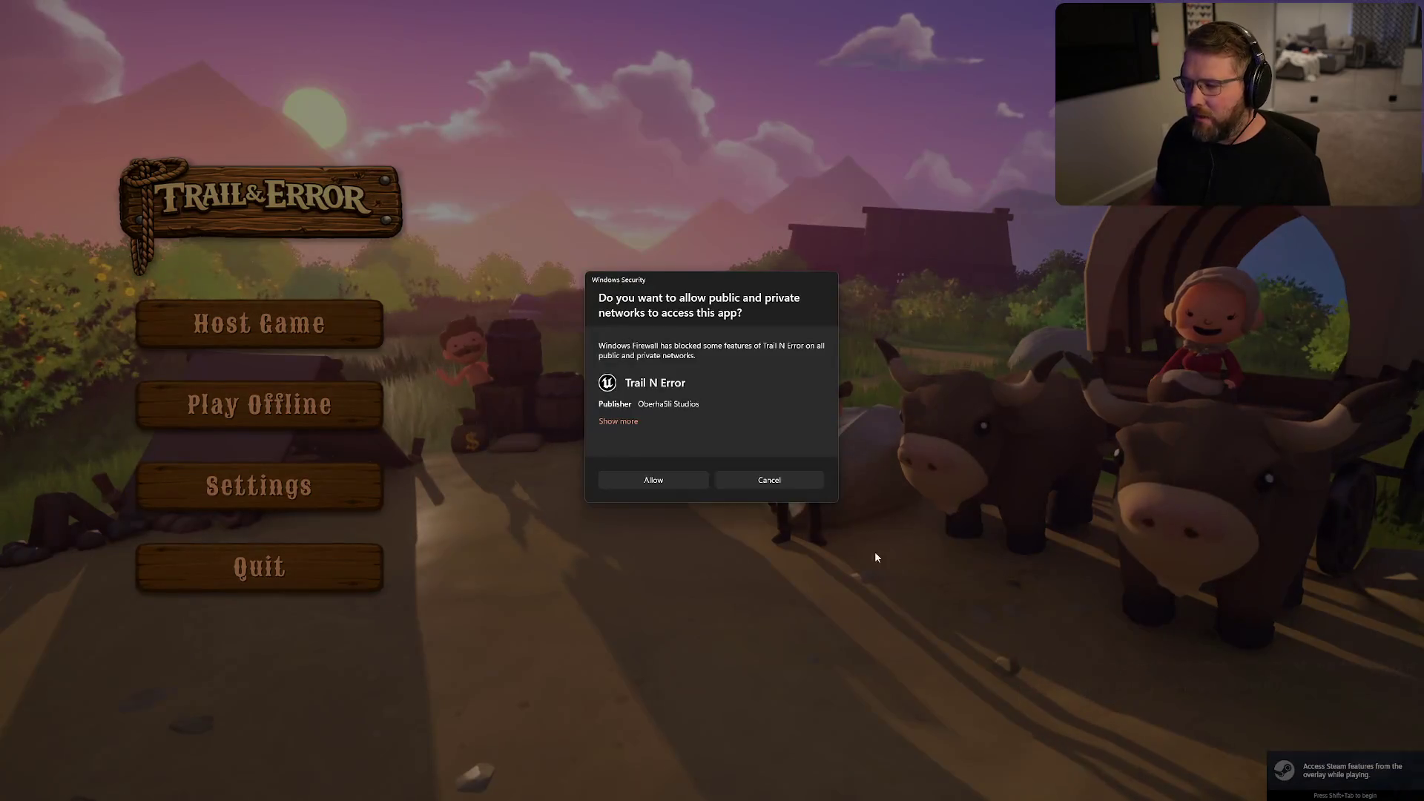
left_click(635, 487)
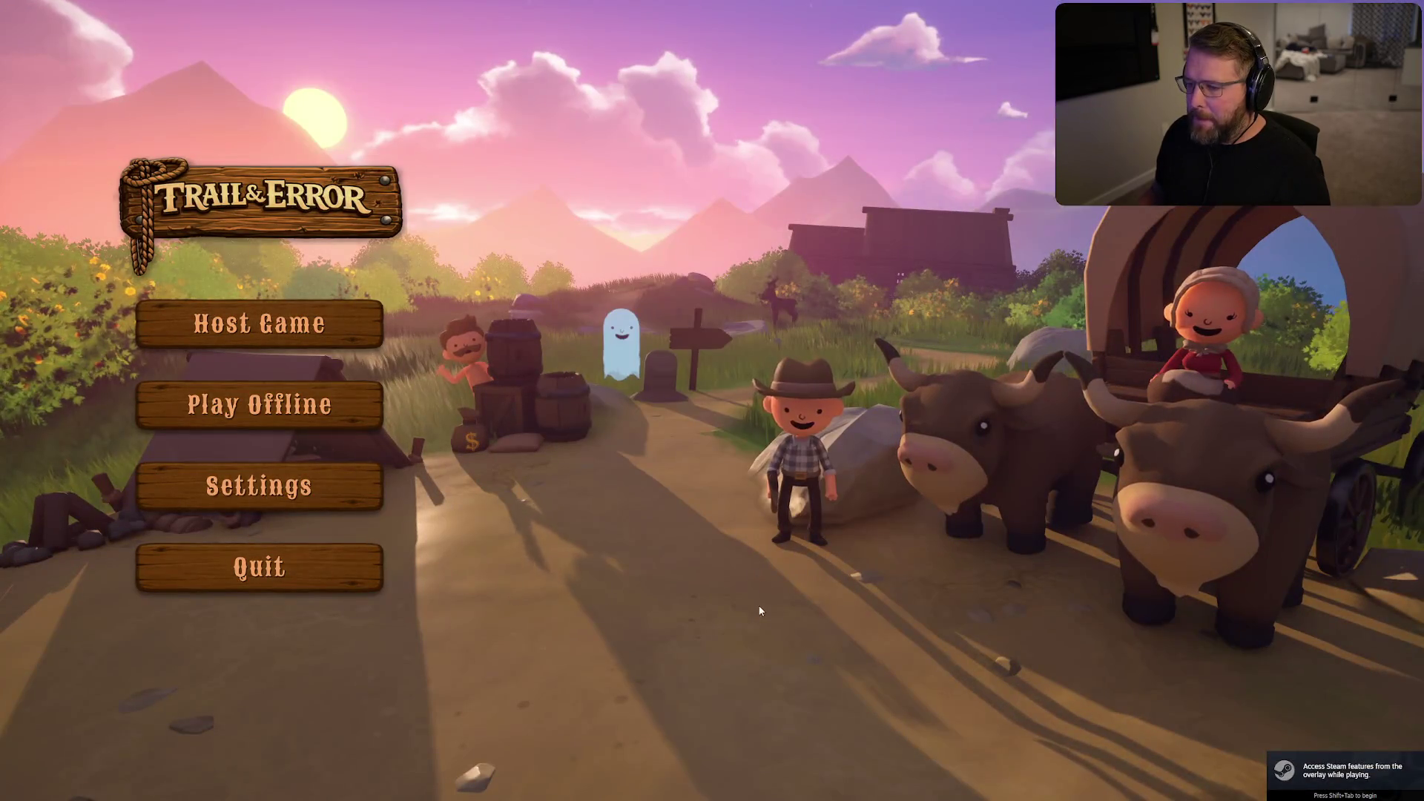
left_click(309, 562)
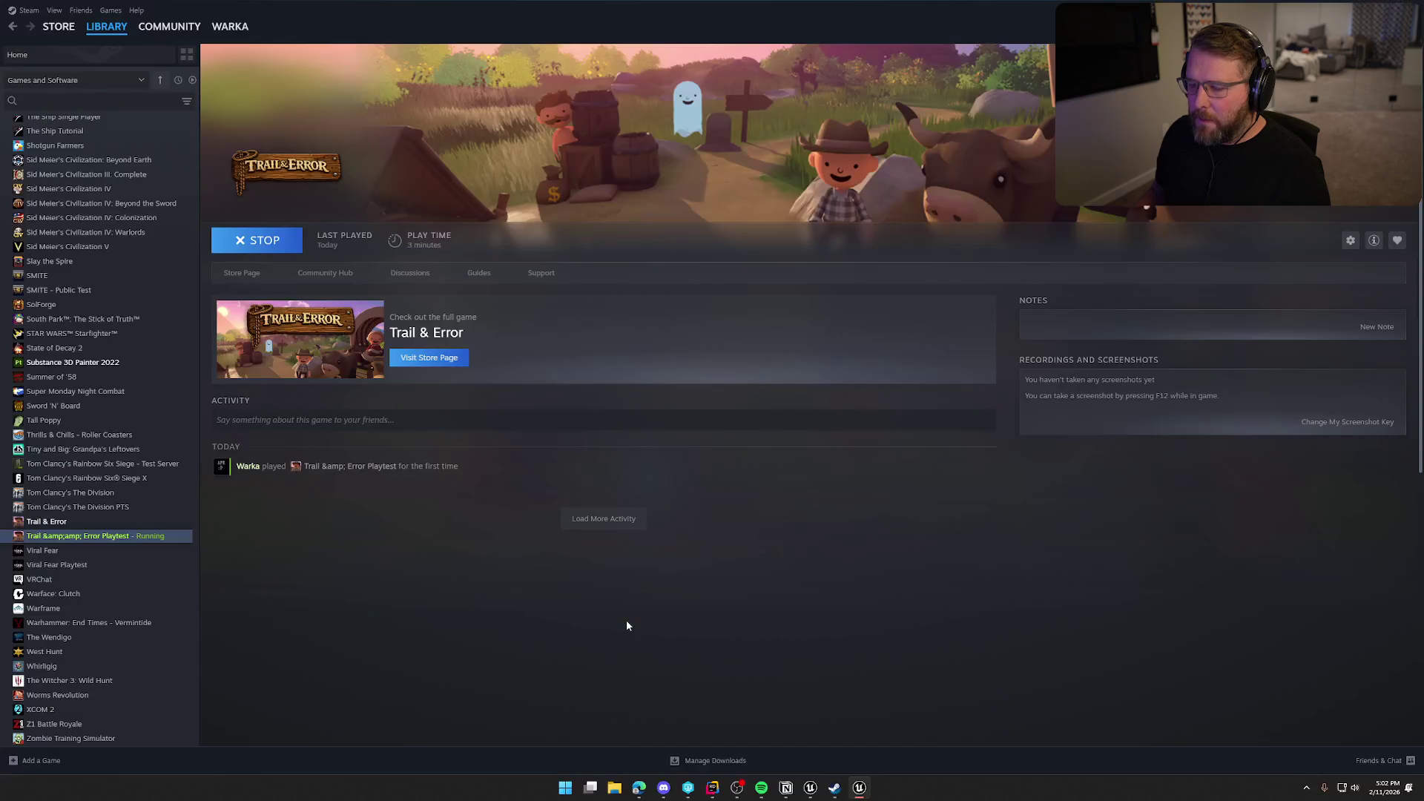
right_click(44, 536)
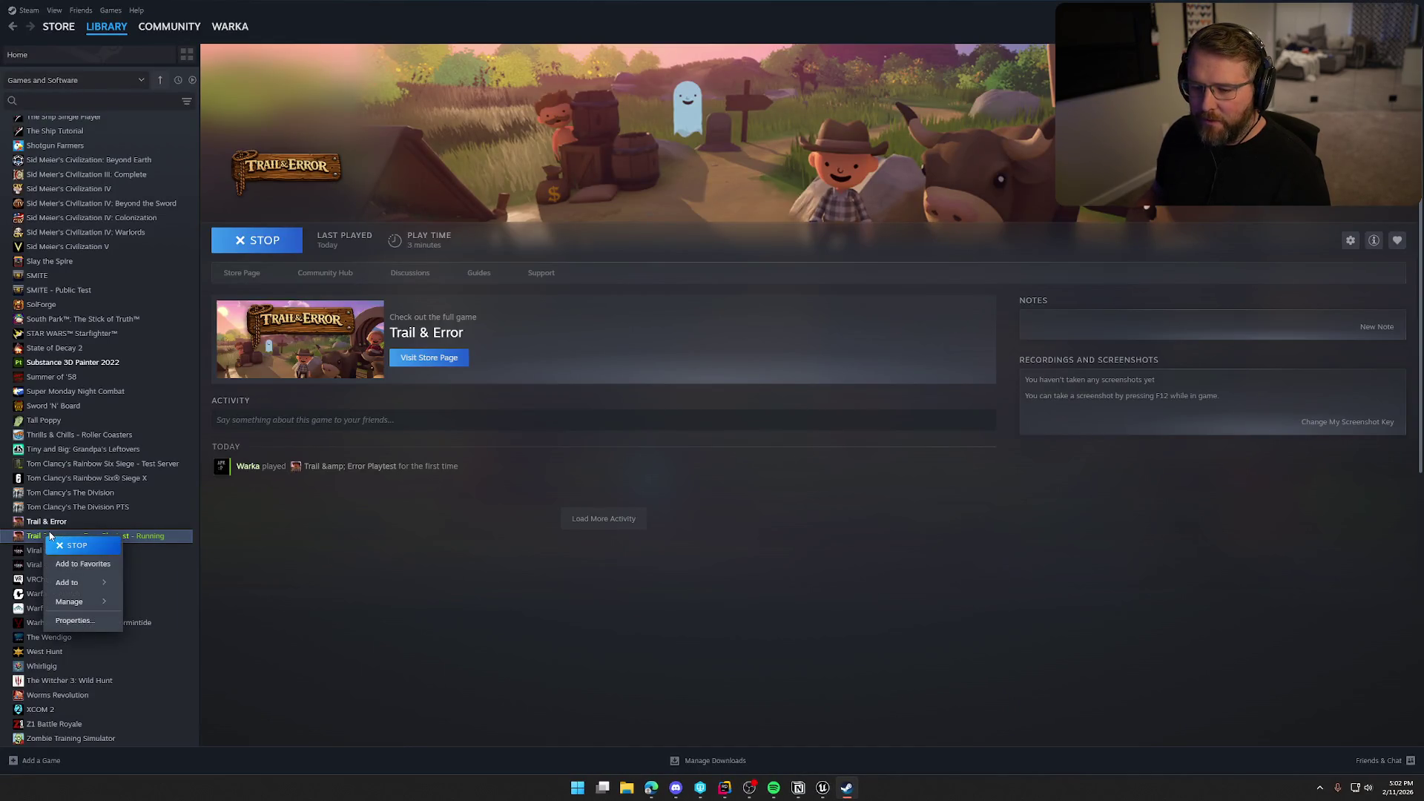
mouse_move(94, 584)
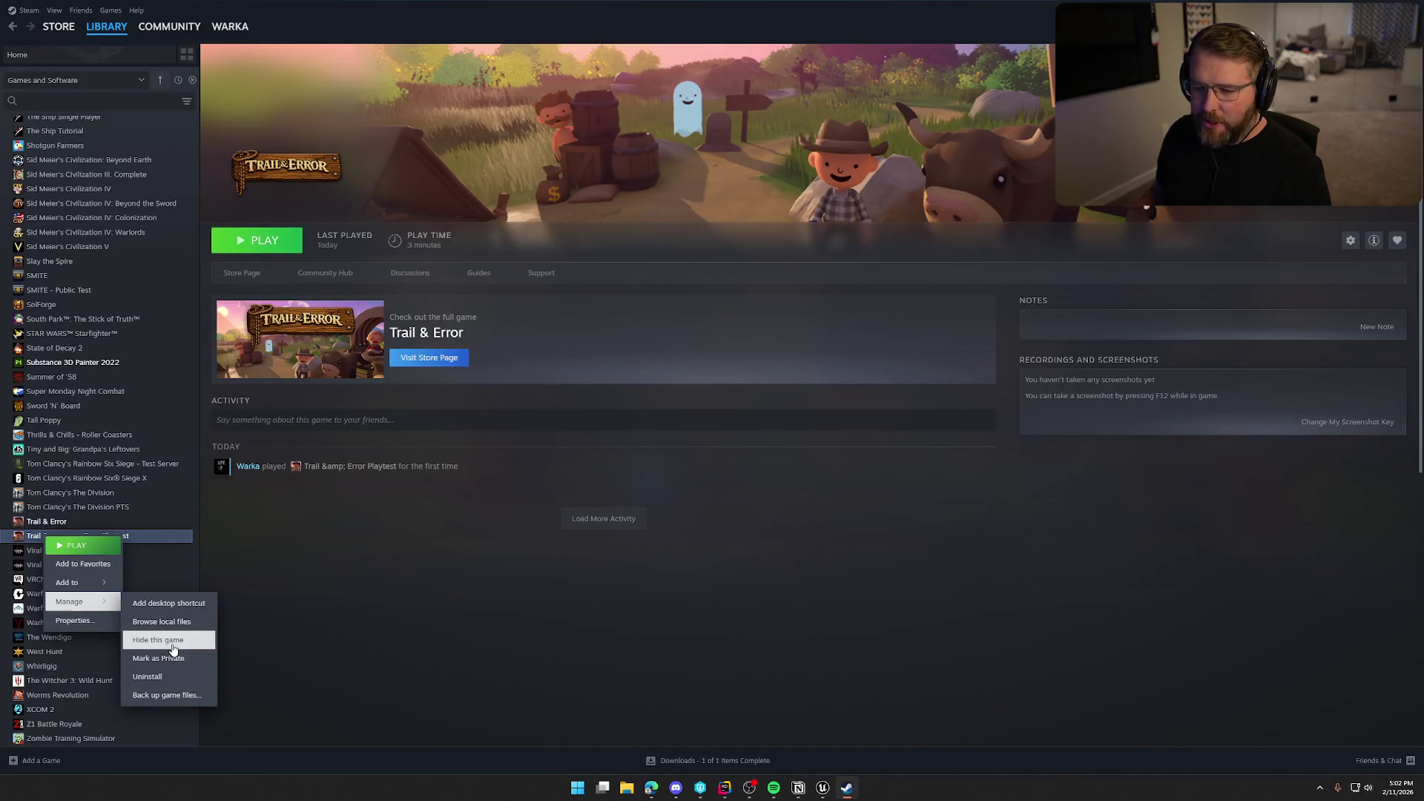
left_click(175, 625)
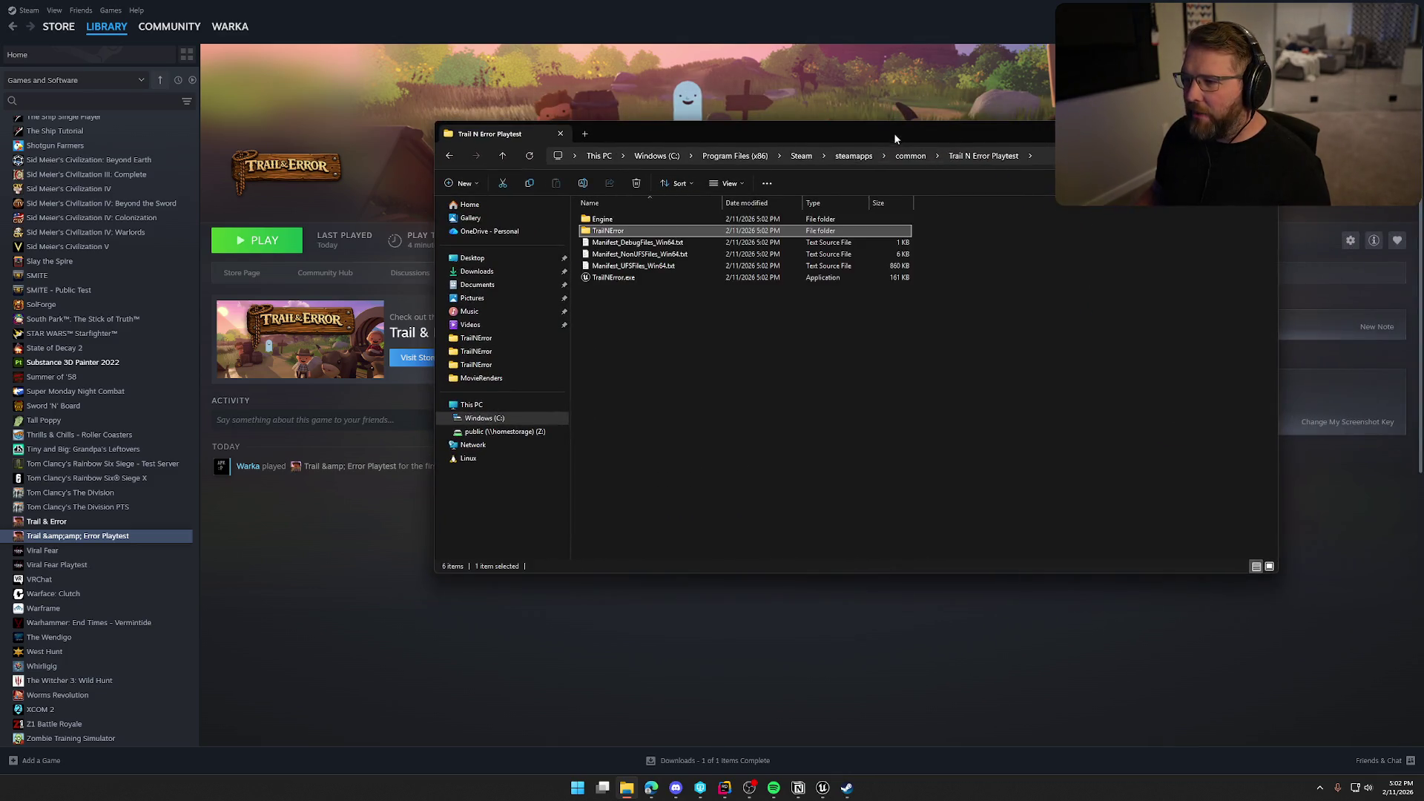
- Open TrailNError\Saved\Logs, select the current TrailNError.log, and widen the Name column to show dates
left_click_drag(893, 132, 697, 152)
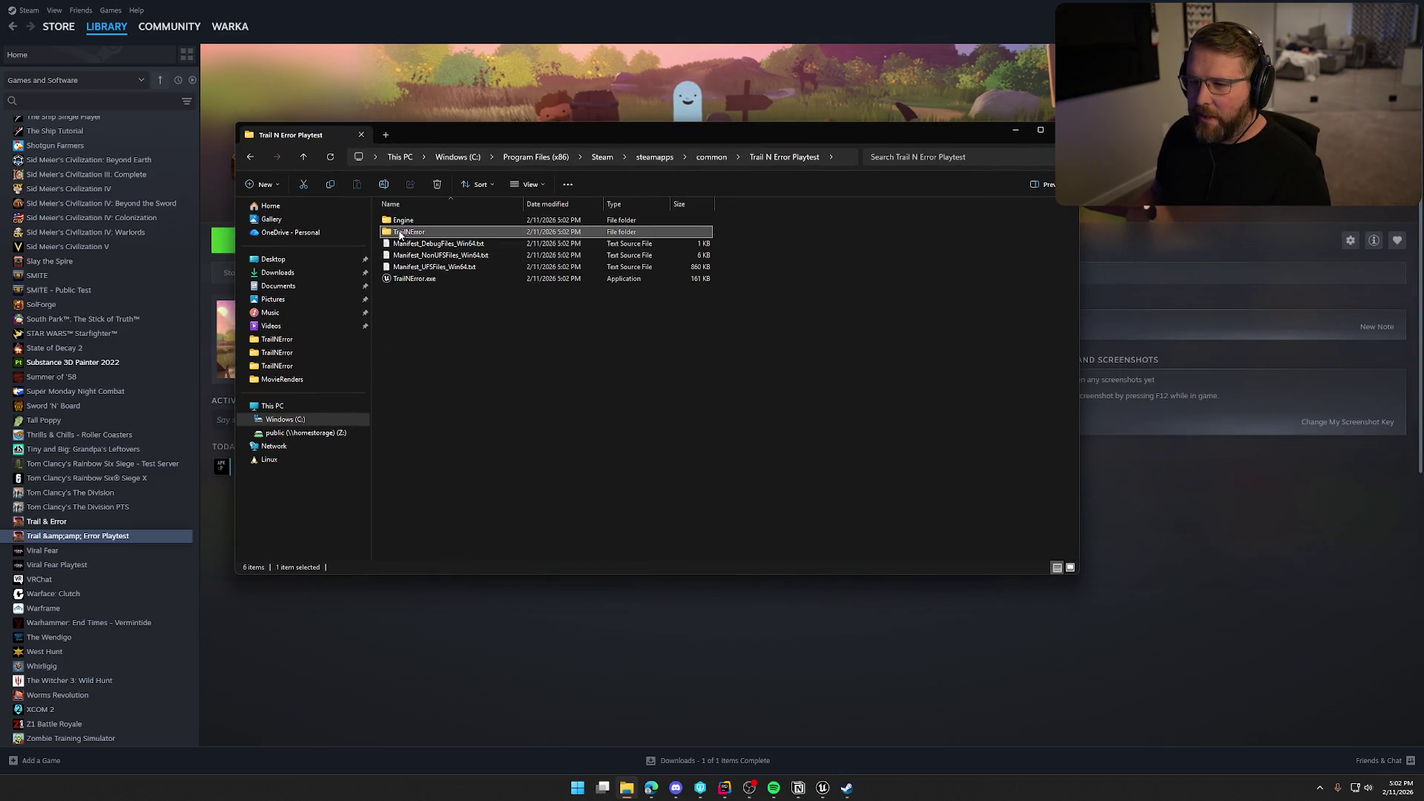
double_click(401, 235)
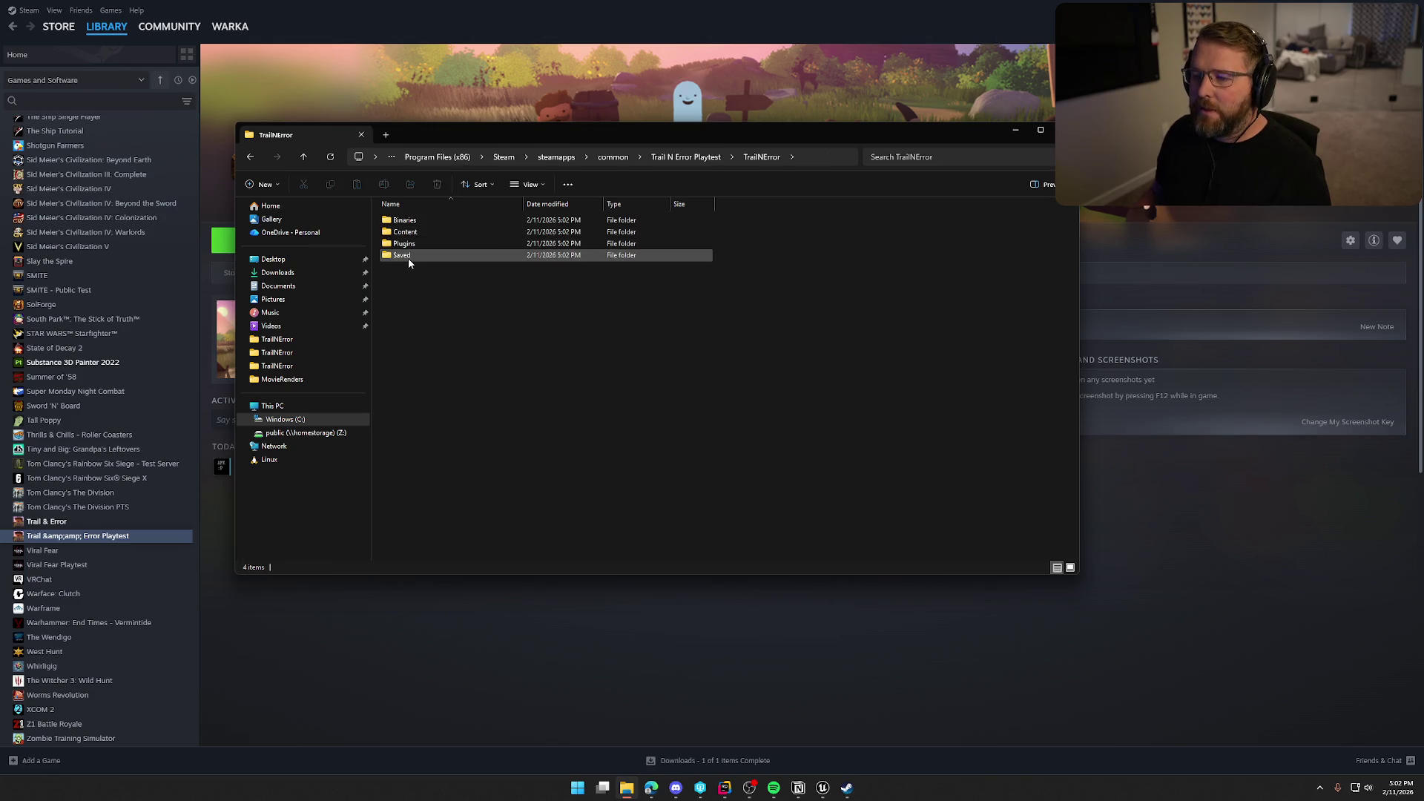
double_click(408, 256)
double_click(404, 232)
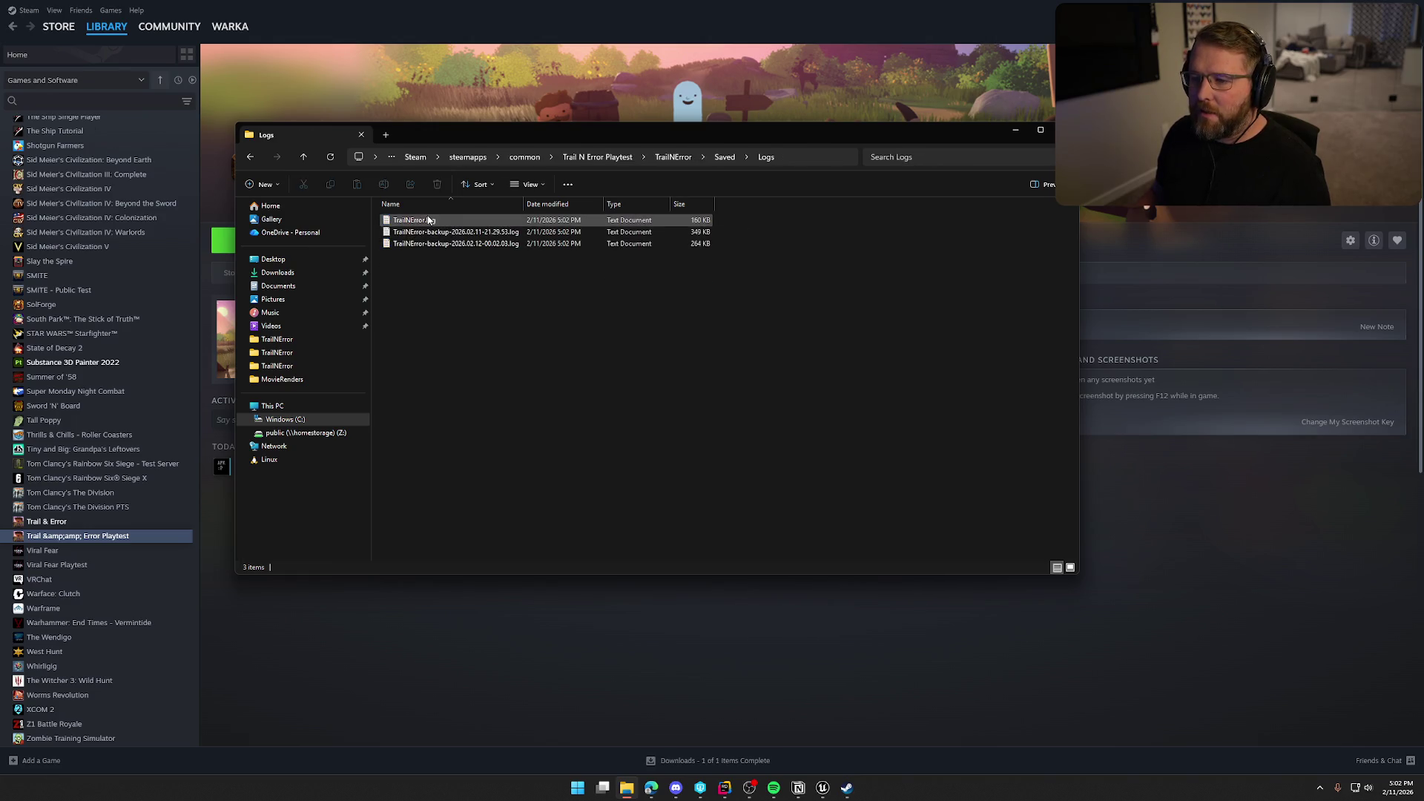
left_click(429, 221)
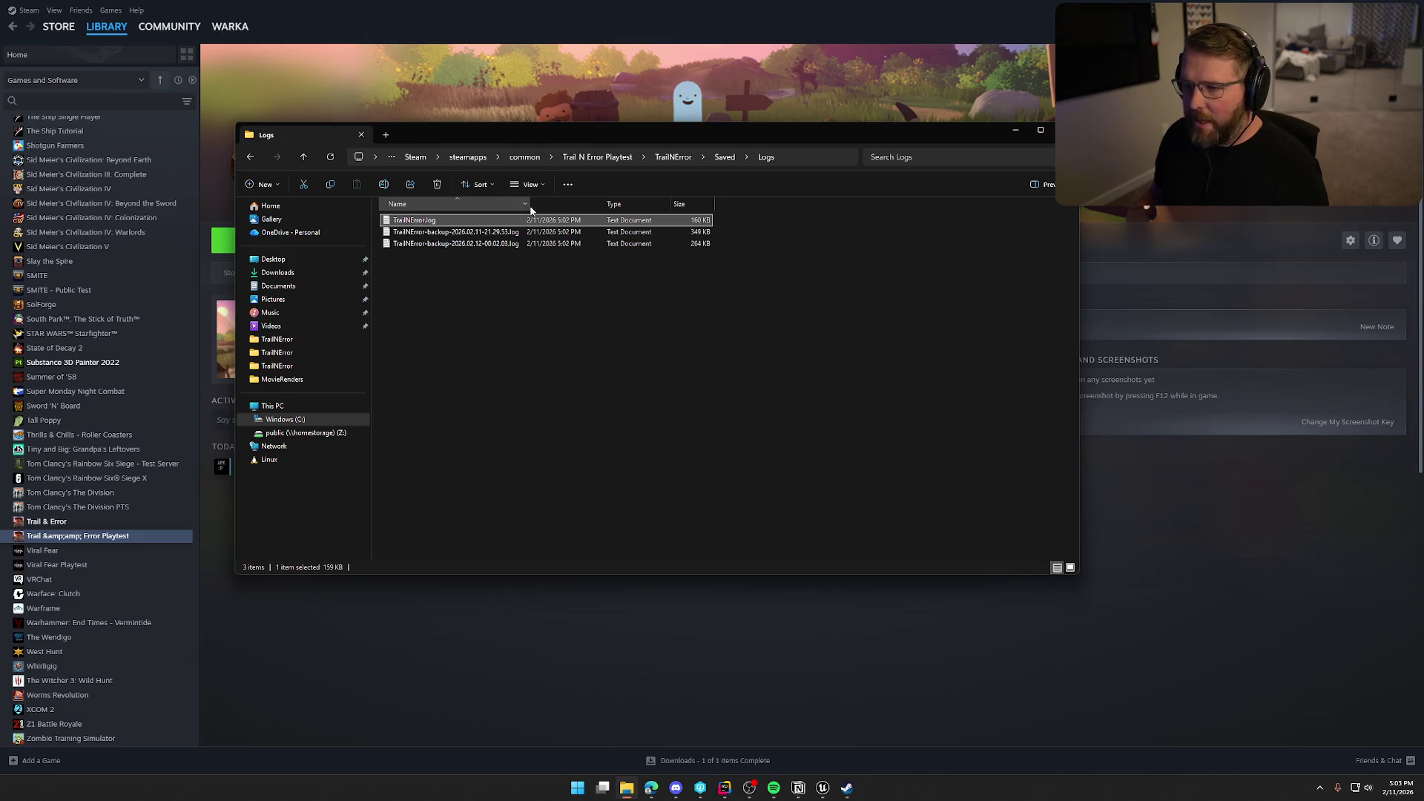
left_click_drag(529, 210, 592, 210)
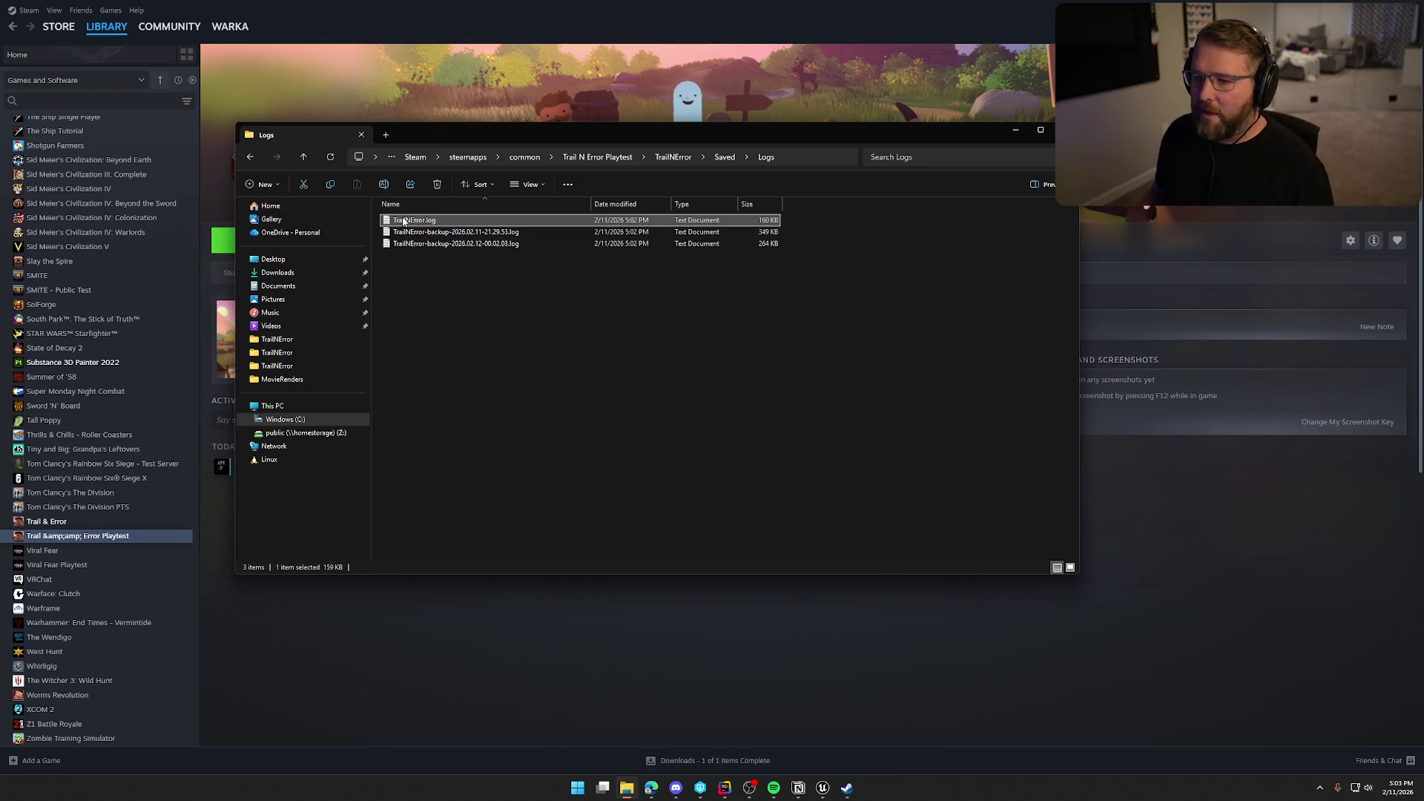
mouse_move(529, 129)
left_mouse_down()
mouse_move(723, 184)
mouse_move(1423, 185)
left_mouse_up()
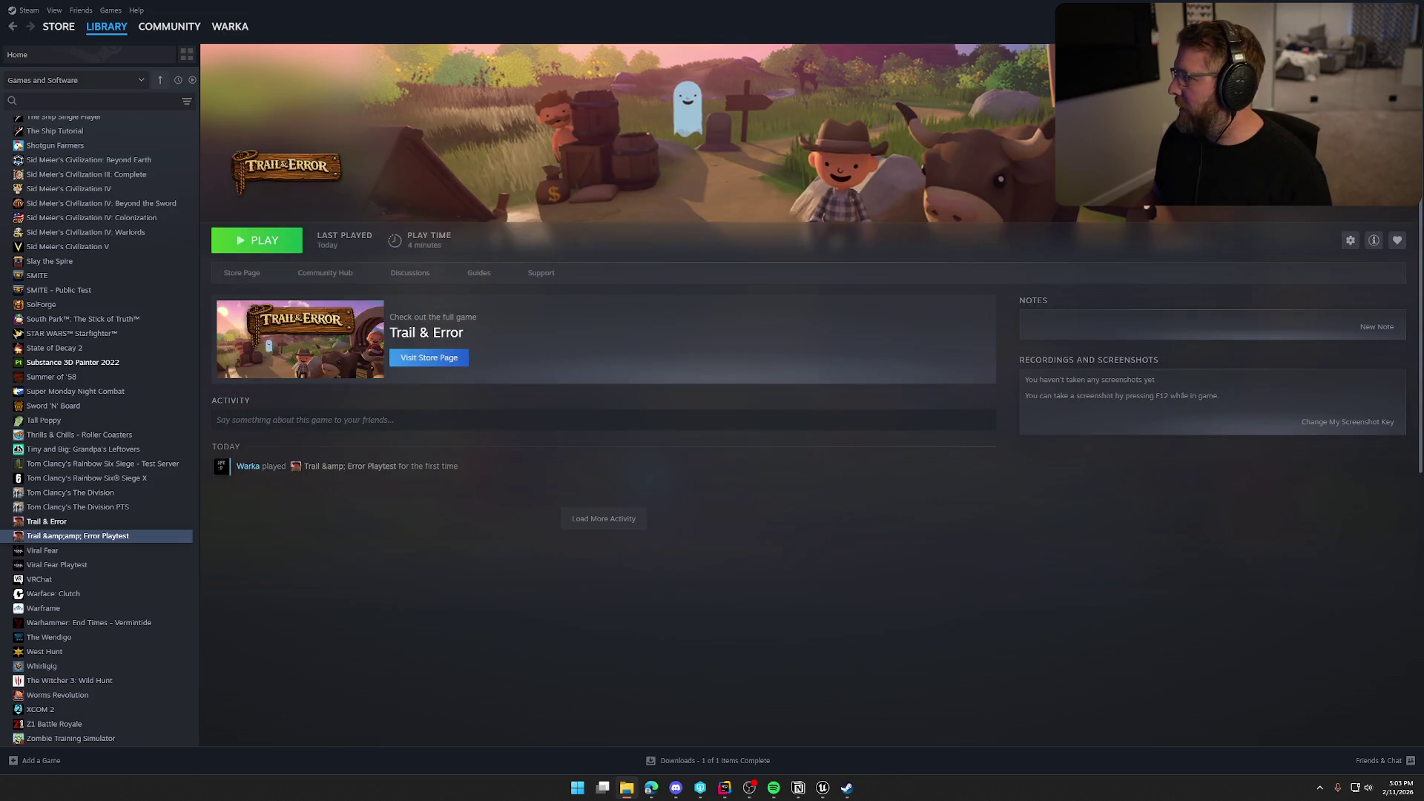
- Close Steam and switch from Rider's TrailNError solution to Unreal Editor's GI_Main EventGraph
left_click(1409, 10)
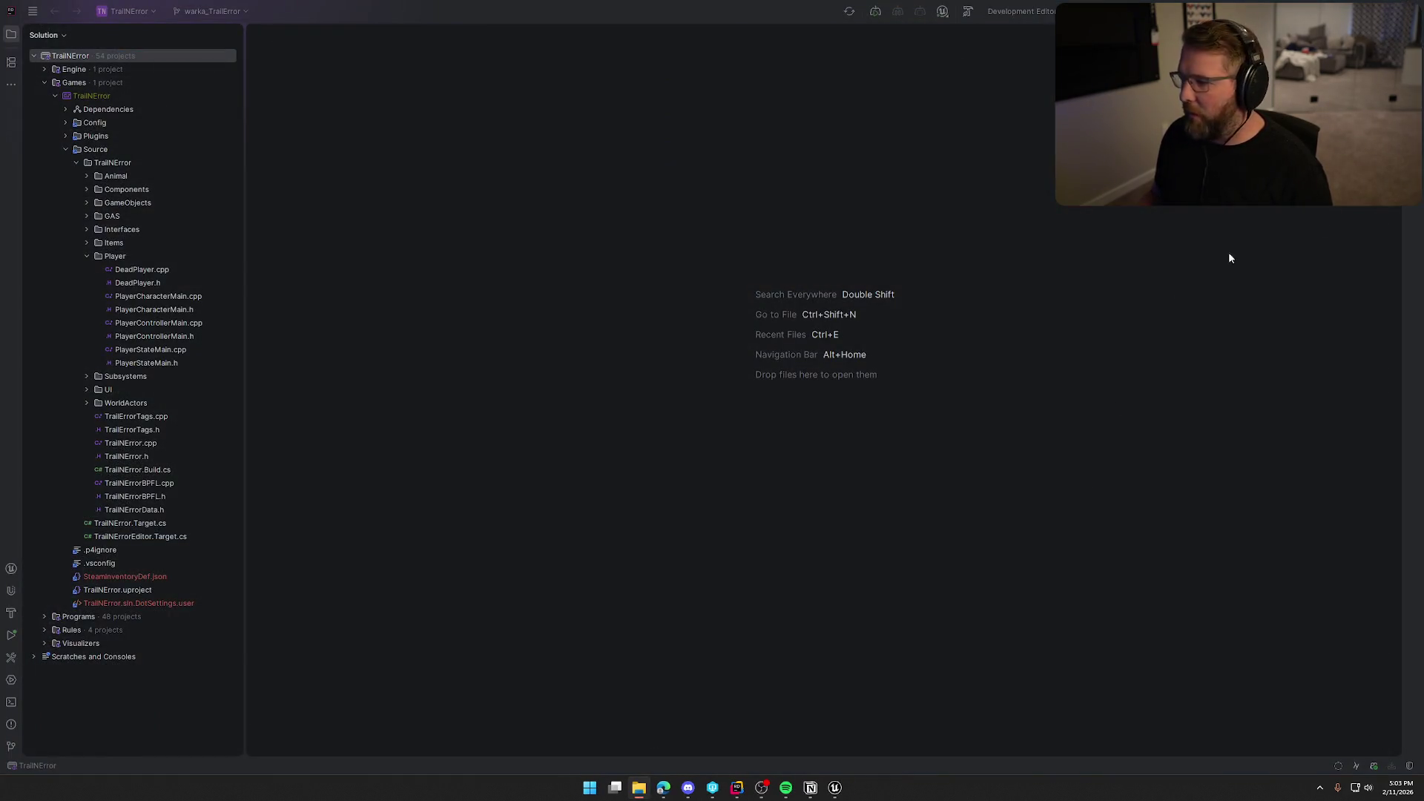
left_click(763, 341)
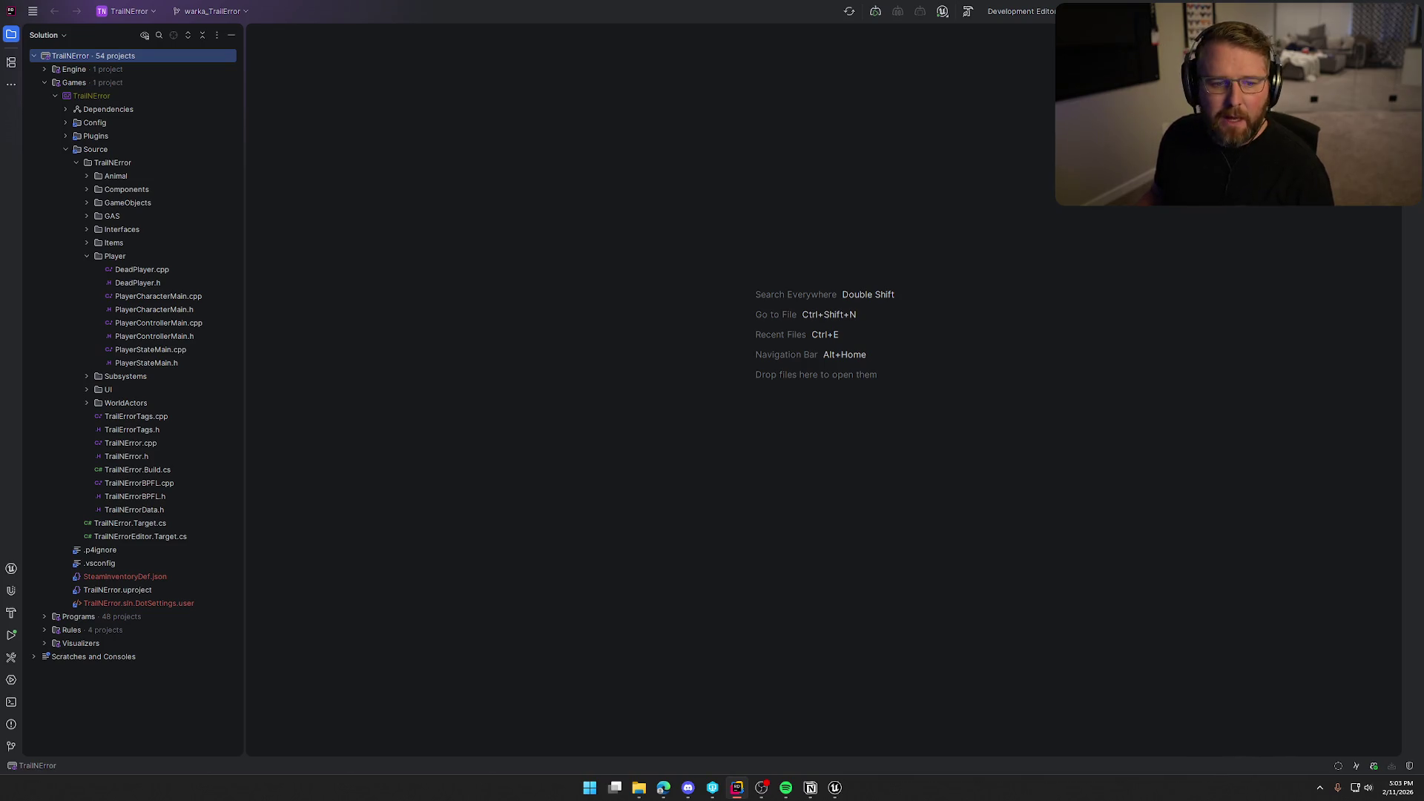
key("alt+Tab")
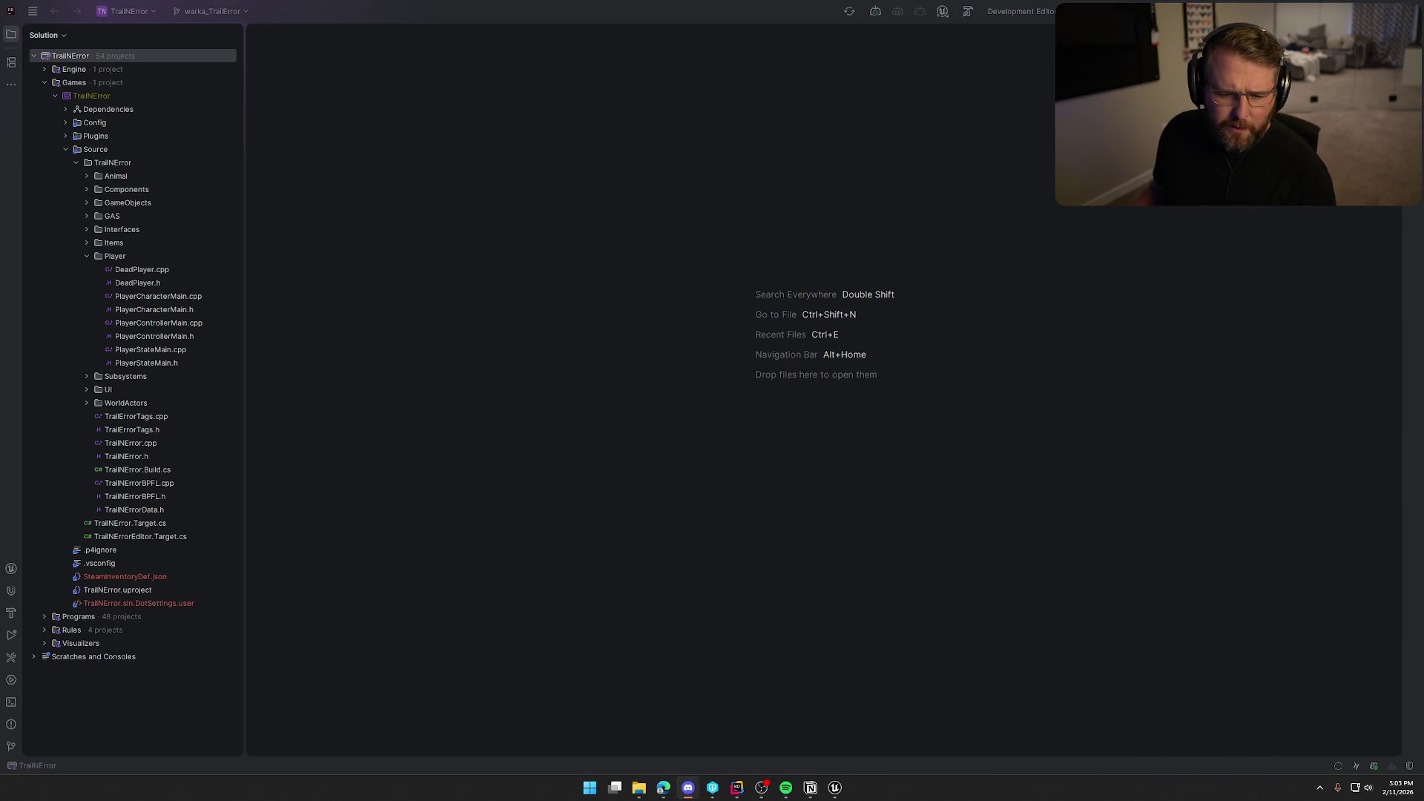
key("alt+Tab")
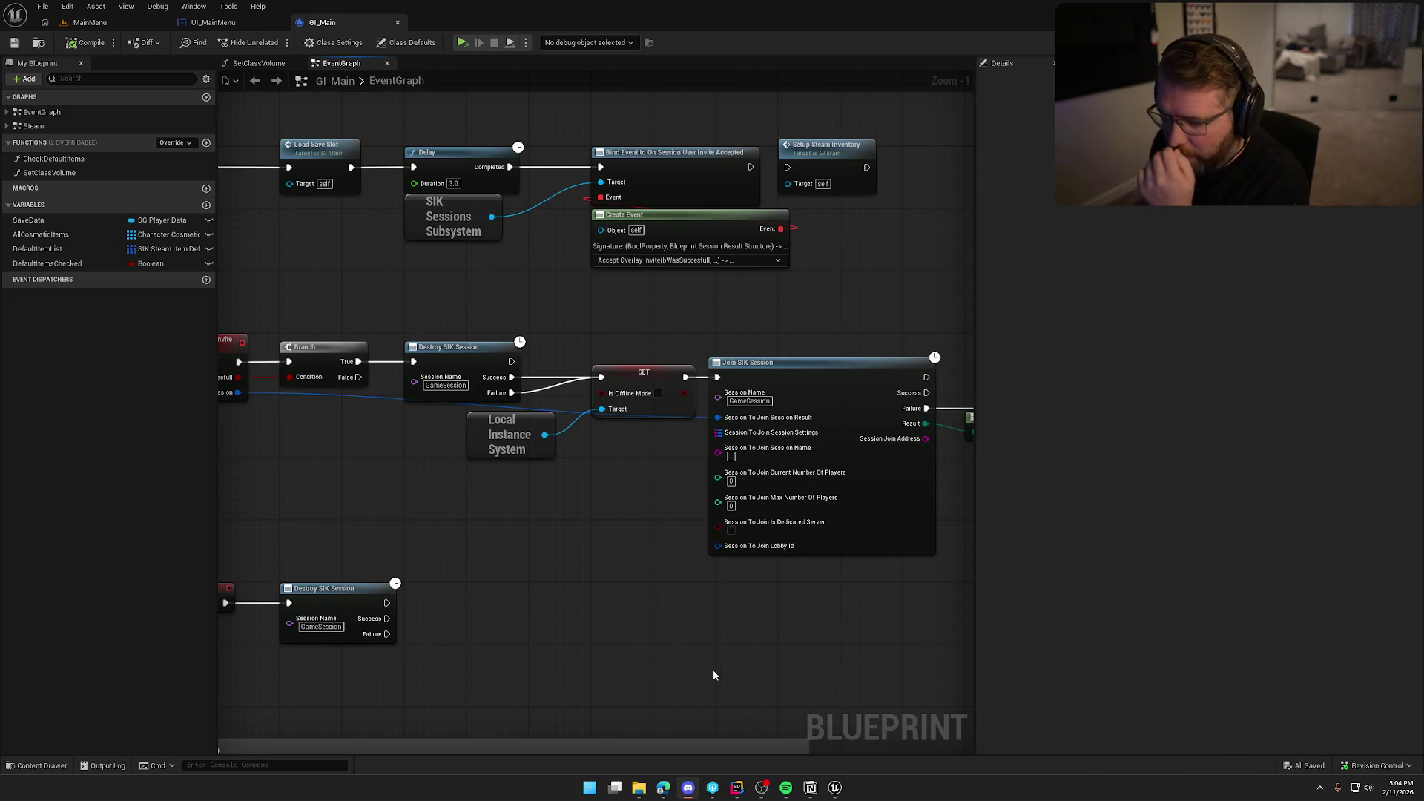
- Open the Reference Viewer for GE_Freezing in the GAS/Effects content folder
left_click(37, 765)
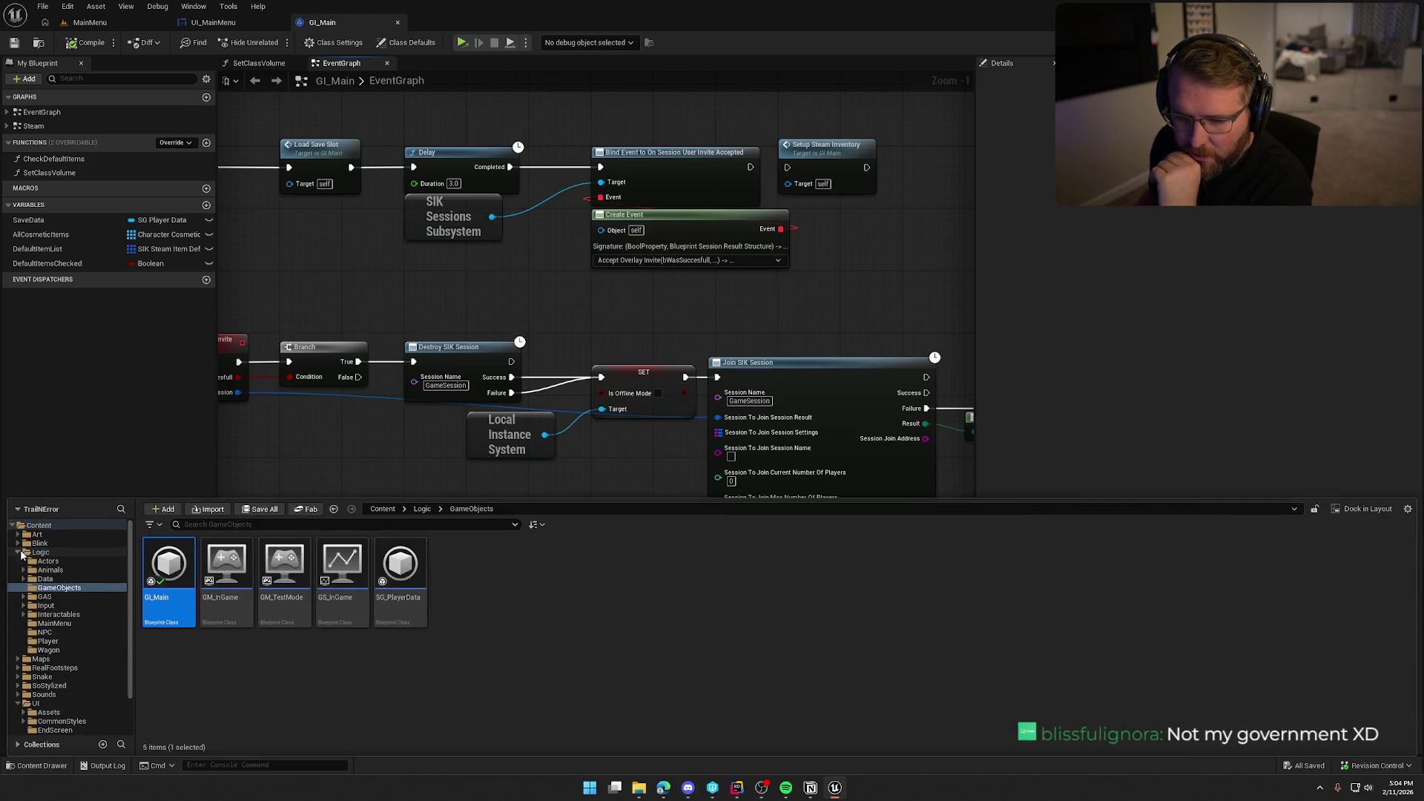
left_click(43, 597)
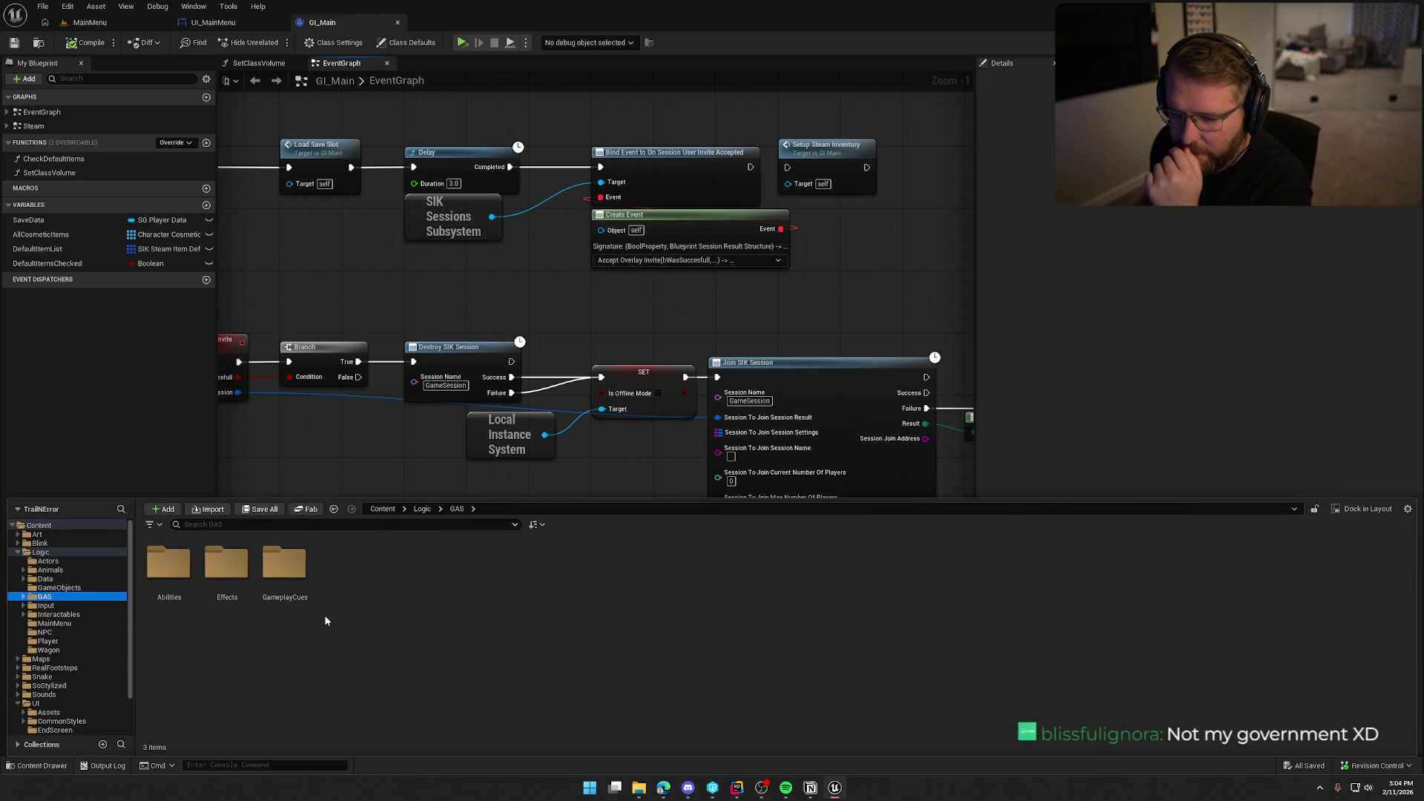
double_click(226, 565)
left_click(523, 553)
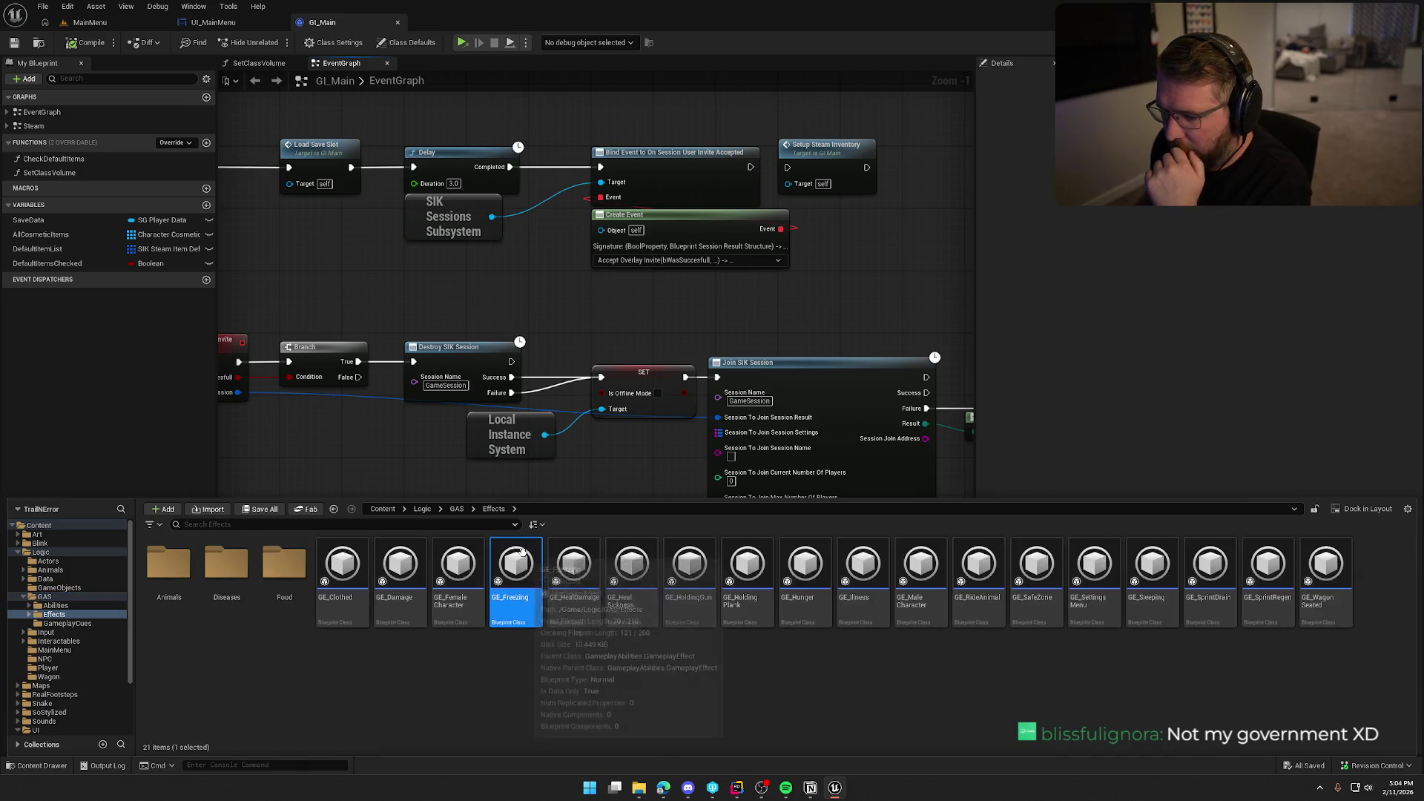
right_click(522, 552)
mouse_move(619, 365)
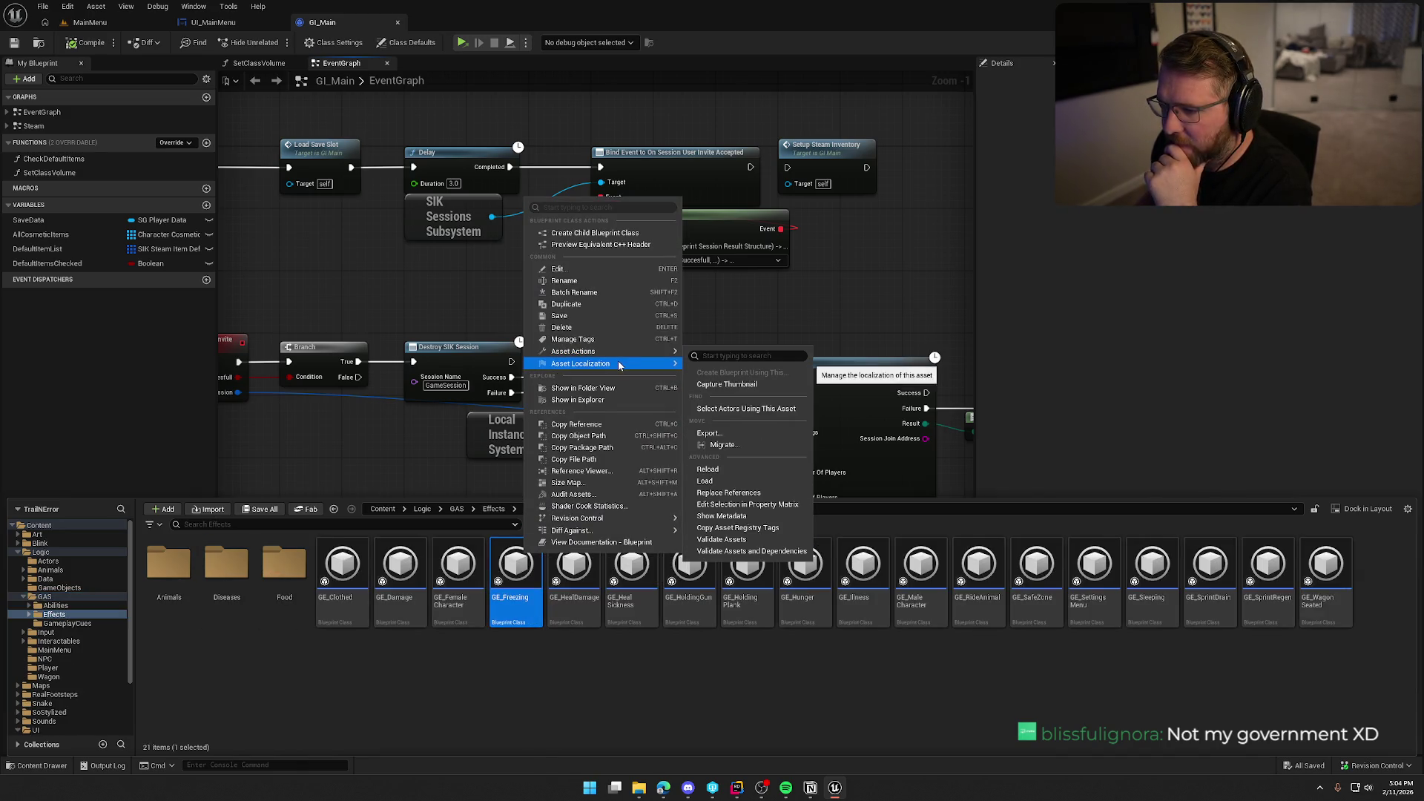
left_click(627, 473)
- Follow the reference to bp_Player, locate it among the assets, and open the blueprint
mouse_move(420, 375)
left_mouse_down()
mouse_move(592, 319)
mouse_move(518, 319)
left_mouse_up()
double_click(360, 379)
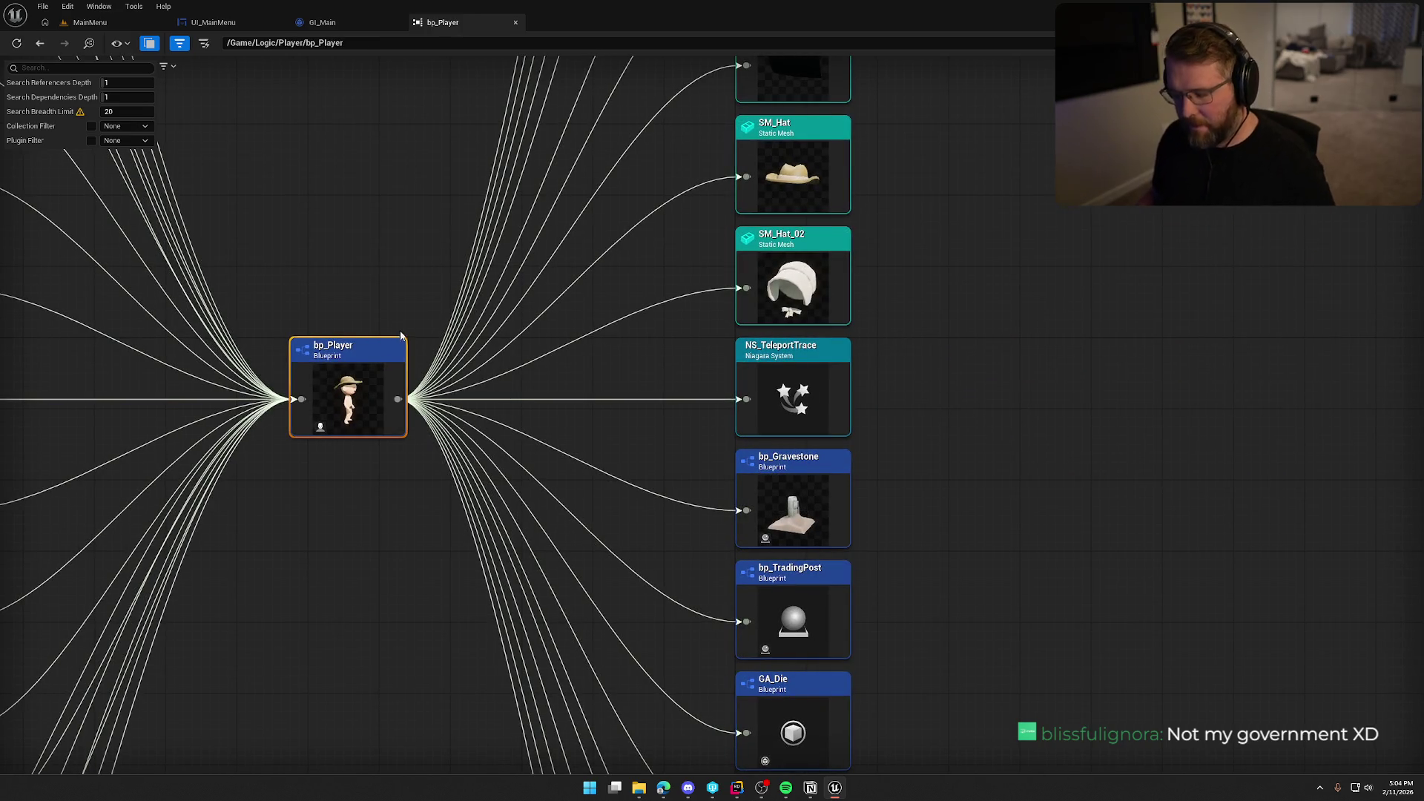
key("ctrl+b")
double_click(220, 111)
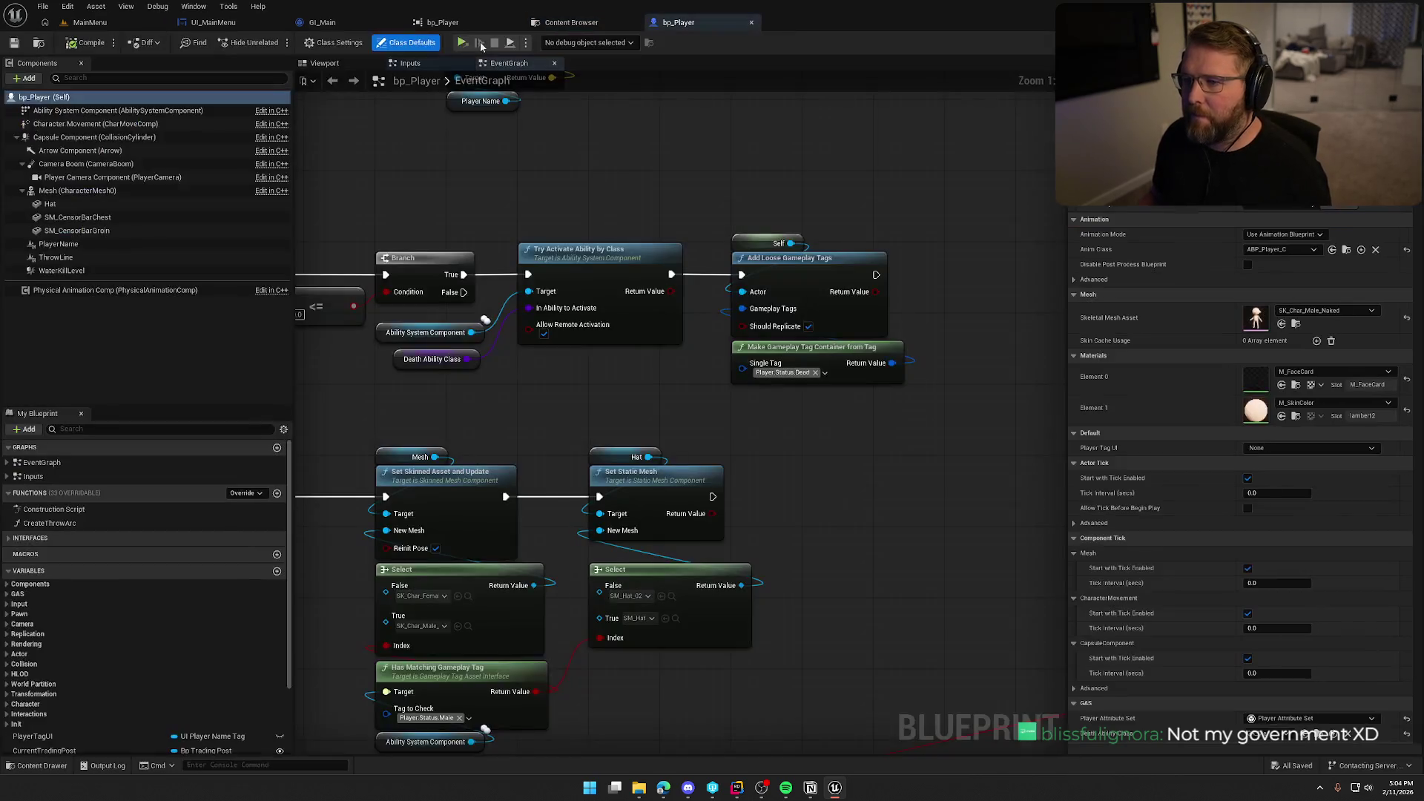
- Close the duplicate bp_Player tab and survey the BeginPlay, Tick and Switch Has Authority nodes
left_click(511, 23)
mouse_move(491, 190)
left_mouse_down()
mouse_move(652, 211)
mouse_move(572, 189)
left_mouse_up()
scroll(375, 536, "down", 2)
mouse_move(473, 422)
left_mouse_down()
mouse_move(572, 528)
mouse_move(677, 400)
mouse_move(740, 483)
left_mouse_up()
scroll(573, 522, "down", 2)
scroll(677, 400, "up", 1)
mouse_move(911, 362)
left_mouse_down()
mouse_move(537, 397)
mouse_move(627, 394)
left_mouse_up()
scroll(591, 399, "up", 1)
scroll(639, 407, "up", 1)
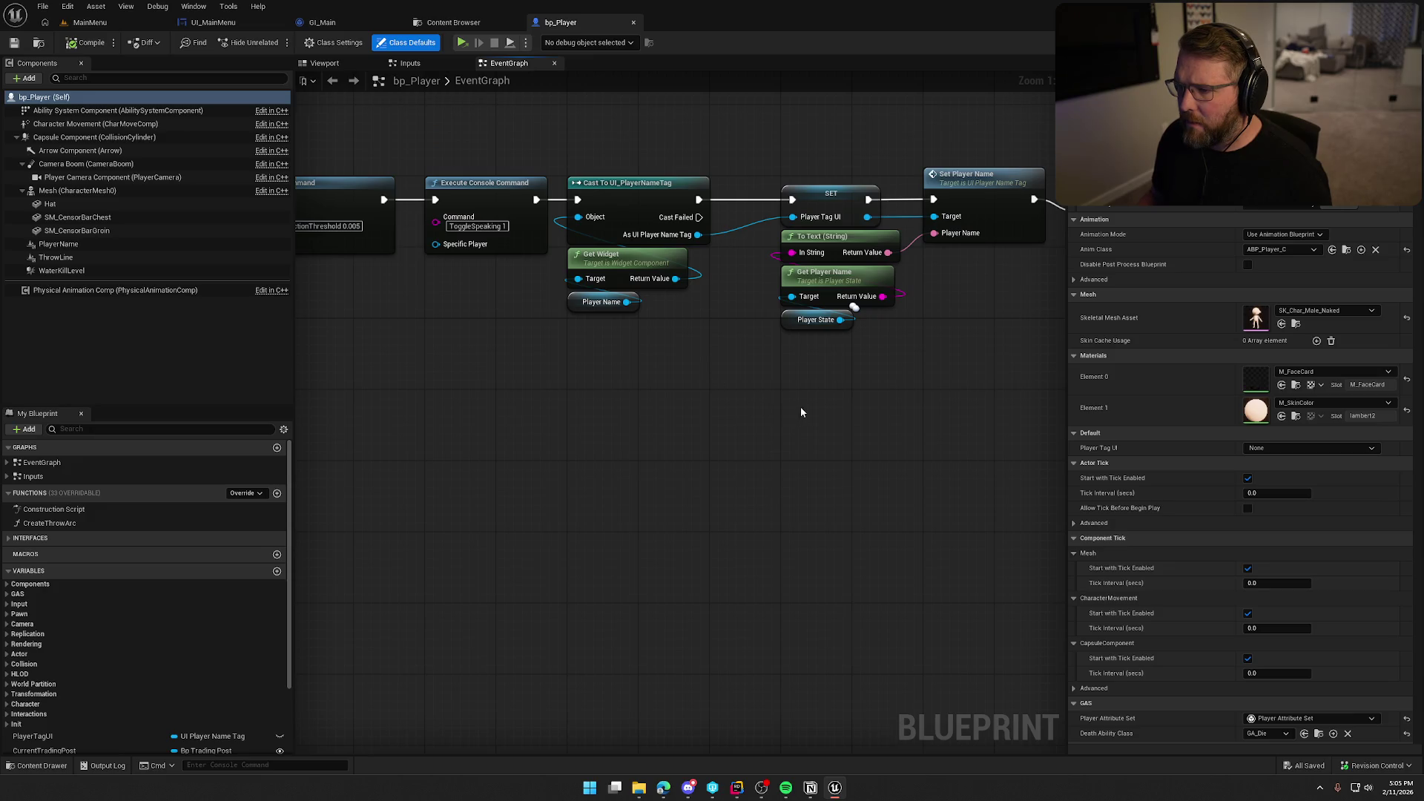
left_click_drag(801, 411, 647, 415)
mouse_move(761, 407)
left_mouse_down()
mouse_move(753, 394)
mouse_move(499, 375)
mouse_move(919, 344)
mouse_move(716, 423)
left_mouse_up()
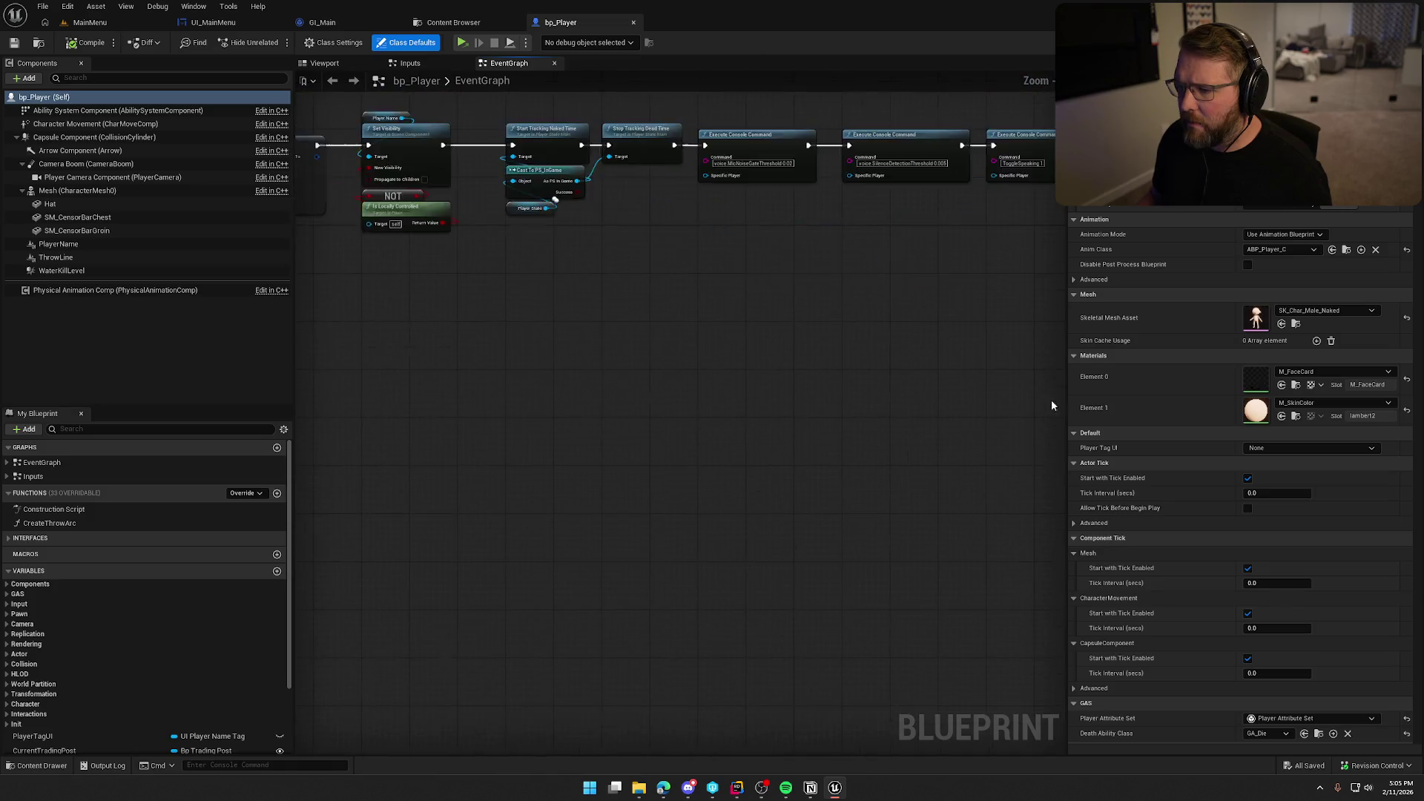
scroll(941, 503, "down", 3)
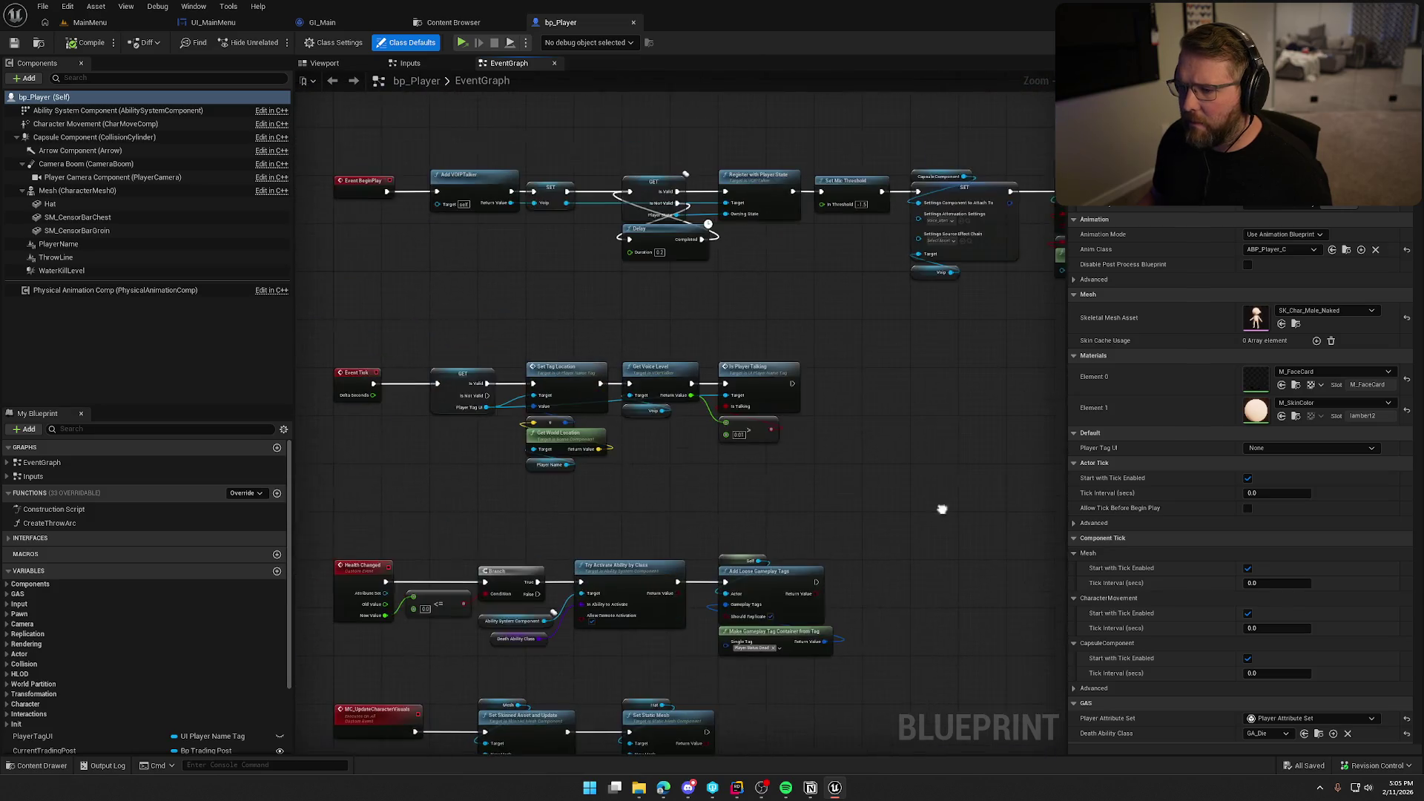
- Expand Inputs and EventGraph, pan down past the Damage section, and right-click ApplyGameplayEffectToSelf
left_click(8, 476)
left_click(7, 462)
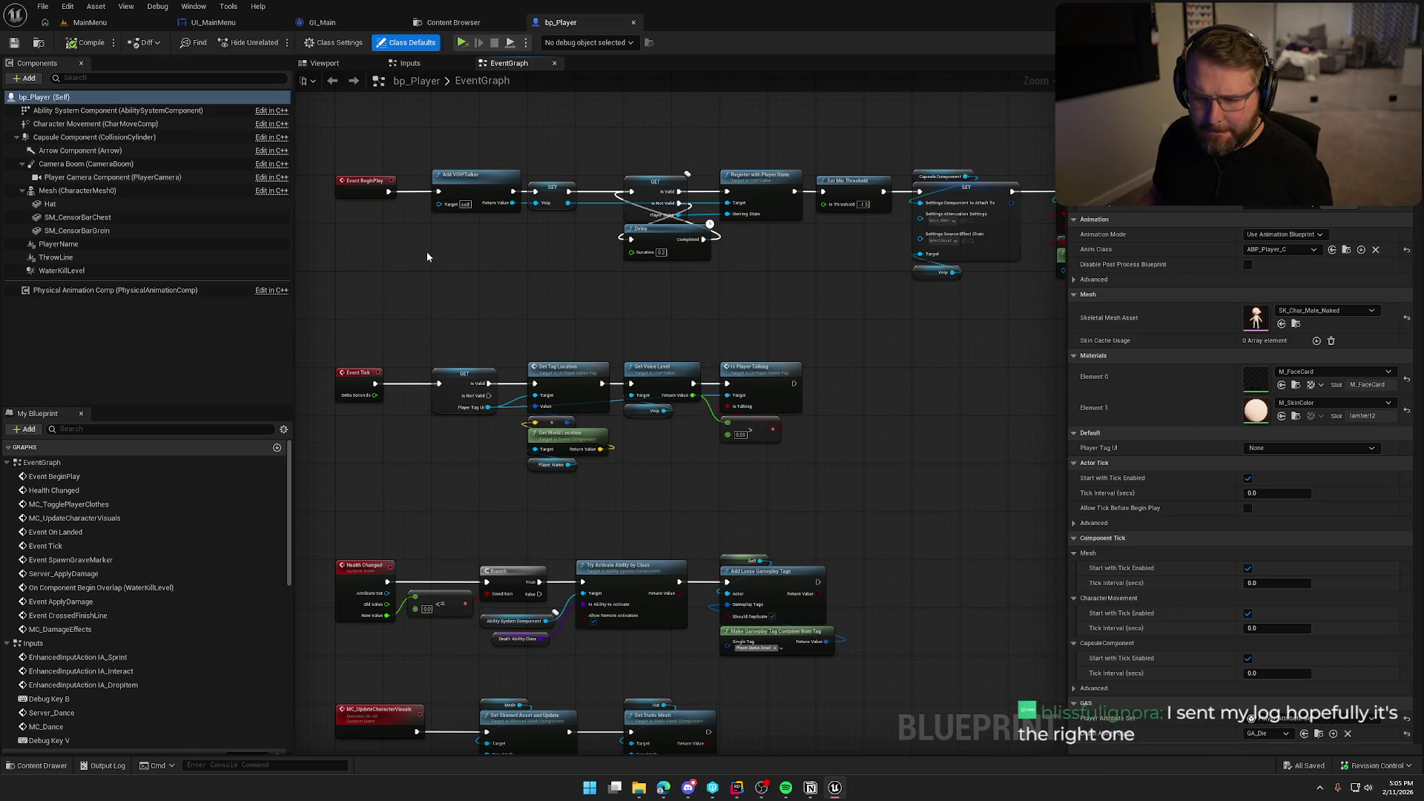
scroll(617, 501, "up", 3)
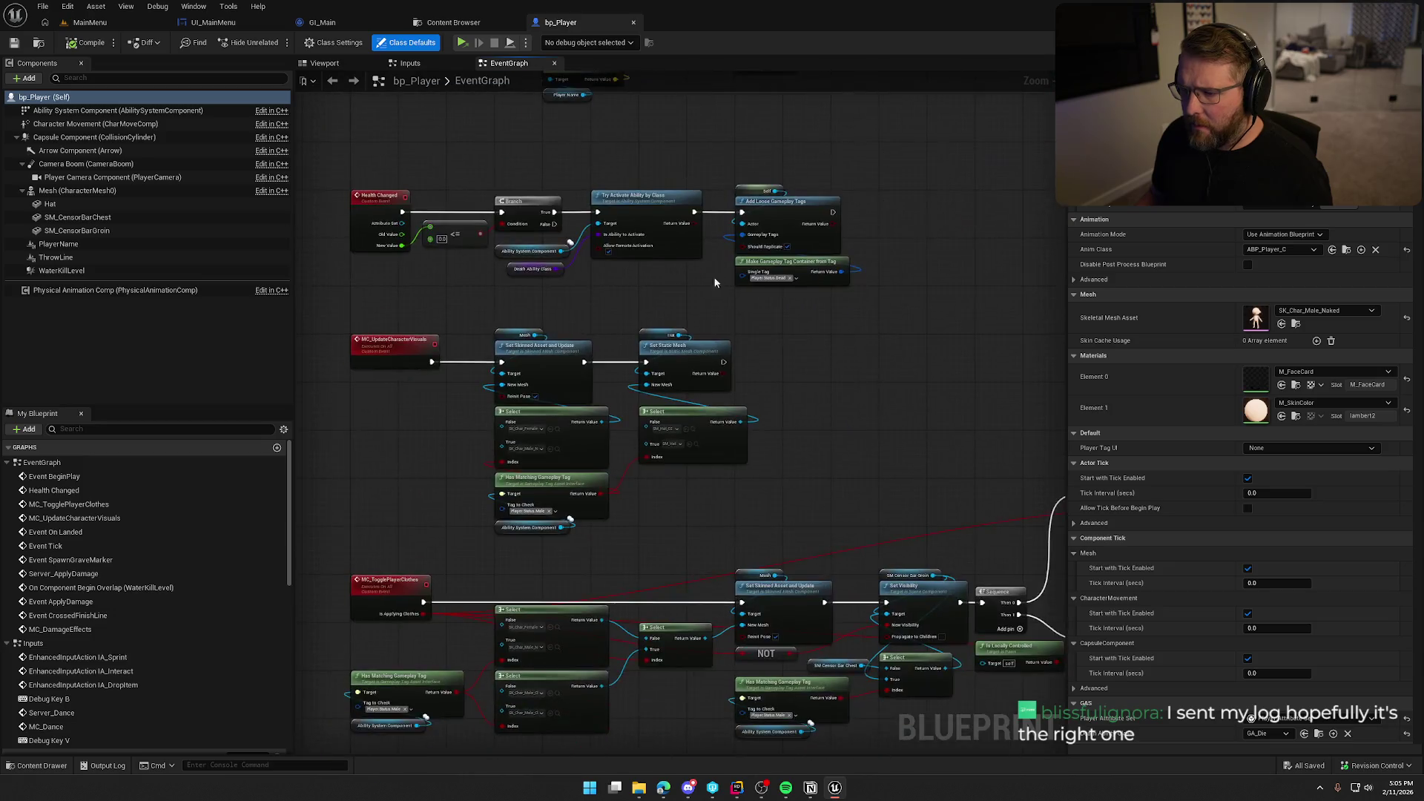
left_click_drag(876, 444, 902, 252)
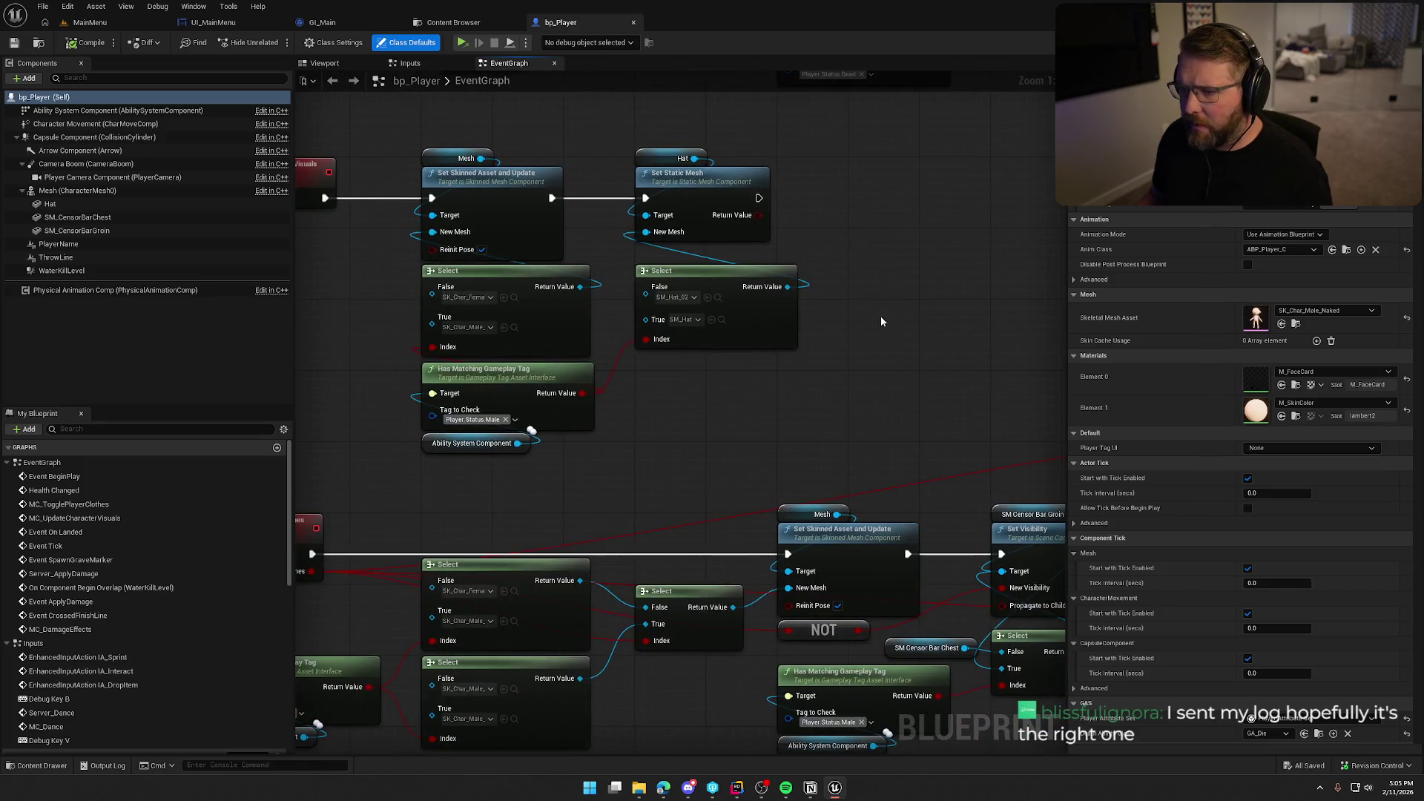
left_click_drag(829, 379, 846, 227)
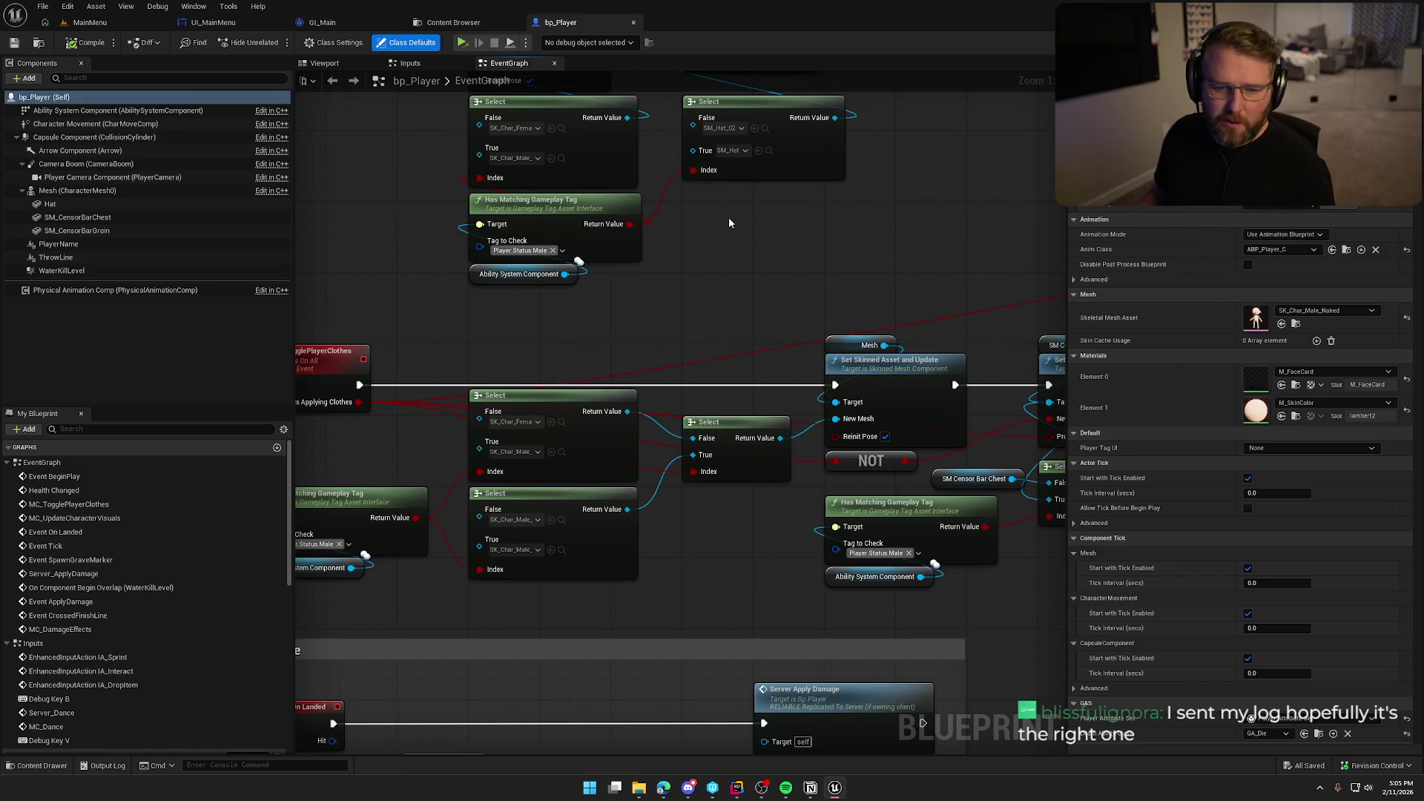
left_click_drag(741, 588, 788, 390)
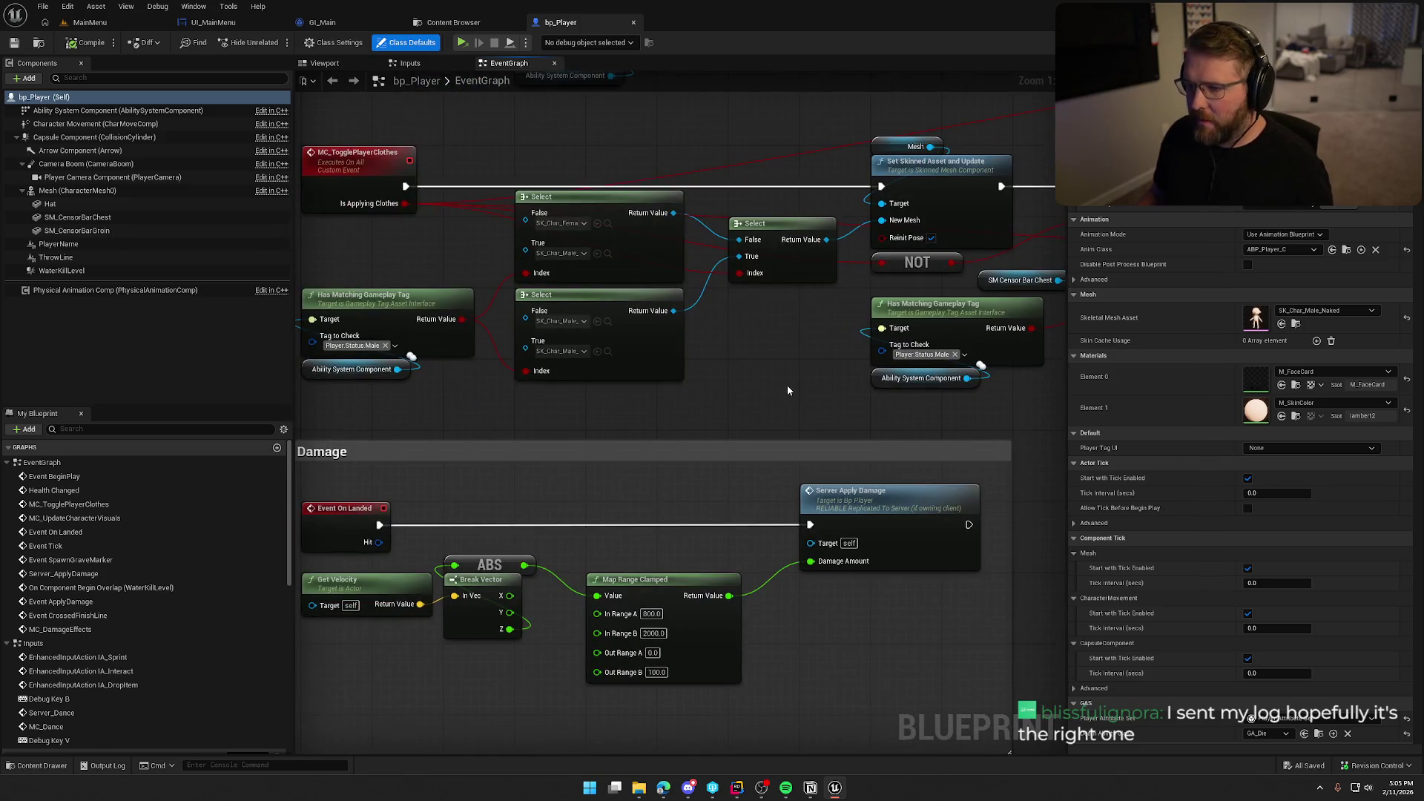
scroll(790, 398, "down", 2)
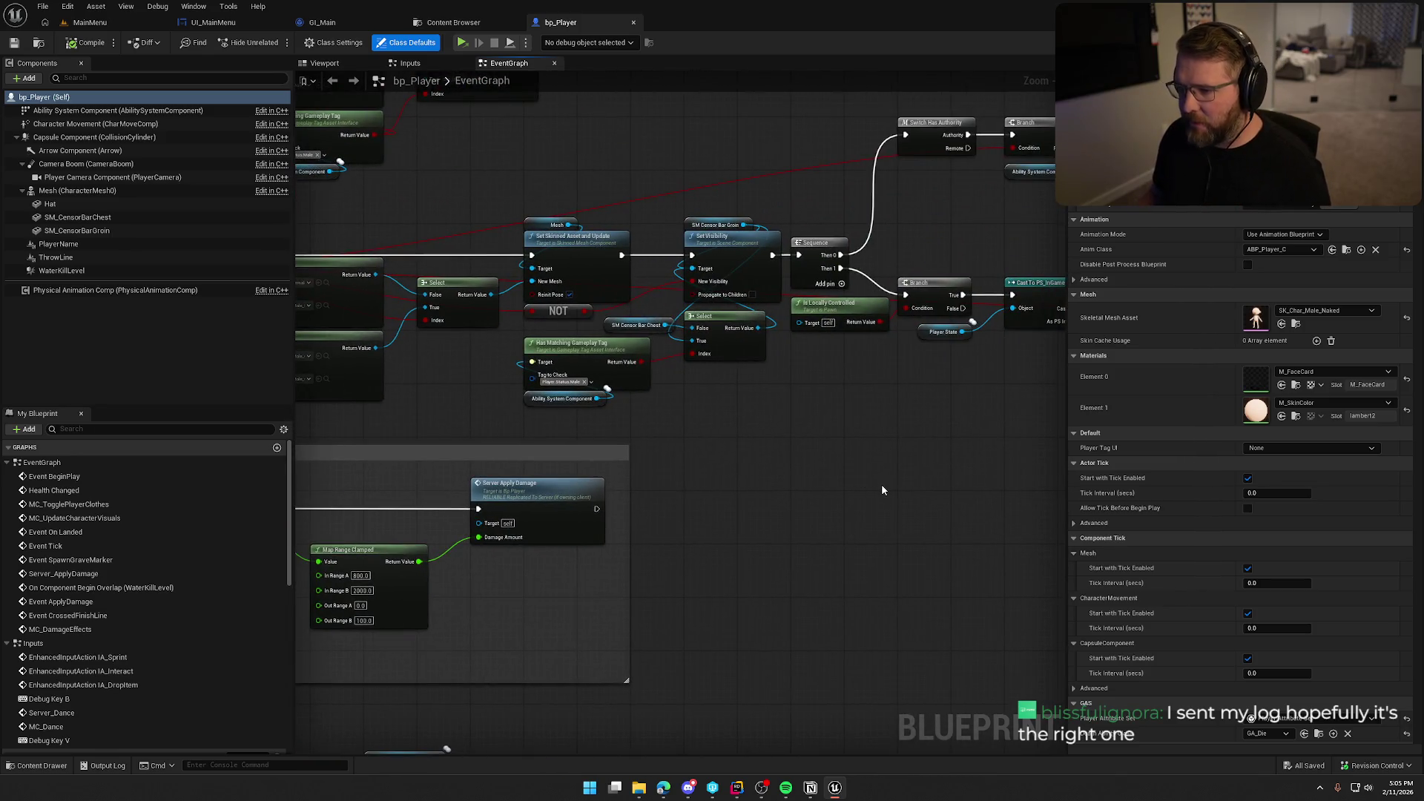
mouse_move(881, 489)
left_mouse_down()
mouse_move(657, 477)
mouse_move(674, 492)
mouse_move(655, 598)
mouse_move(608, 648)
left_mouse_up()
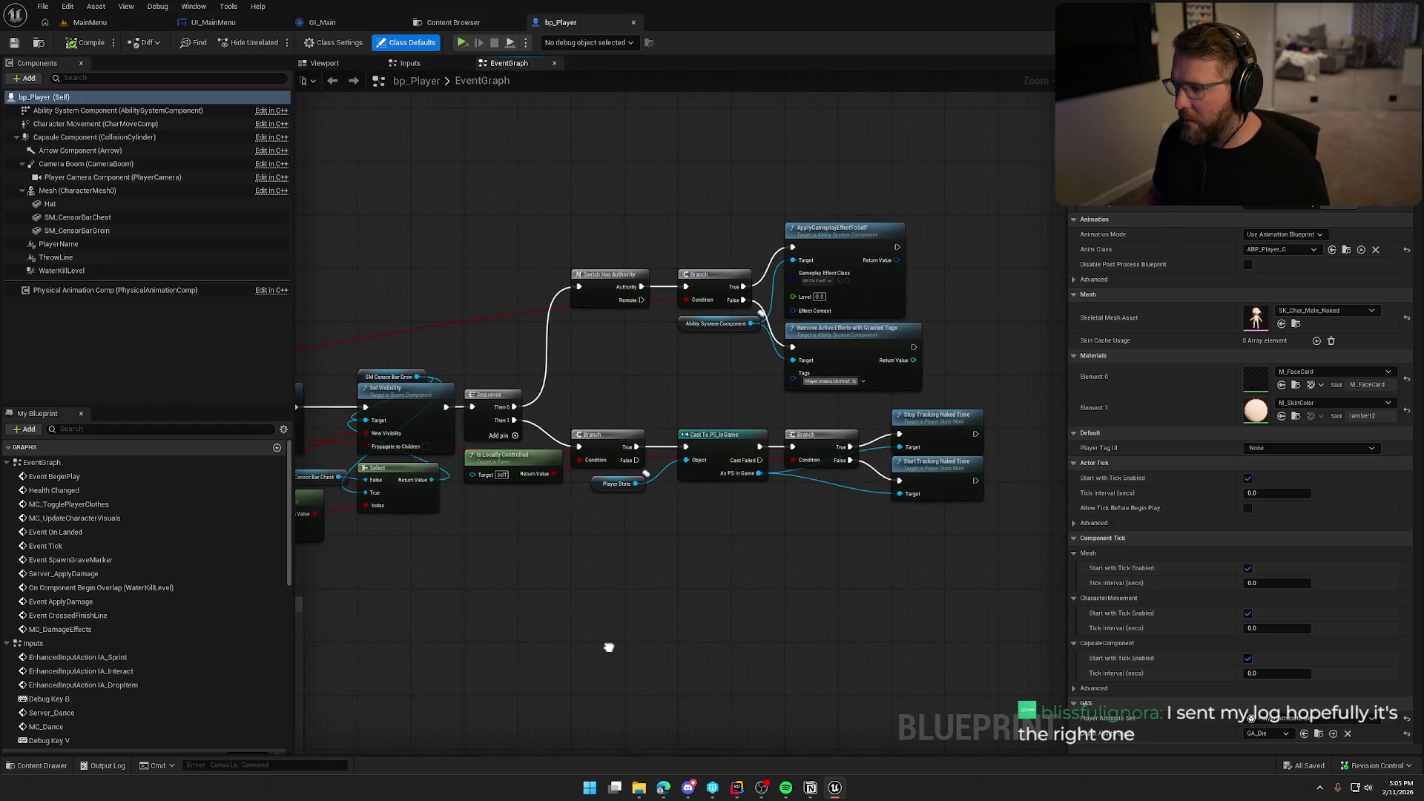
left_click(844, 234)
right_click(844, 235)
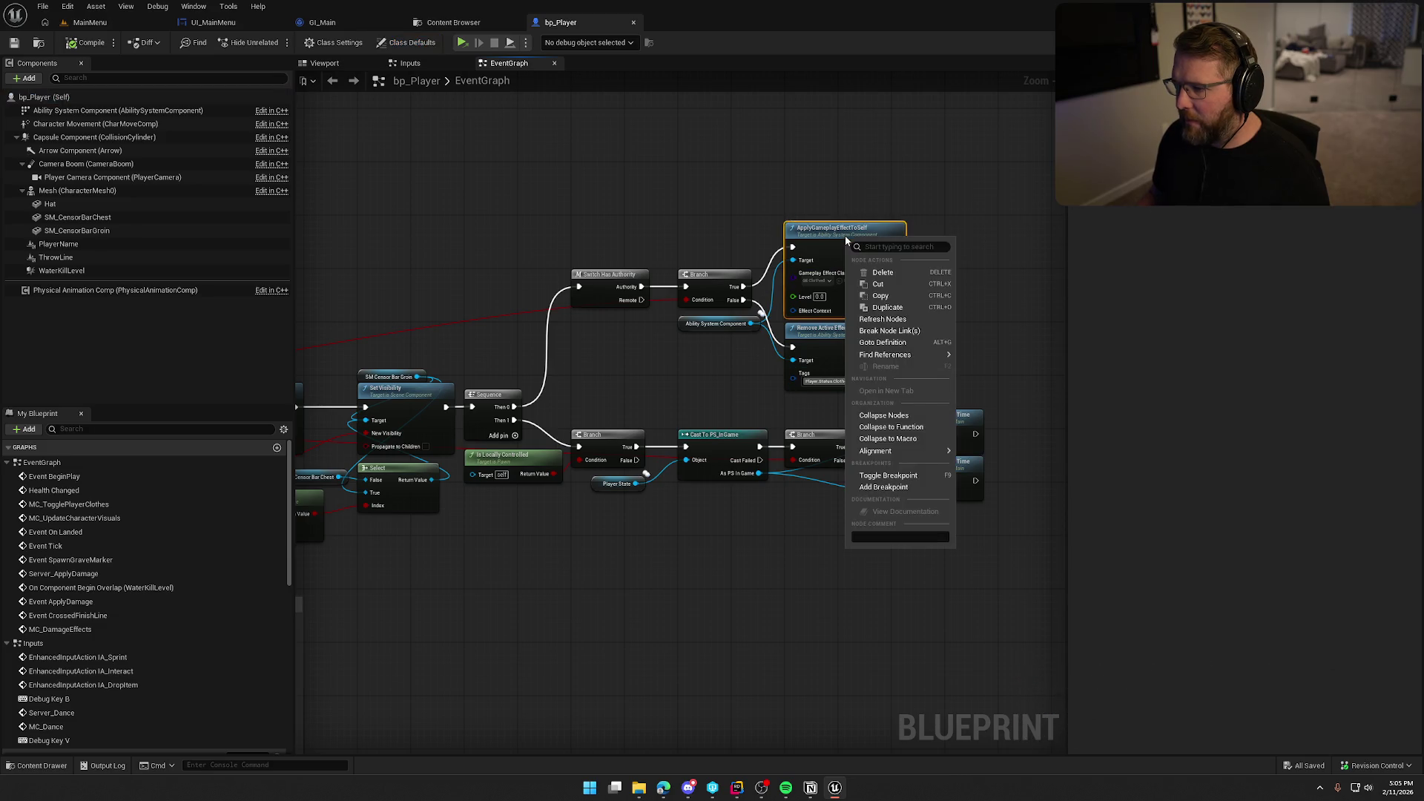
- Find ApplyGameplayEffectToSelf references by name and jump to its use in the Inputs graph
mouse_move(901, 355)
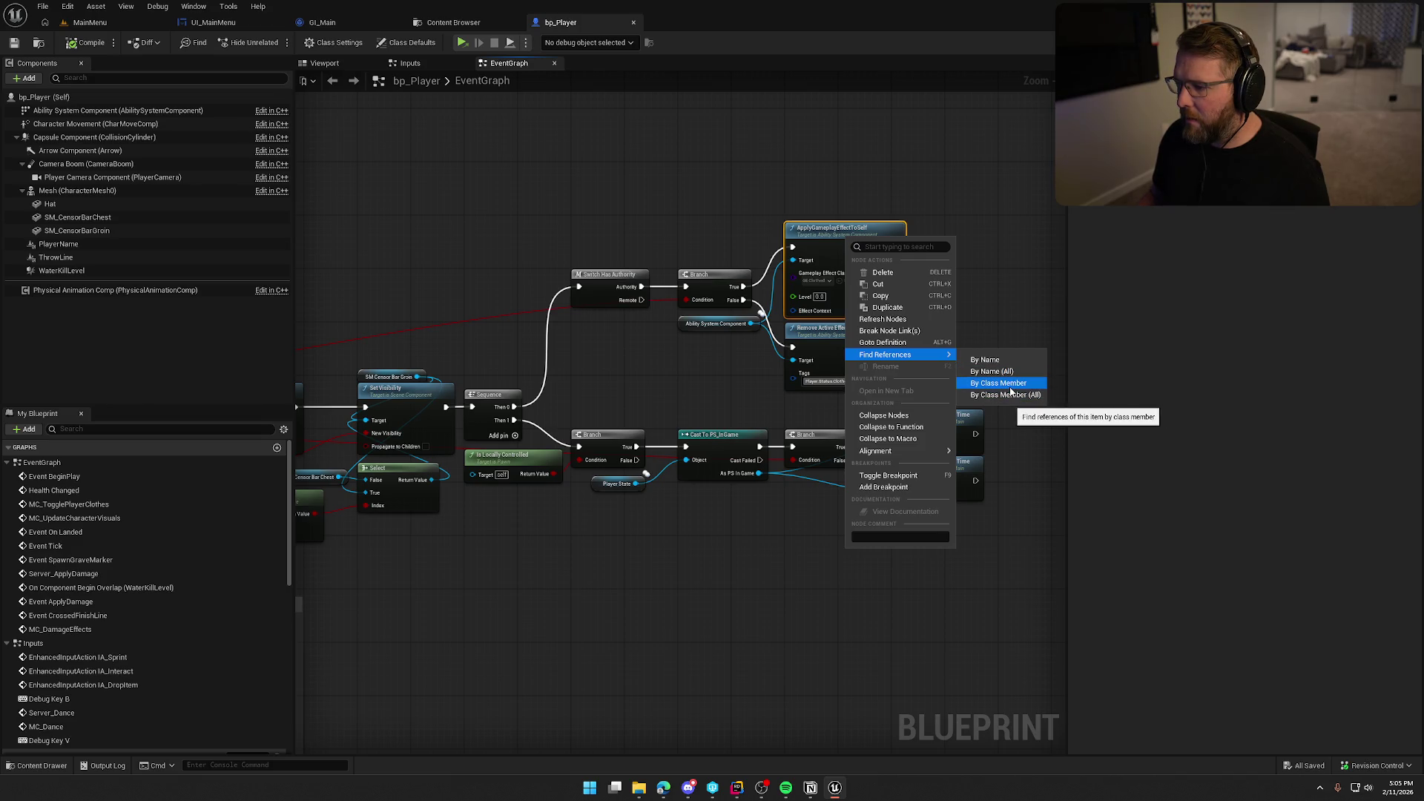
left_click(994, 361)
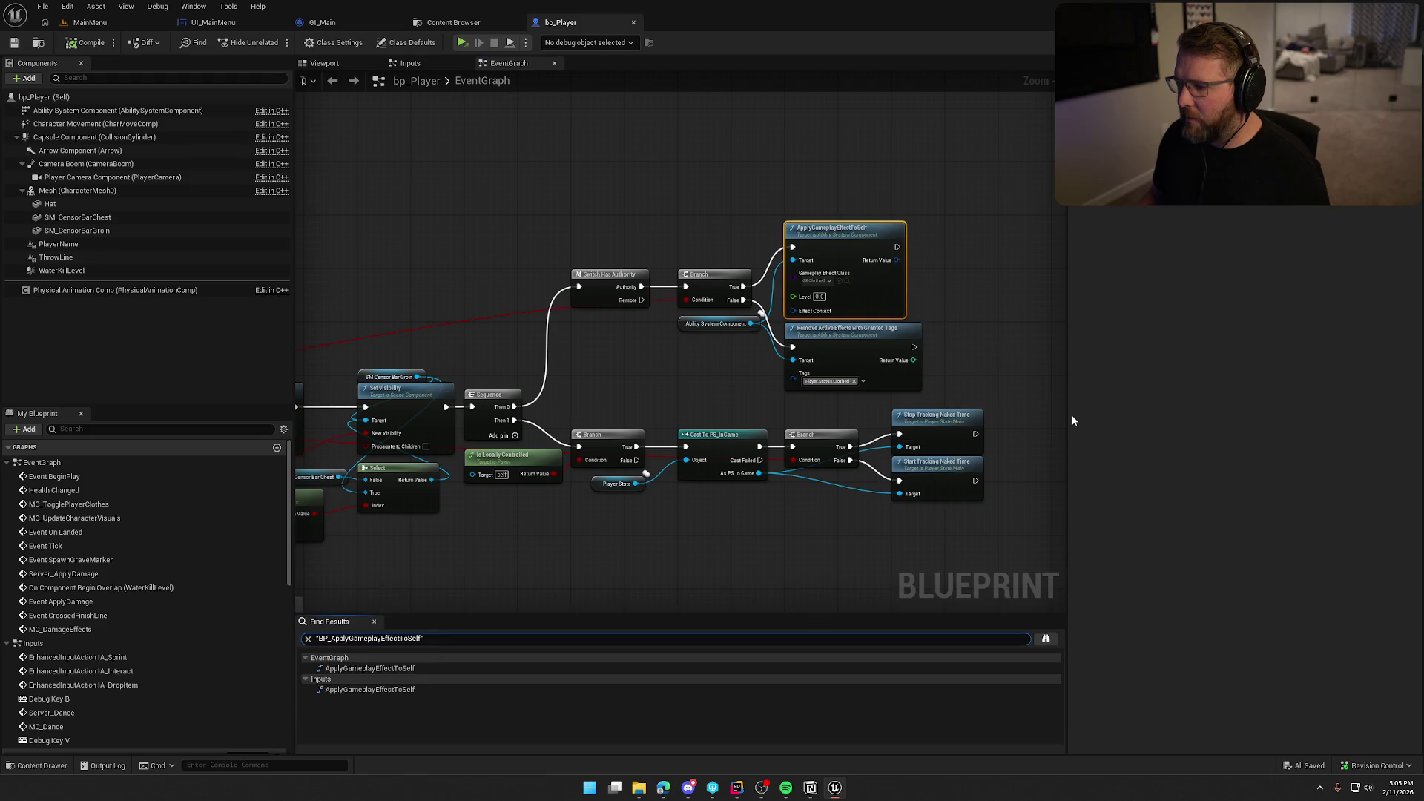
left_click(375, 669)
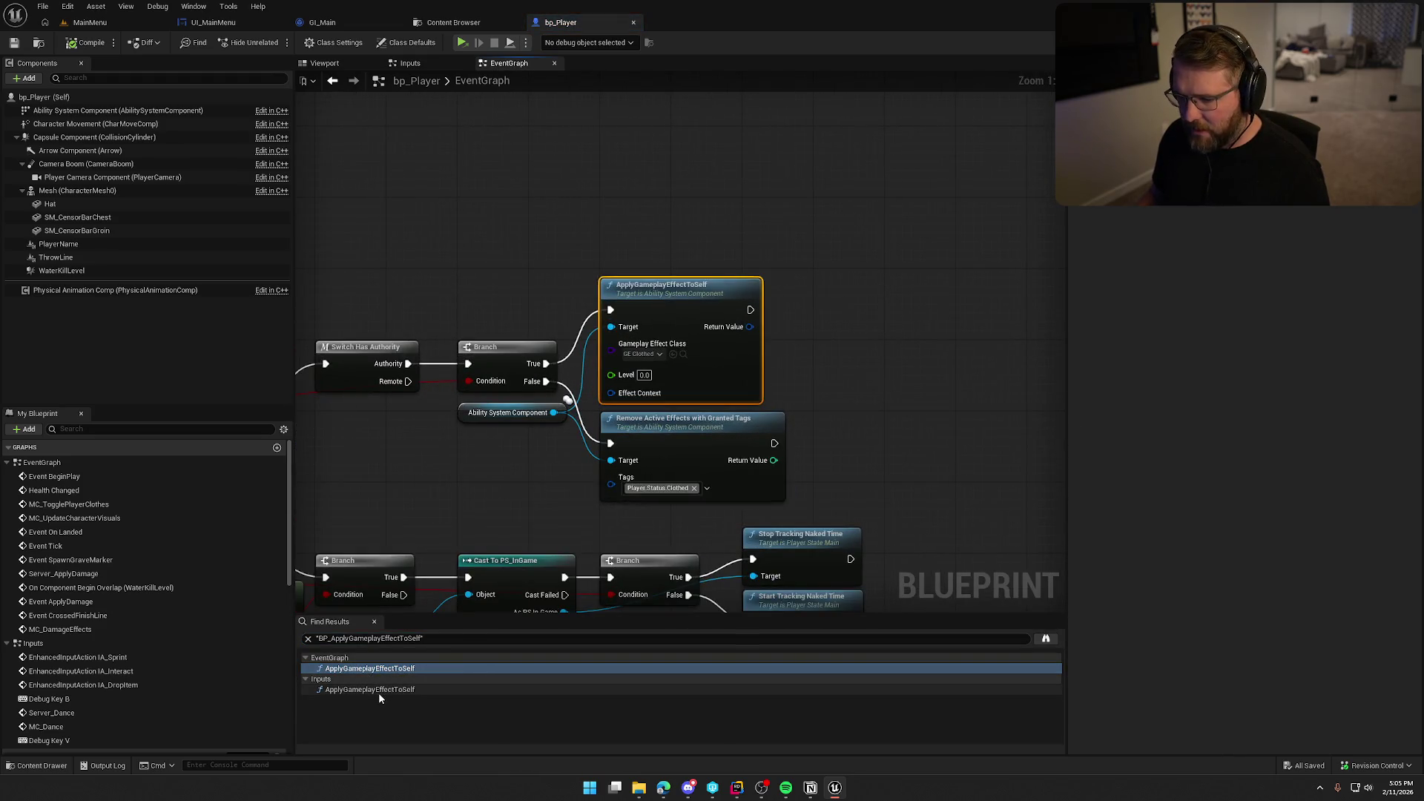
left_click(378, 690)
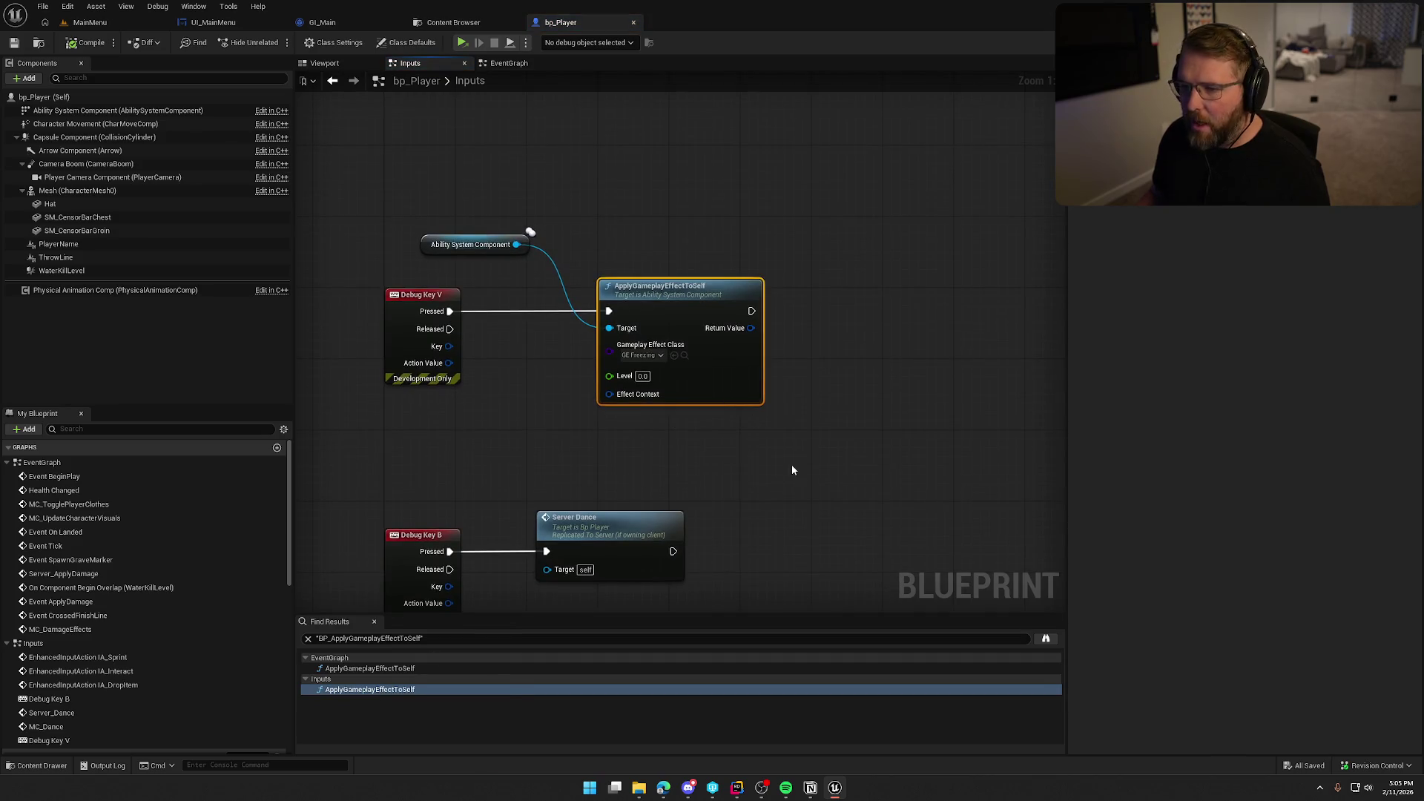
- Box-select the three Debug Key V freezing nodes and delete them
mouse_move(807, 460)
left_mouse_down()
mouse_move(371, 195)
mouse_move(495, 183)
left_mouse_up()
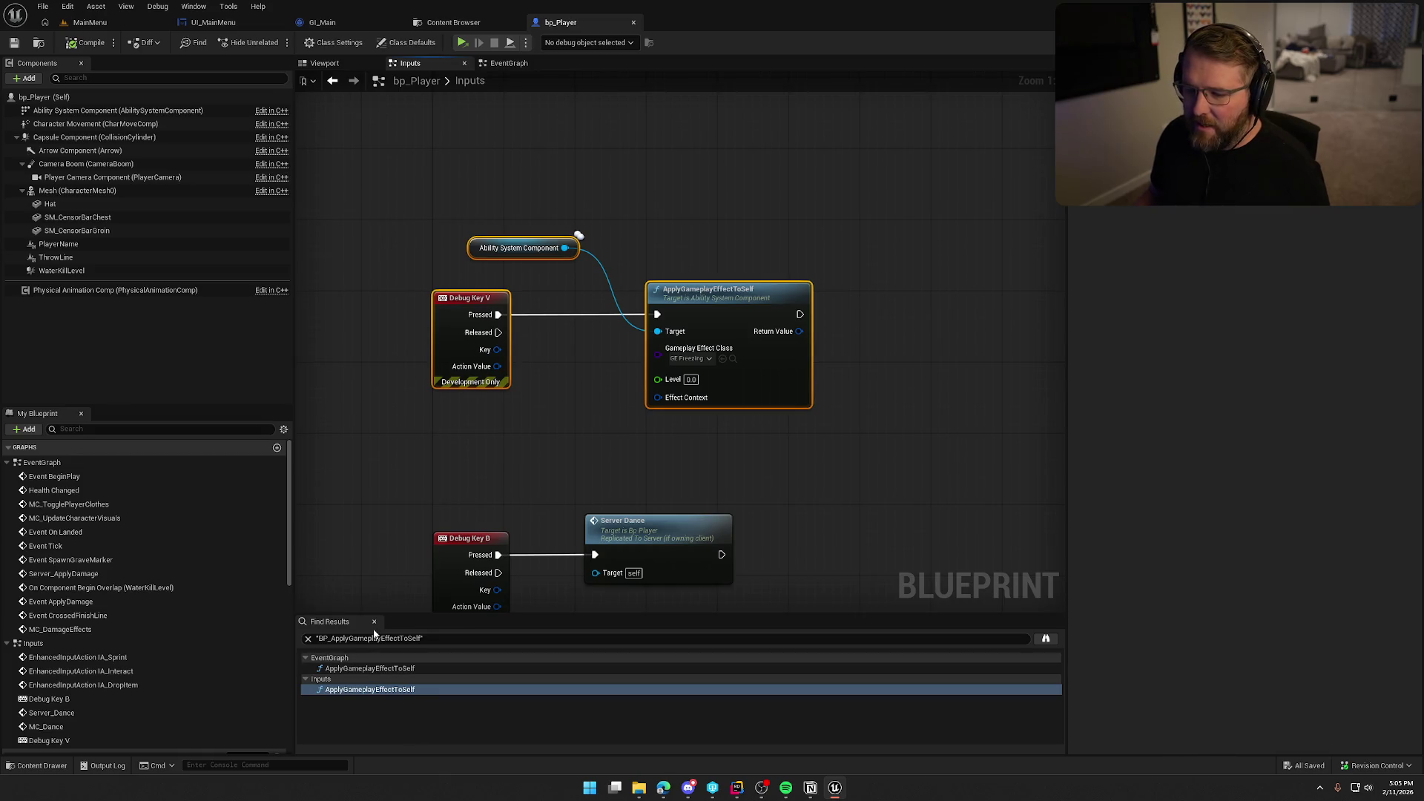
left_click(374, 621)
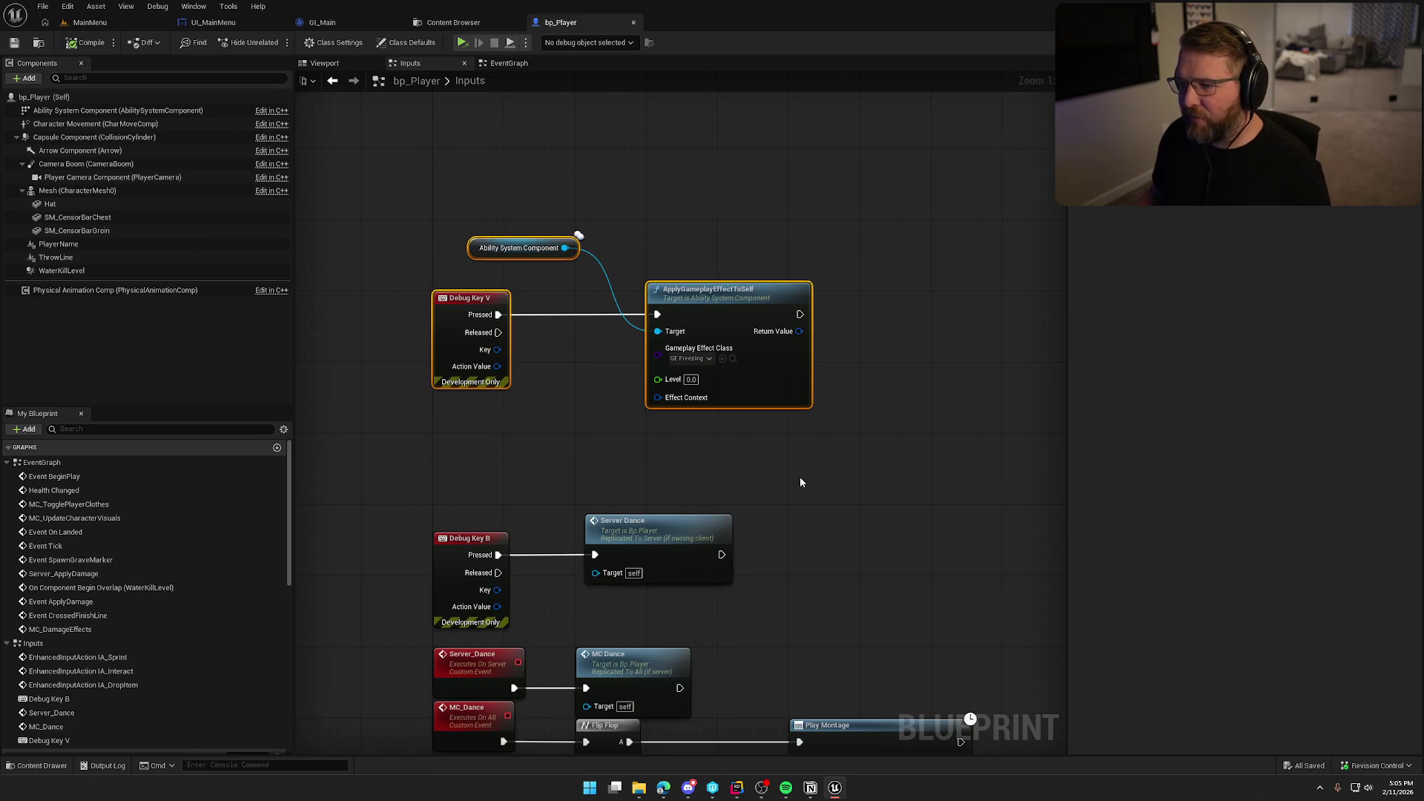
mouse_move(850, 445)
left_mouse_down()
mouse_move(683, 286)
mouse_move(517, 185)
left_mouse_up()
key("Delete")
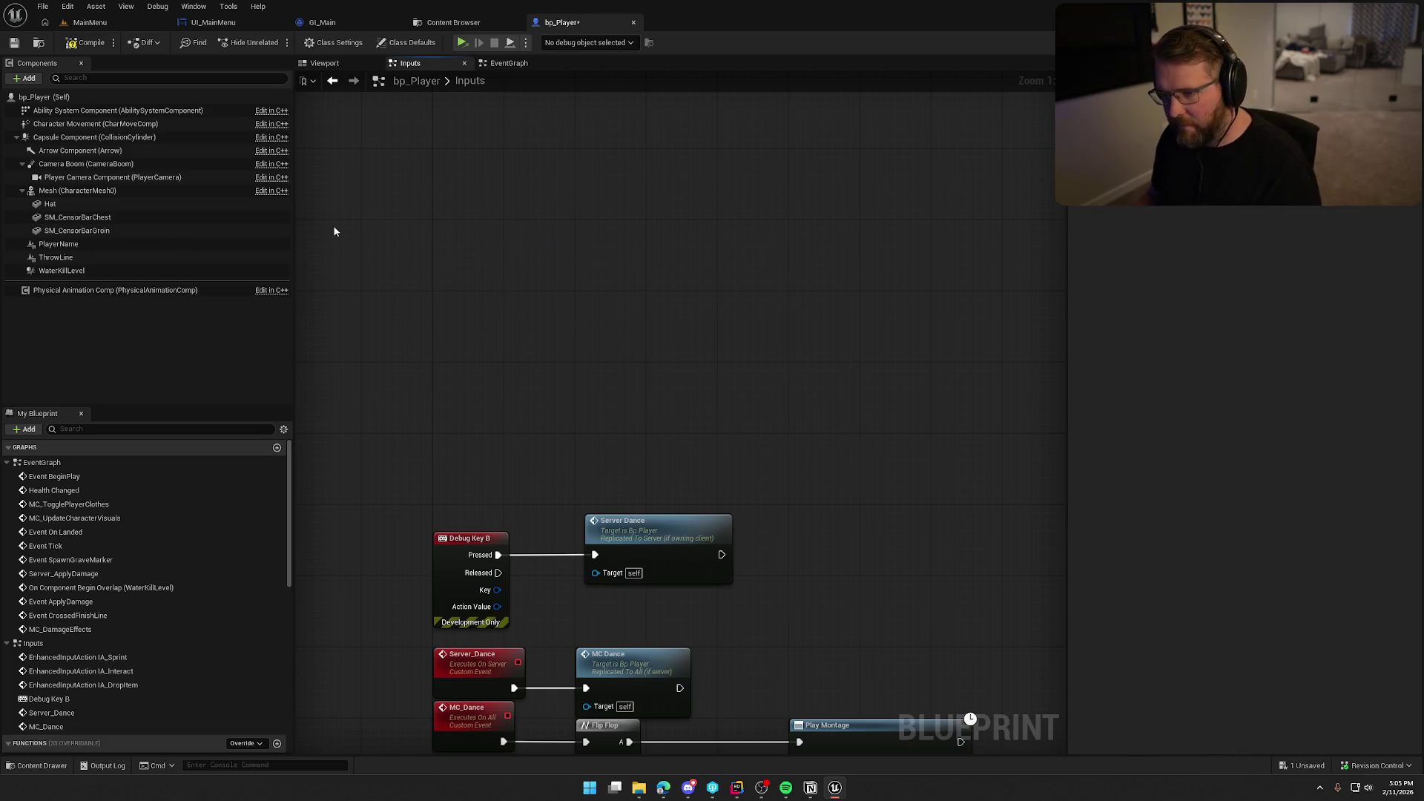
- Compile bp_Player, check it out for editing, then paste the Debug Key V nodes back
left_click(89, 43)
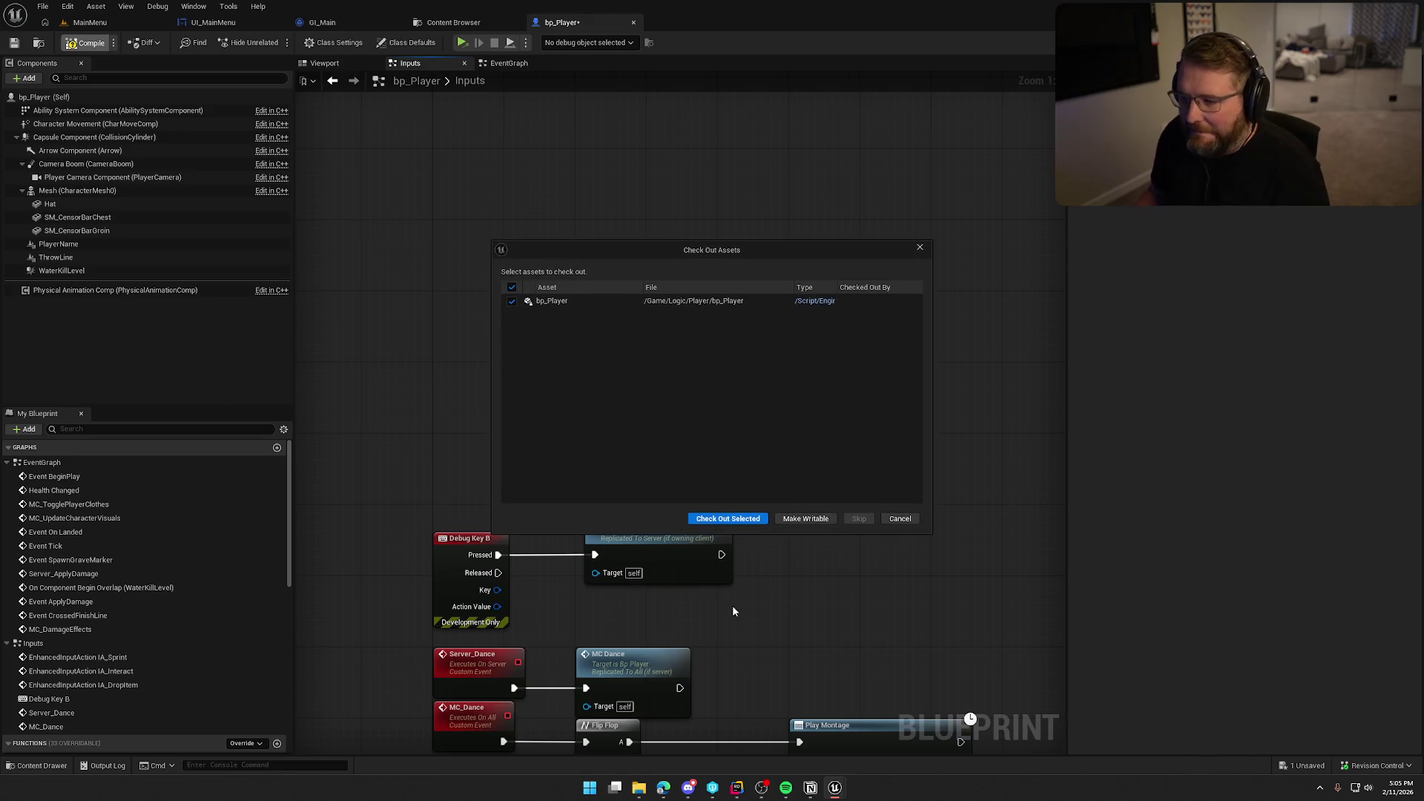
left_click(726, 519)
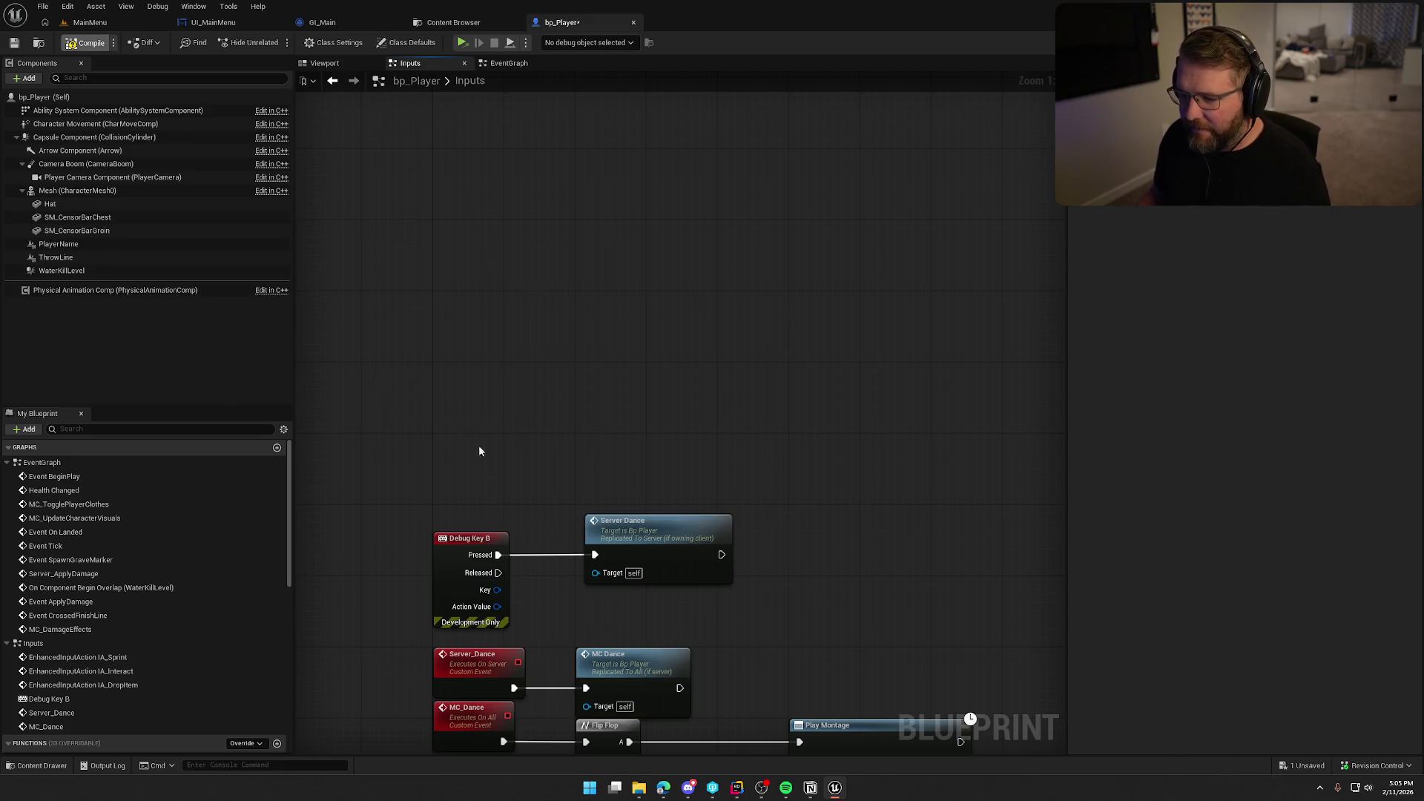
left_click_drag(477, 452, 528, 385)
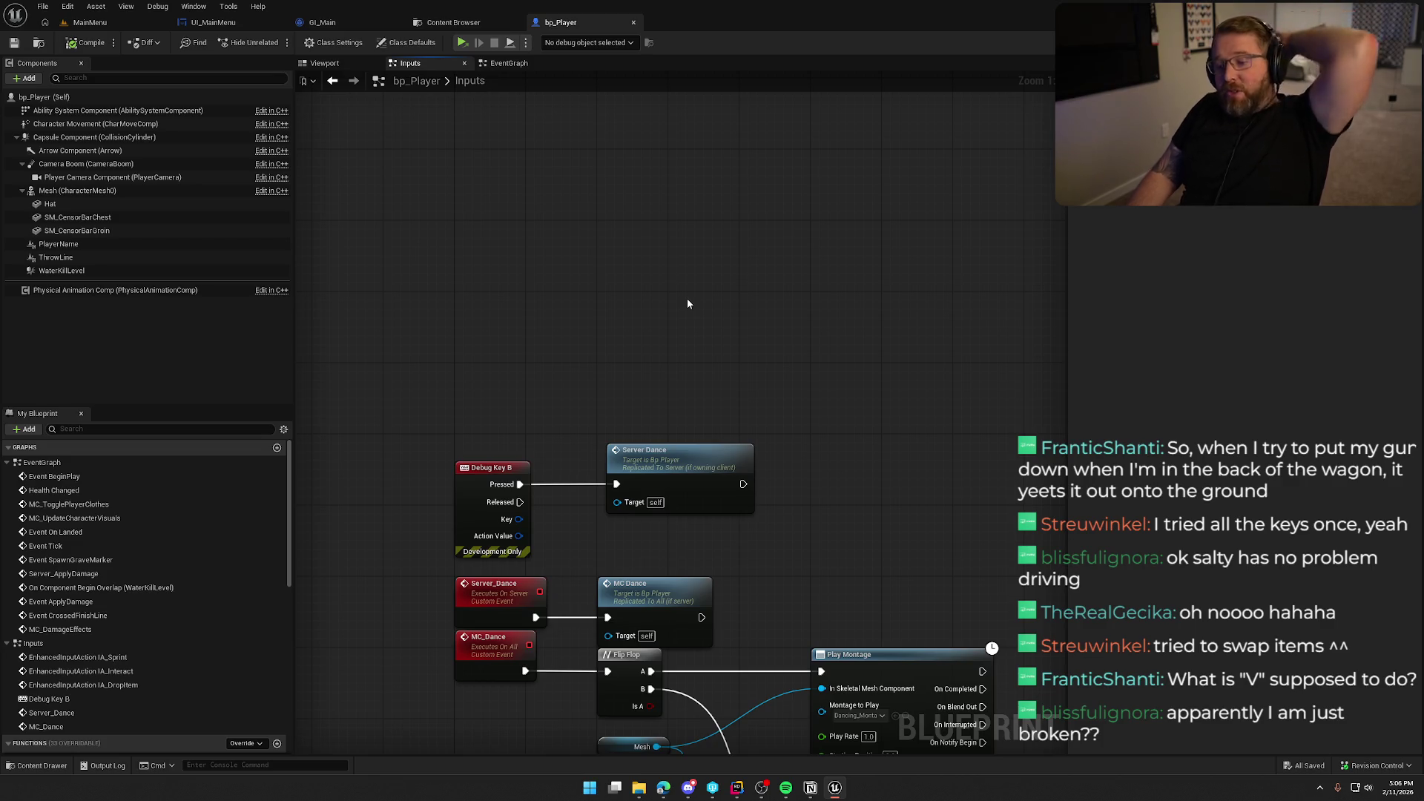
key("ctrl+v")
key("ctrl+z")
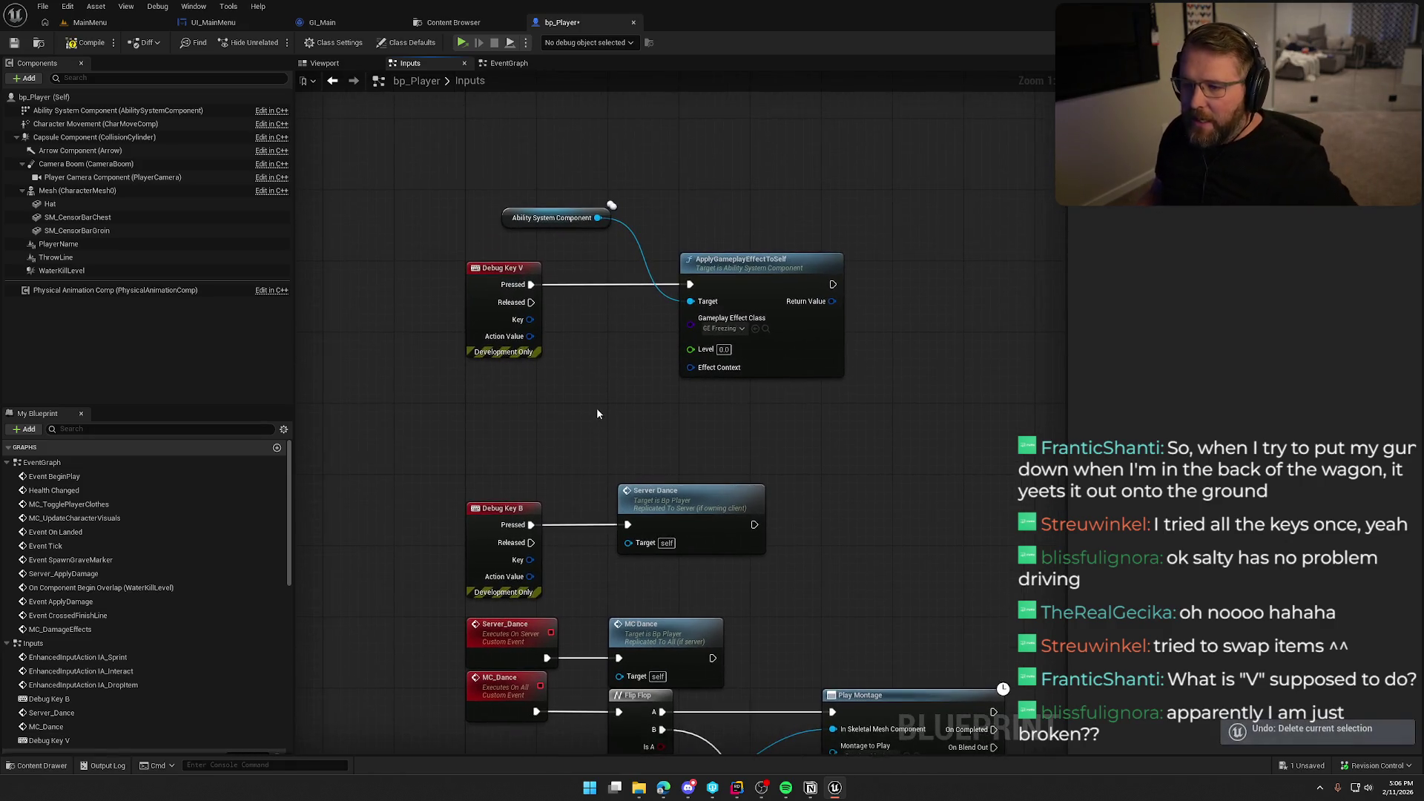
left_click_drag(422, 173, 914, 421)
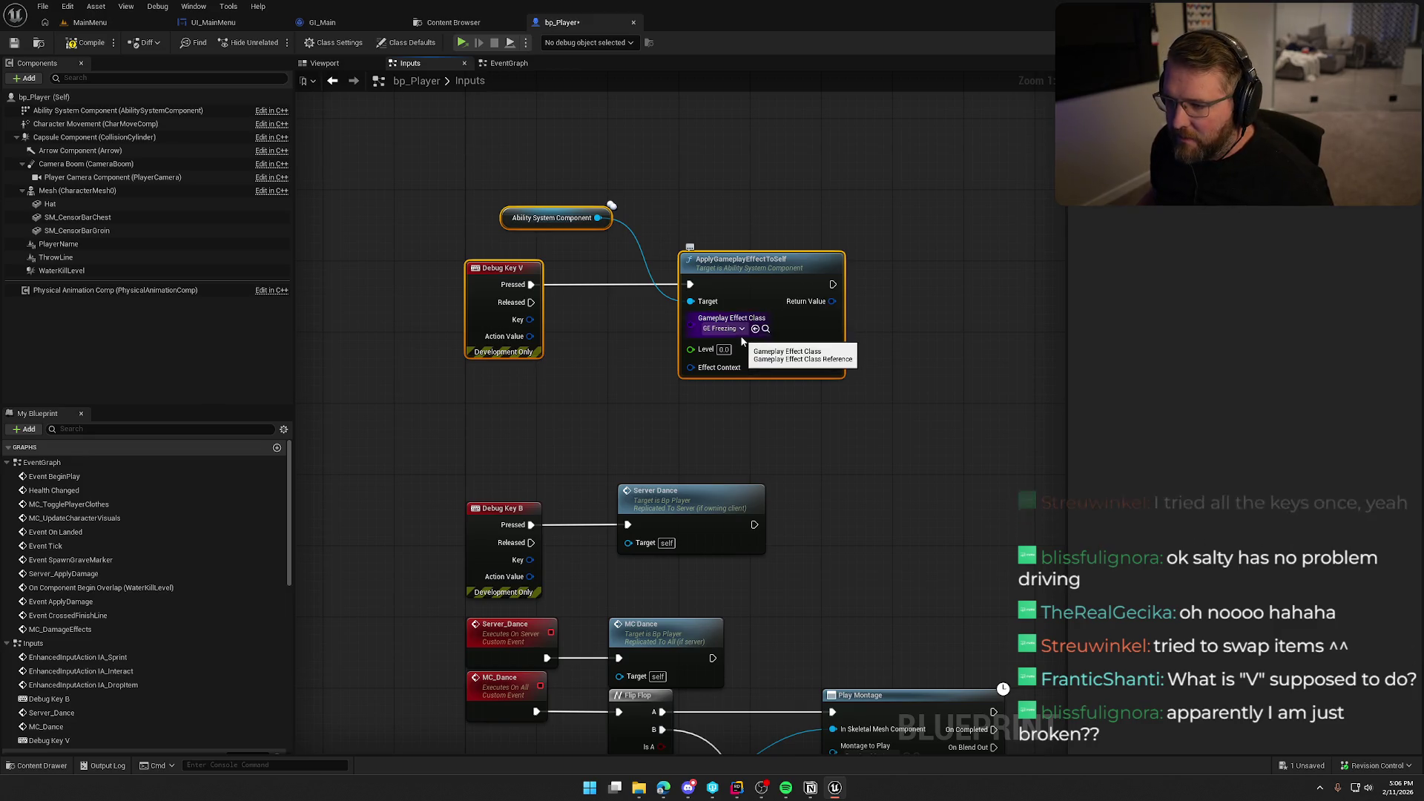
mouse_move(421, 181)
left_mouse_down()
mouse_move(927, 437)
mouse_move(907, 433)
left_mouse_up()
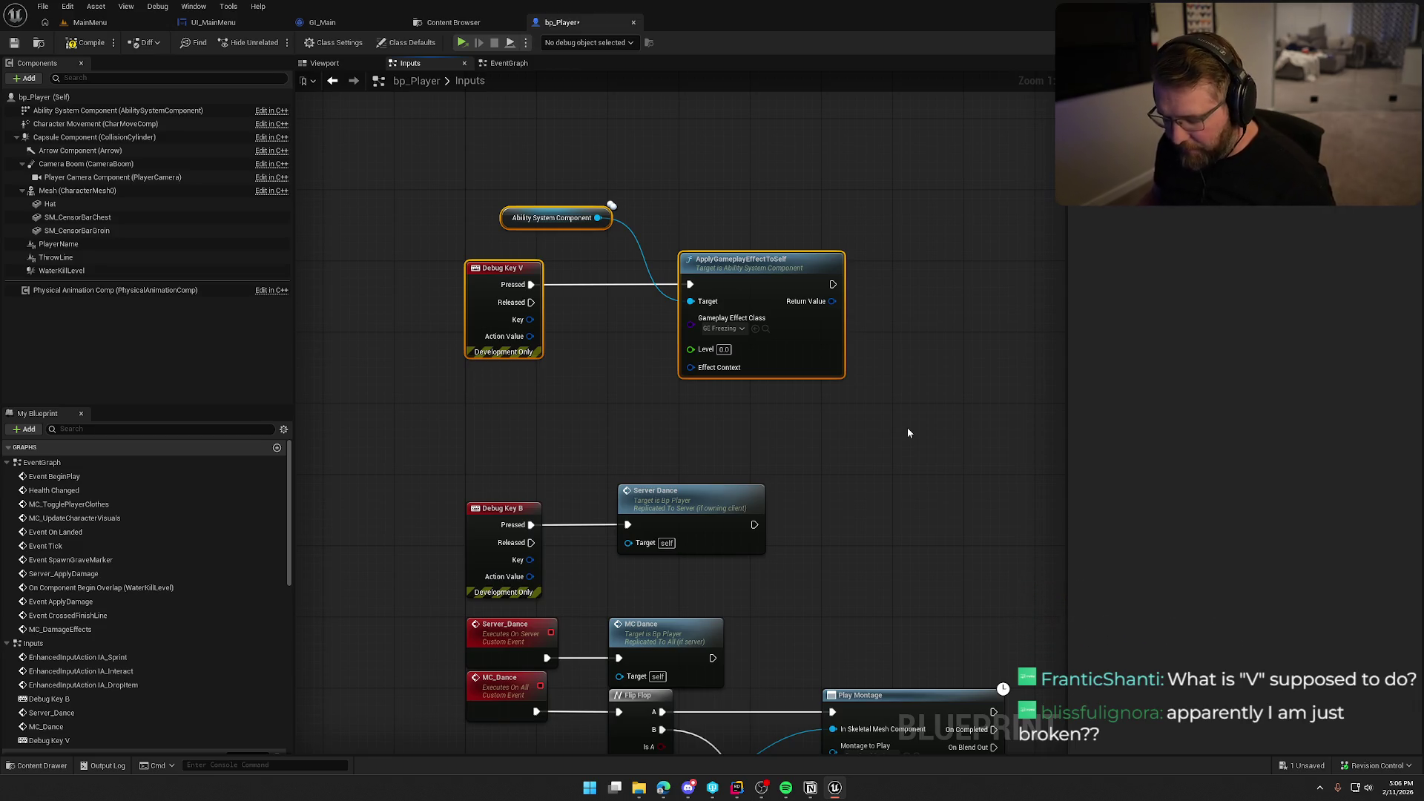
mouse_move(853, 415)
left_mouse_down()
mouse_move(478, 221)
mouse_move(414, 169)
left_mouse_up()
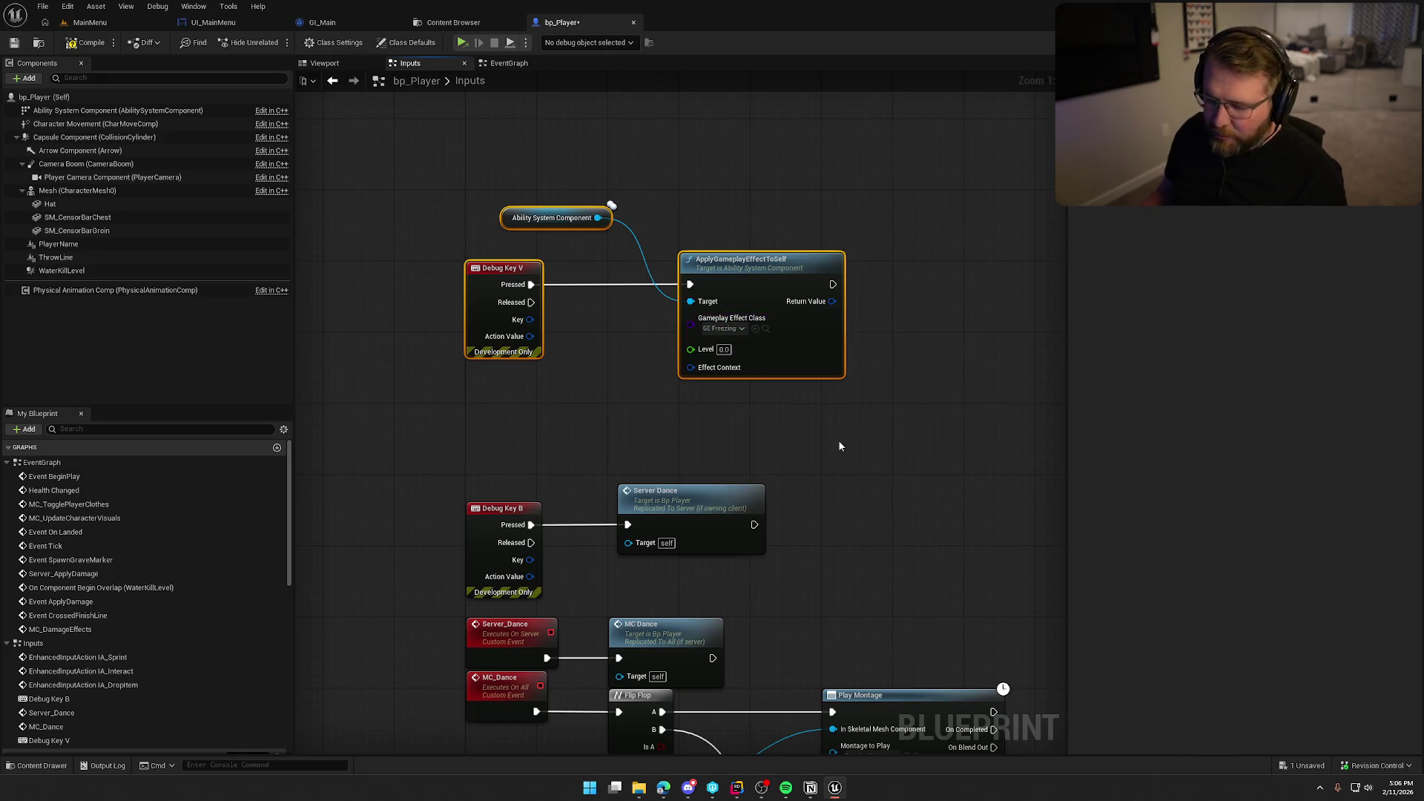
left_click_drag(838, 439, 410, 171)
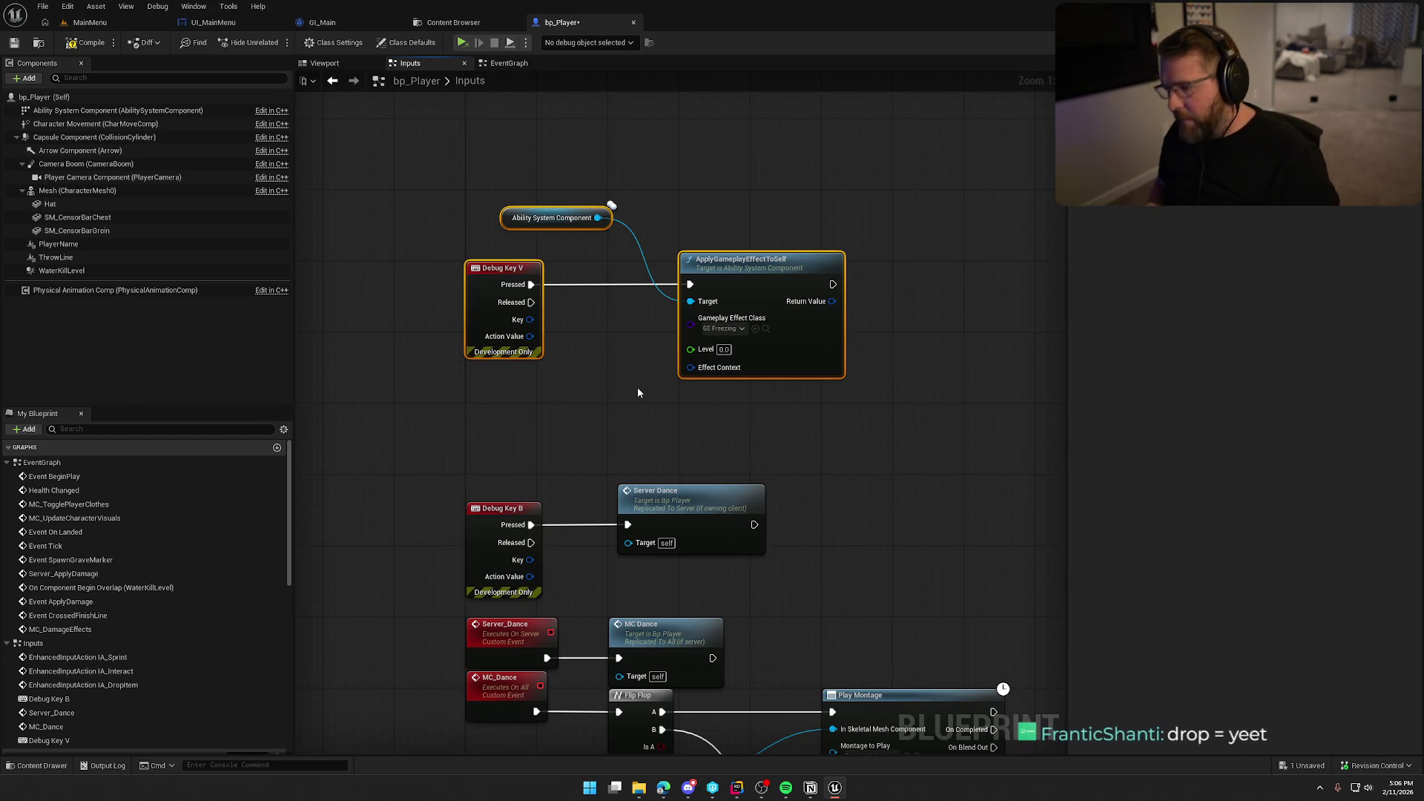
mouse_move(430, 162)
left_mouse_down()
mouse_move(875, 389)
mouse_move(778, 282)
mouse_move(745, 169)
left_mouse_up()
key("Delete")
scroll(751, 345, "down", 1)
scroll(744, 169, "down", 2)
left_click_drag(742, 668, 669, 461)
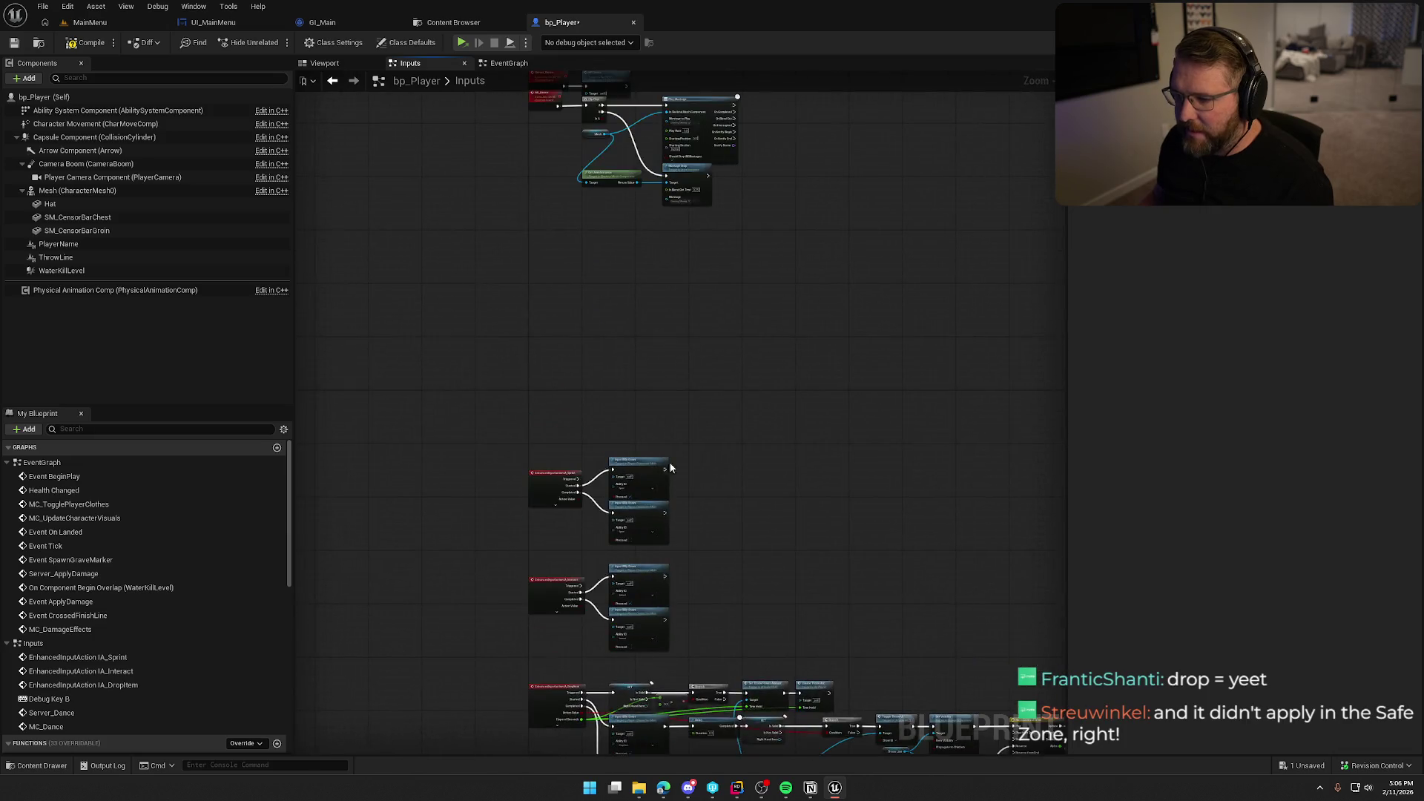
- Bring the IA_DropItem input nodes into view, then compile and save bp_Player with Ctrl+S
scroll(881, 250, "up", 3)
mouse_move(881, 250)
left_mouse_down()
mouse_move(880, 367)
mouse_move(790, 132)
mouse_move(742, 75)
left_mouse_up()
left_click_drag(554, 305, 568, 485)
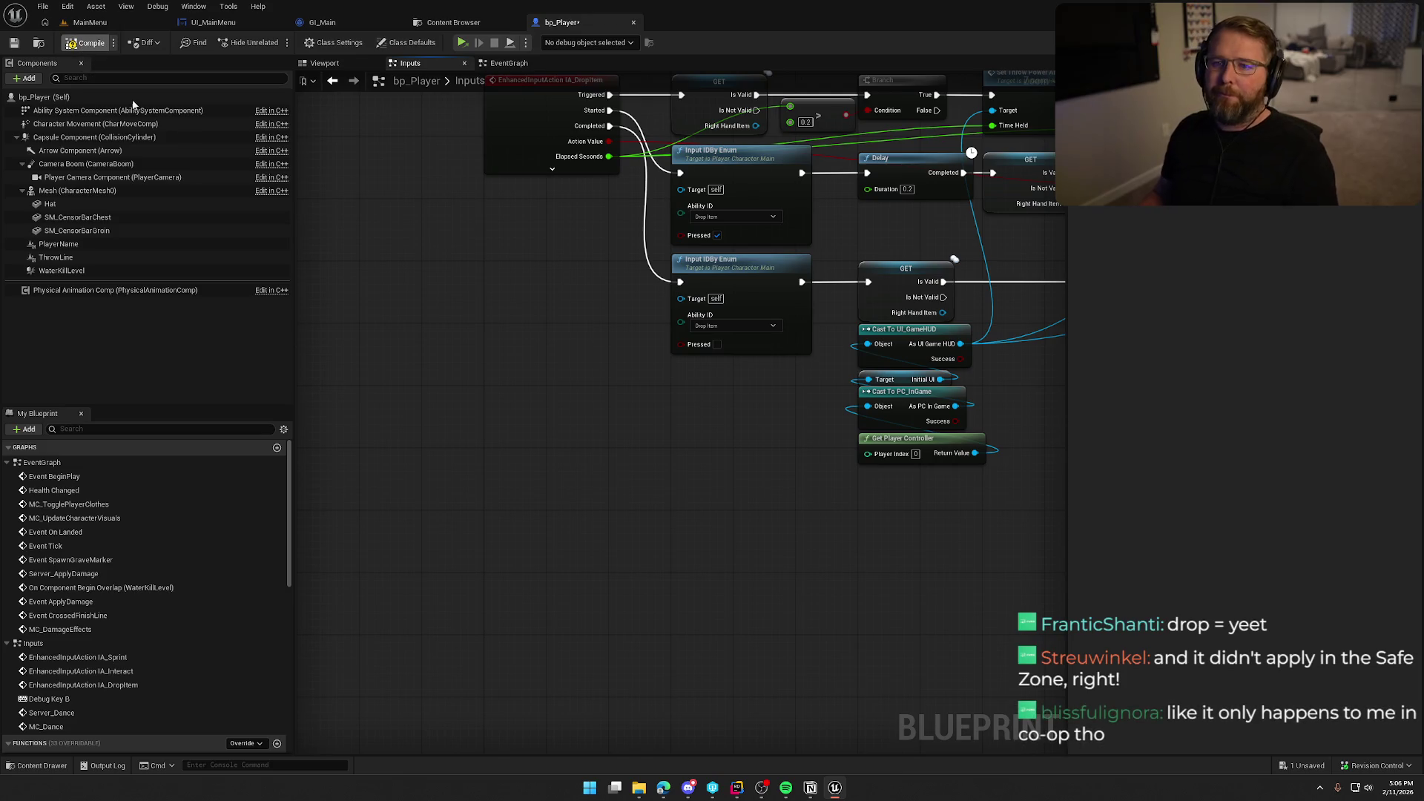
key("ctrl+s")
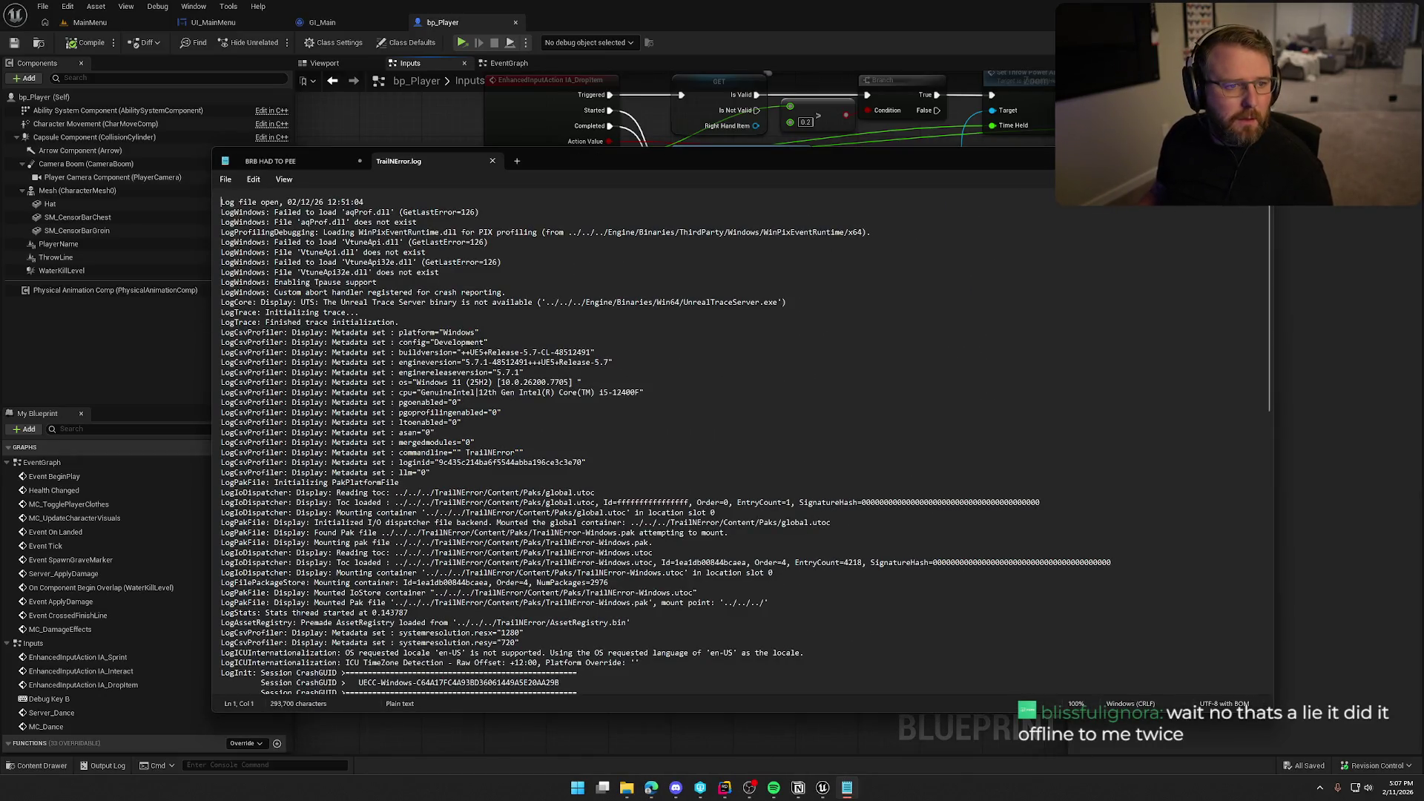
- Close the 'BRB HAD TO PEE' note in Notepad without saving it
left_click(296, 161)
left_click(360, 161)
left_click(765, 460)
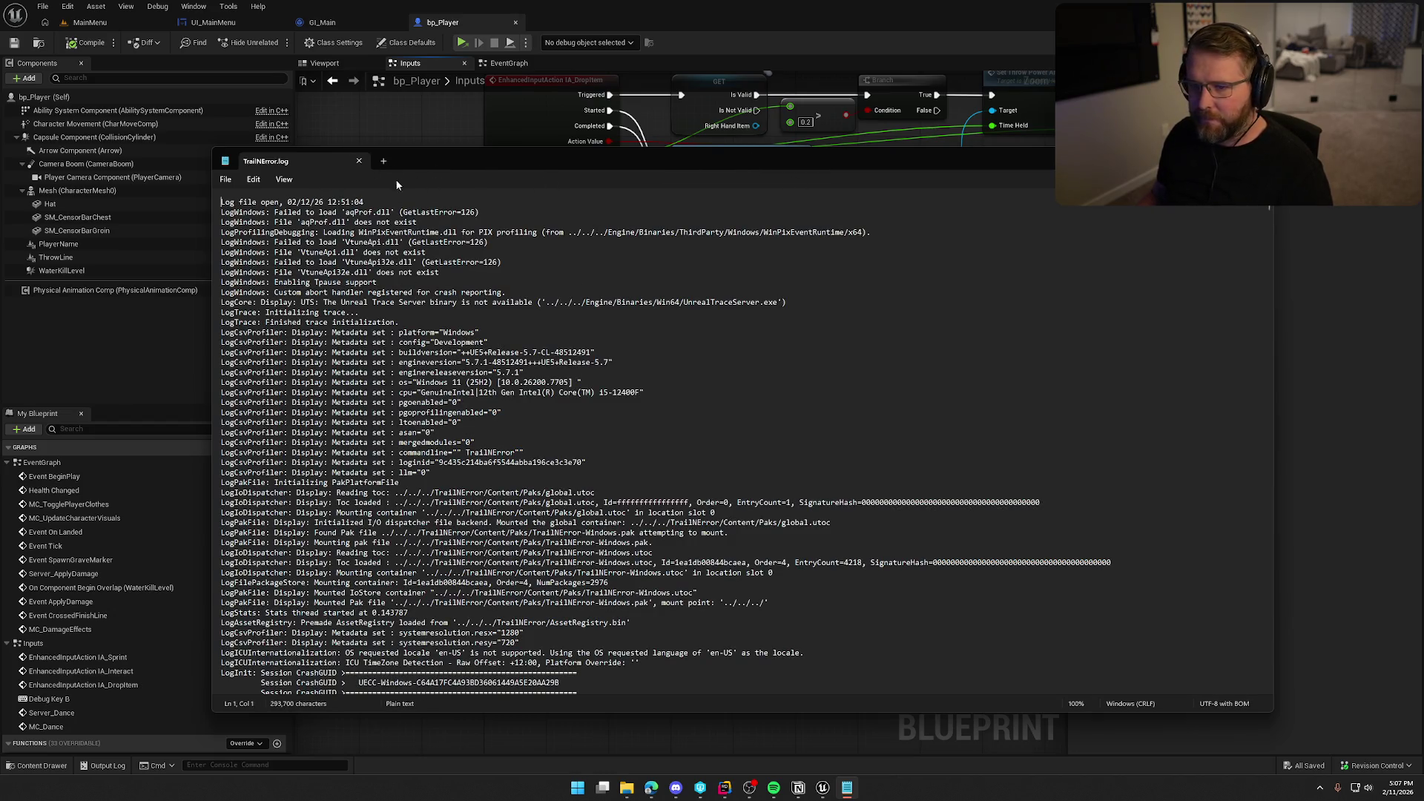
- Start a Save As of the log toward the Desktop, cancel it, and close Notepad to Rider
left_click(227, 181)
left_click(285, 309)
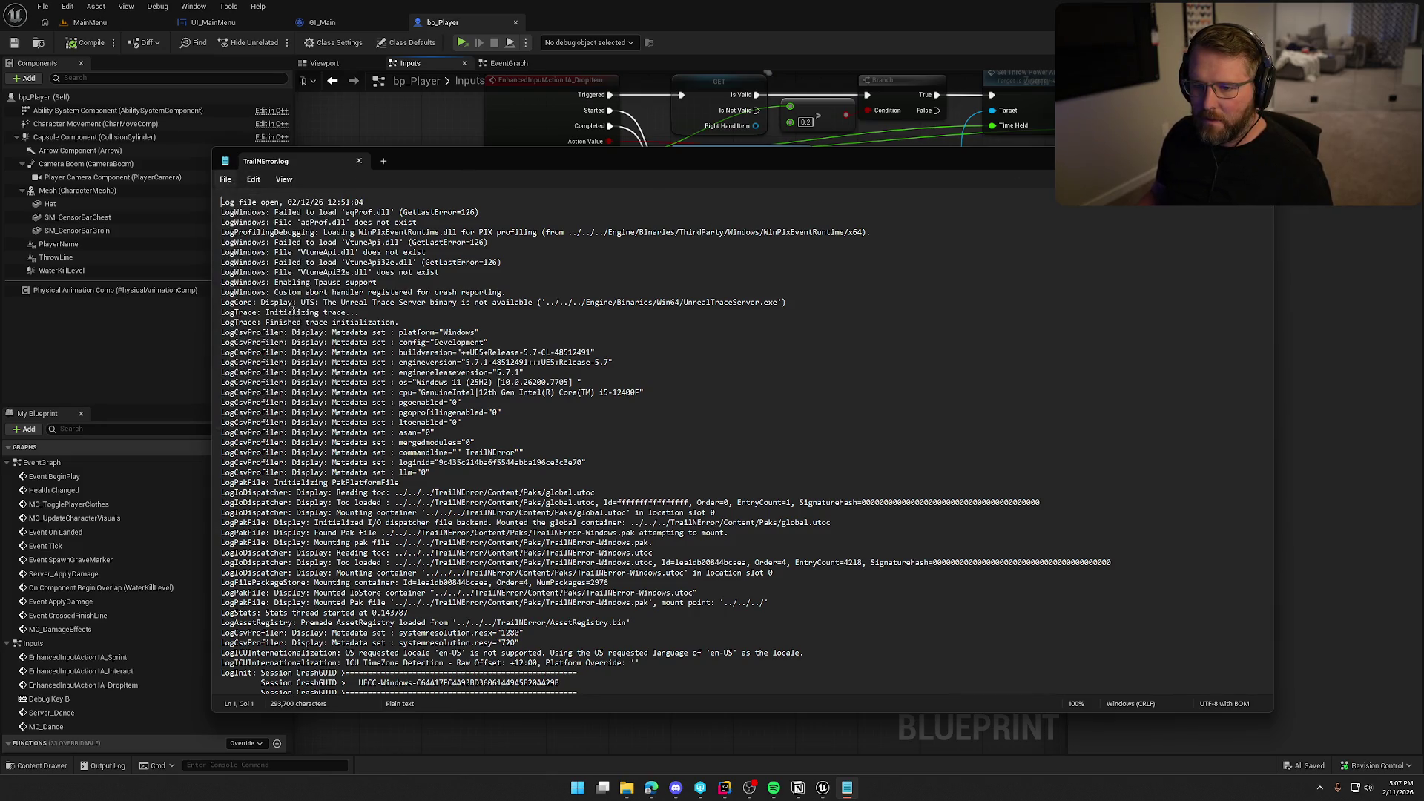
left_click(266, 276)
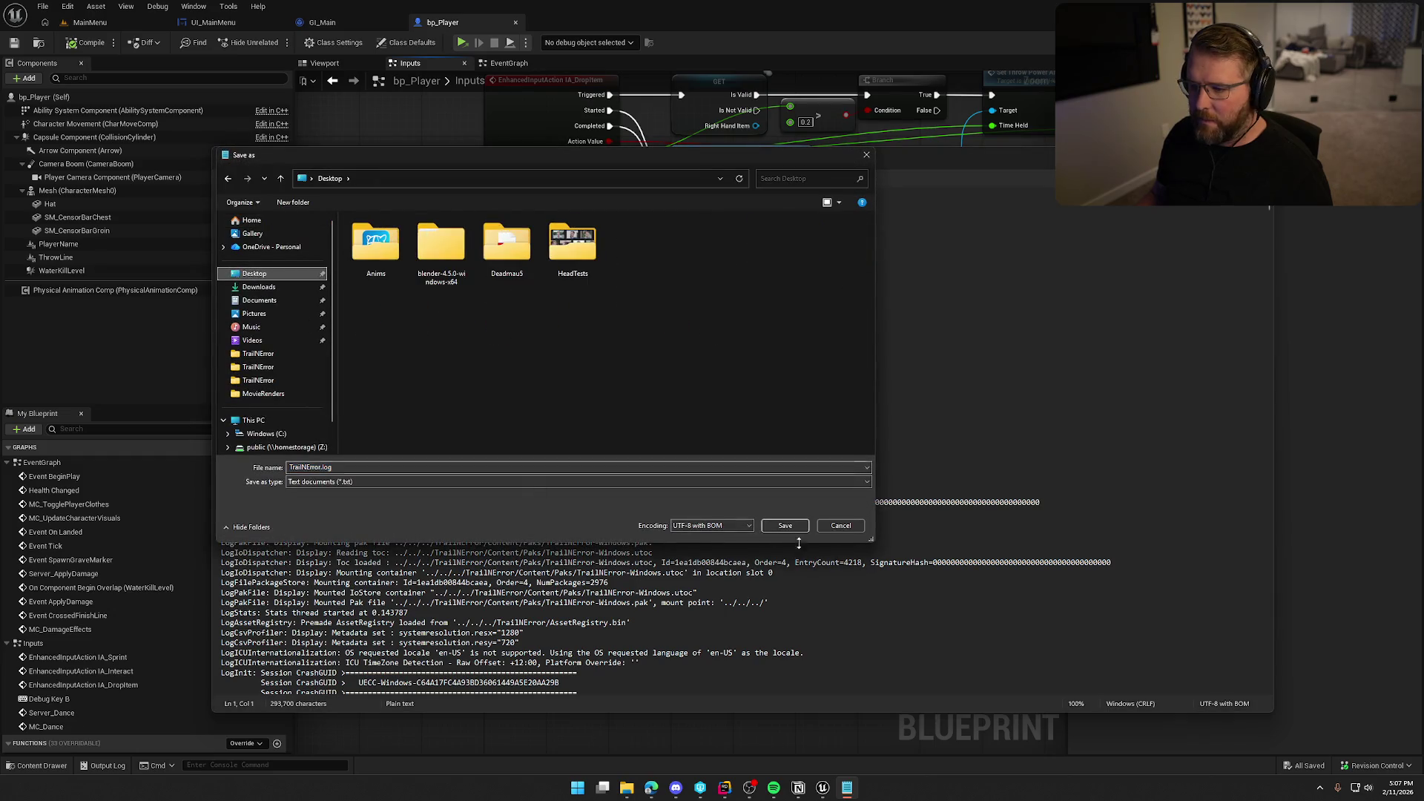
left_click(779, 522)
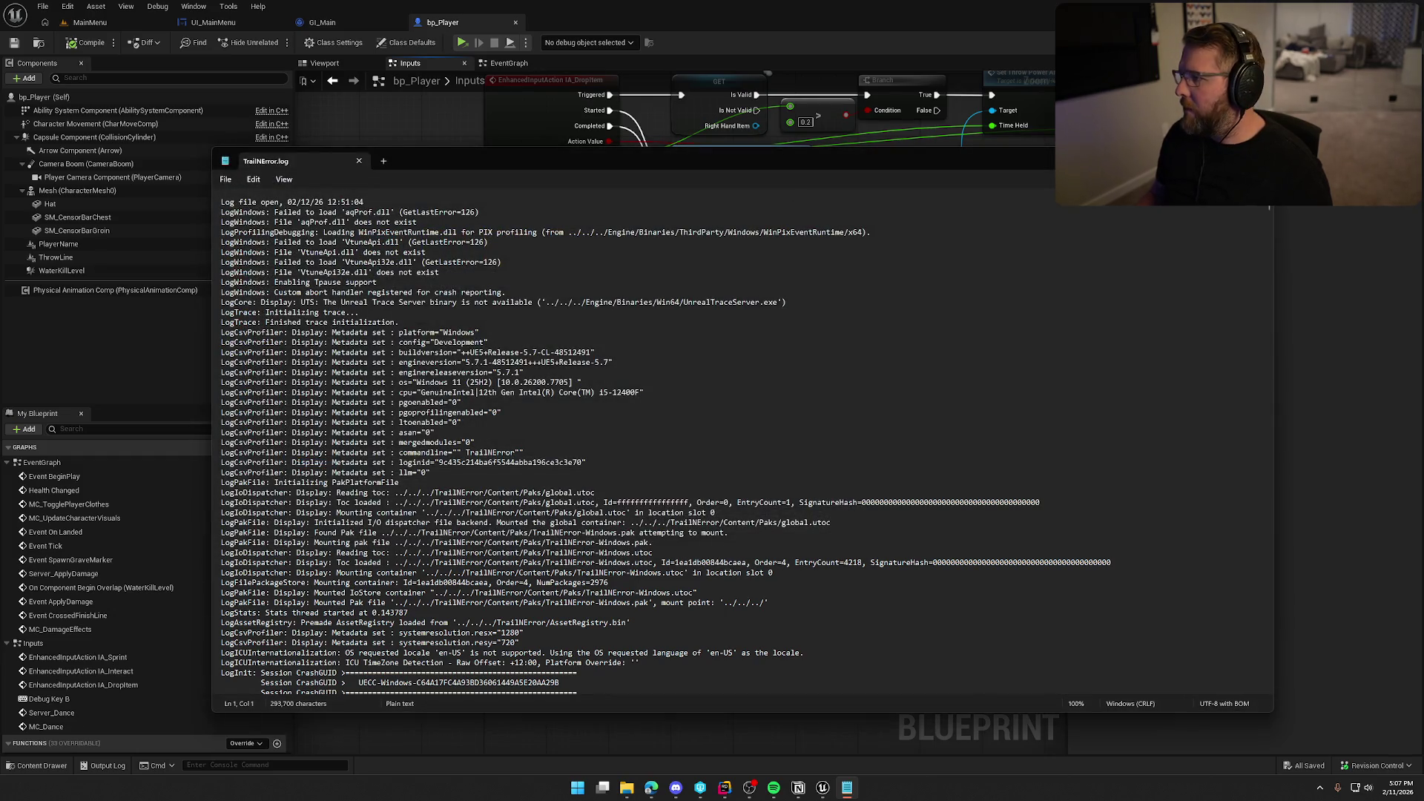
key("alt+F4")
left_click(737, 786)
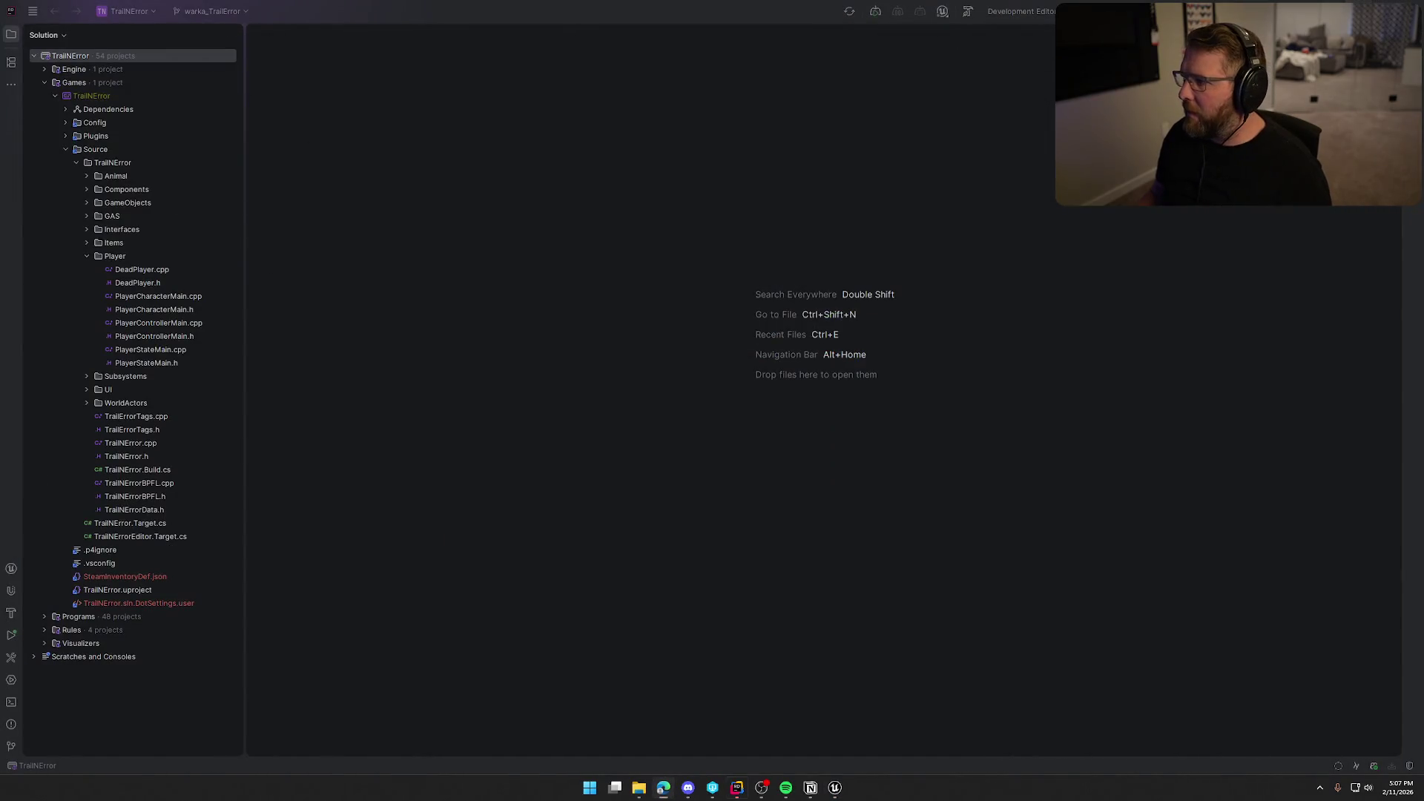
- Open the desktop TrailNError log in Visual Studio Code via Open with
key("alt+Tab")
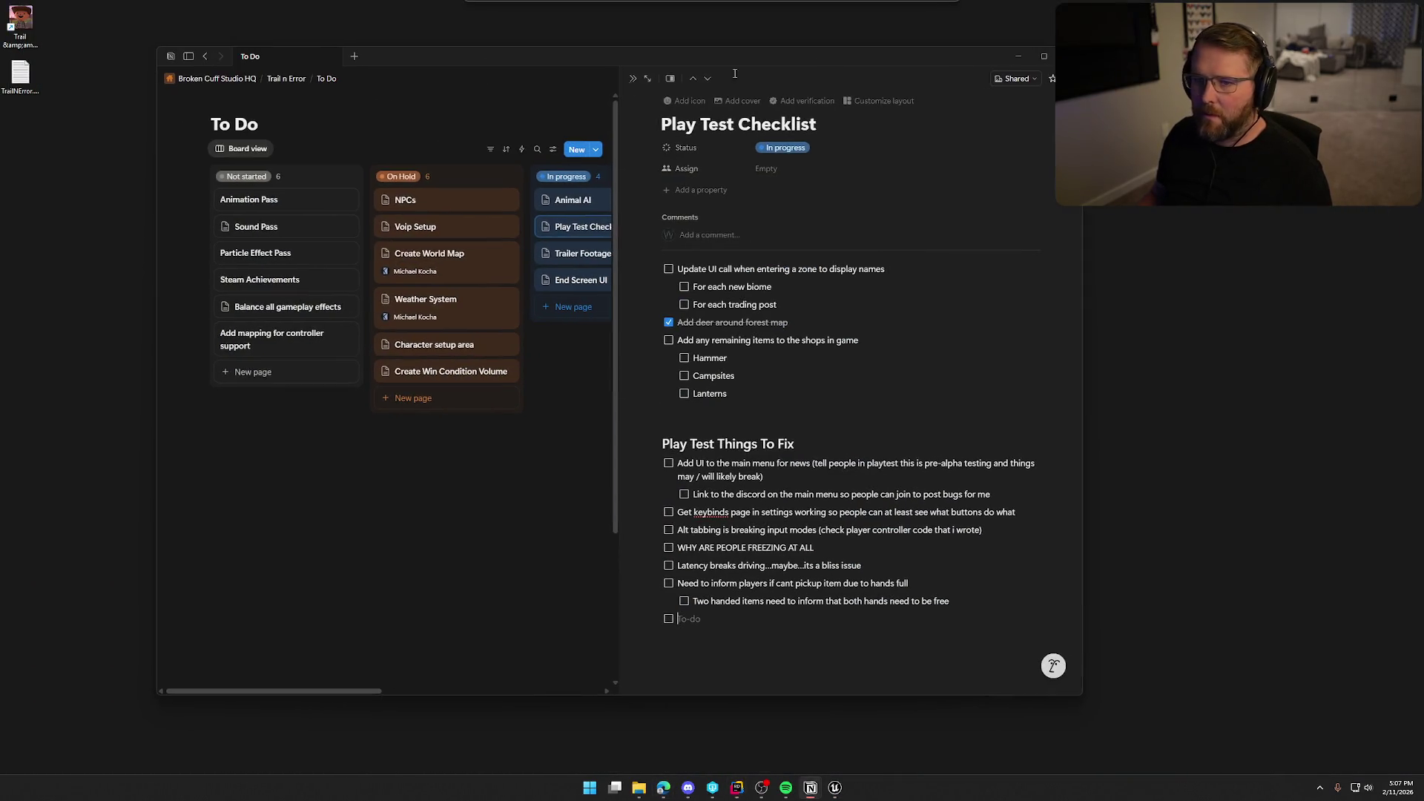
right_click(21, 74)
mouse_move(127, 140)
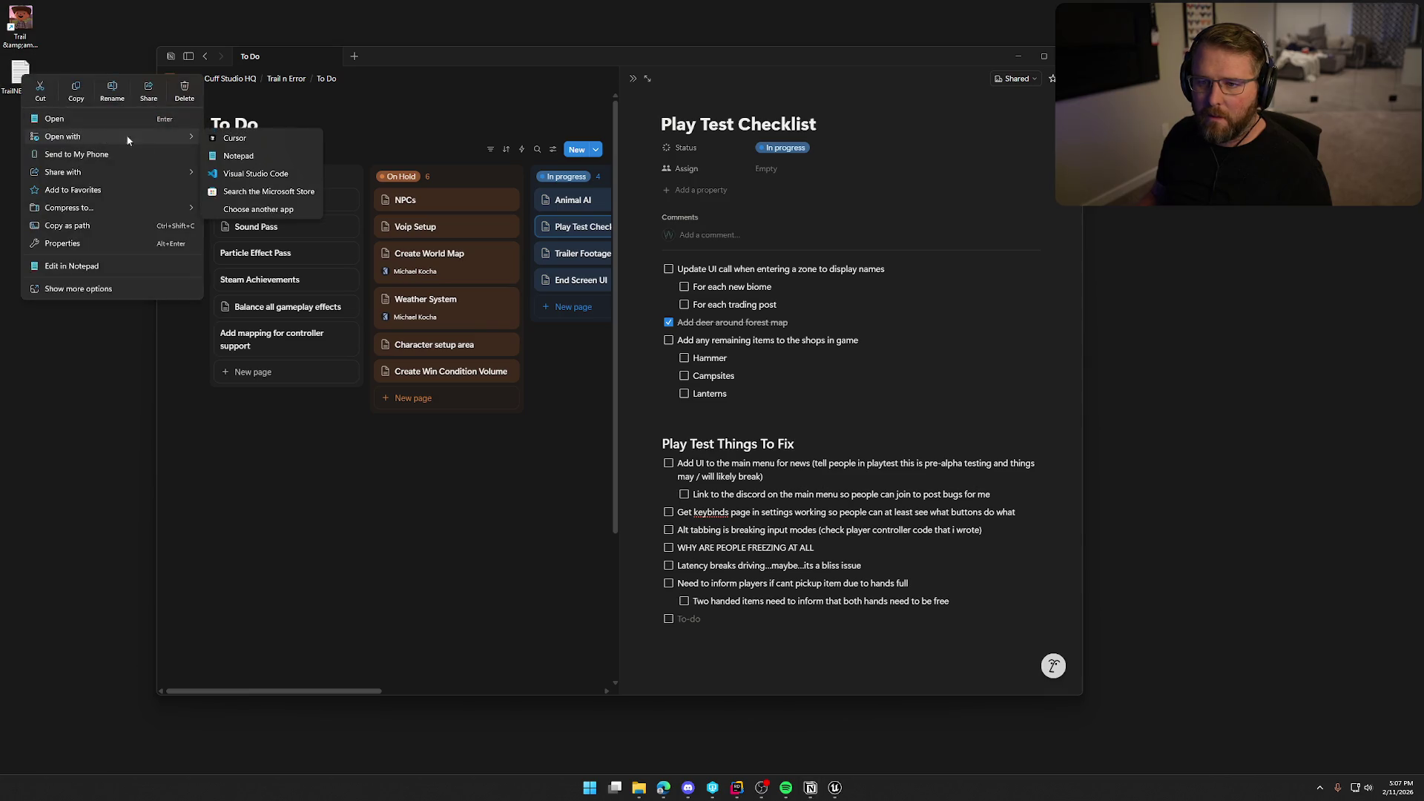
left_click(259, 174)
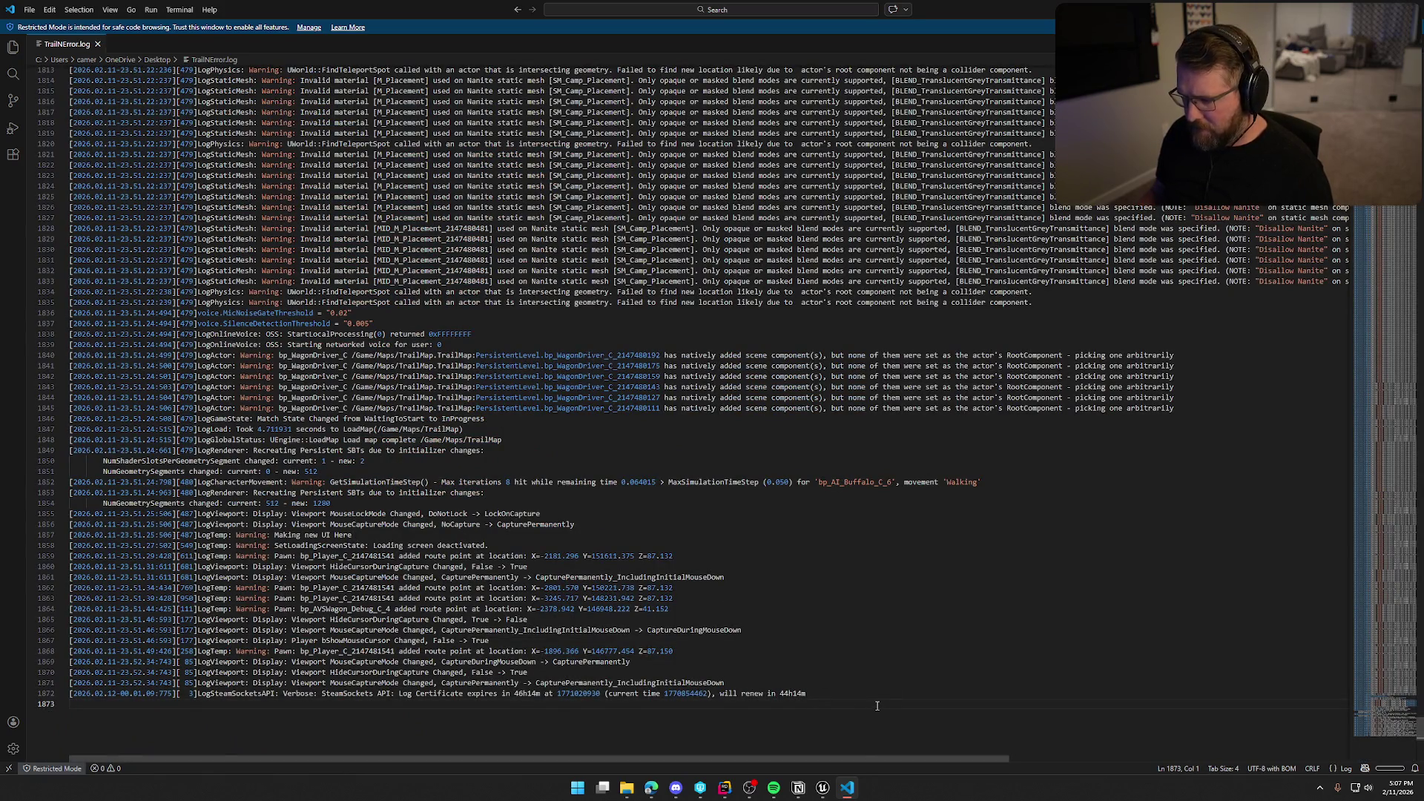
- Scroll up from line 1840 through the log's earlier warnings, then close VS Code
left_click(1192, 357)
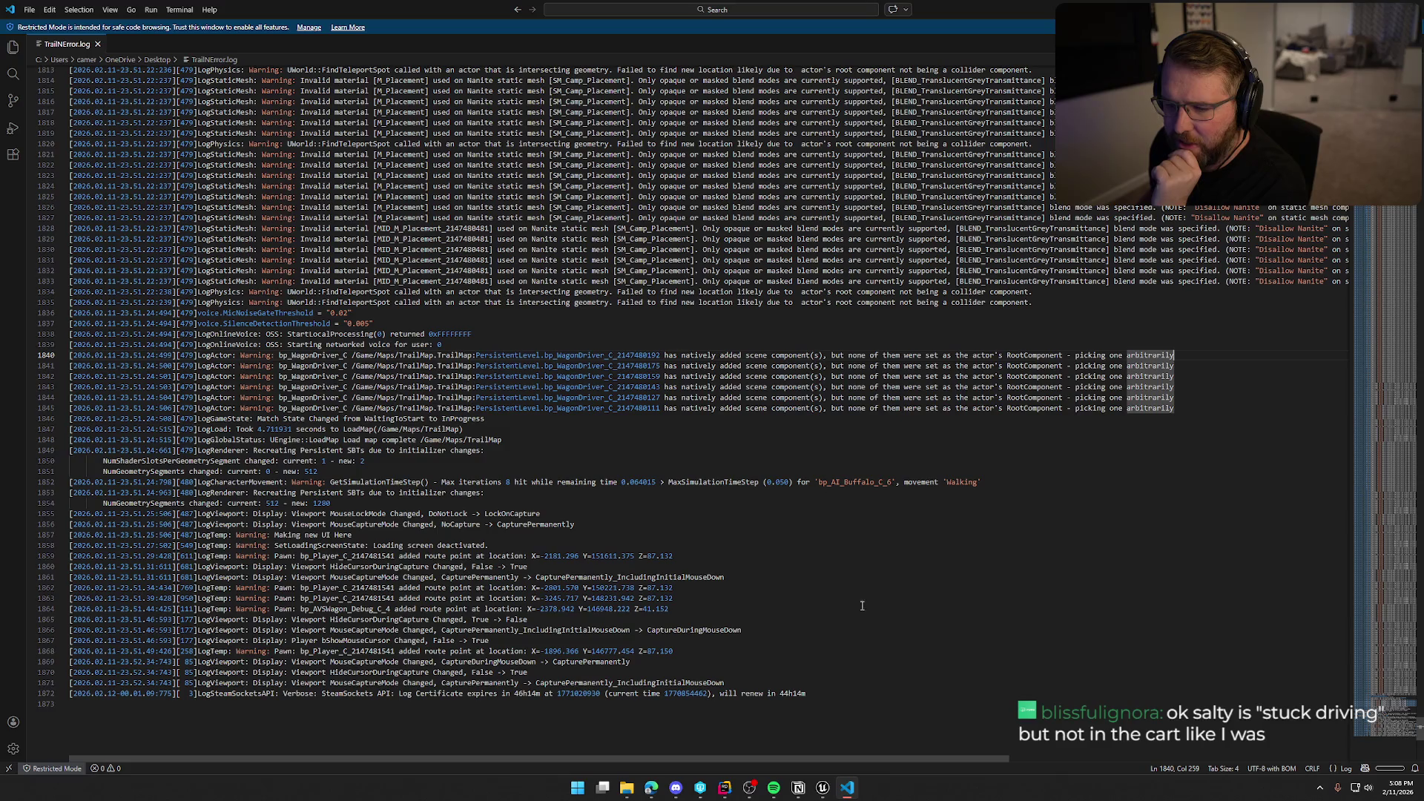
scroll(838, 602, "up", 15)
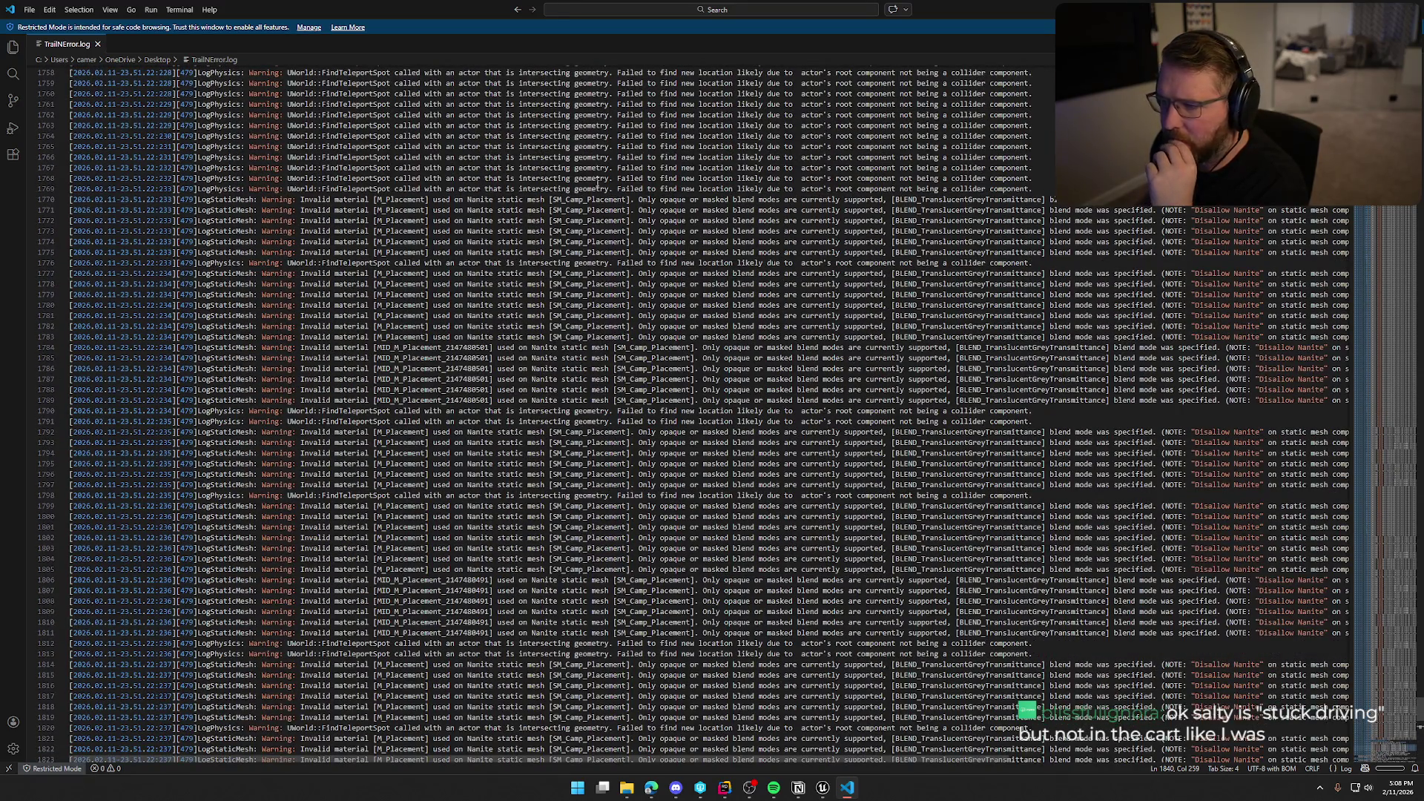
scroll(861, 273, "up", 6)
scroll(599, 367, "up", 3)
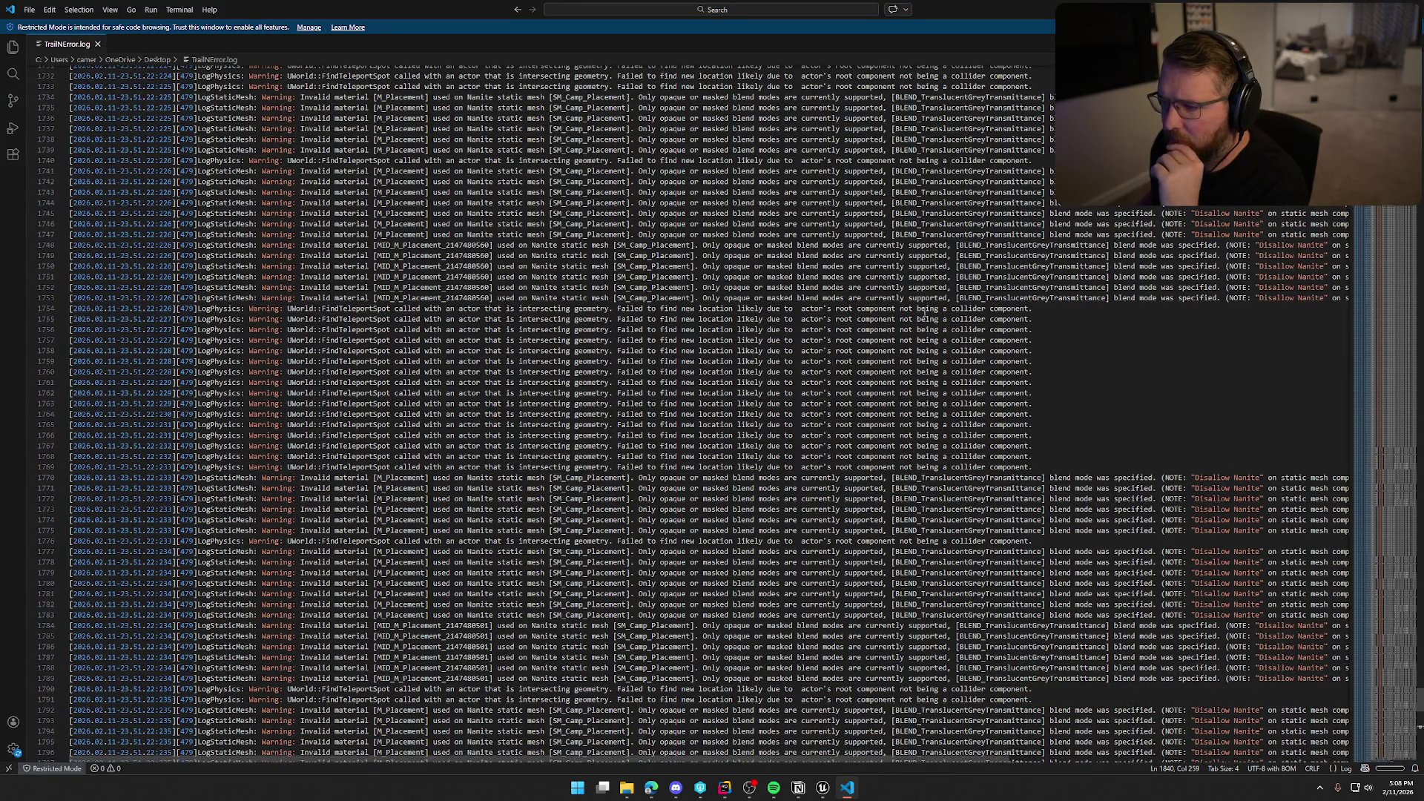
scroll(1024, 410, "up", 6)
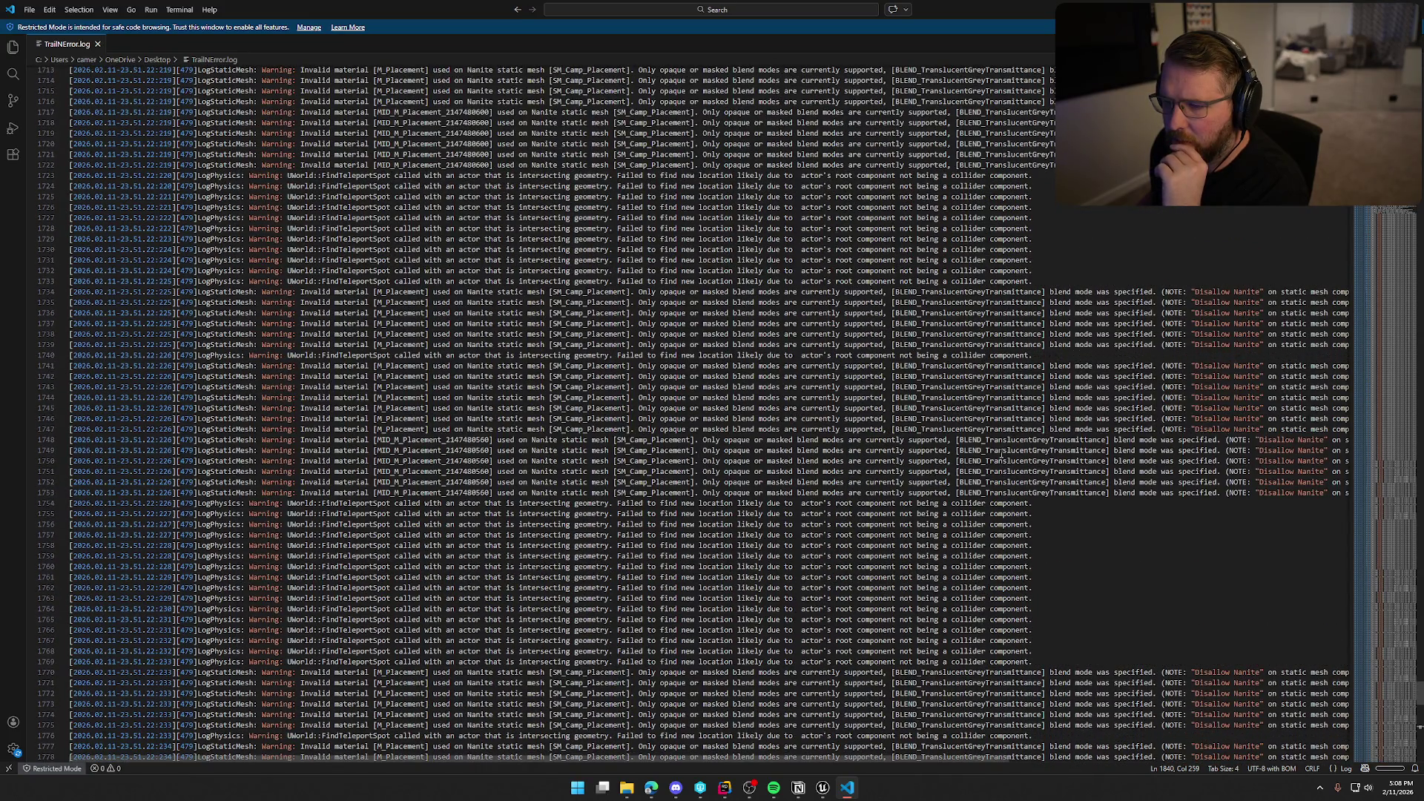
scroll(1001, 454, "up", 20)
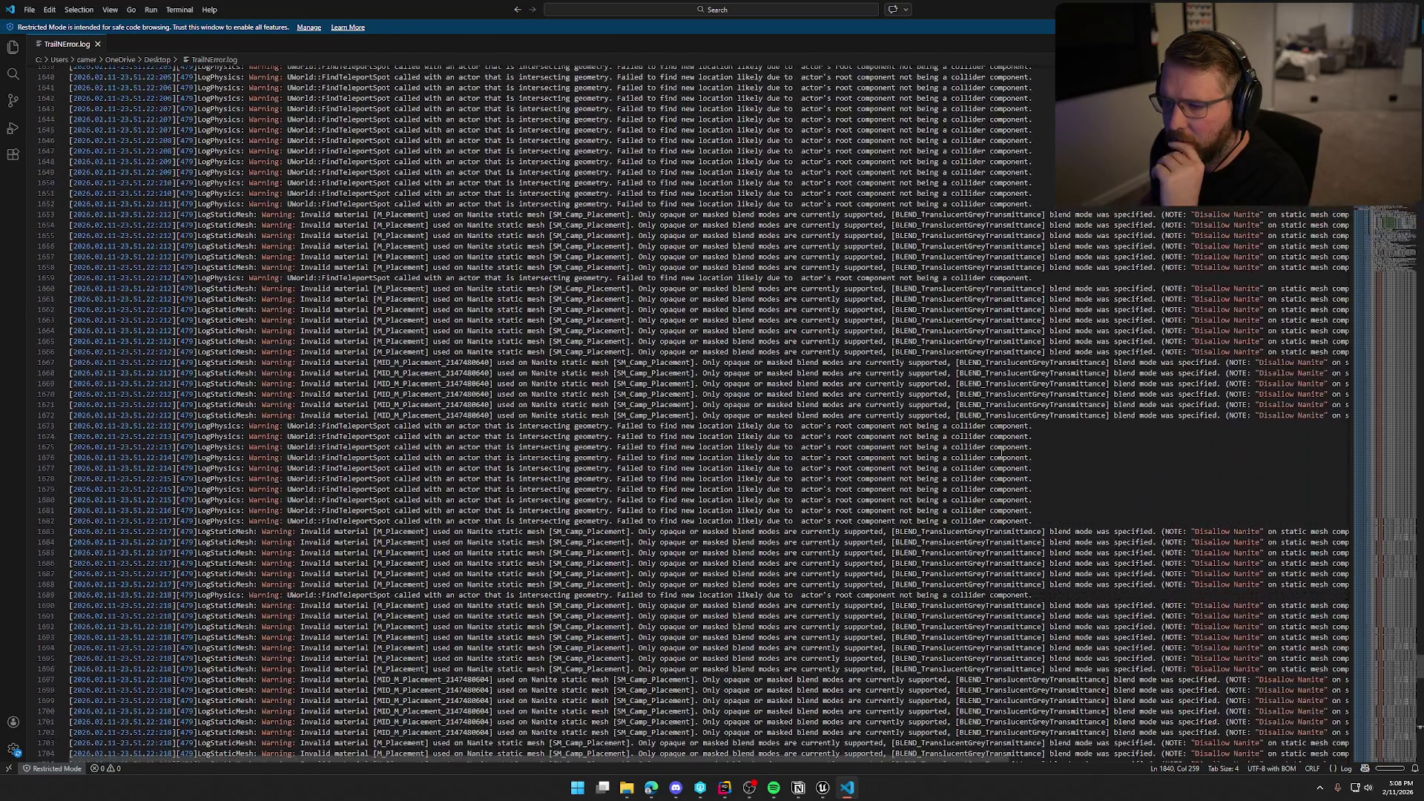
scroll(1001, 454, "up", 18)
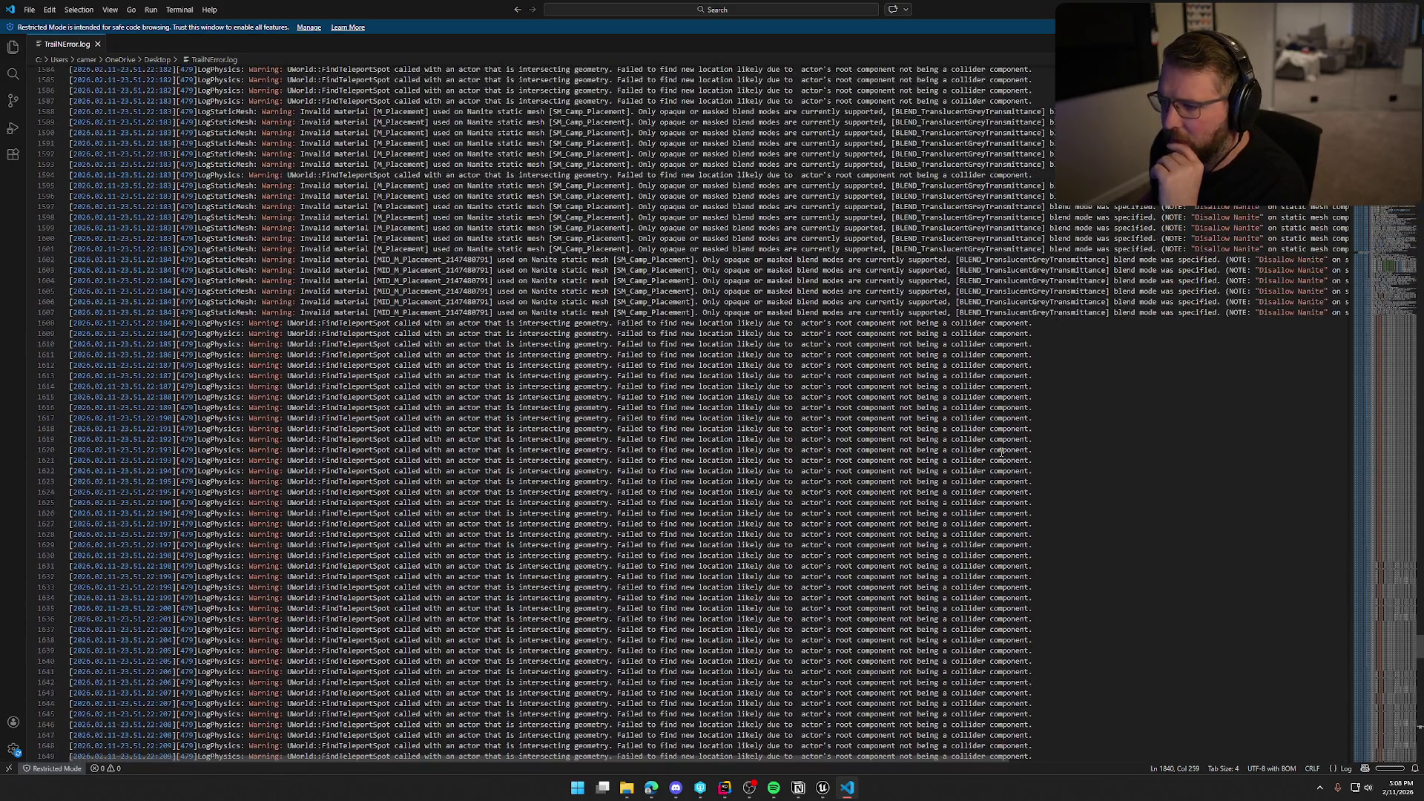
scroll(1053, 398, "up", 8)
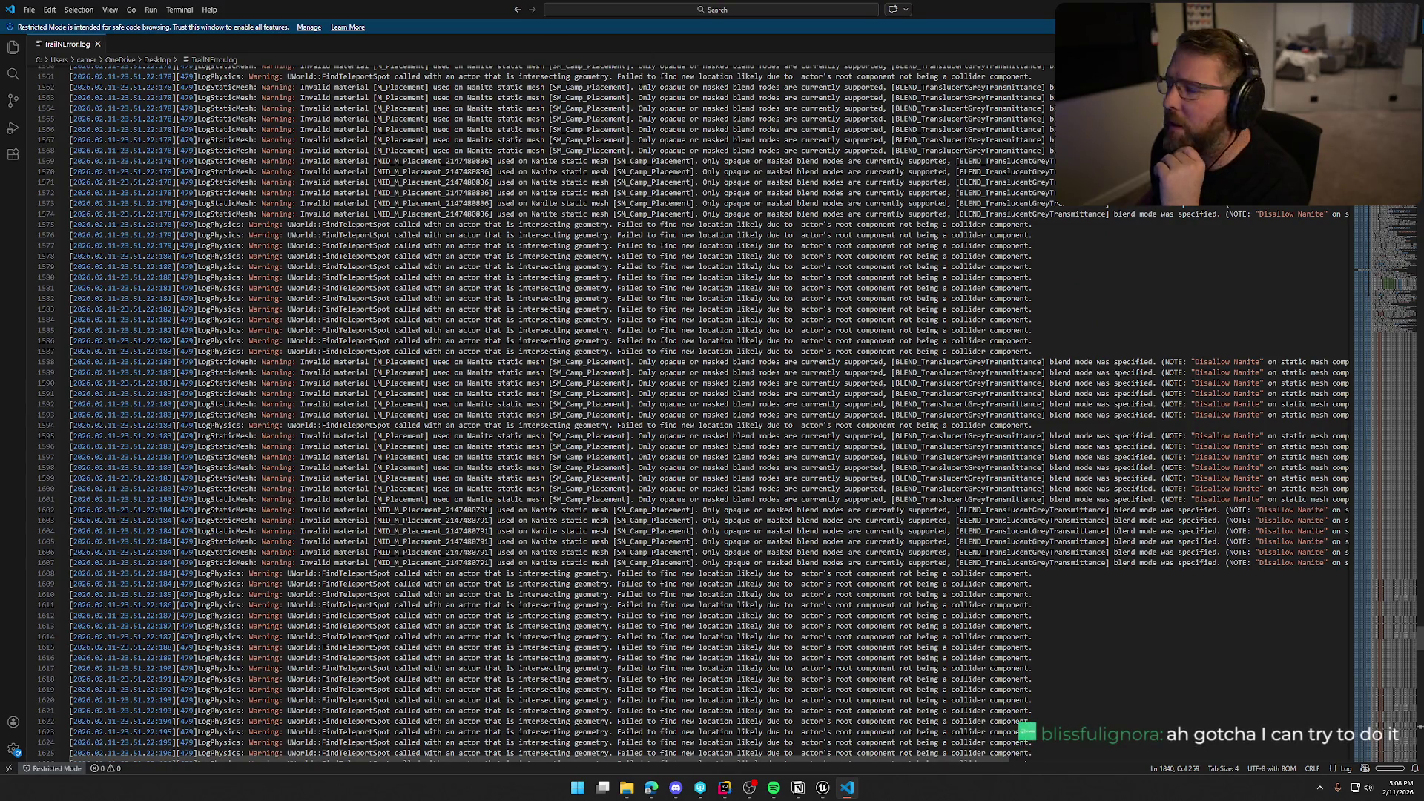
key("alt+F4")
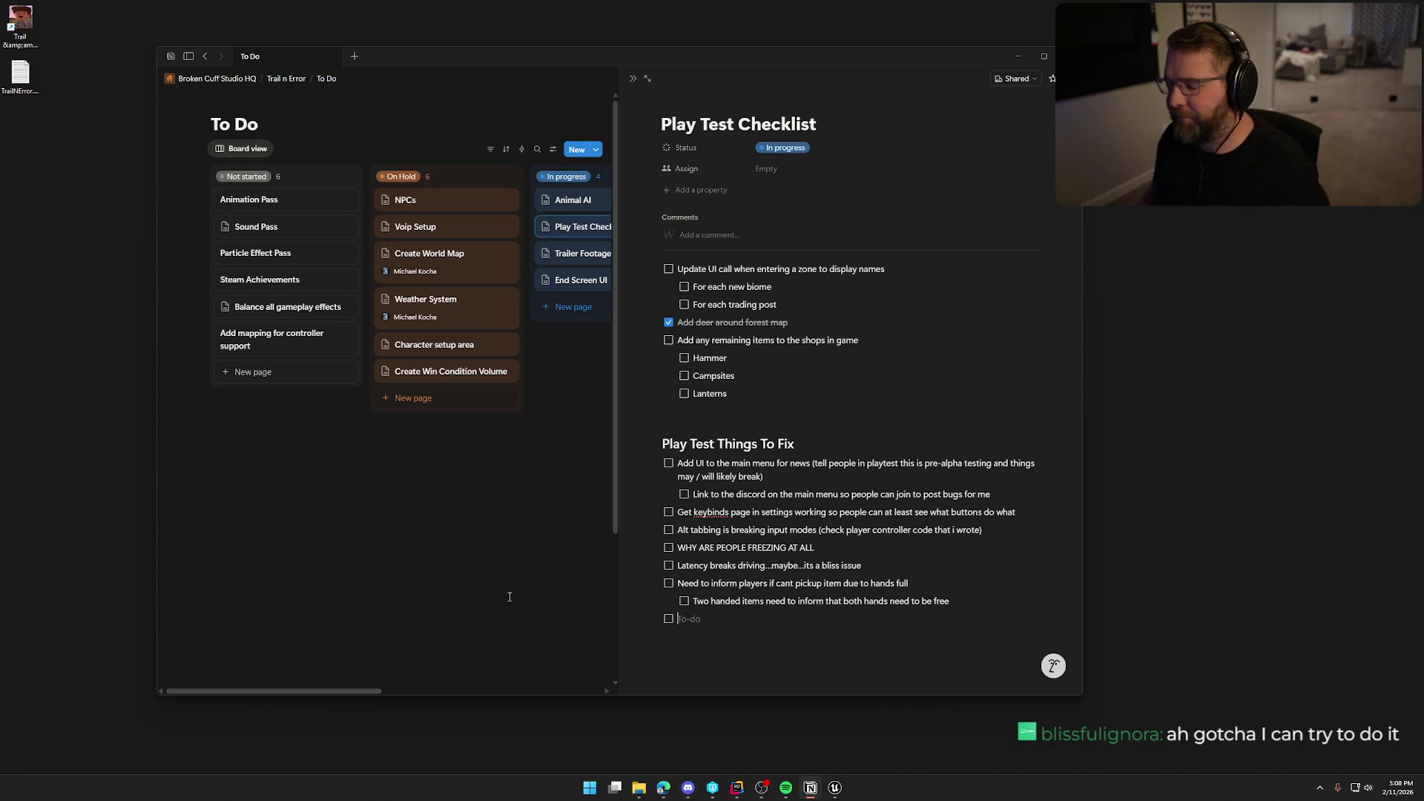
- Add to-dos 'Reset game crashes still (need to get a log of this event' and 'Need to fix the throw....wildly wrong right now'
type("Reset game crashes")
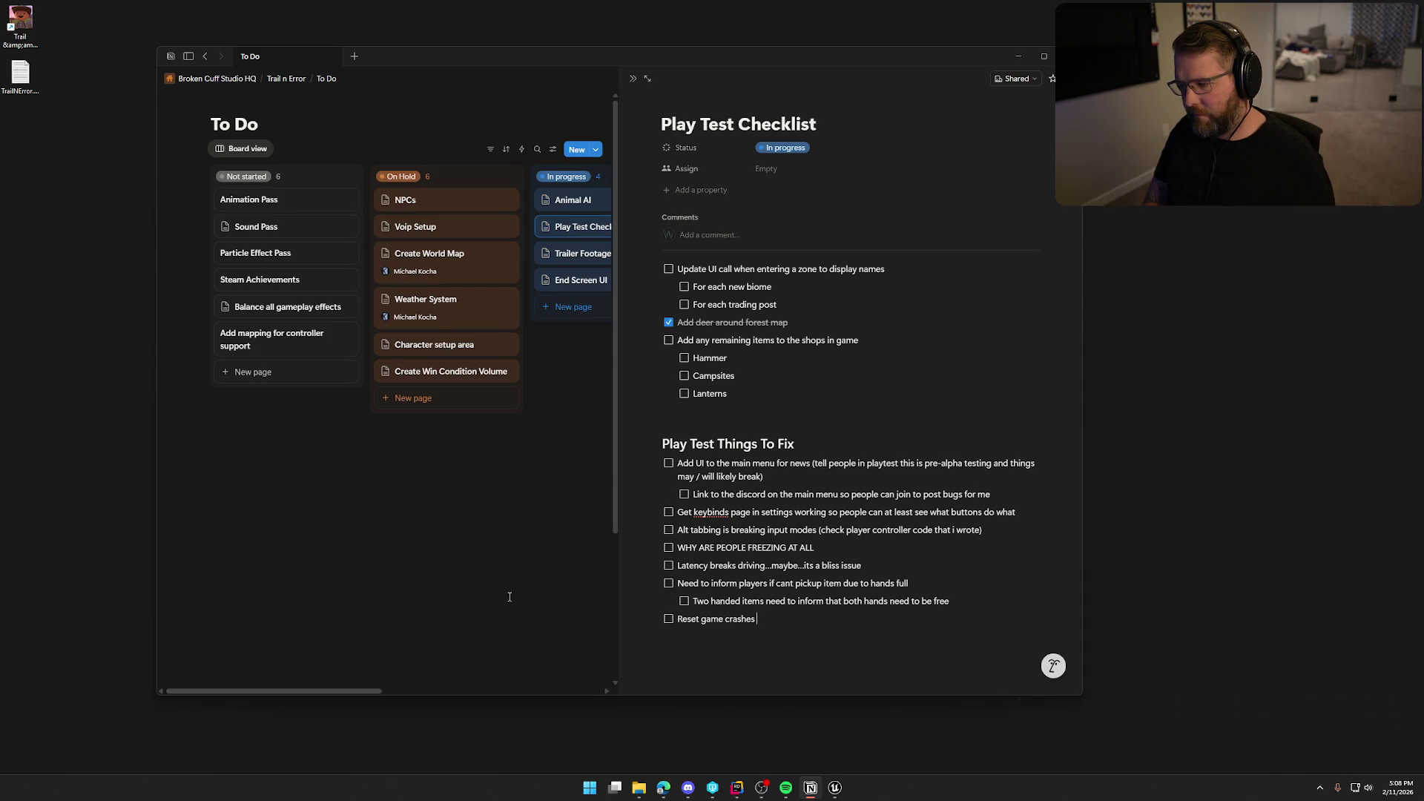
type(" still")
type(" (need to t")
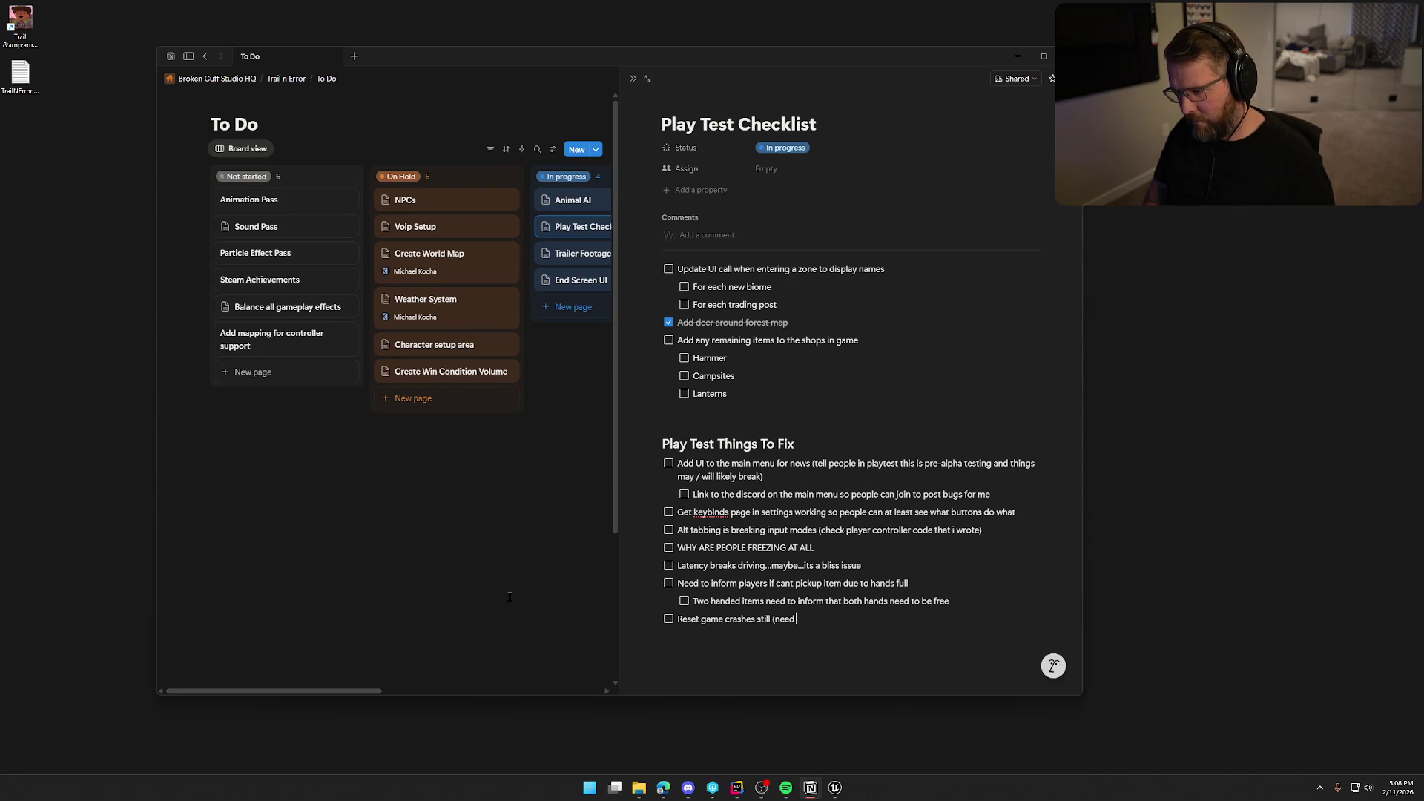
key("BackSpace")
type("get a log")
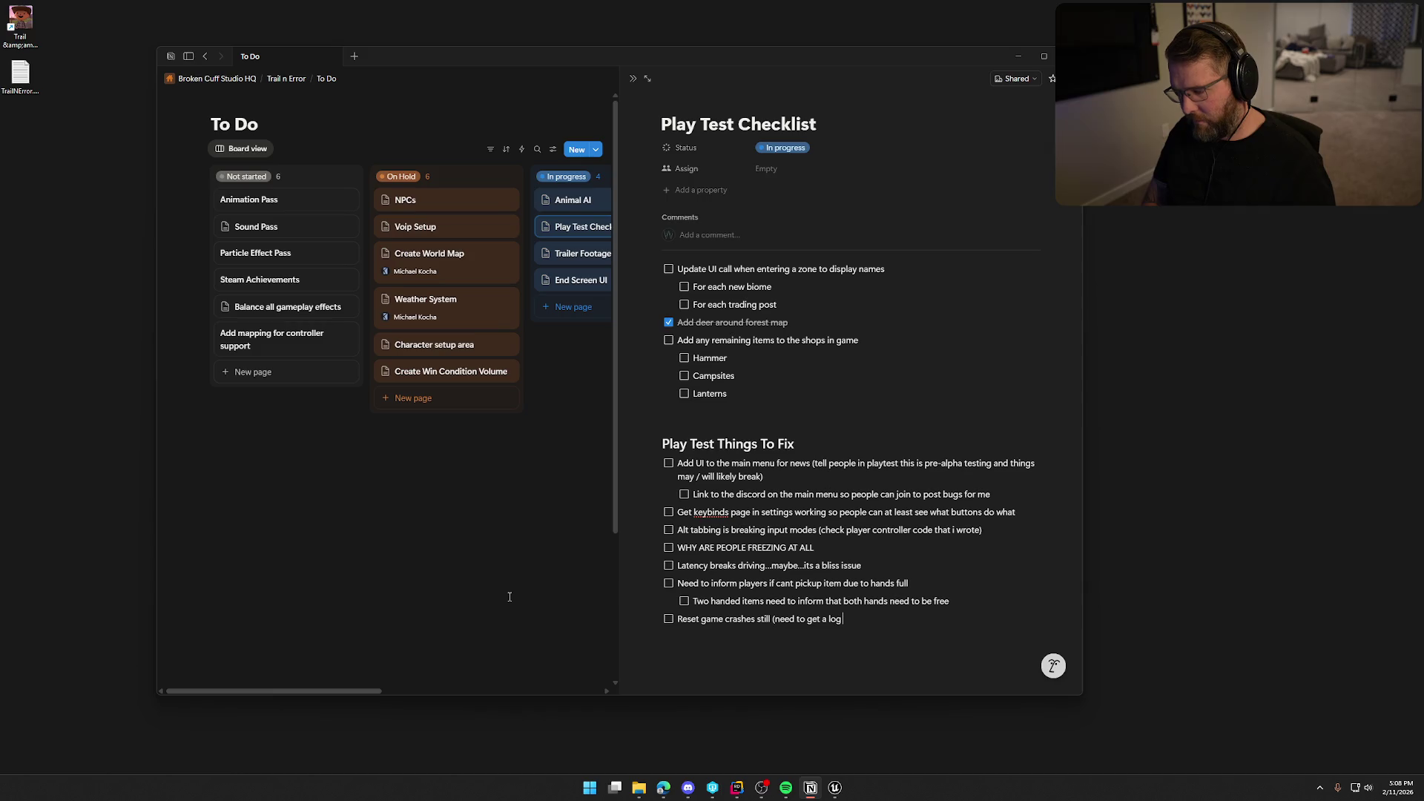
type(" of this event")
key("Return")
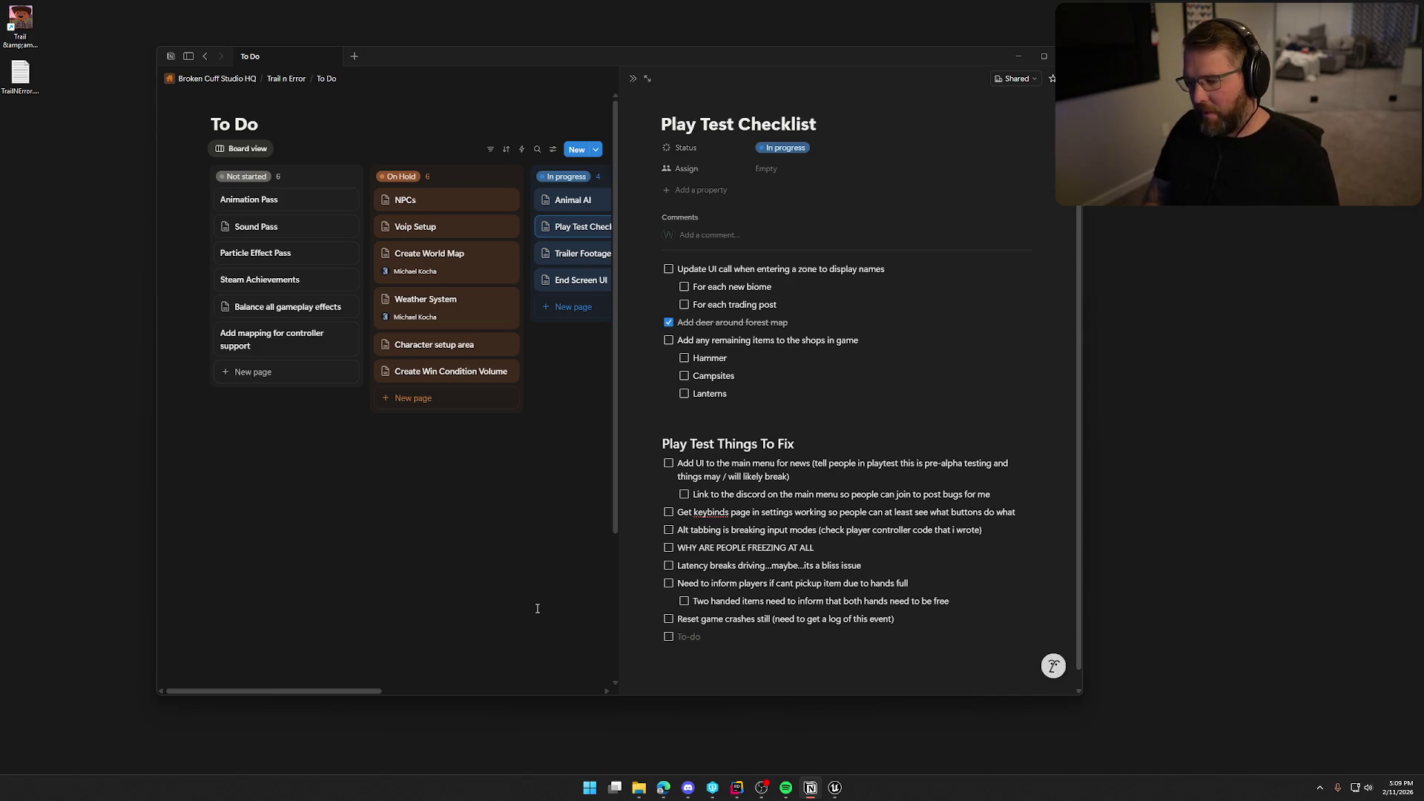
type("Need to fix the t")
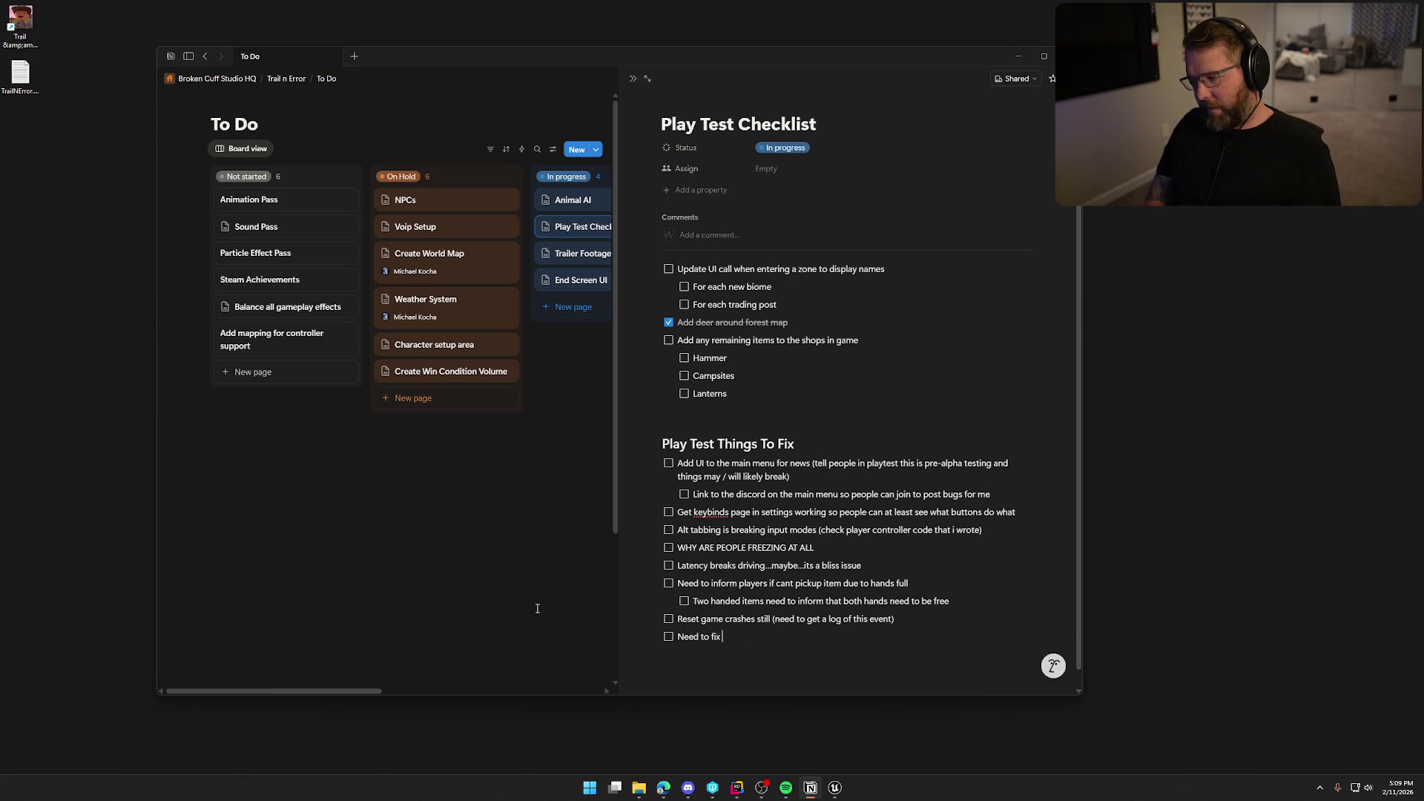
type("hrow")
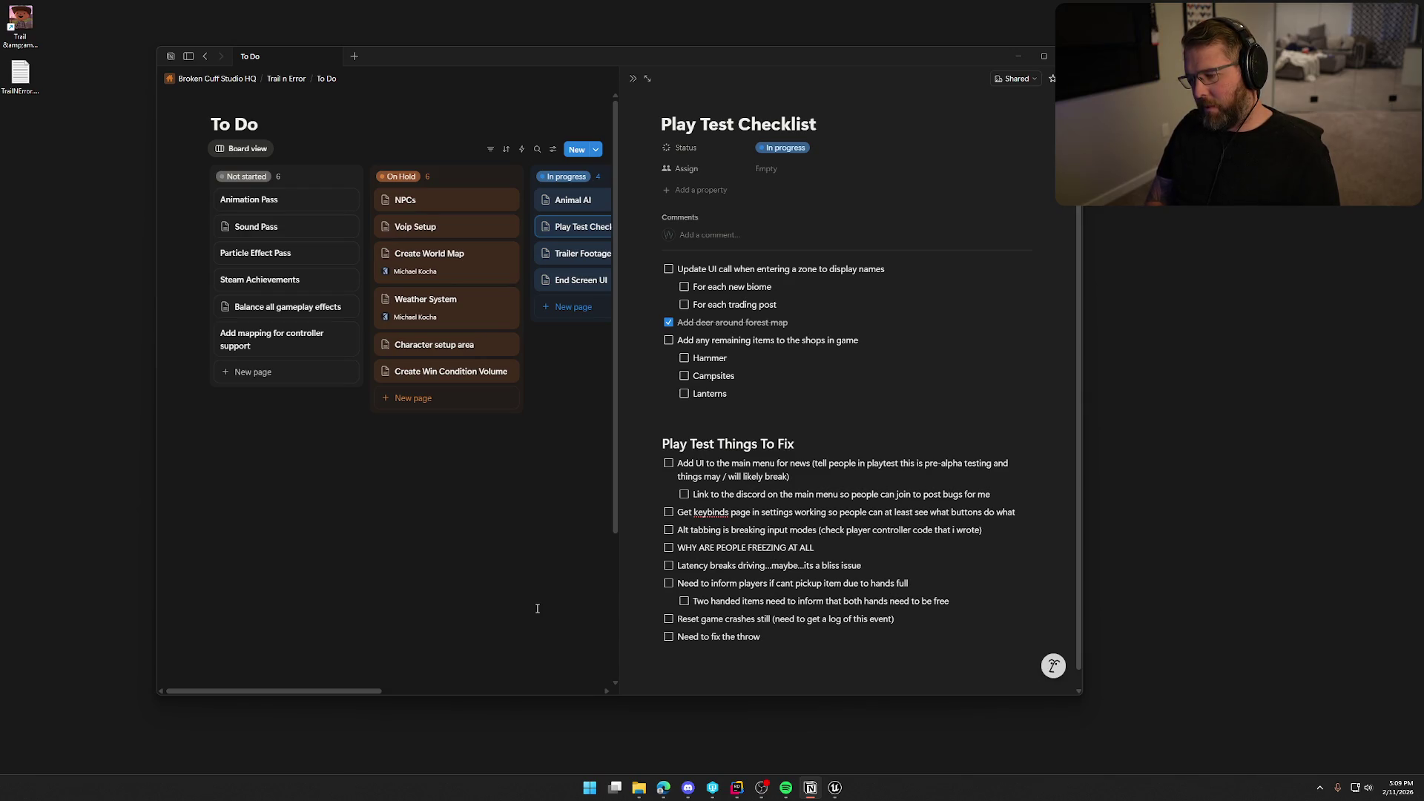
type("....")
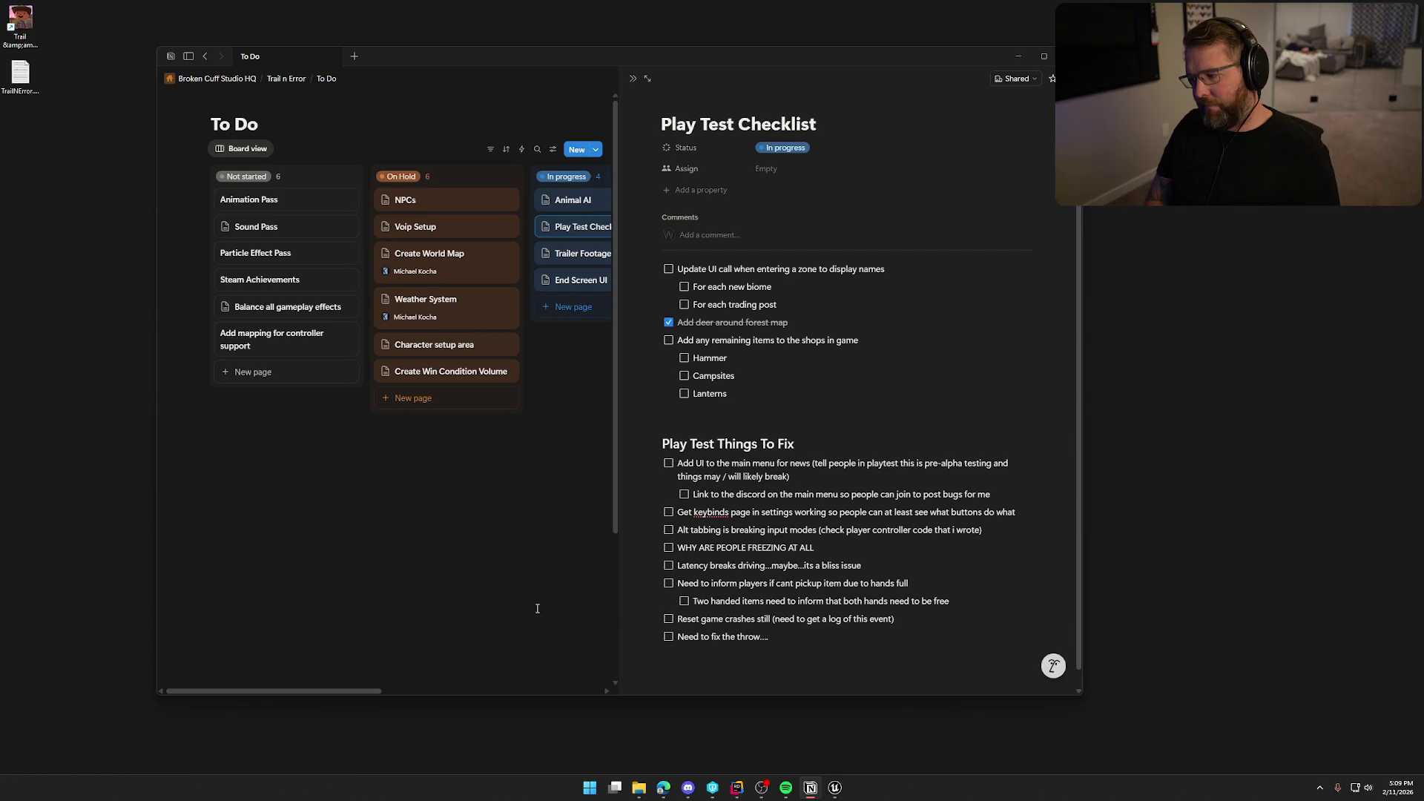
type("wil")
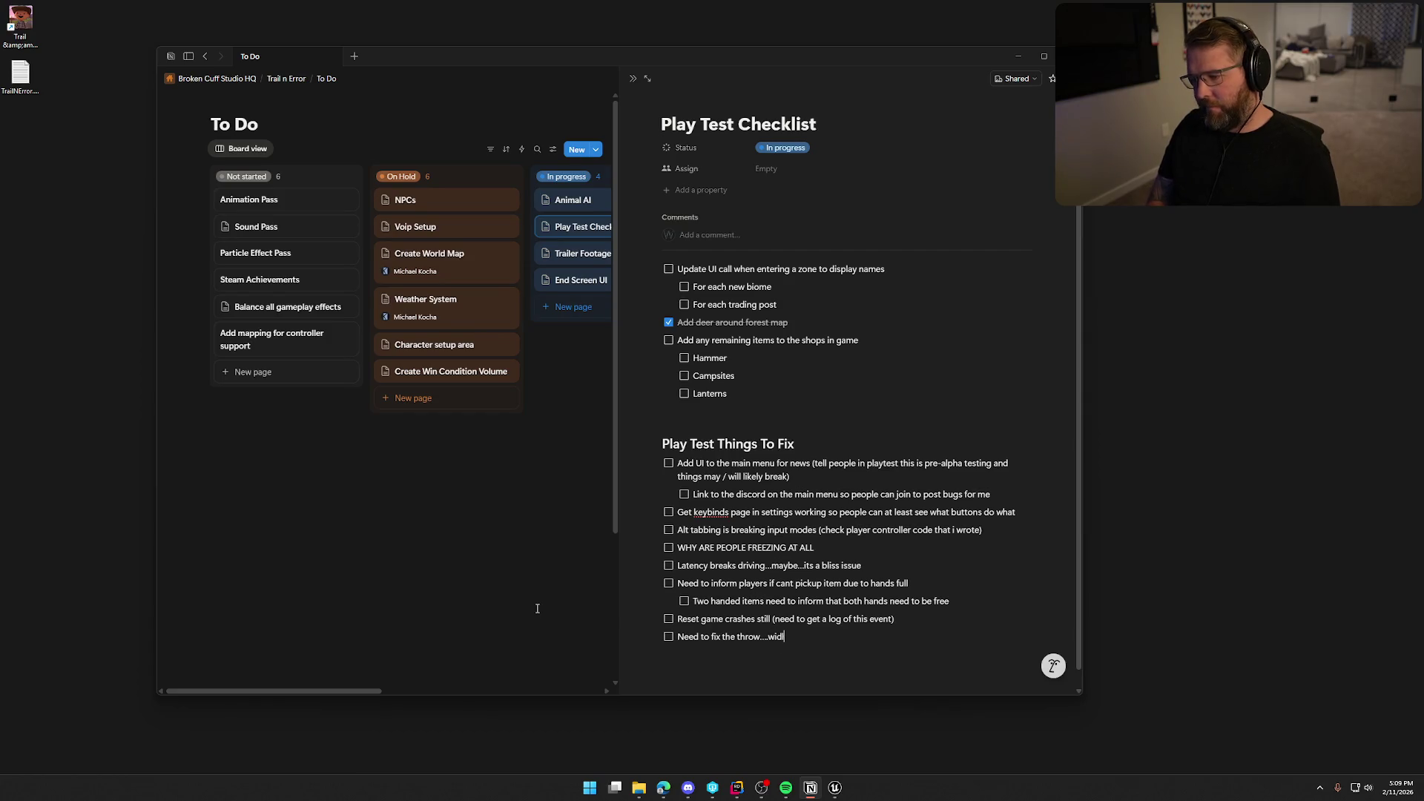
type("dly")
type(" wrongh r")
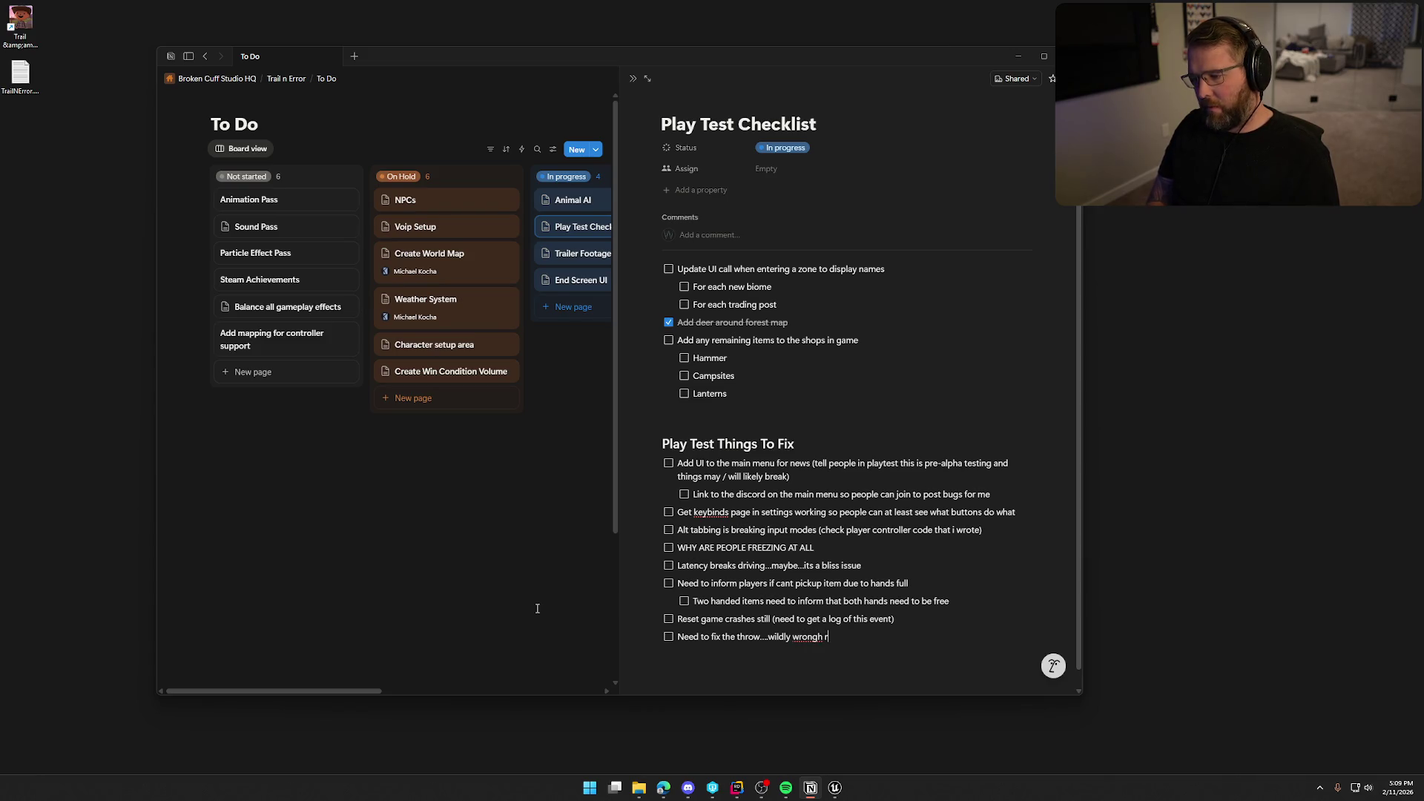
key("BackSpace")
key("BackSpace")
key("BackSpace")
type(" right now")
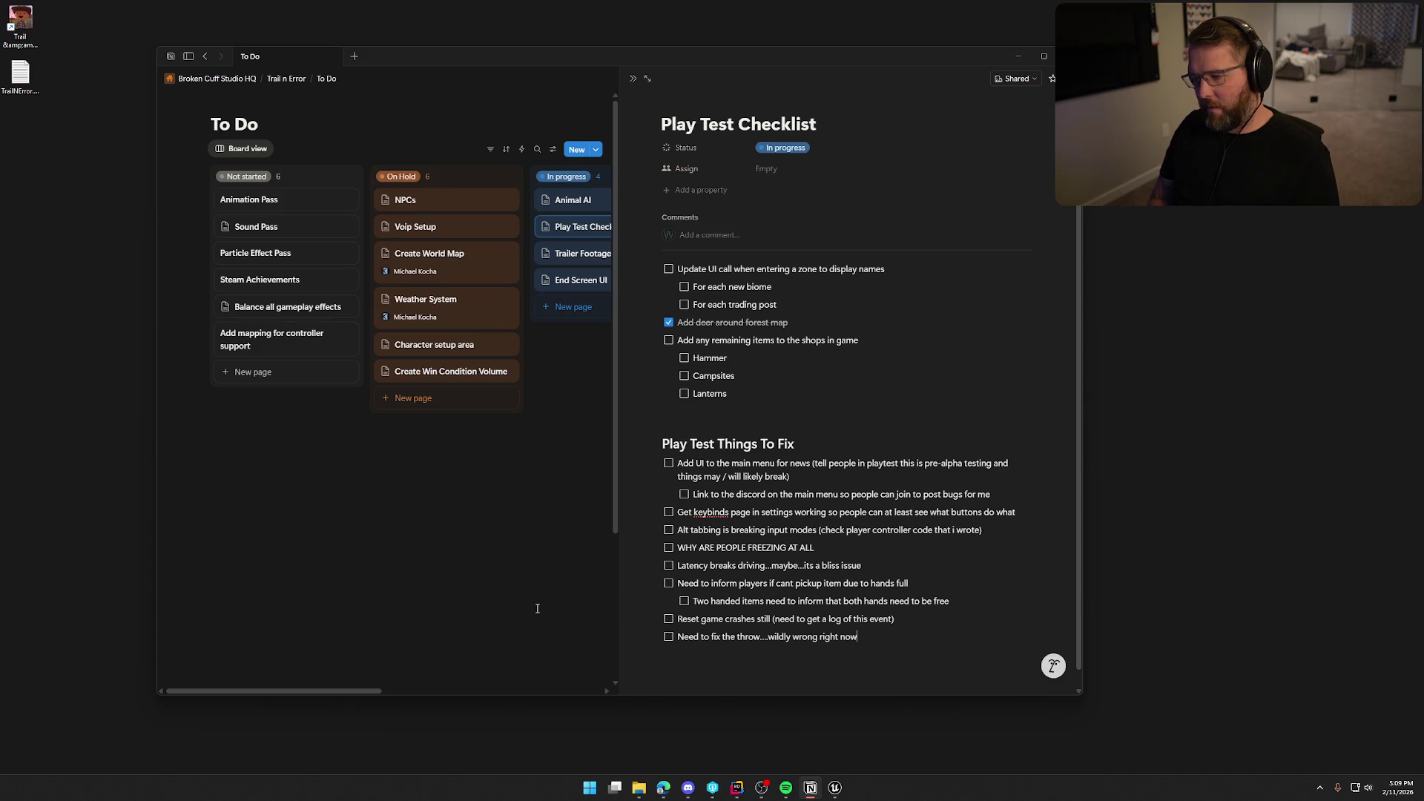
key("Return")
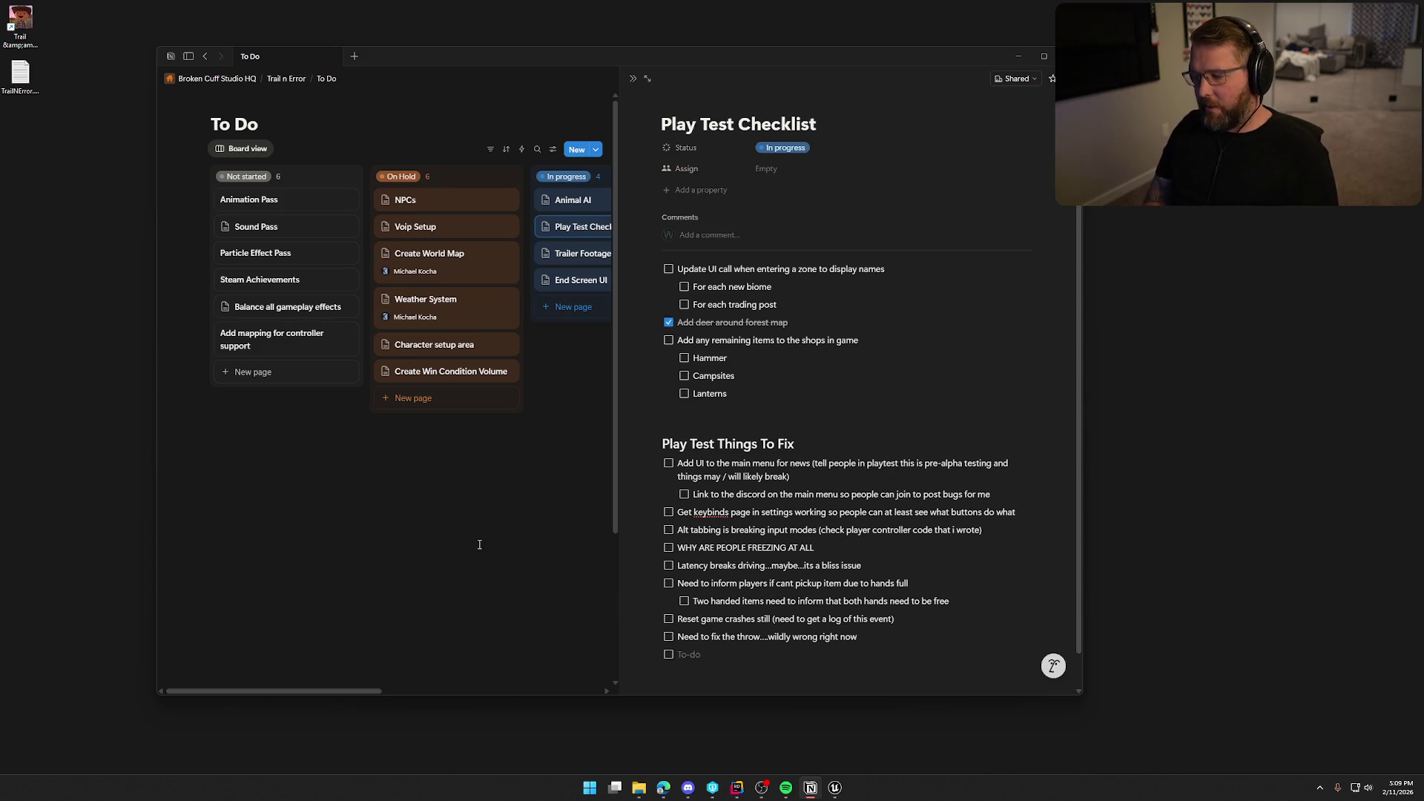
- Type the to-do 'Need to fix bug for when players die while driving, resets with controls disabled'
type("Need to fix bug ")
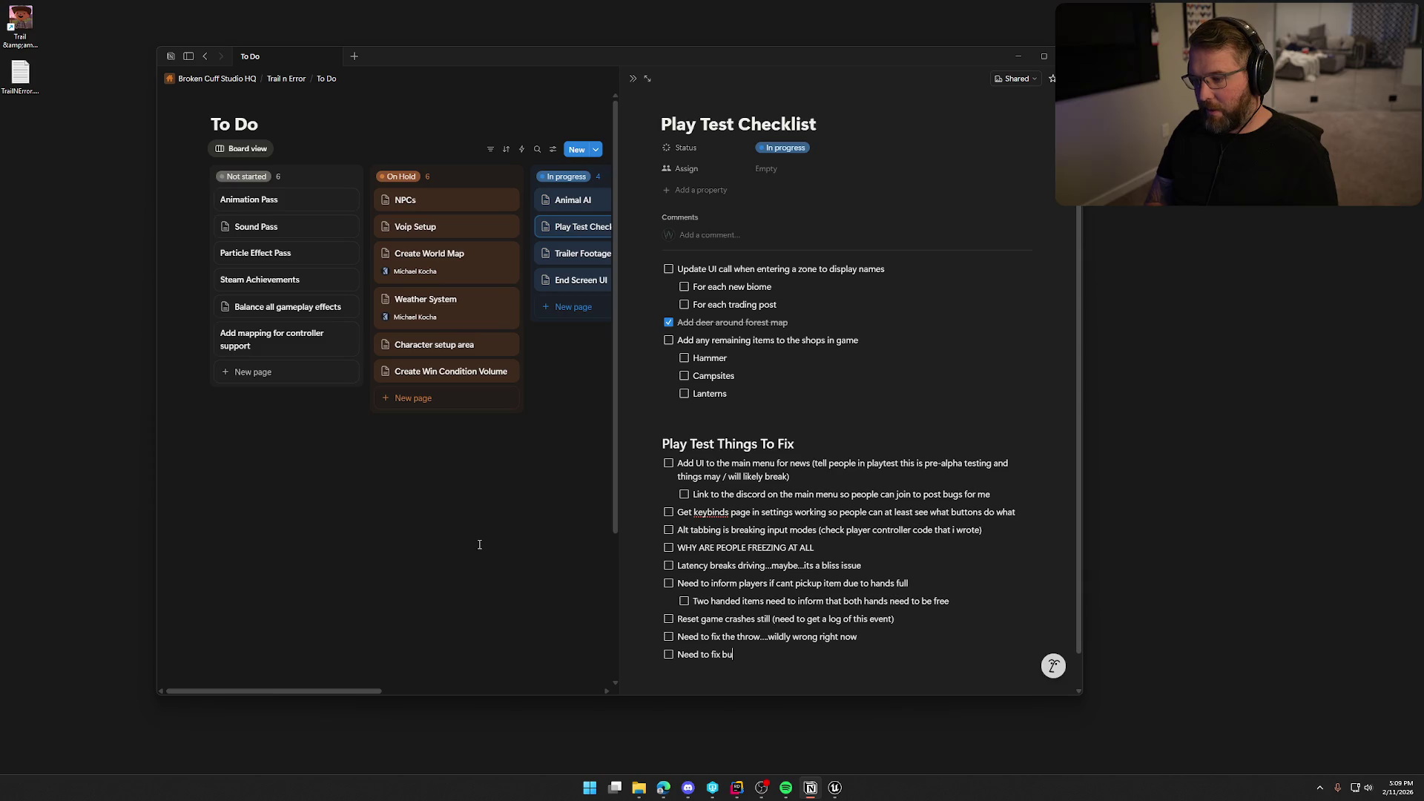
type("for when")
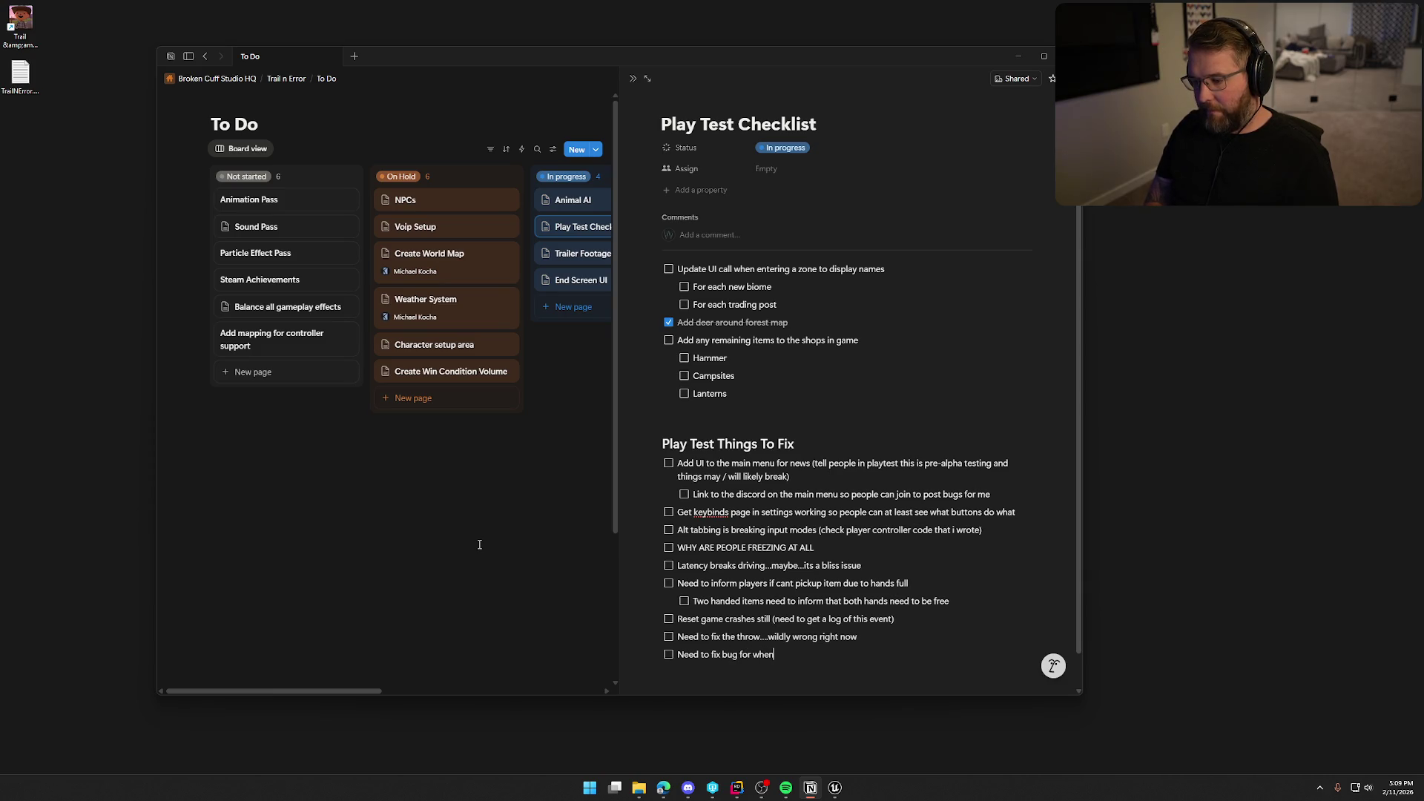
type(" players dy")
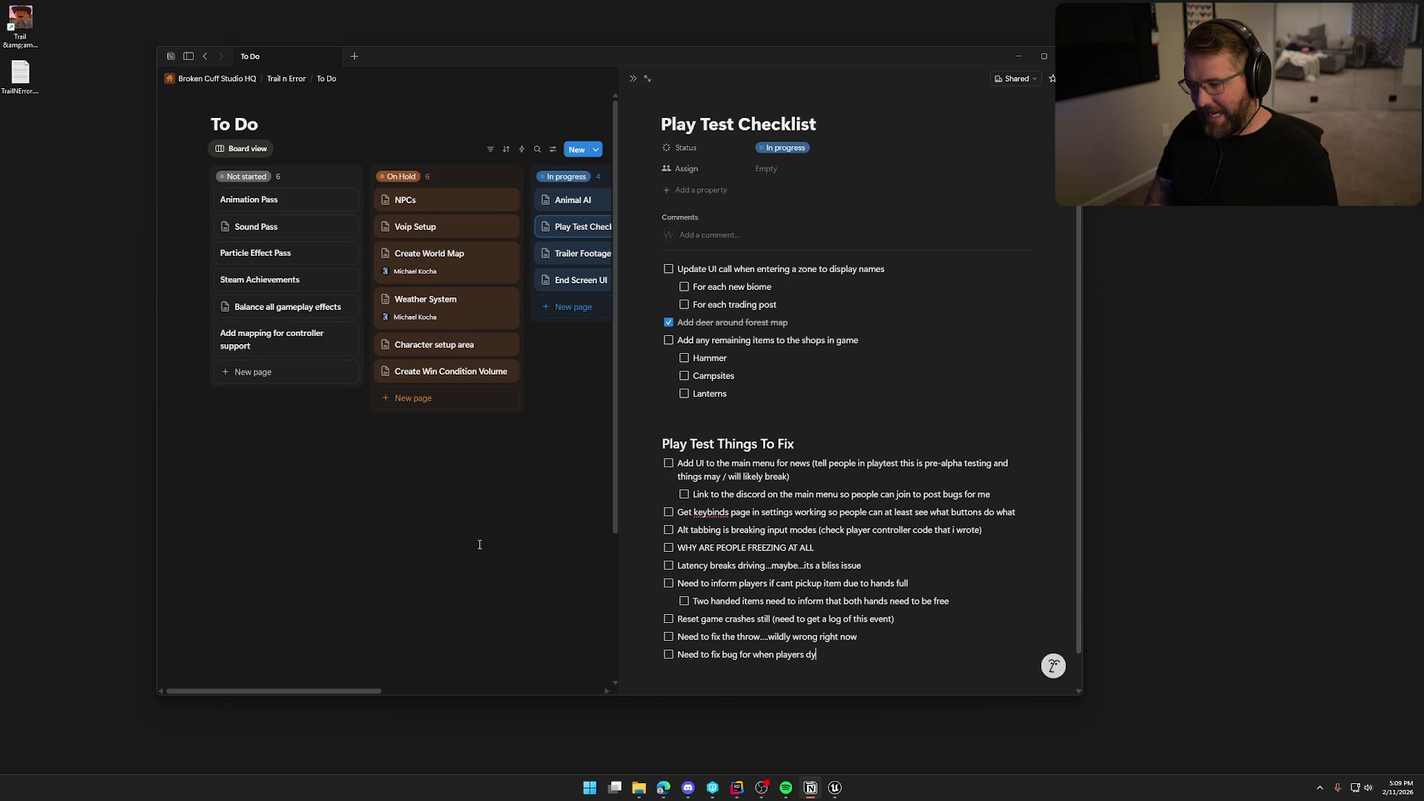
key("BackSpace")
type("ie while driving")
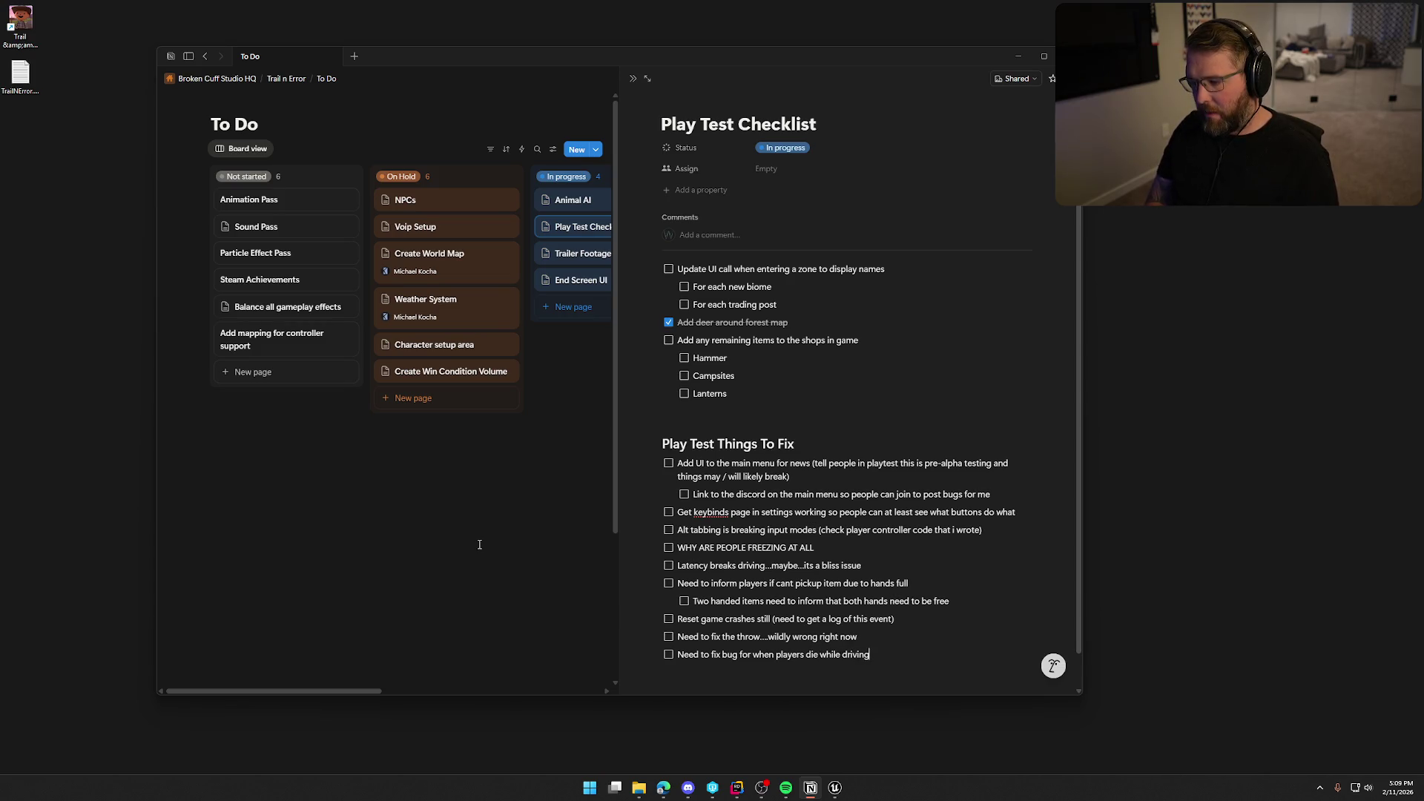
type(", resets with c")
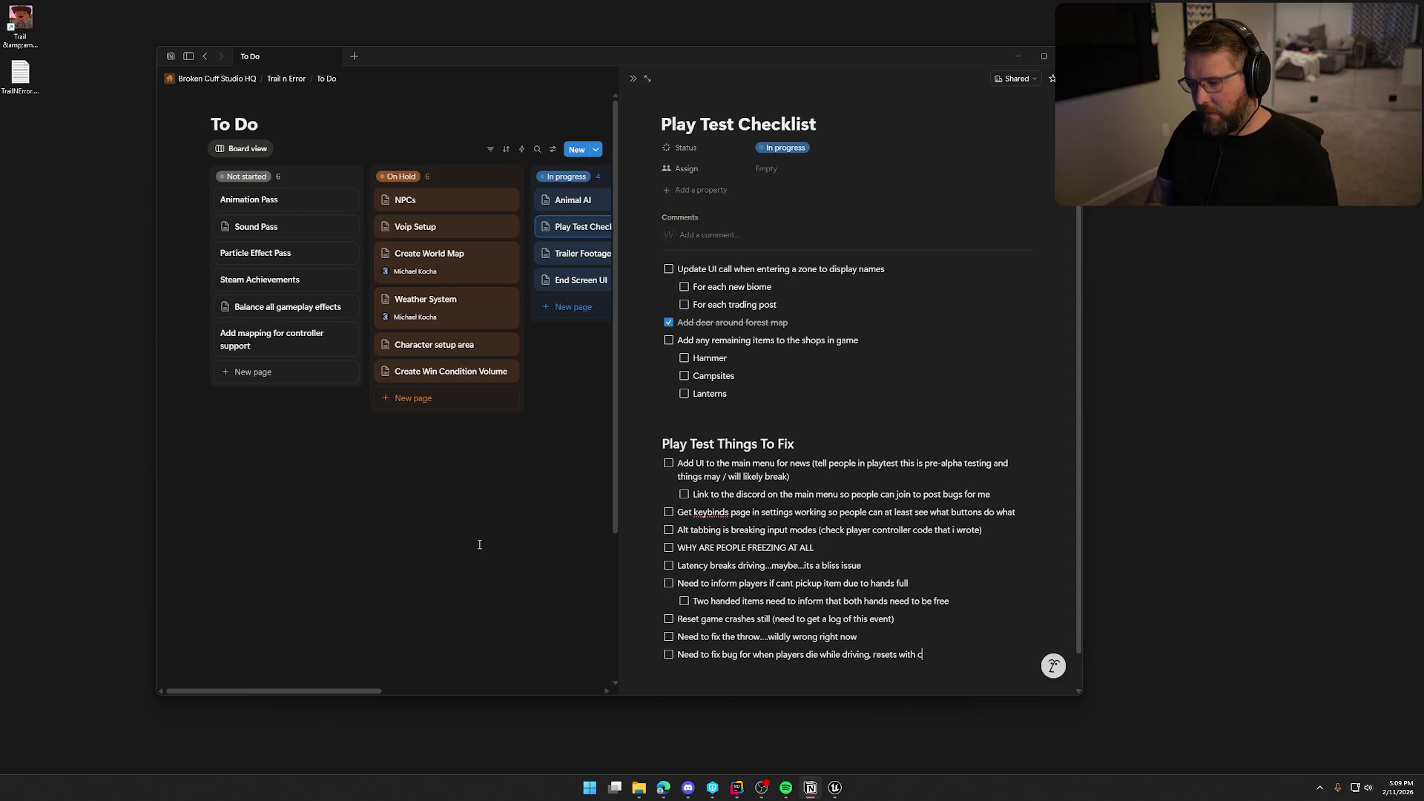
type("ontrols ddi")
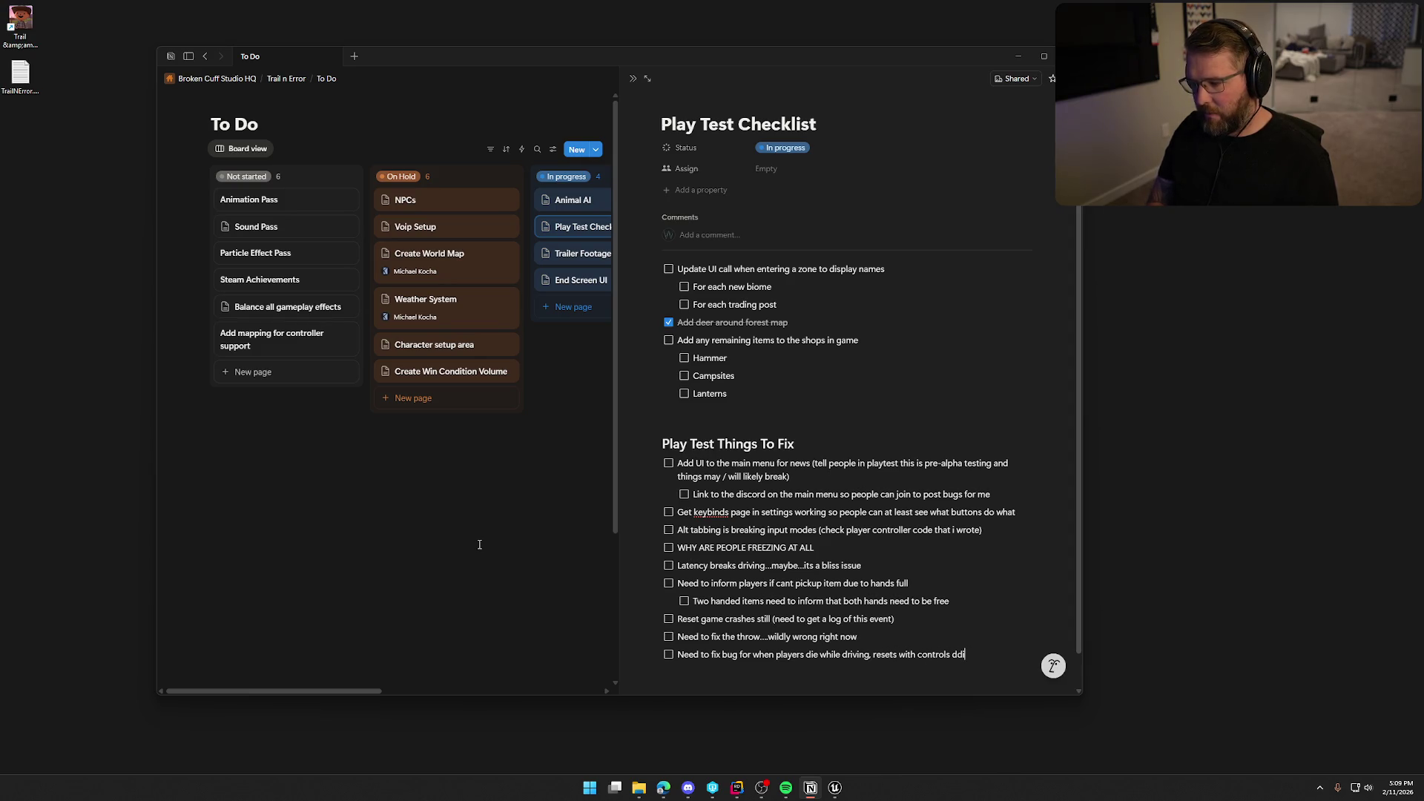
key("BackSpace")
key("BackSpace")
type("isabled")
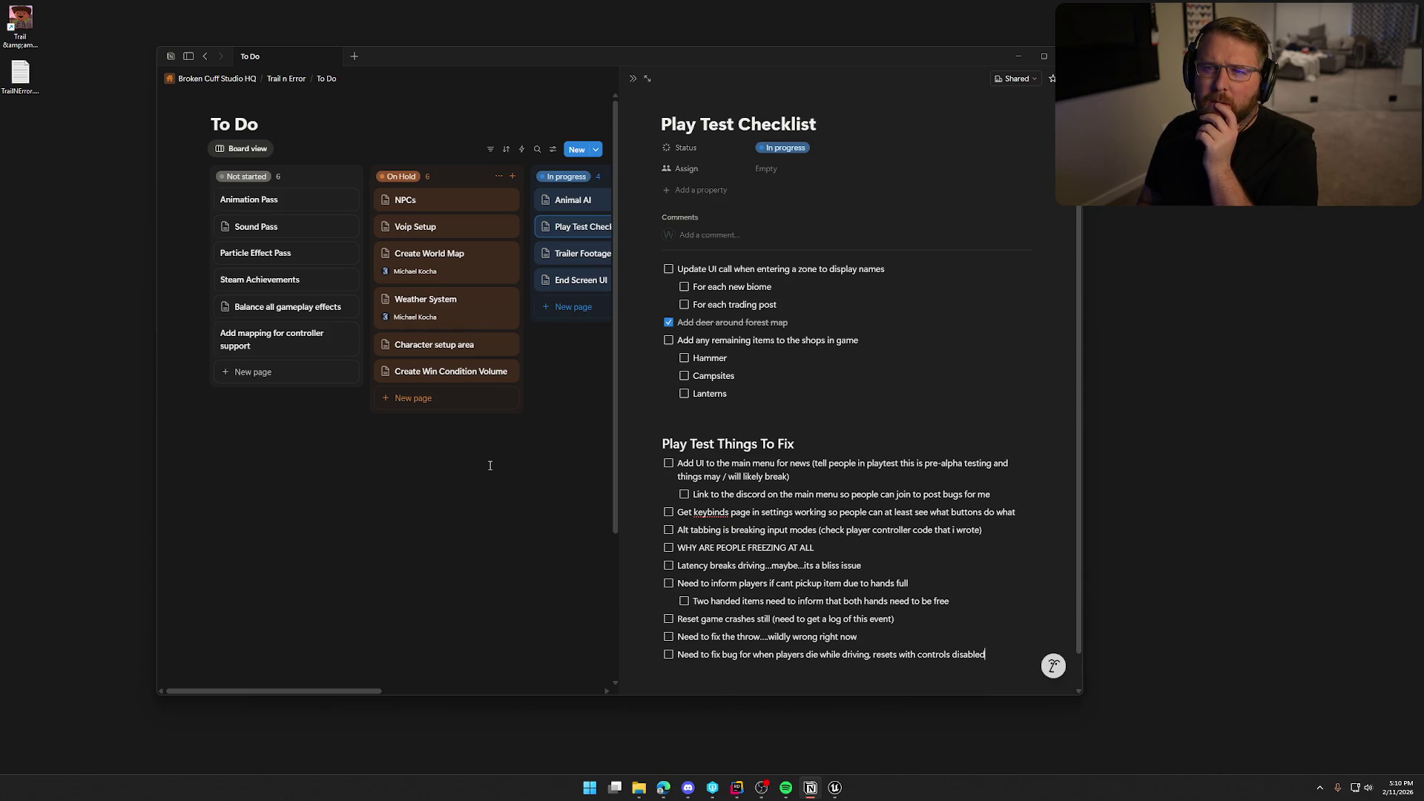
scroll(894, 570, "down", 1)
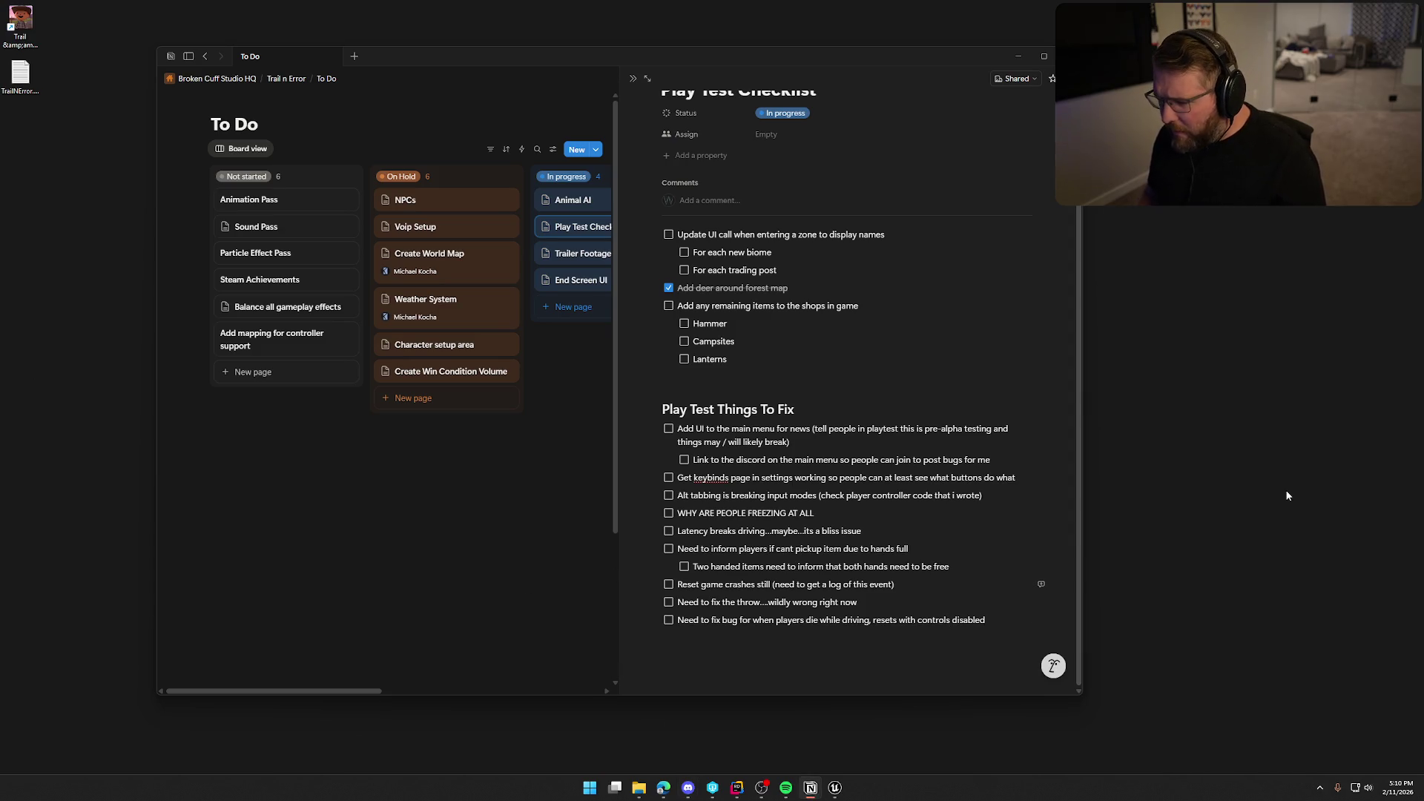
- Add a to-do 'Game crashes when interacting with sign to invite friends in town'
key("Return")
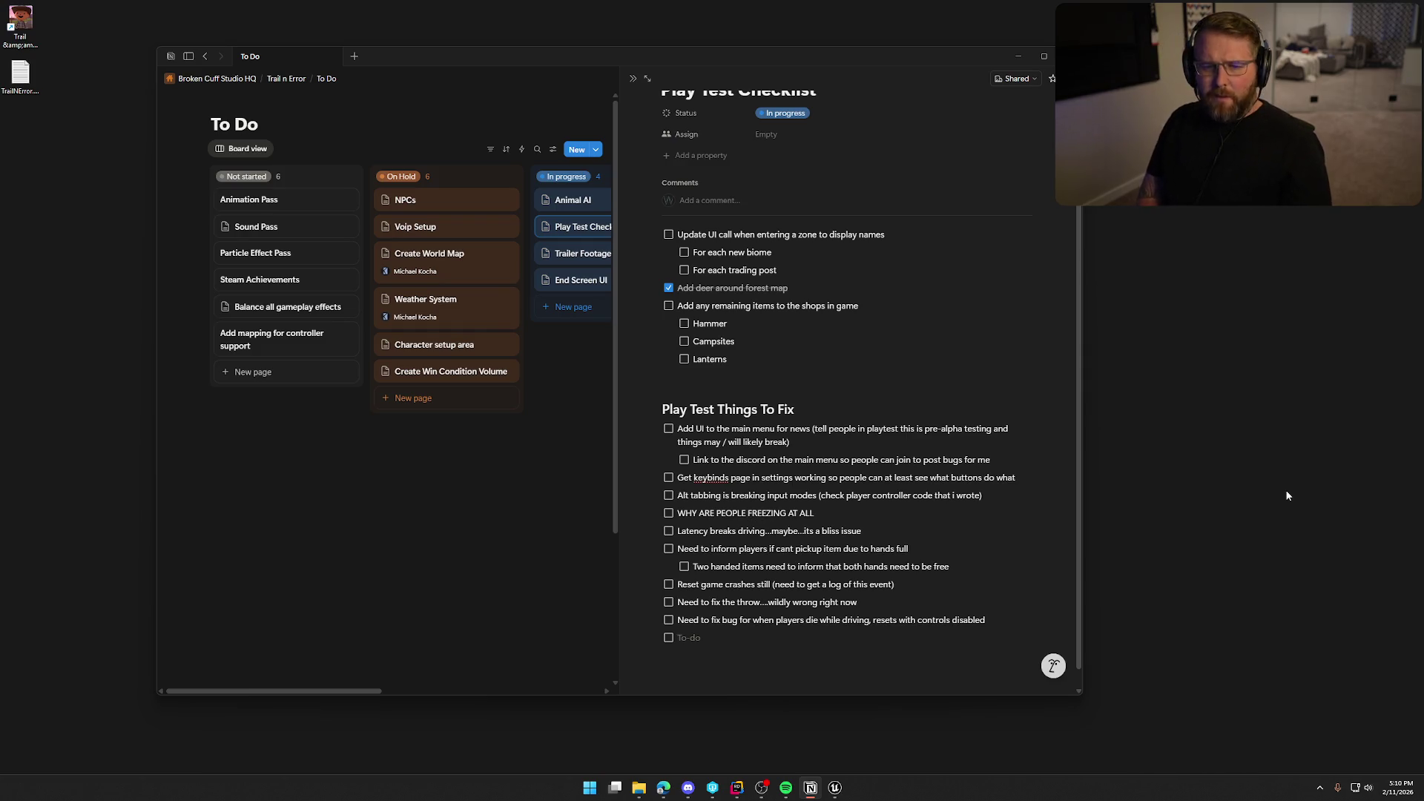
type("Game crashes")
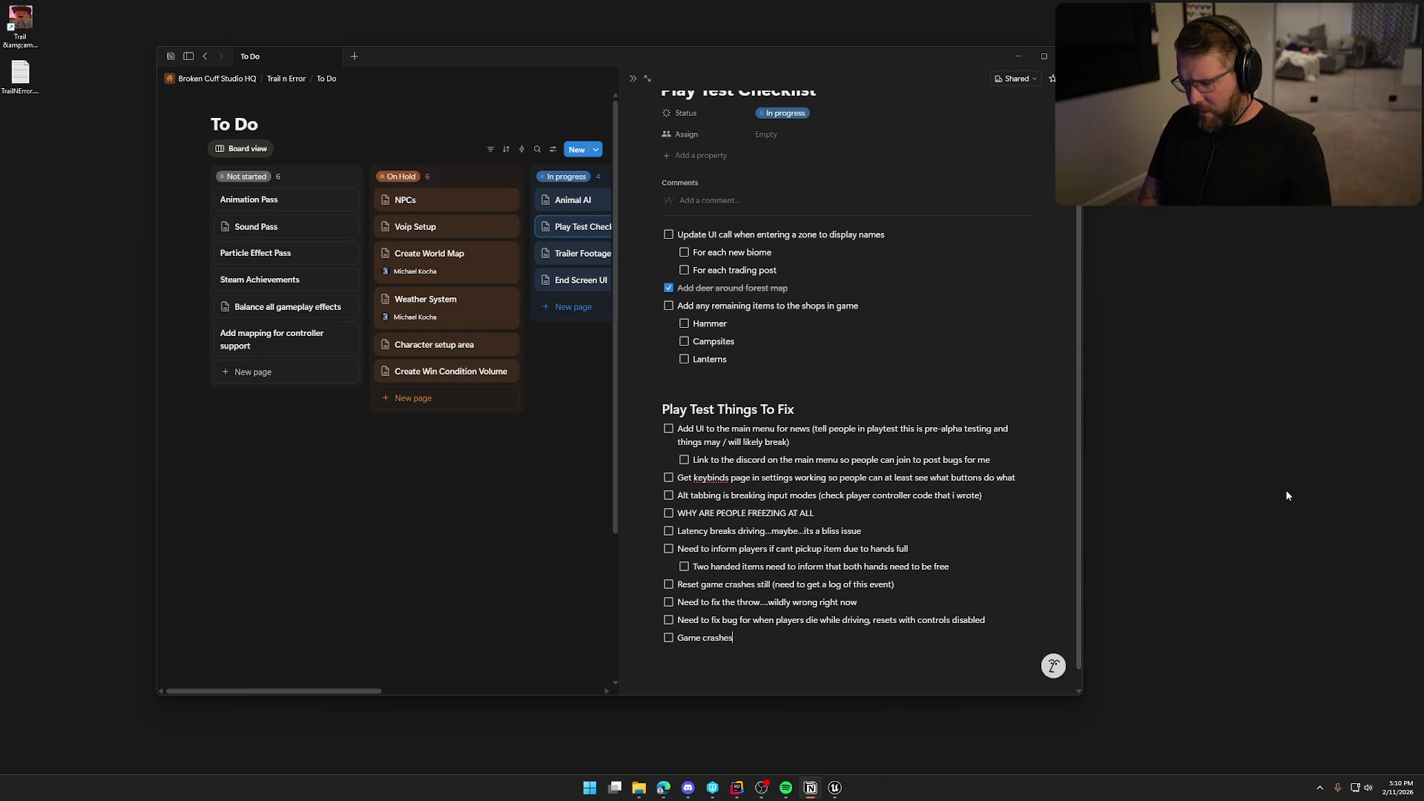
type(" when interacting wi")
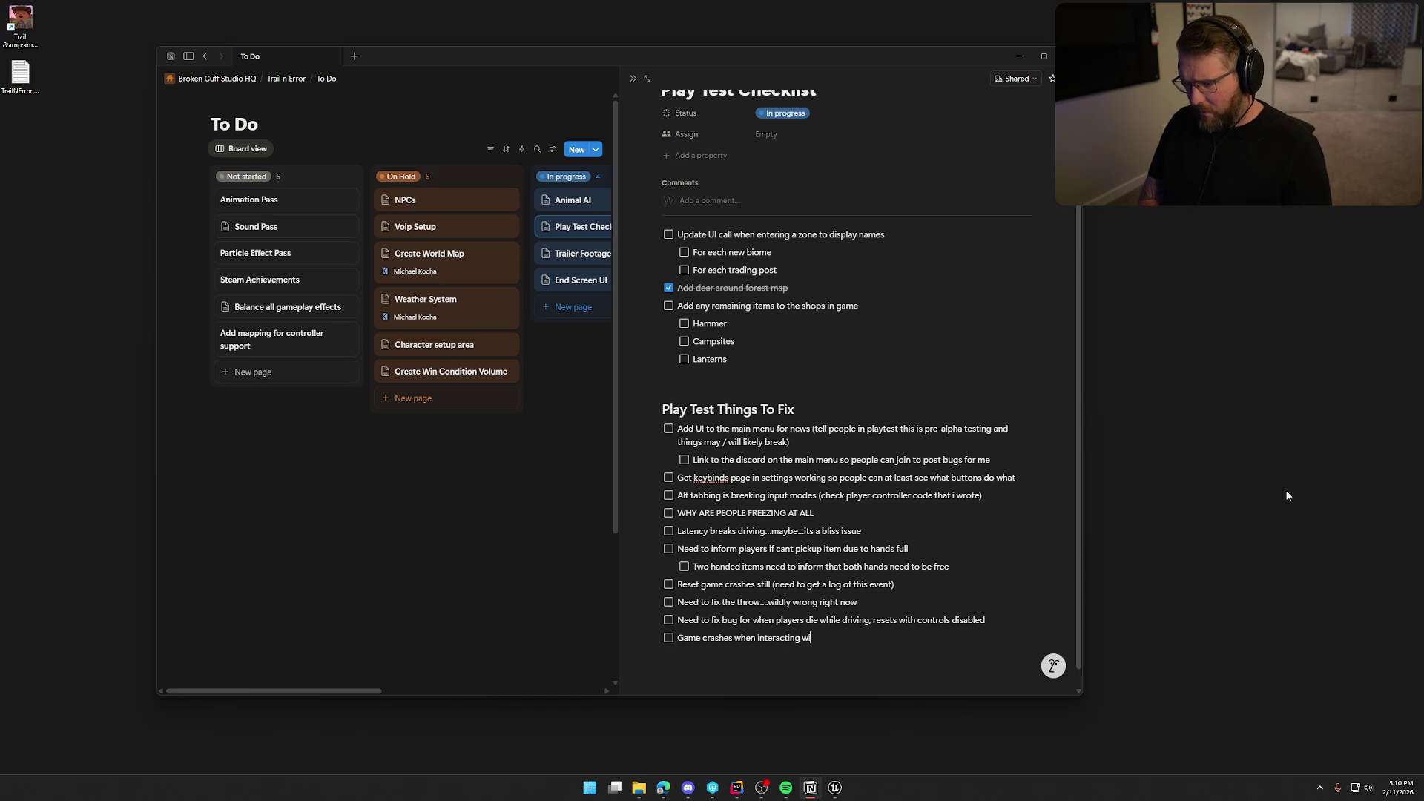
type("th sign ")
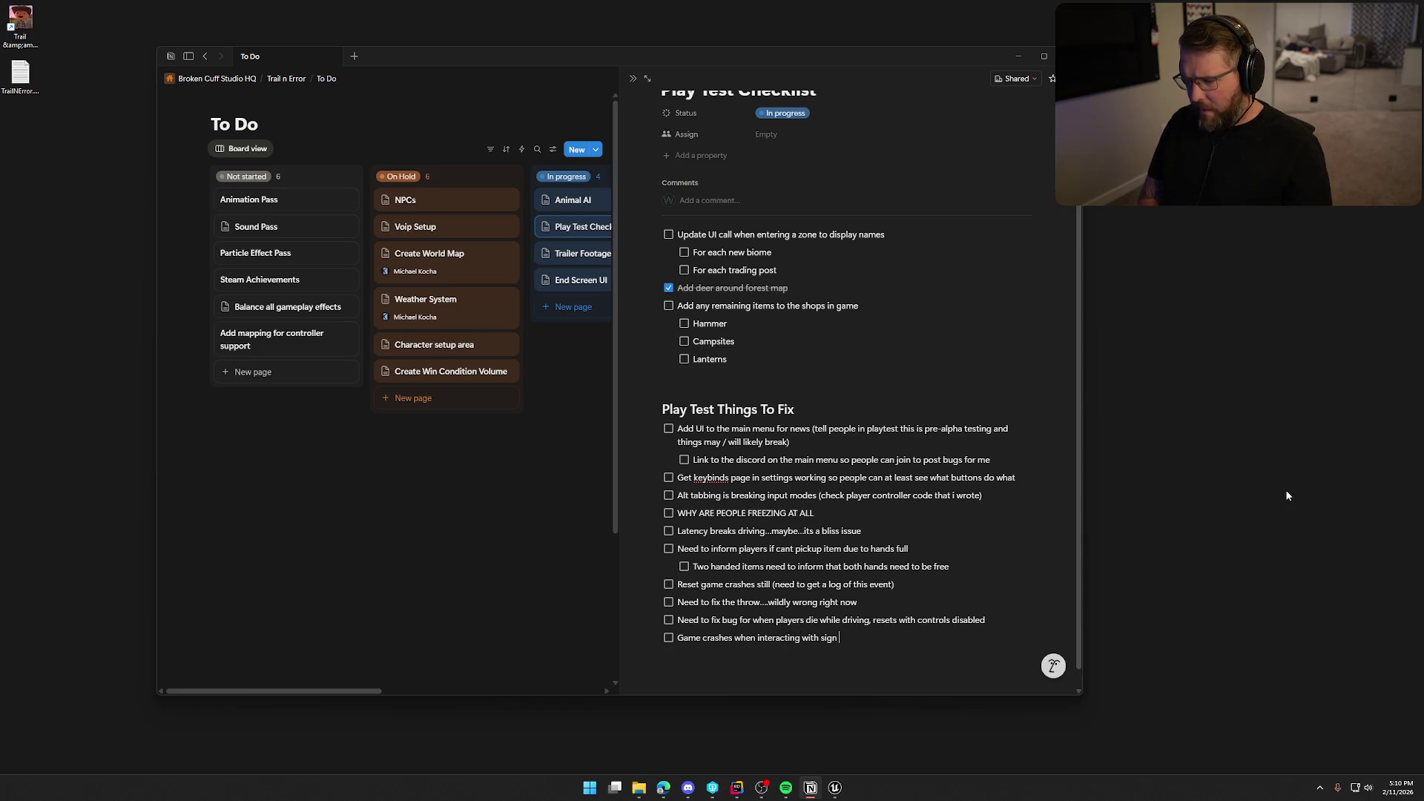
type("to invite fr")
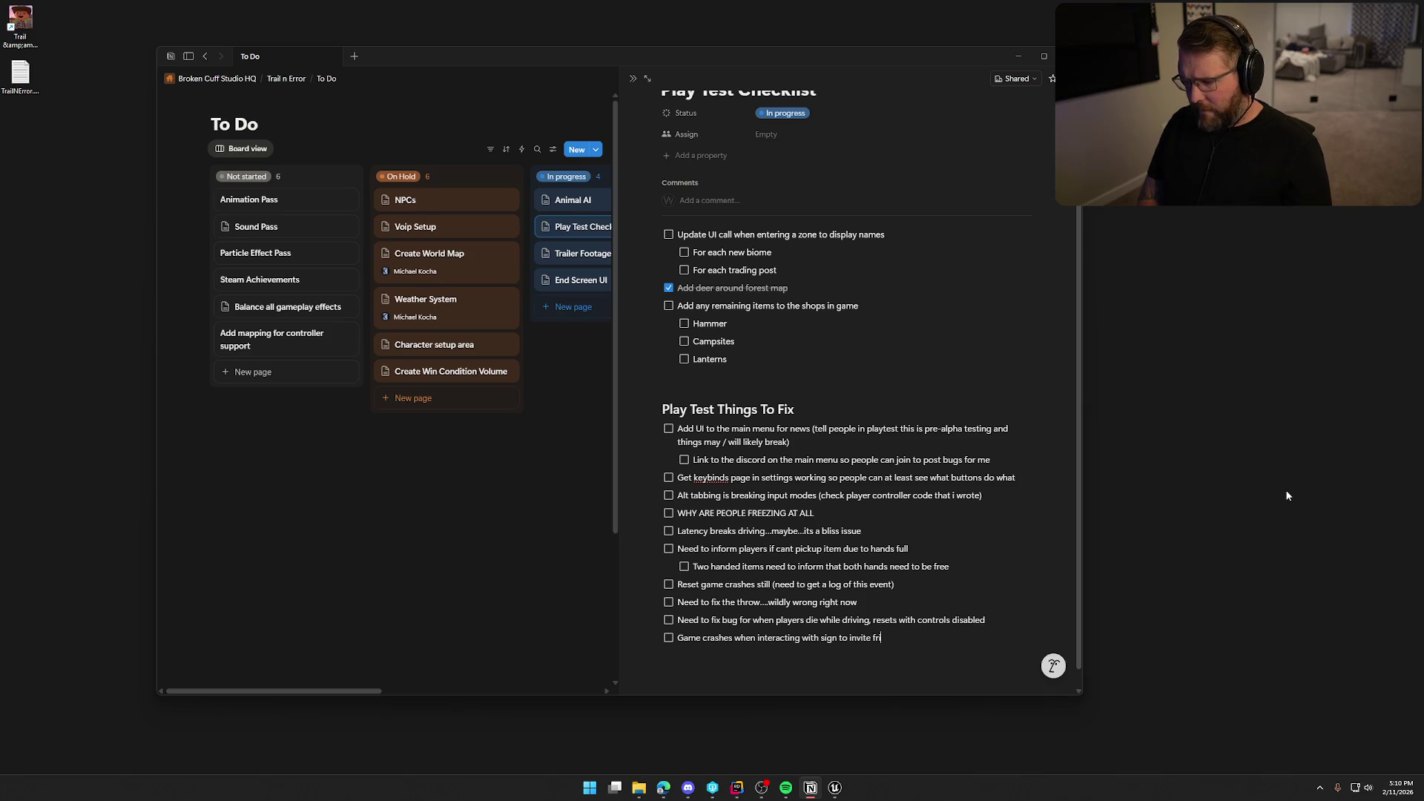
type("iends in town")
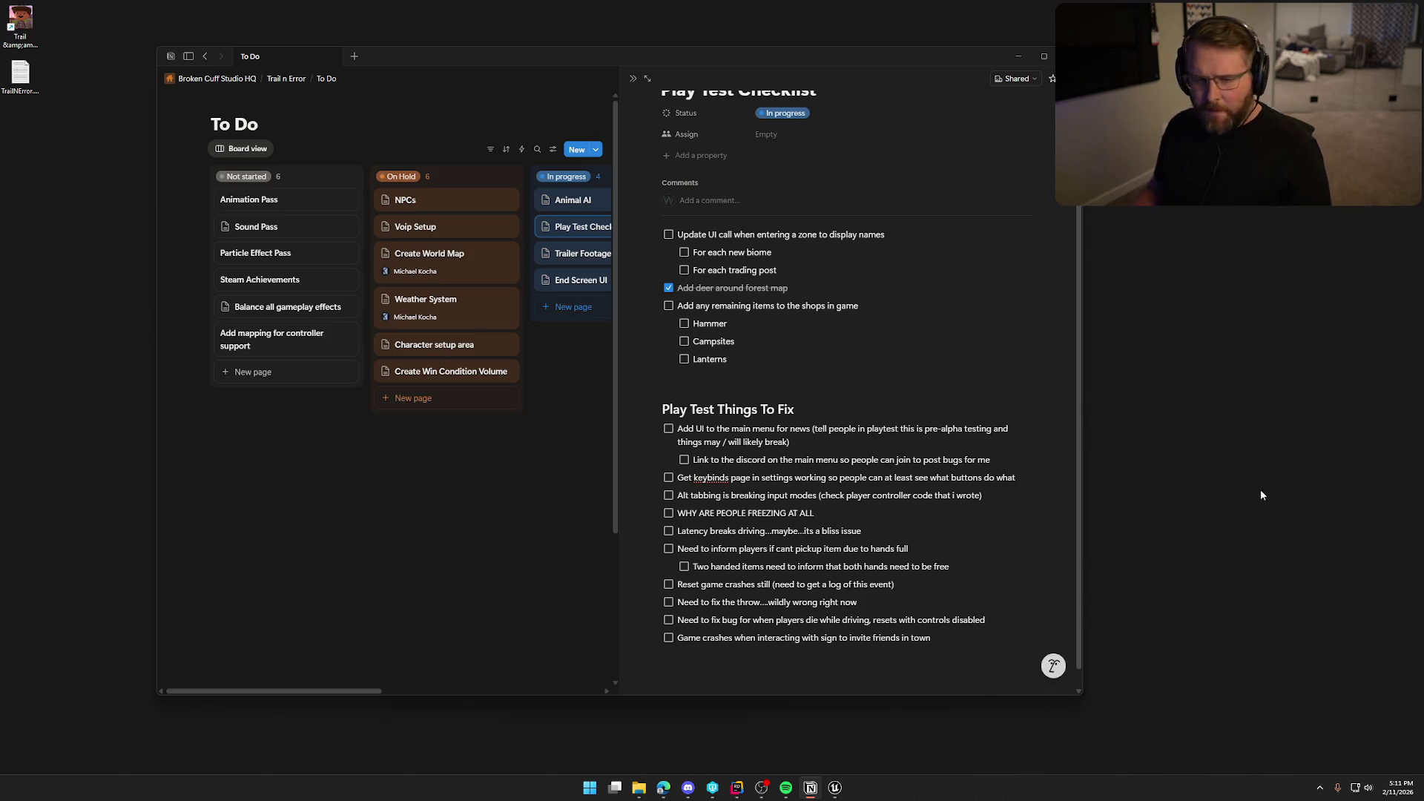
key("alt+Tab")
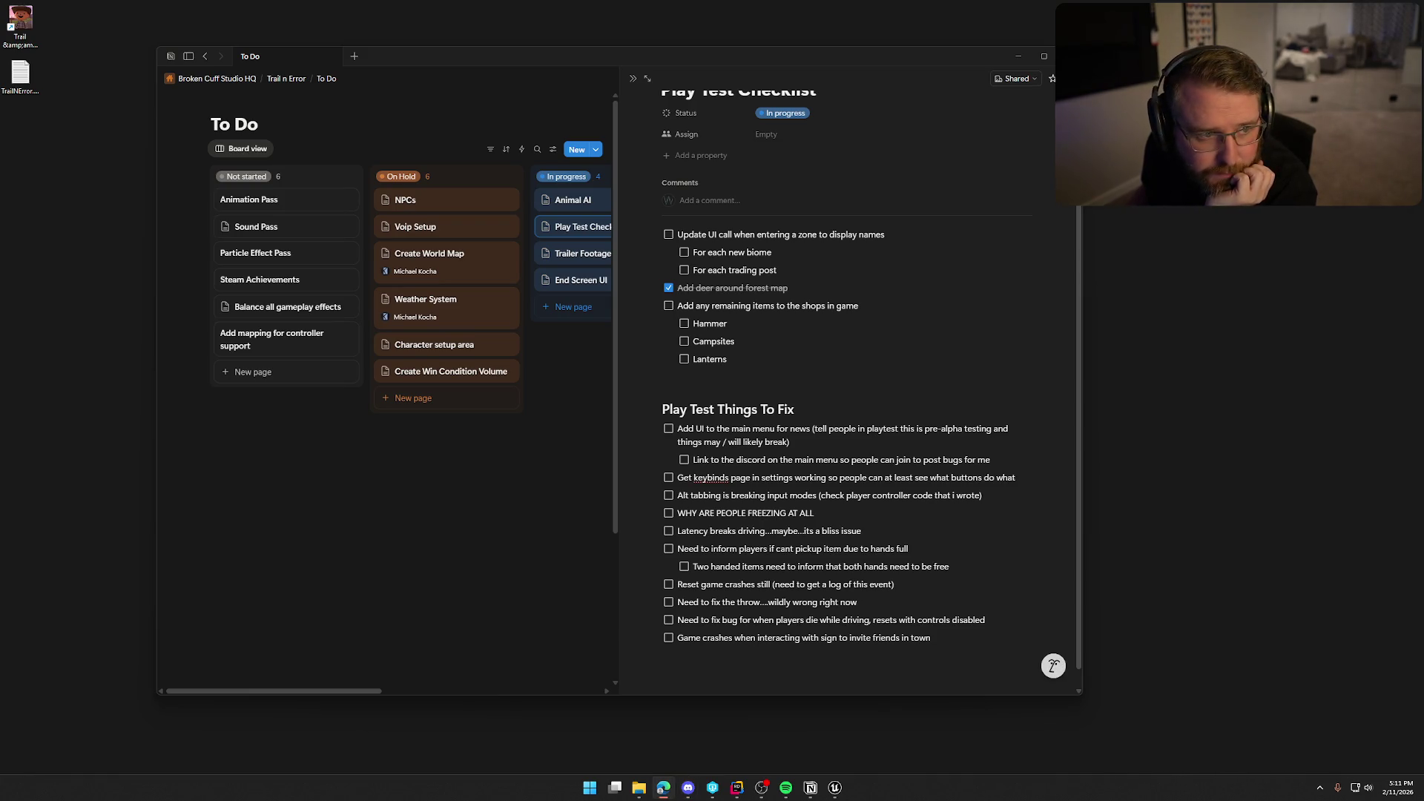
left_click(663, 788)
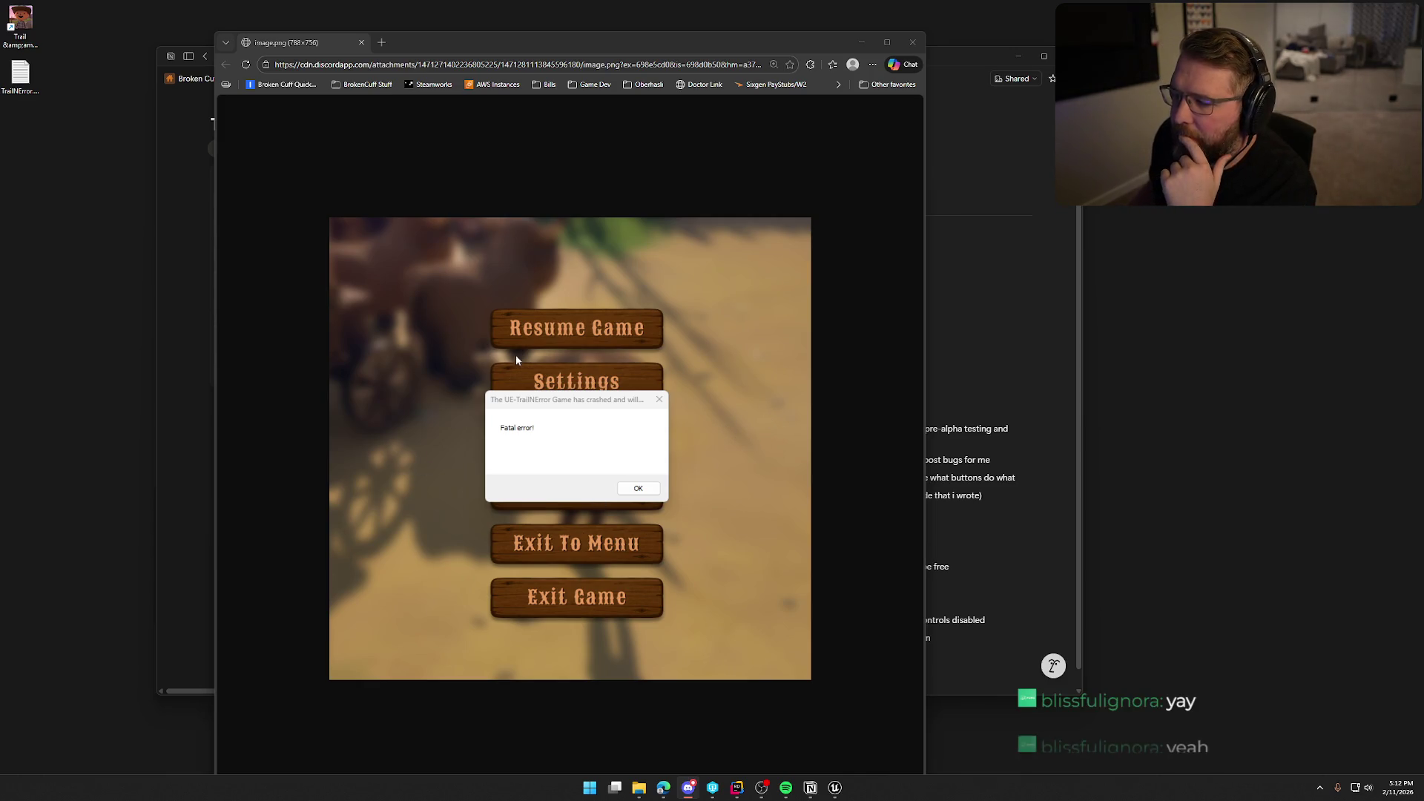
left_click(913, 41)
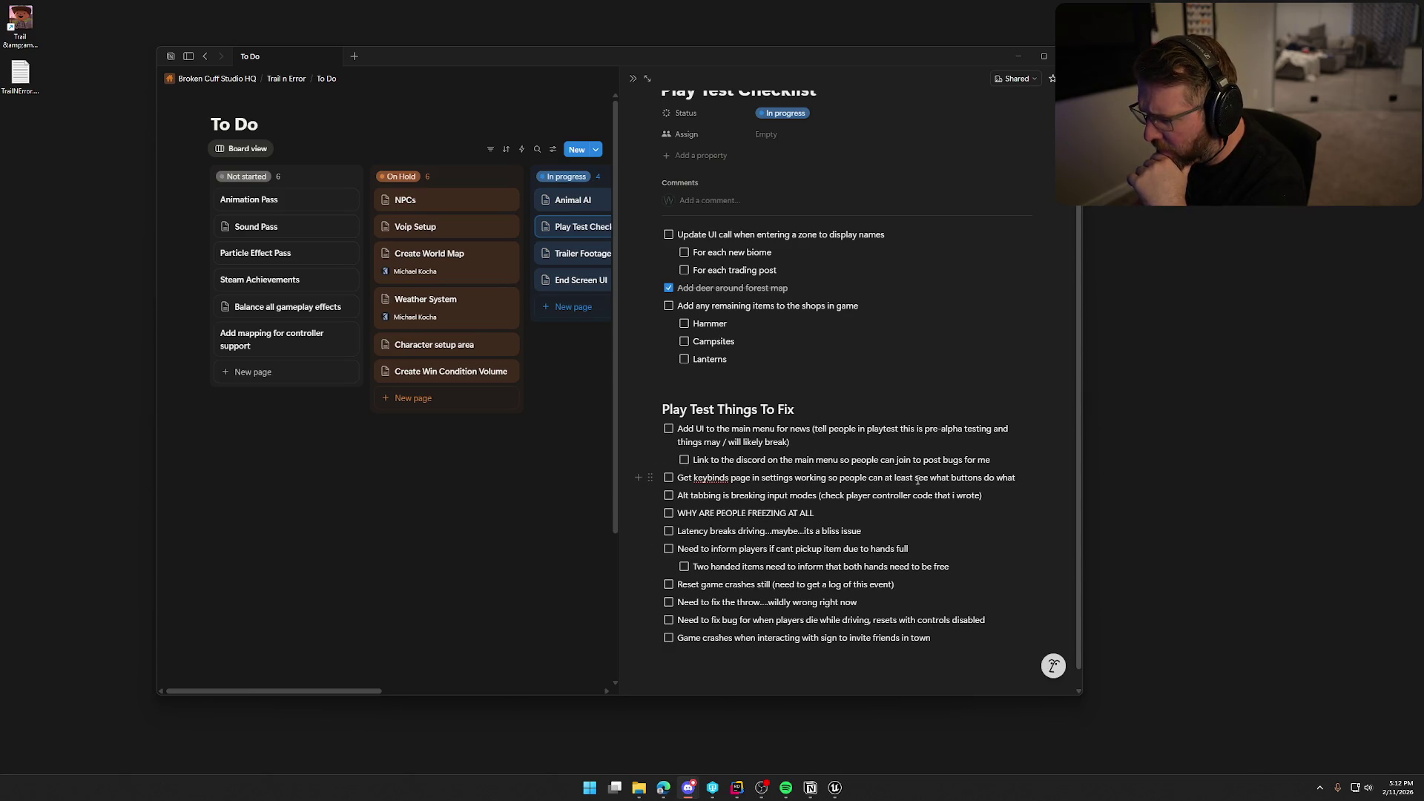
- Below the keybinds item, add 'Setup audio to actually work with settings menu (just need to set sounds classes)'
left_click(1042, 478)
key("Return")
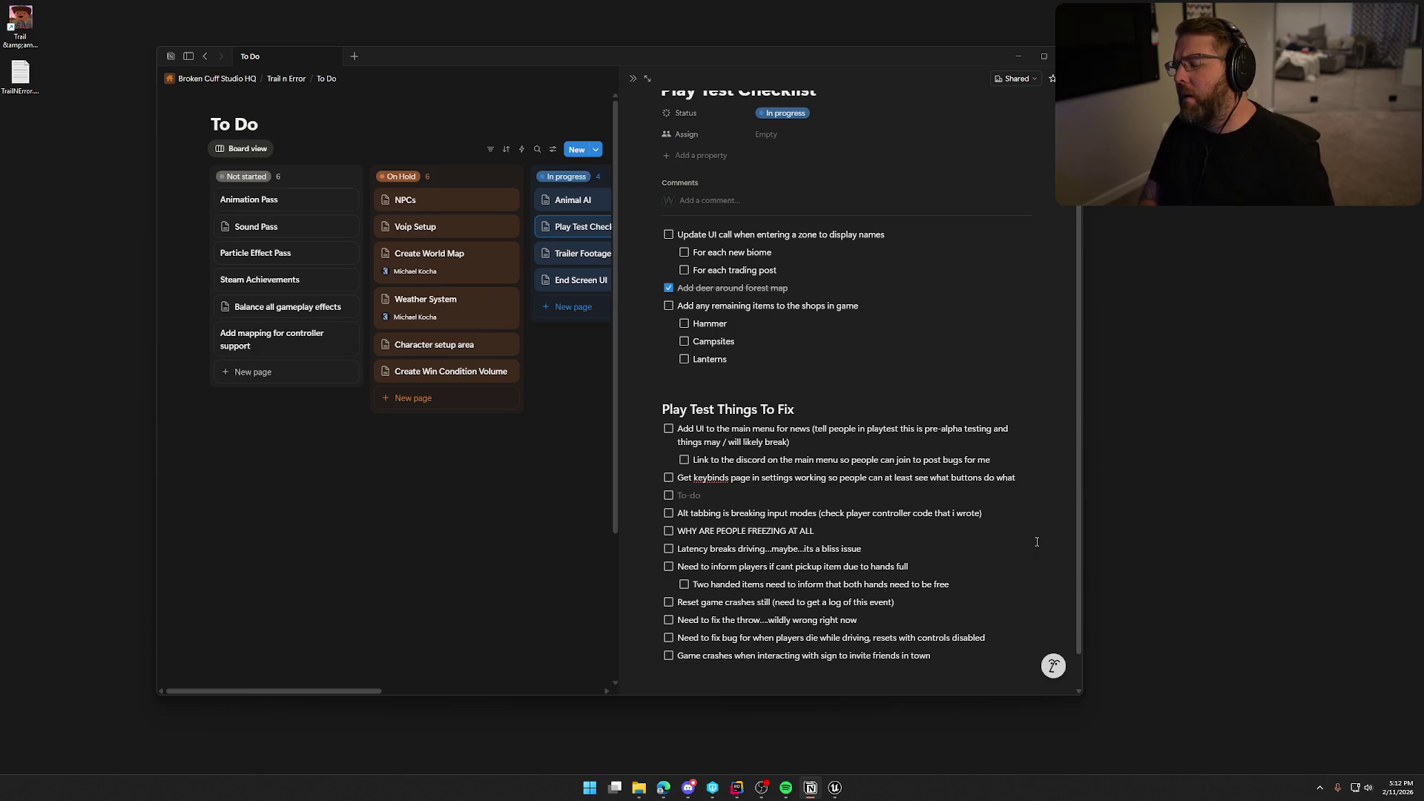
type("Setup aud")
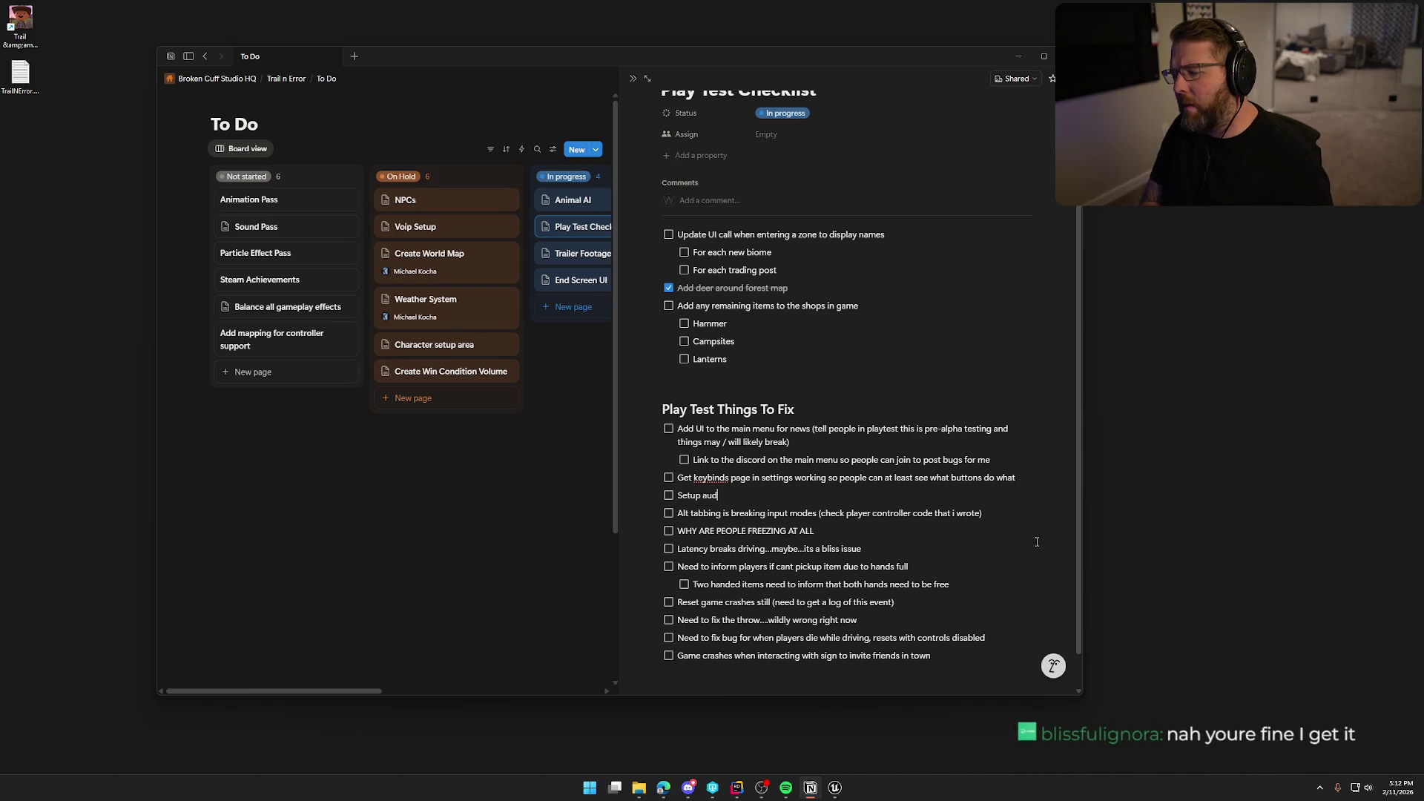
type("io to actually w")
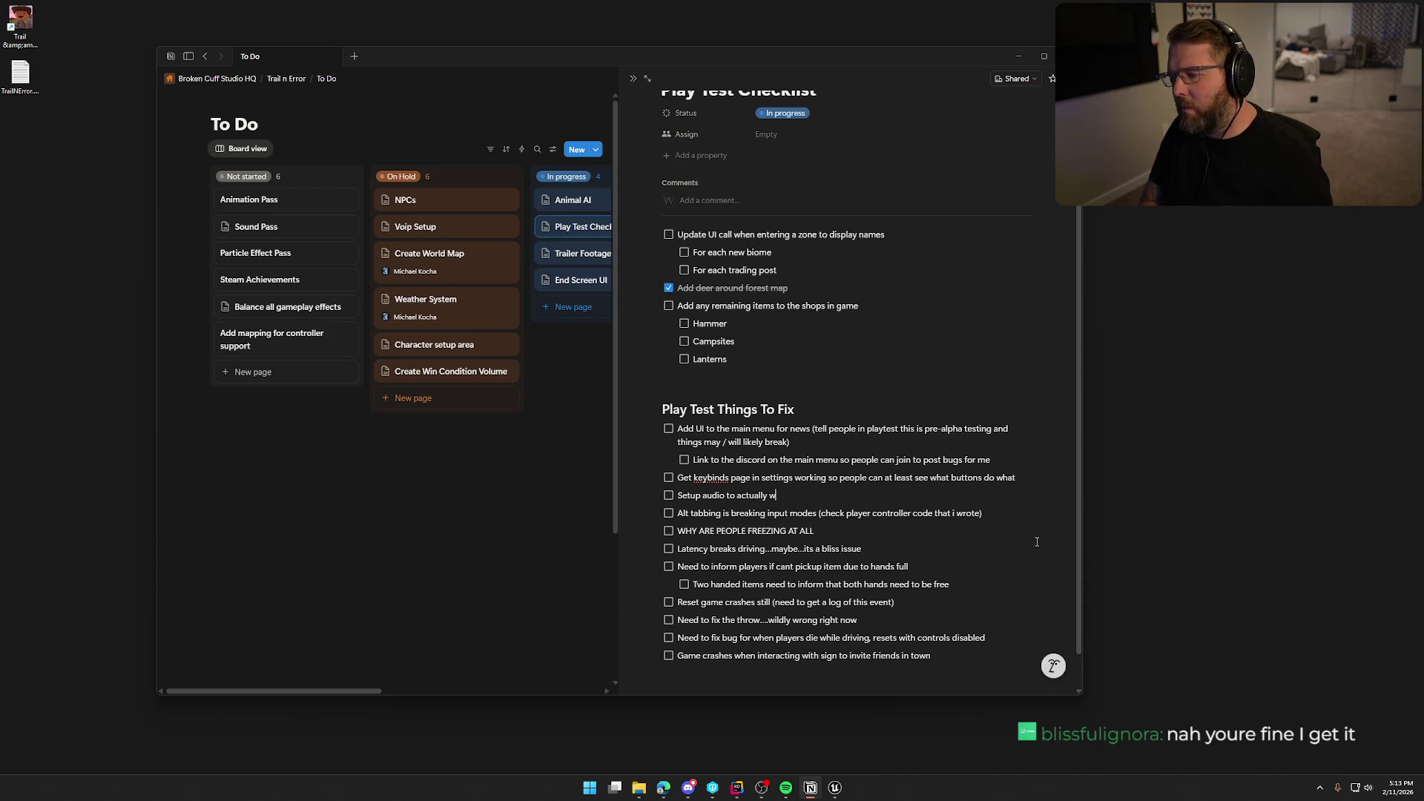
type("ork with setting")
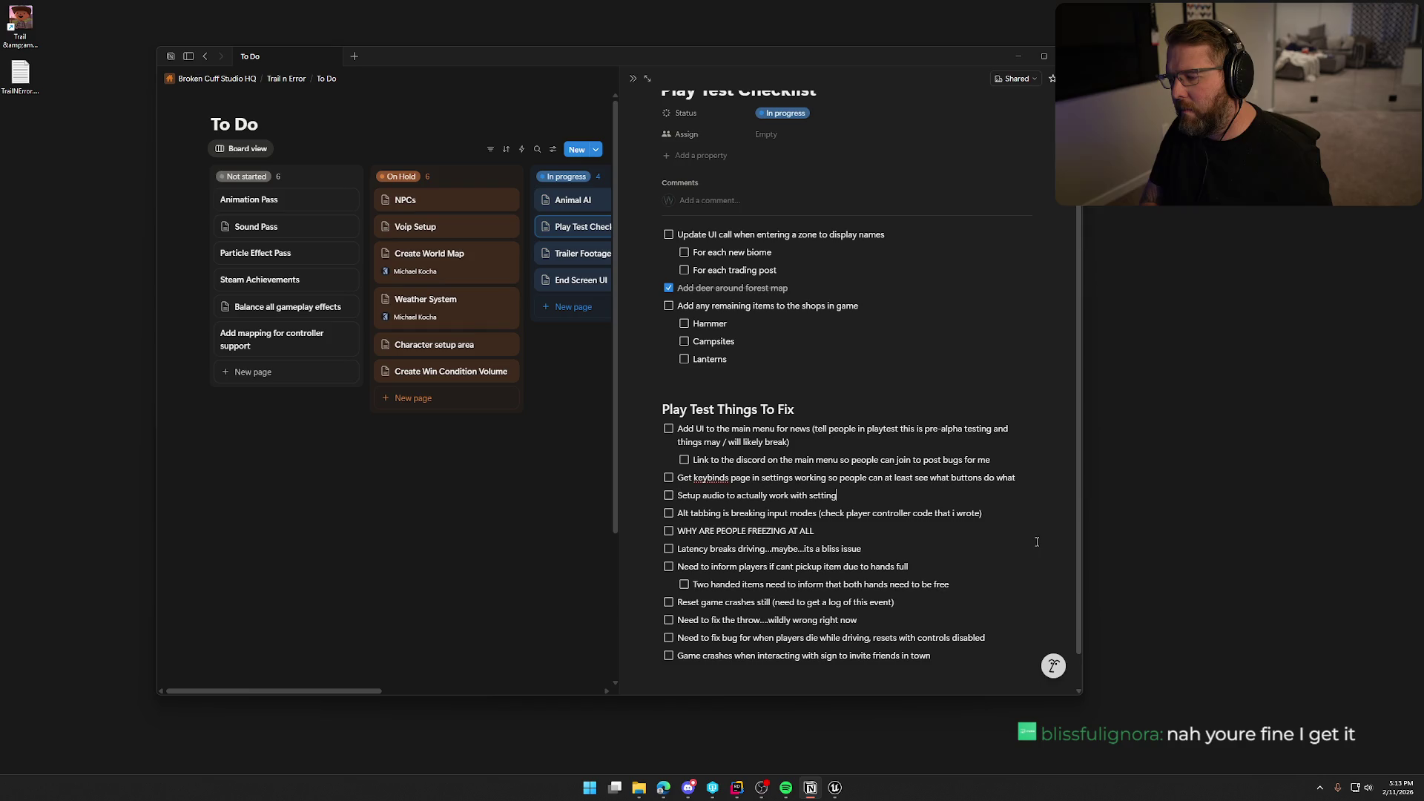
type("s menu (just nee")
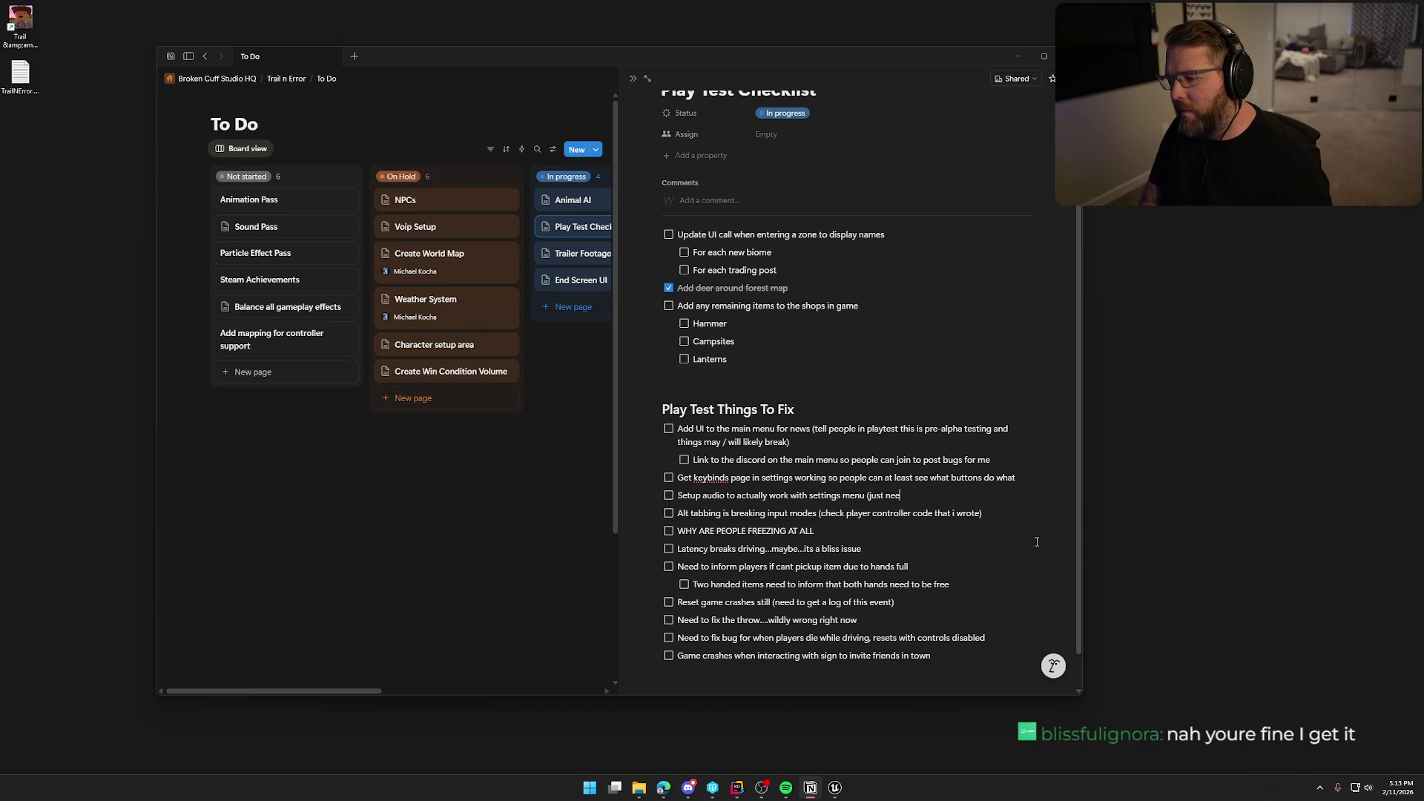
type("d to set")
type(" sounds clas")
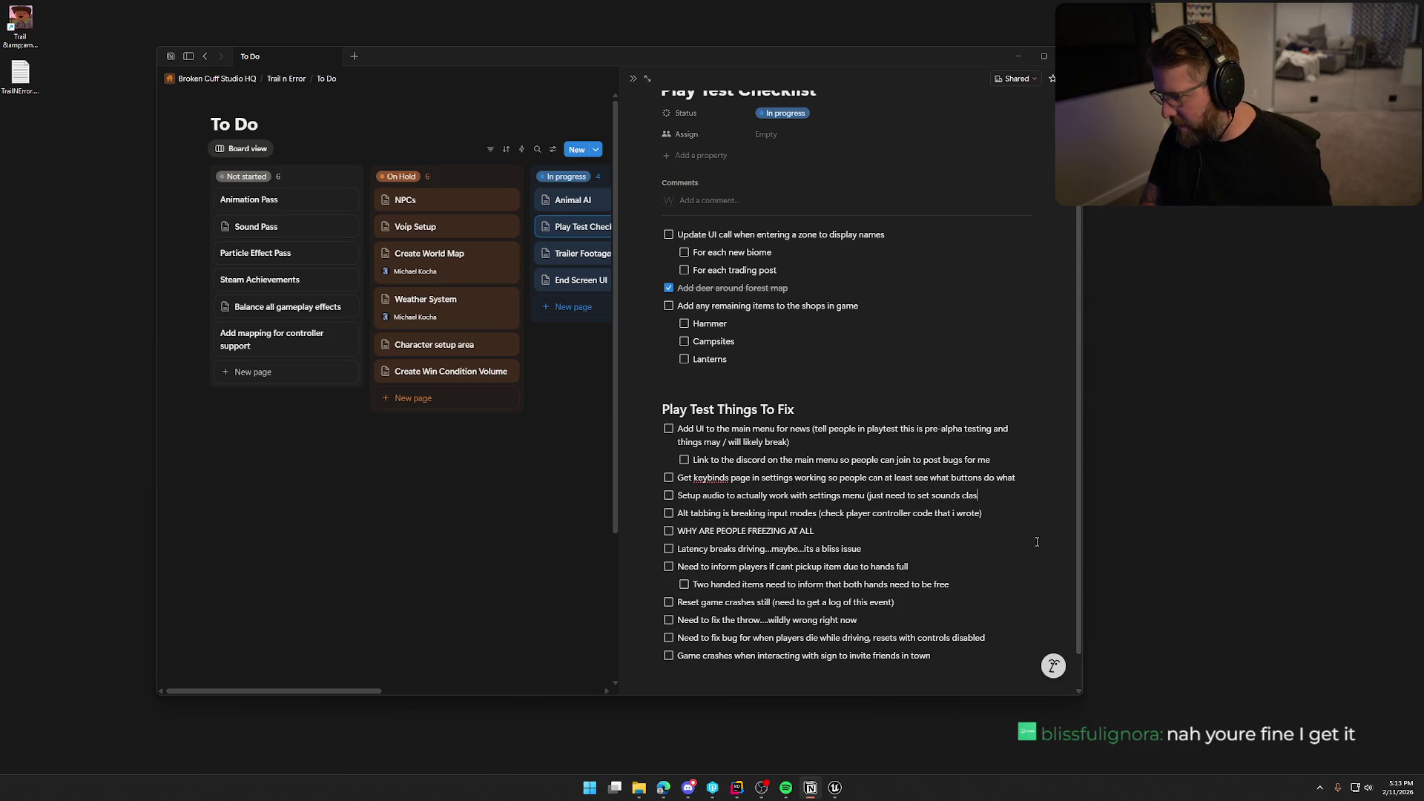
type("ses)")
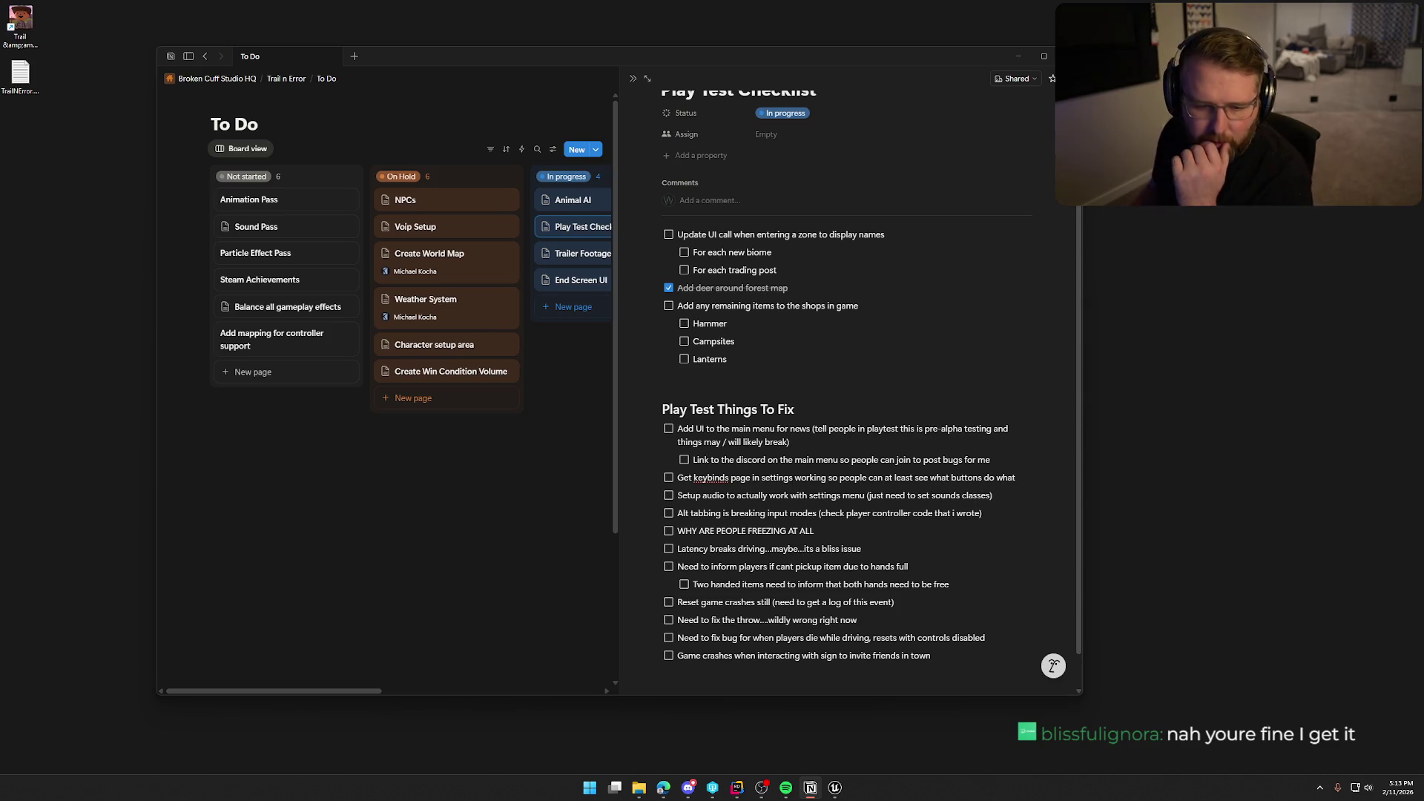
key("alt+Tab")
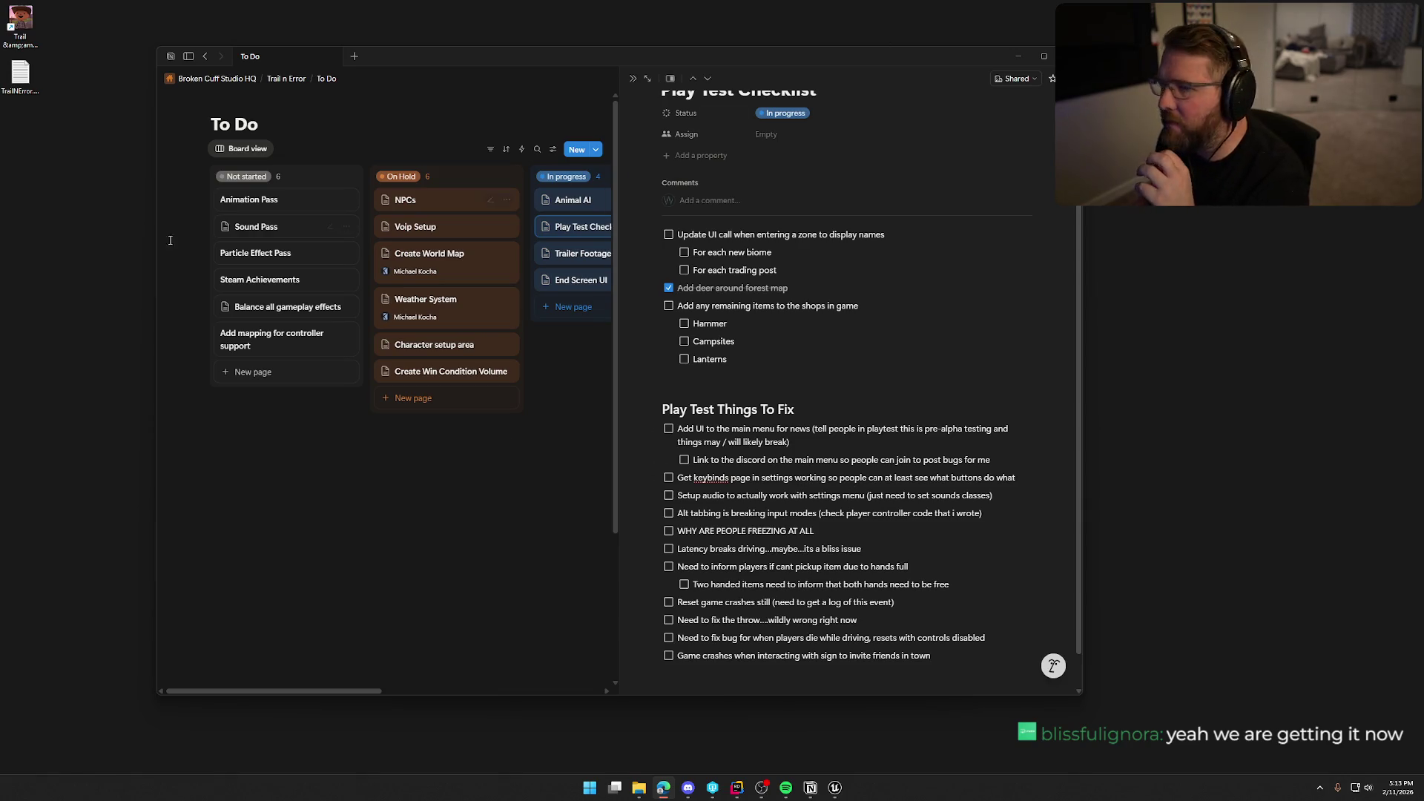
- Open TrailNError.log in Visual Studio Code and jump to its end
right_click(29, 87)
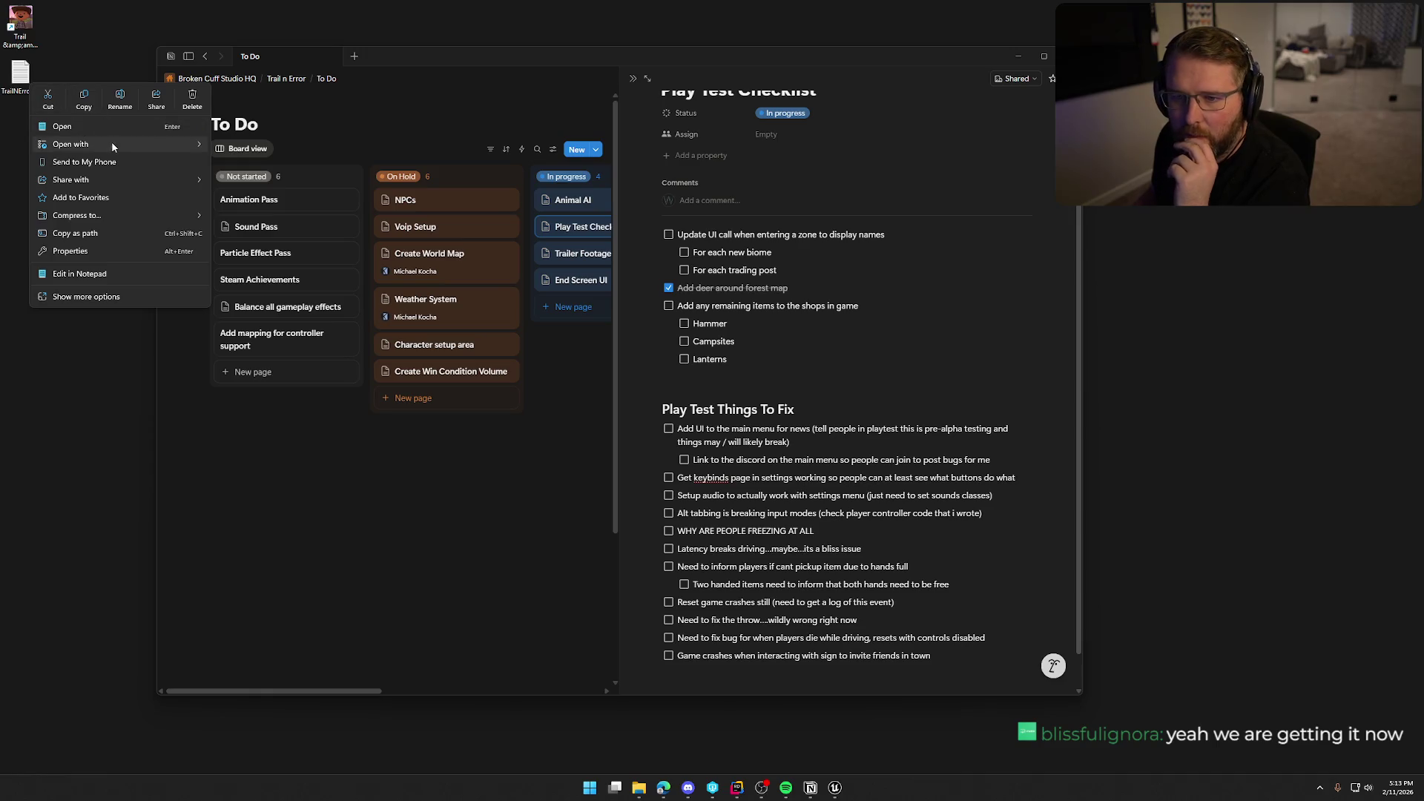
mouse_move(111, 143)
left_click(263, 181)
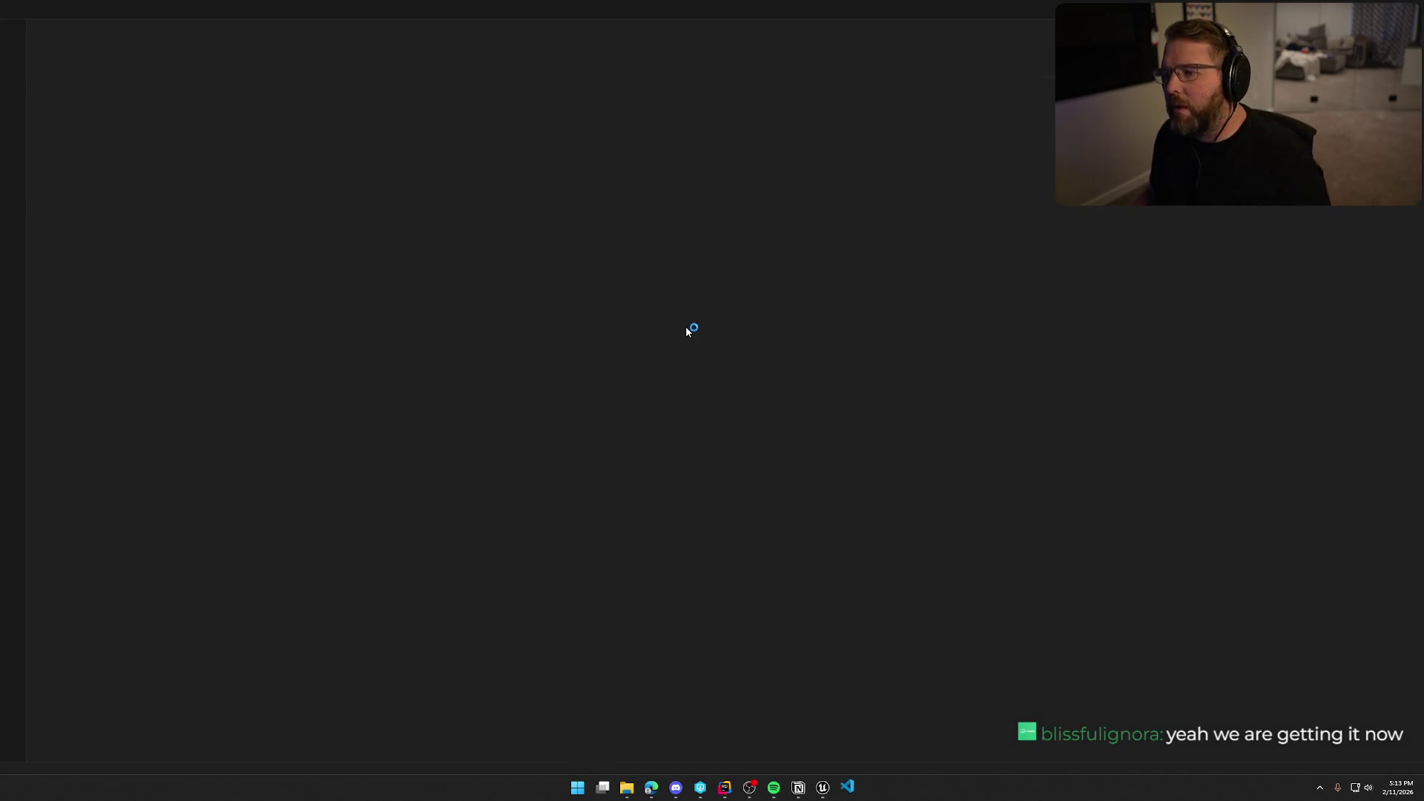
key("ctrl+End")
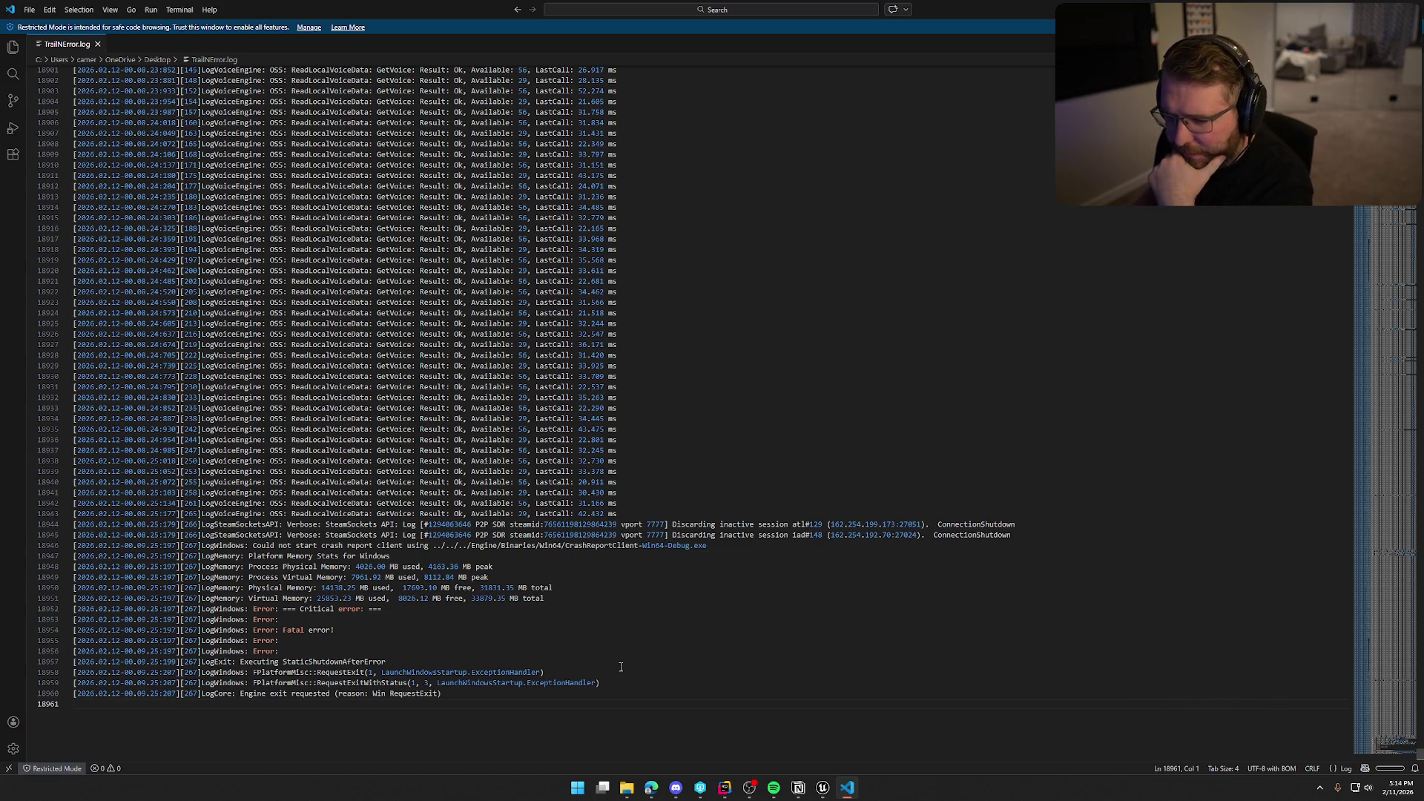
- Scroll up to the lobby joinability entry and select line 18669
scroll(680, 668, "up", 10)
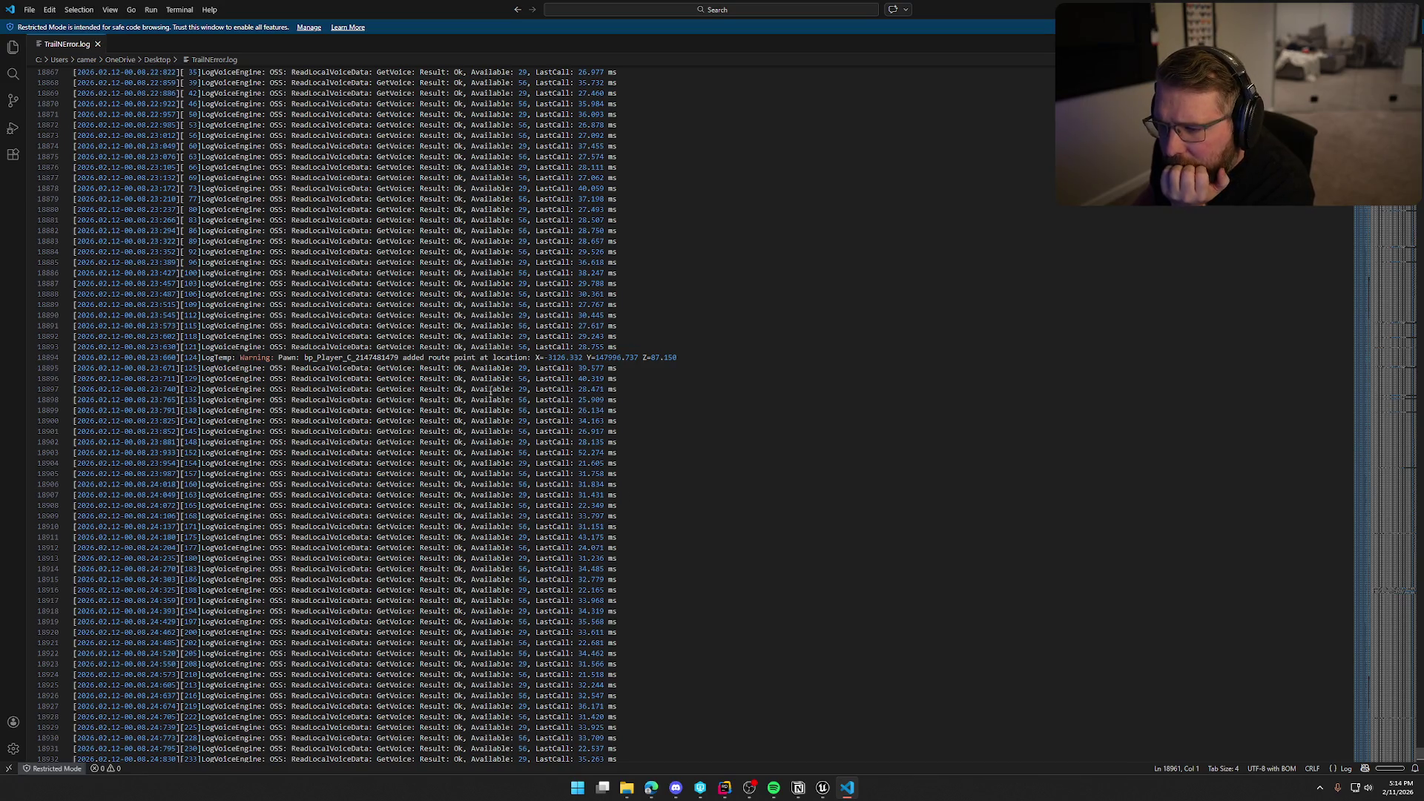
scroll(705, 460, "up", 20)
scroll(734, 473, "up", 15)
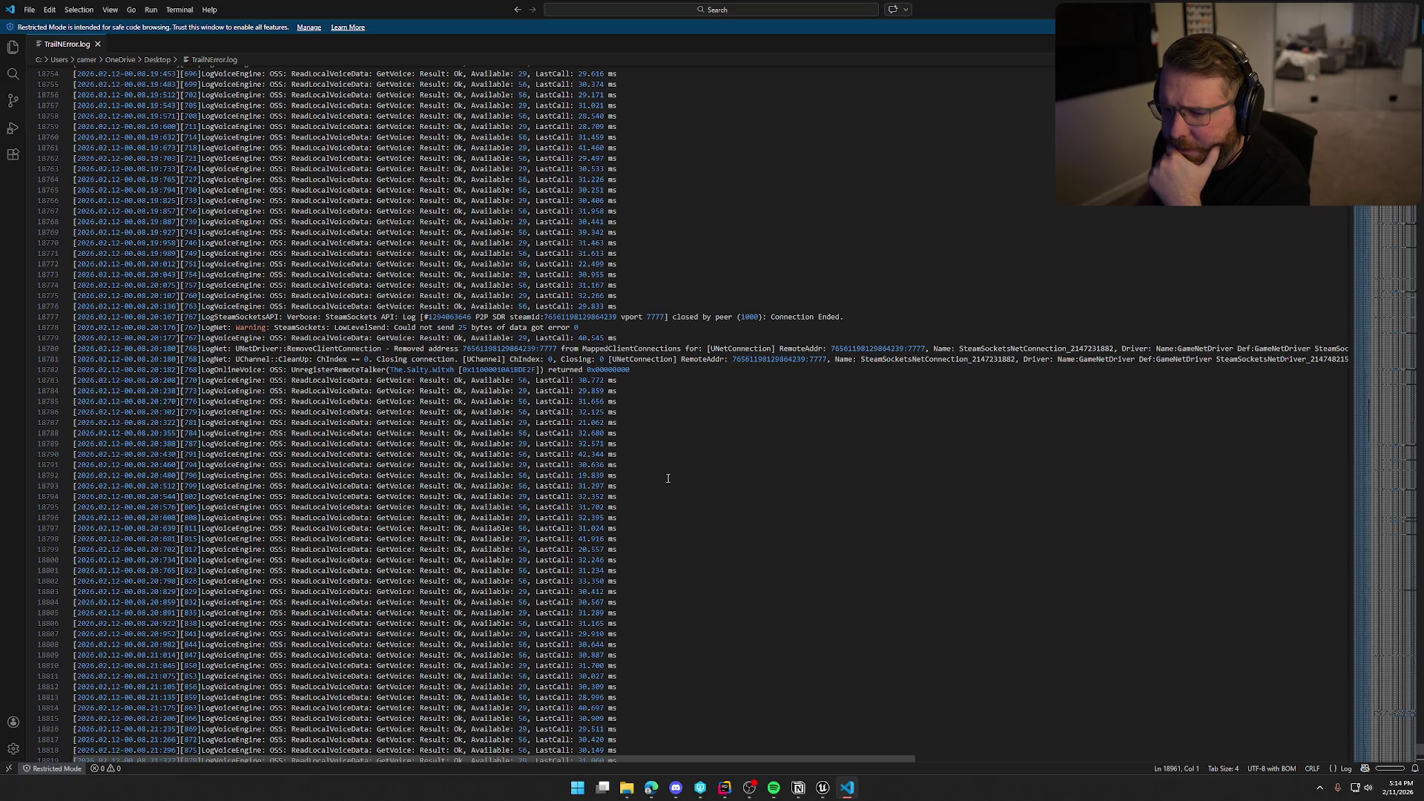
scroll(668, 478, "up", 20)
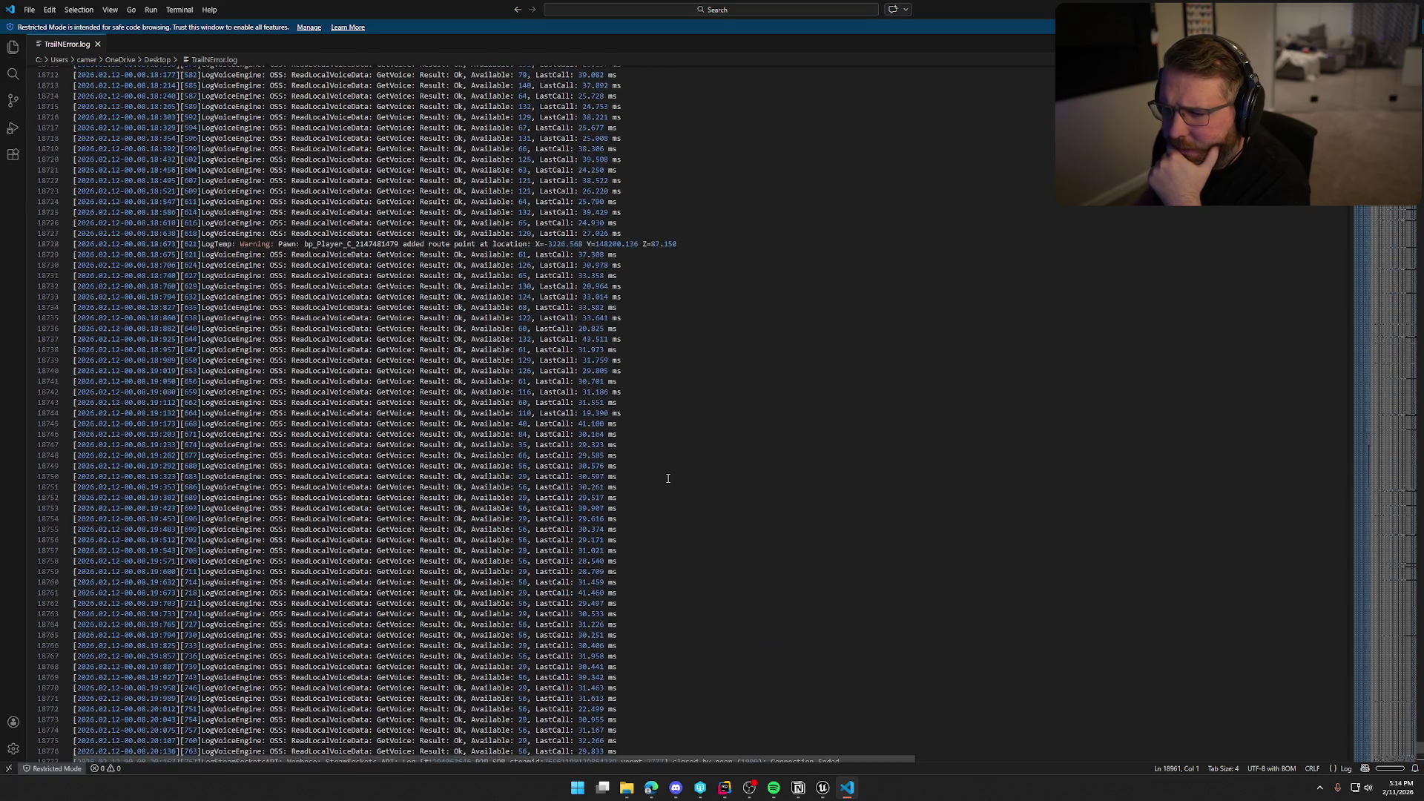
scroll(668, 479, "up", 4)
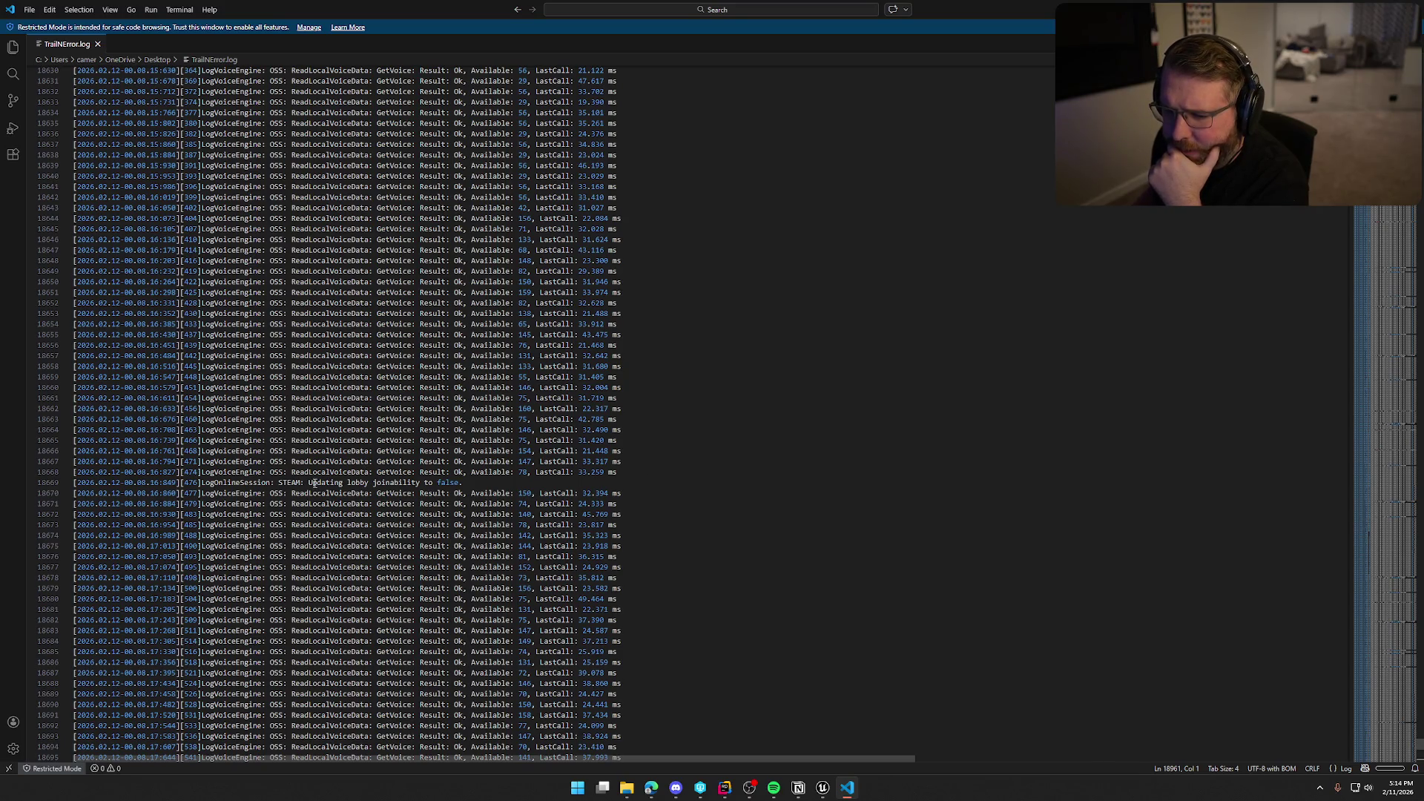
left_click(468, 485)
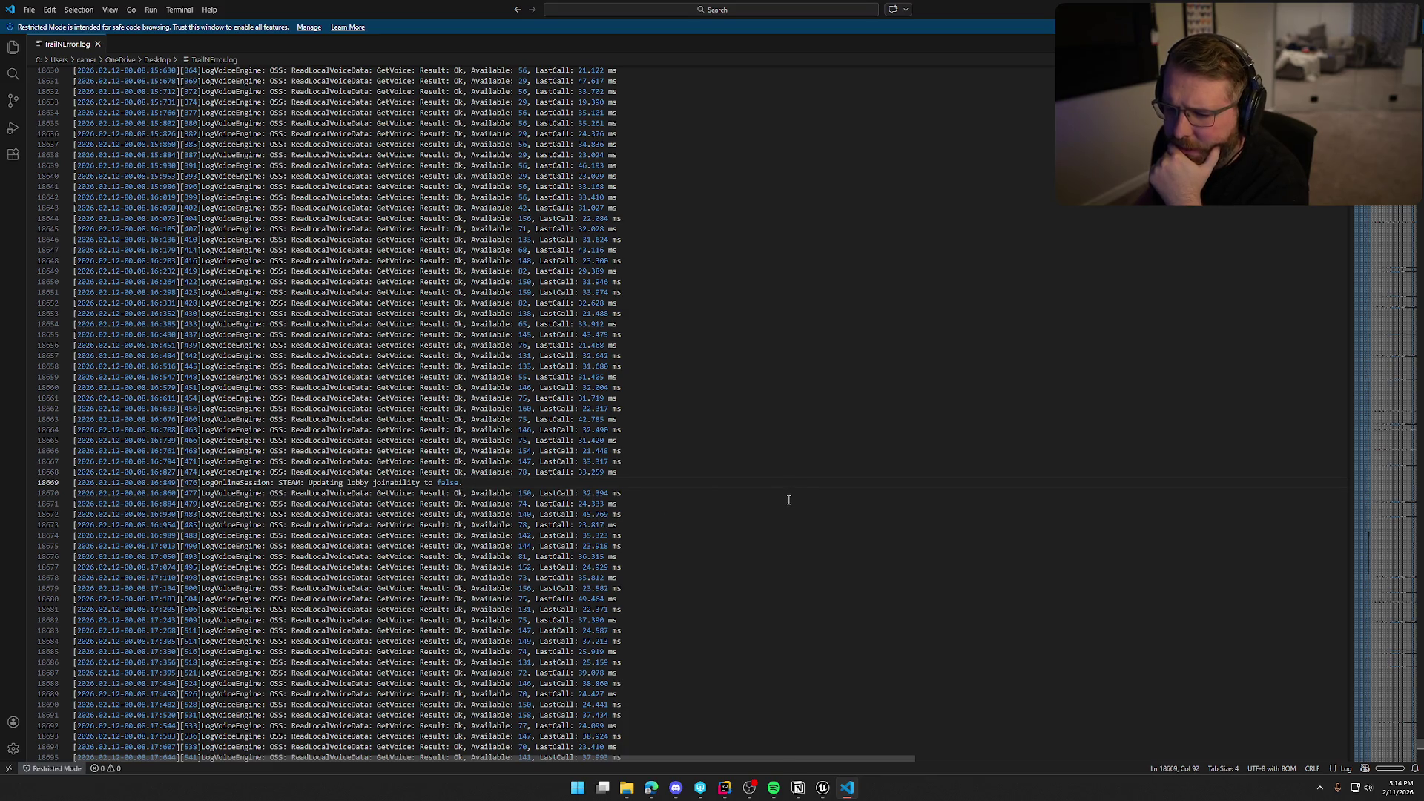
key("shift+Home")
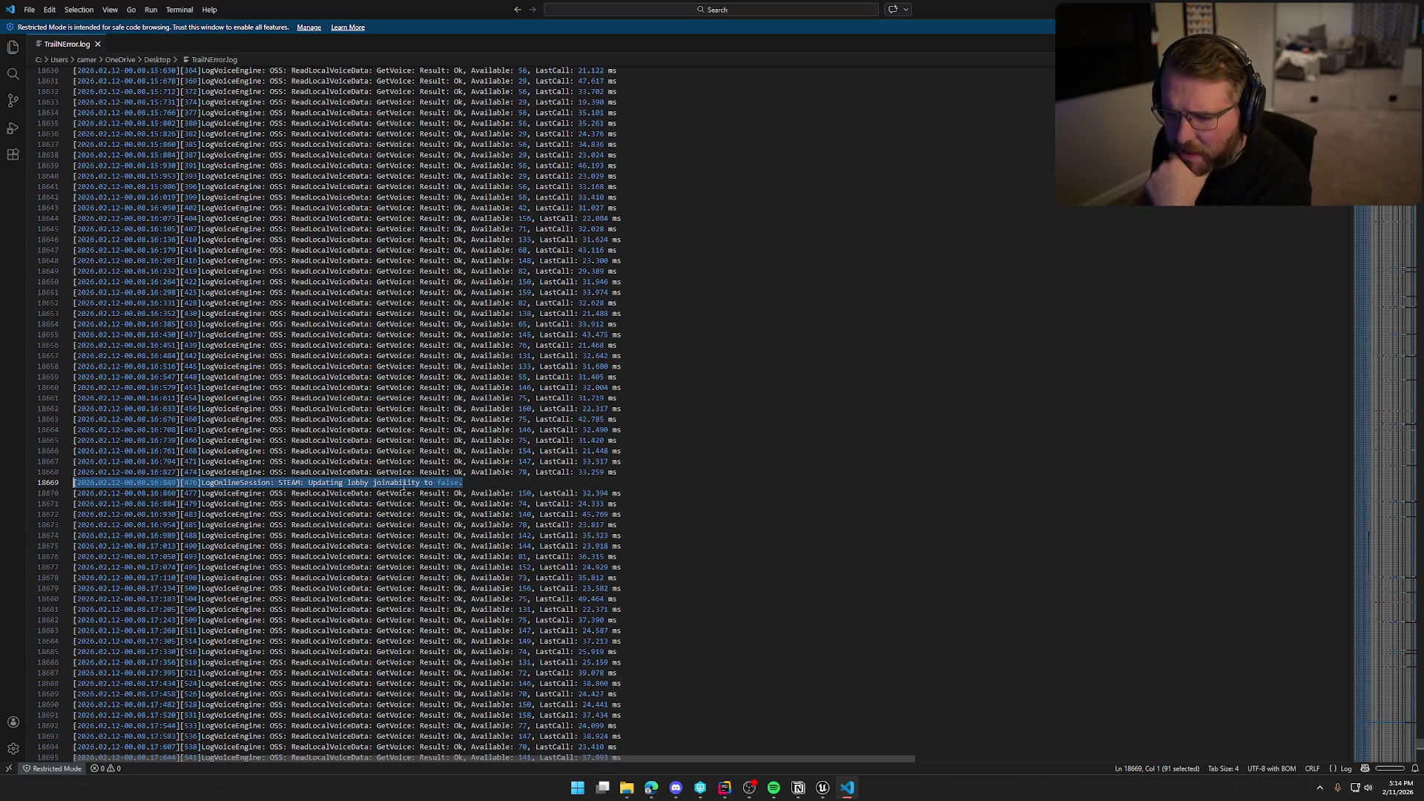
- Scroll further up through the voice-engine entries toward the LogInit start-up section
scroll(541, 483, "up", 11)
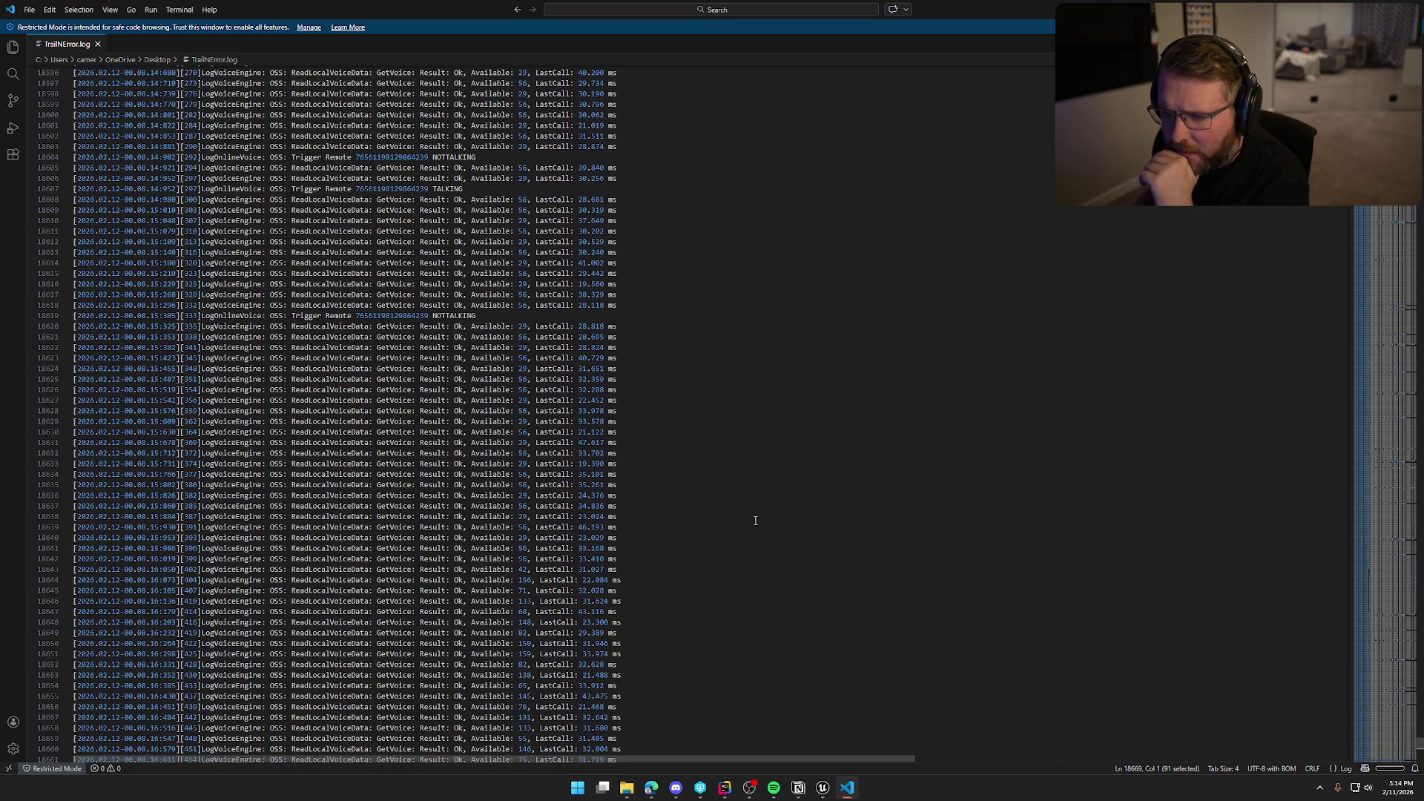
scroll(754, 521, "up", 20)
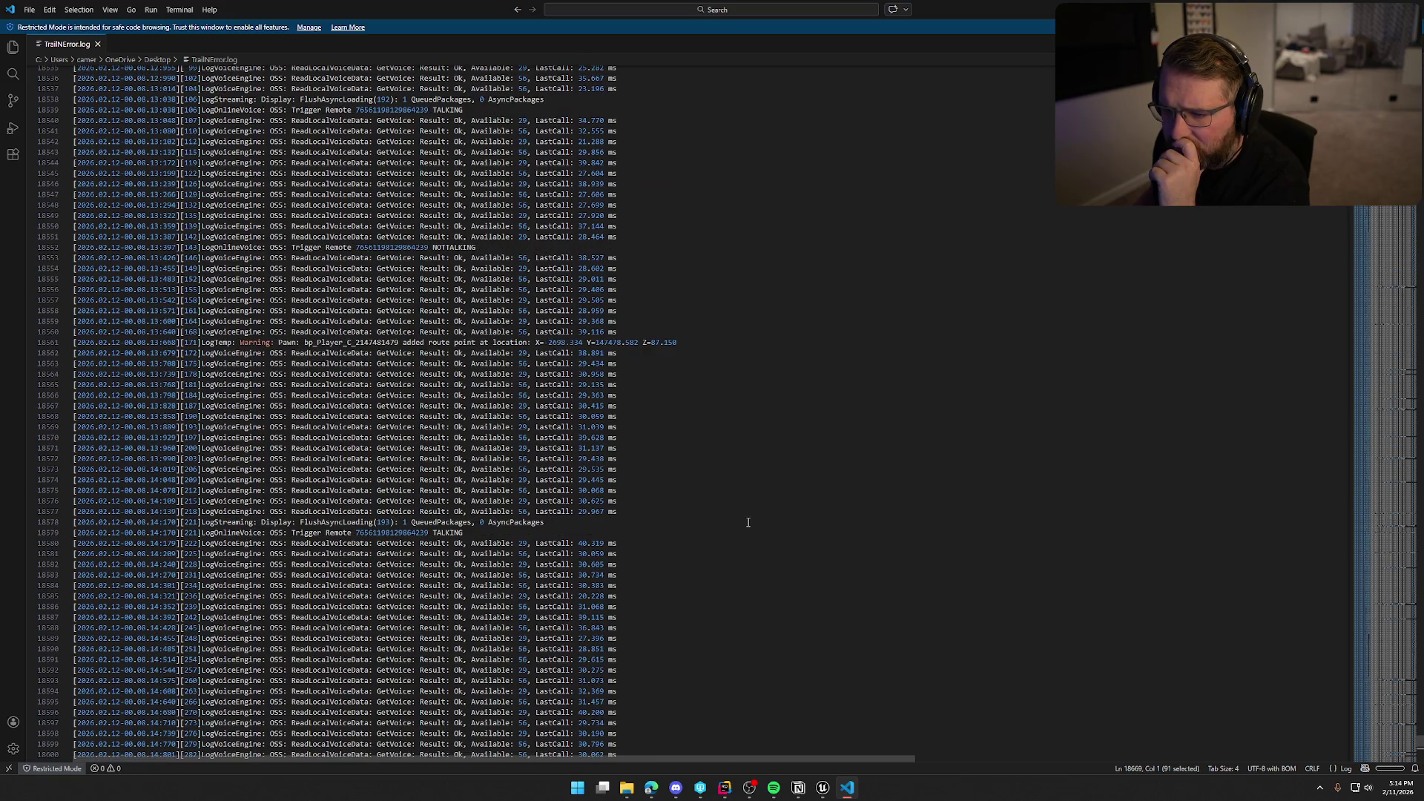
scroll(747, 522, "up", 20)
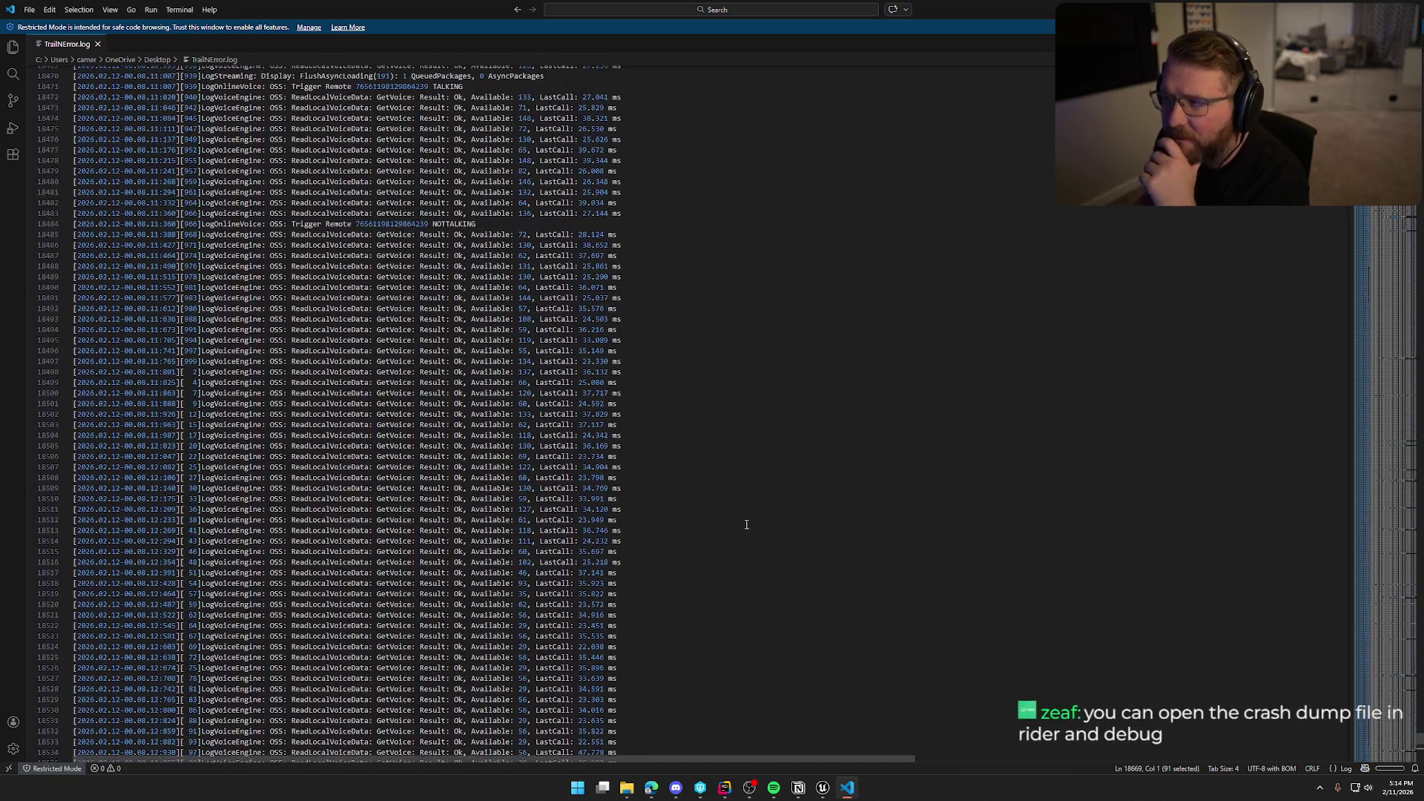
scroll(746, 523, "up", 1)
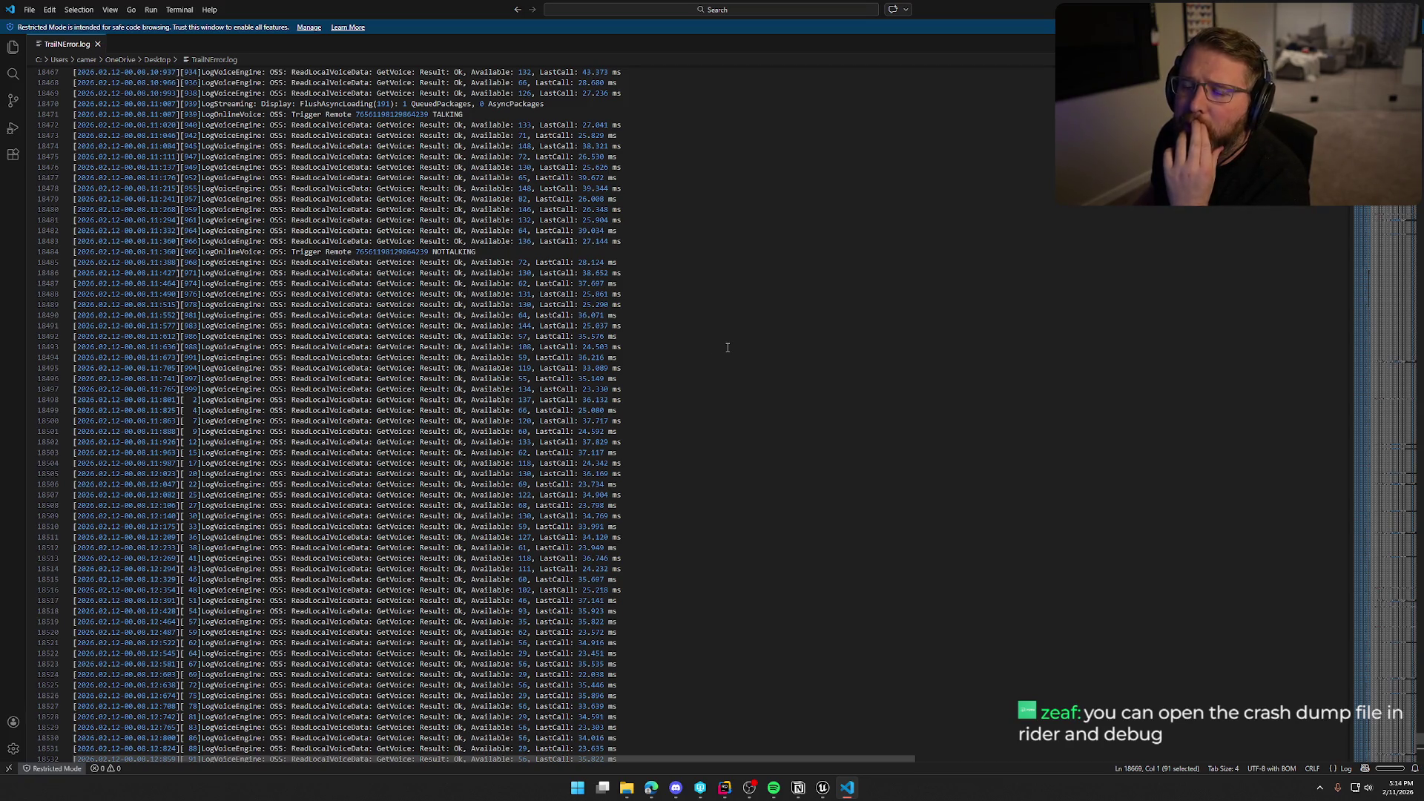
scroll(727, 347, "up", 14)
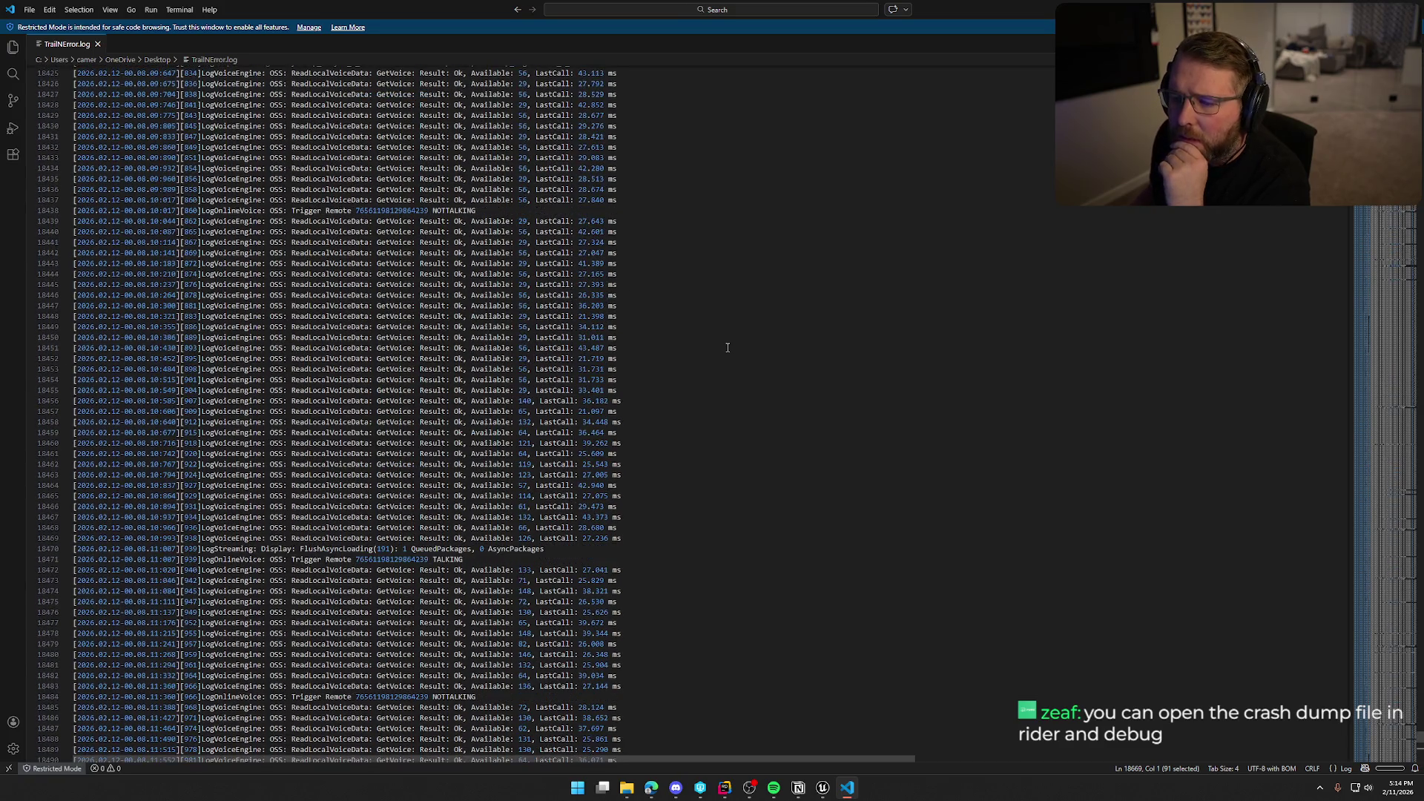
scroll(728, 347, "up", 4)
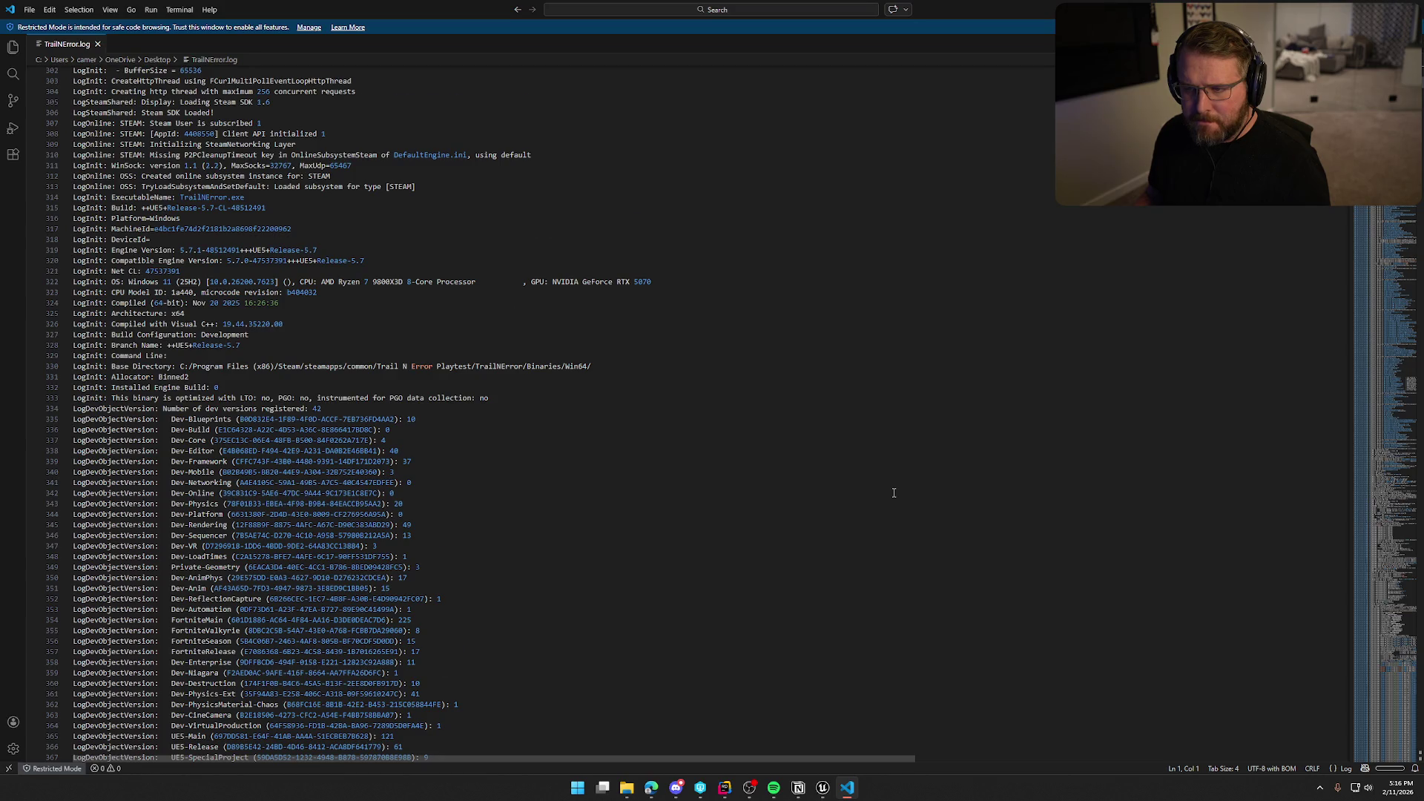
- Review the final critical and fatal error lines of TrailNError.log, then bring in TrailNError_1.log
scroll(894, 493, "down", 20)
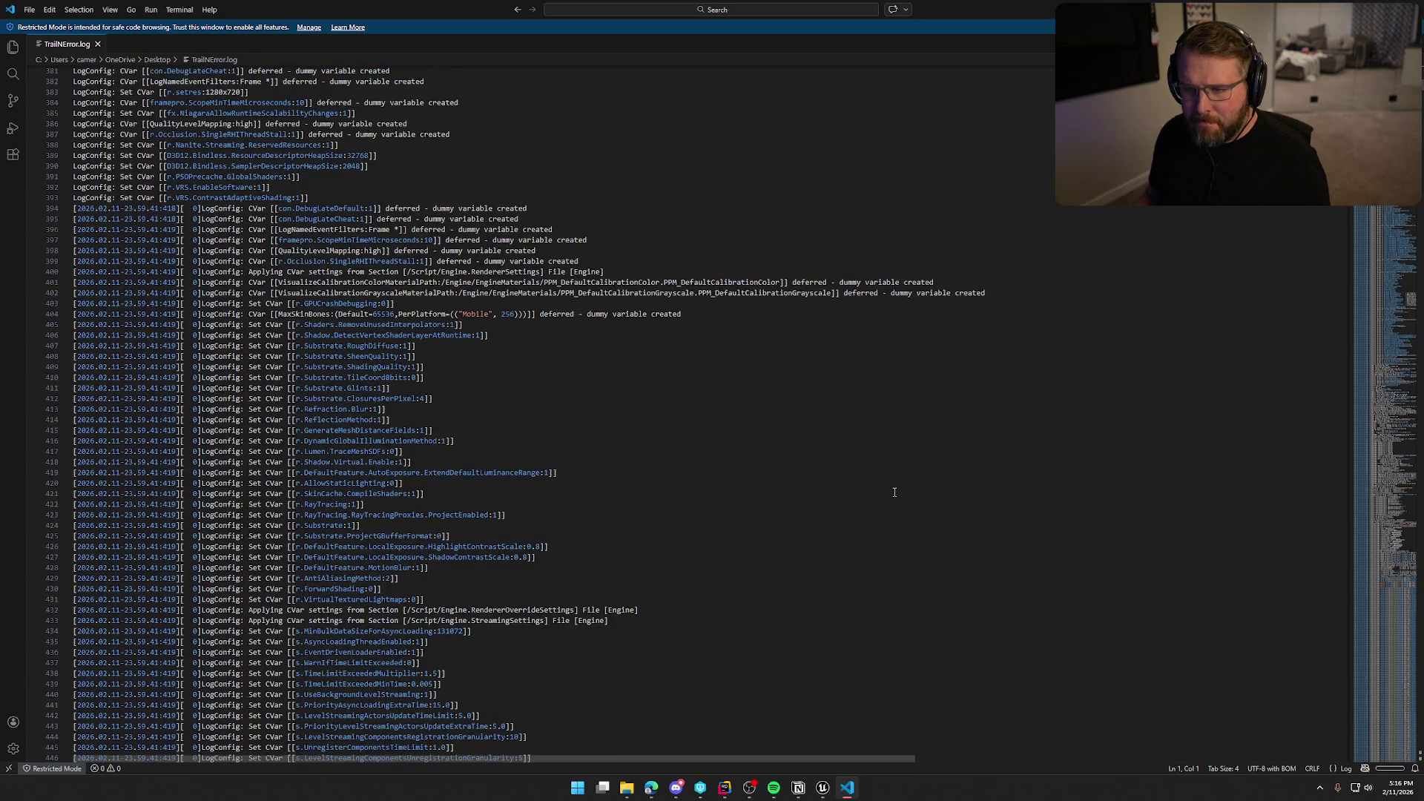
scroll(893, 491, "down", 6)
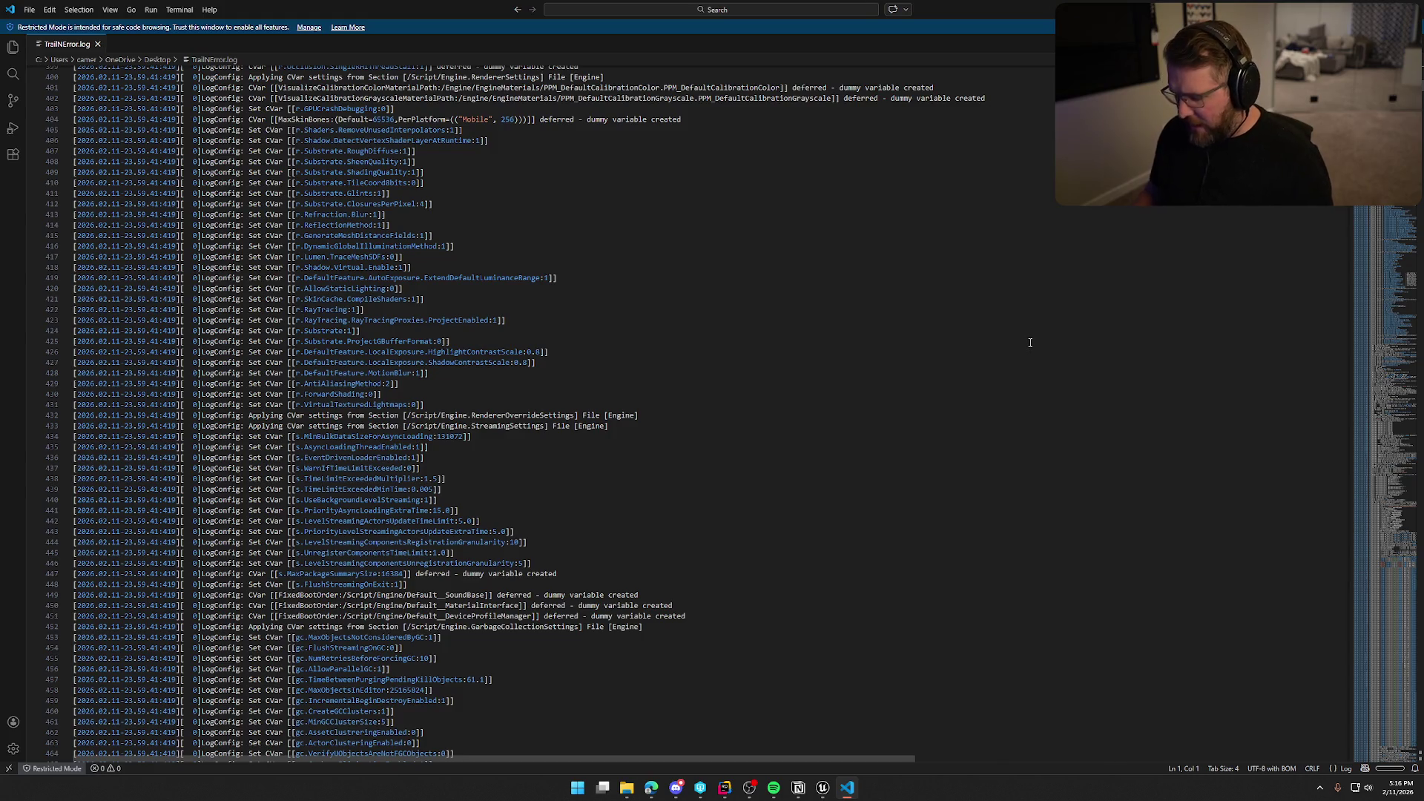
key("ctrl+End")
left_click_drag(319, 630, 195, 577)
left_click(445, 630)
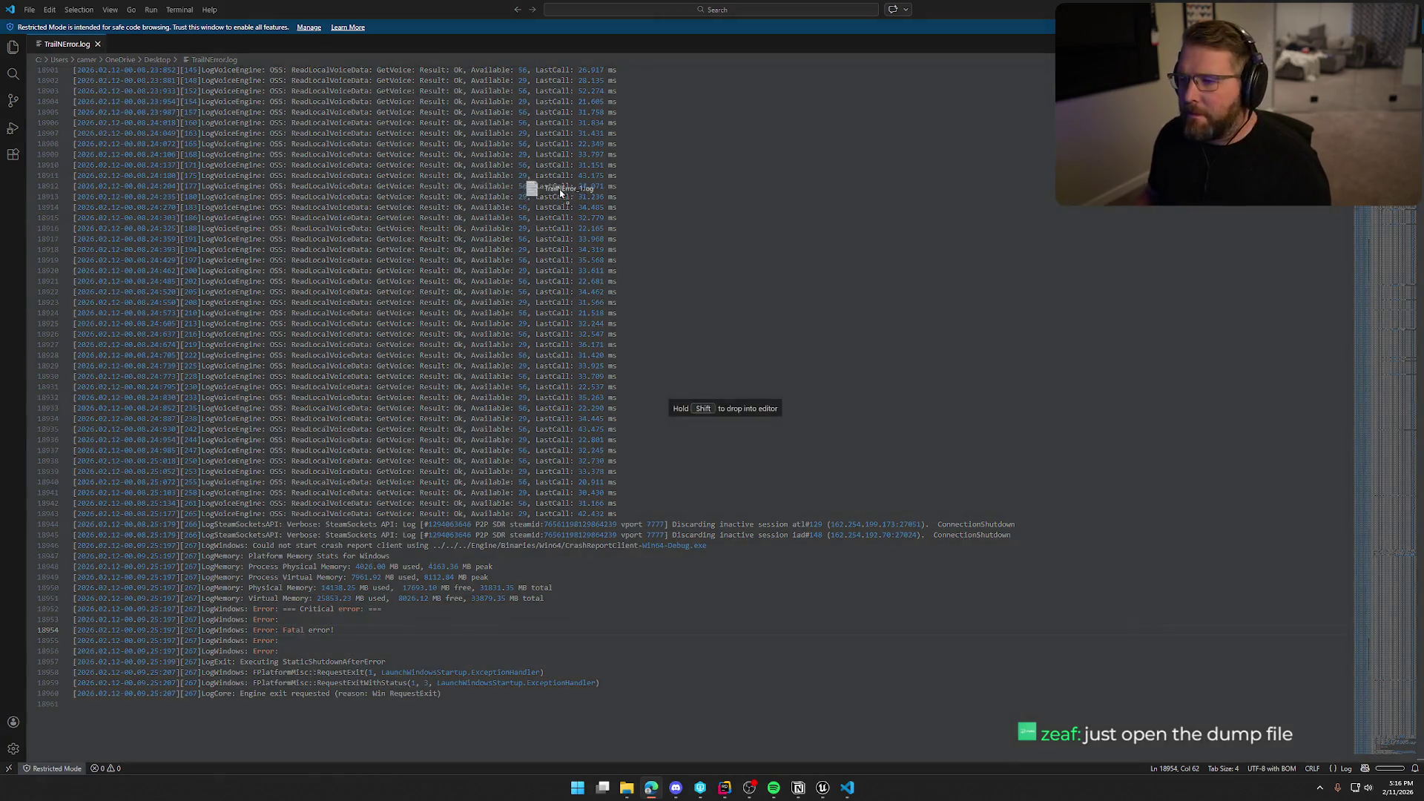
left_click_drag(541, 190, 541, 204)
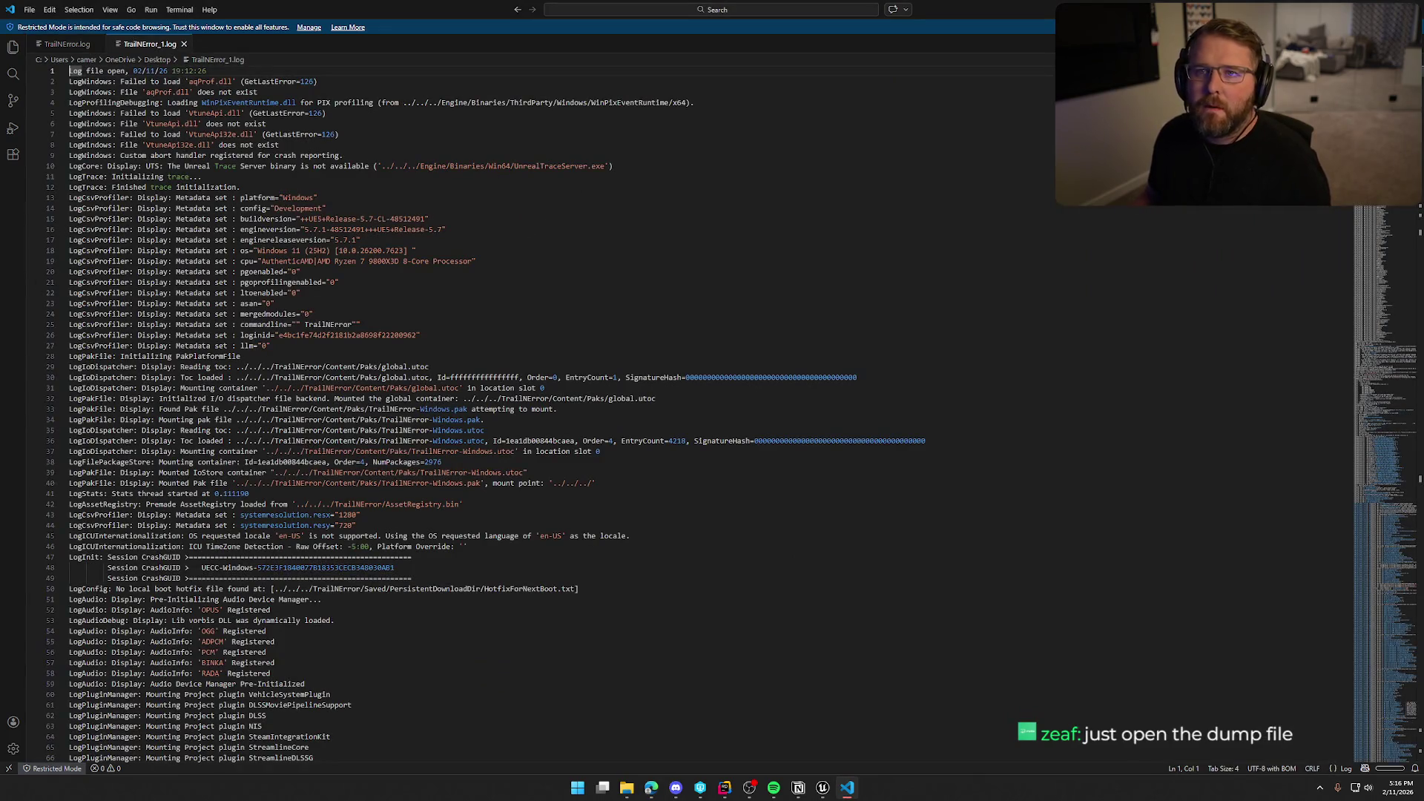
- Jump to the end of TrailNError_1.log and mark its Critical error line
left_click(651, 788)
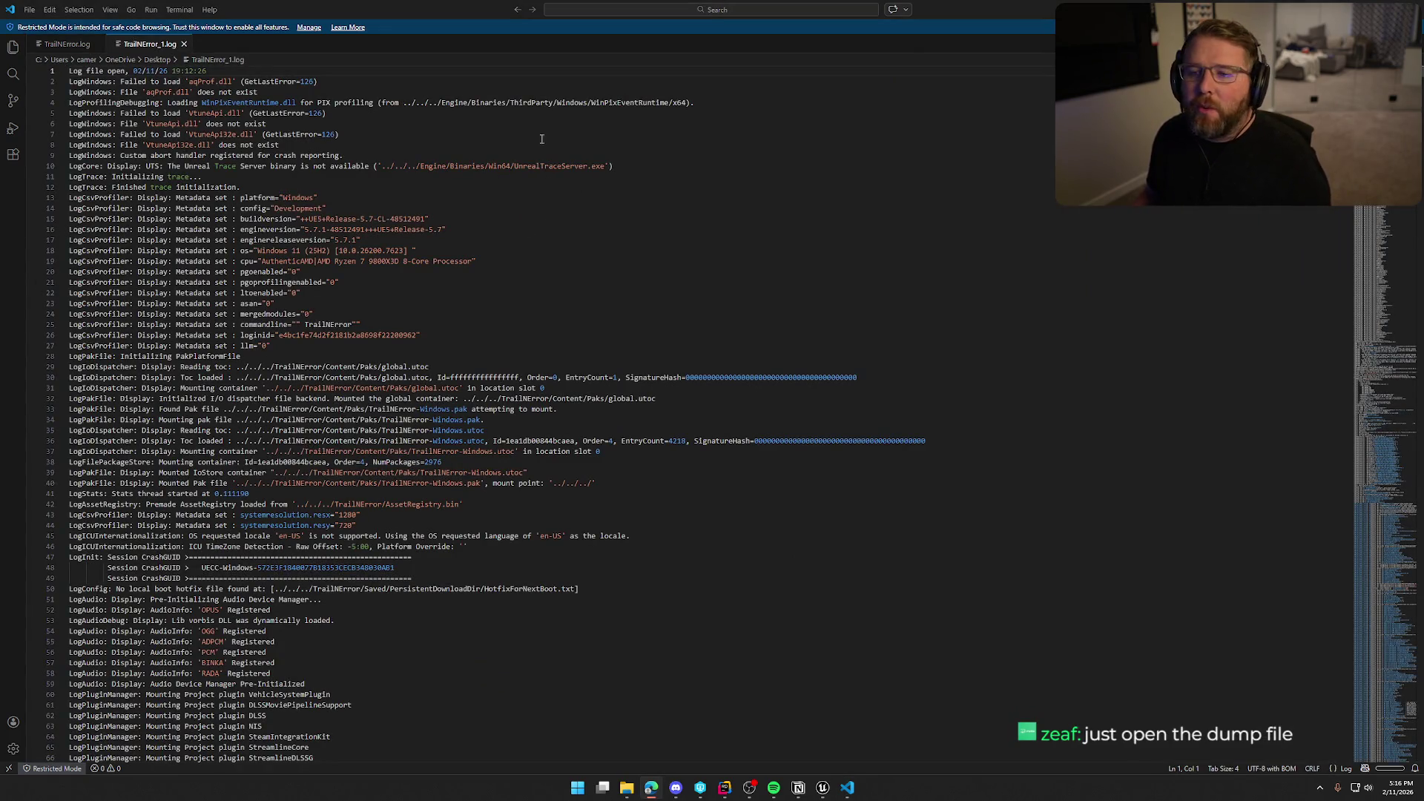
left_click(521, 81)
key("ctrl+End")
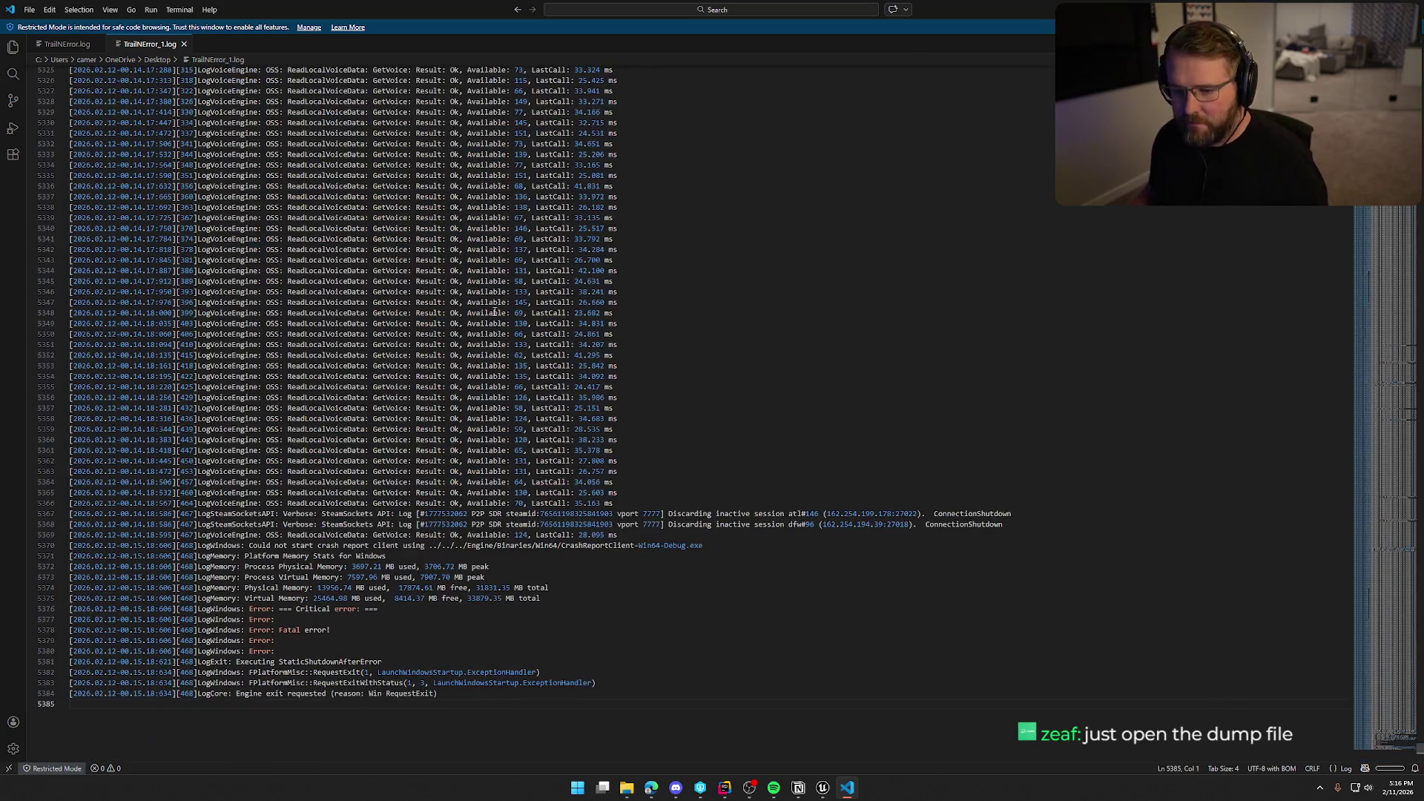
scroll(494, 312, "down", 2)
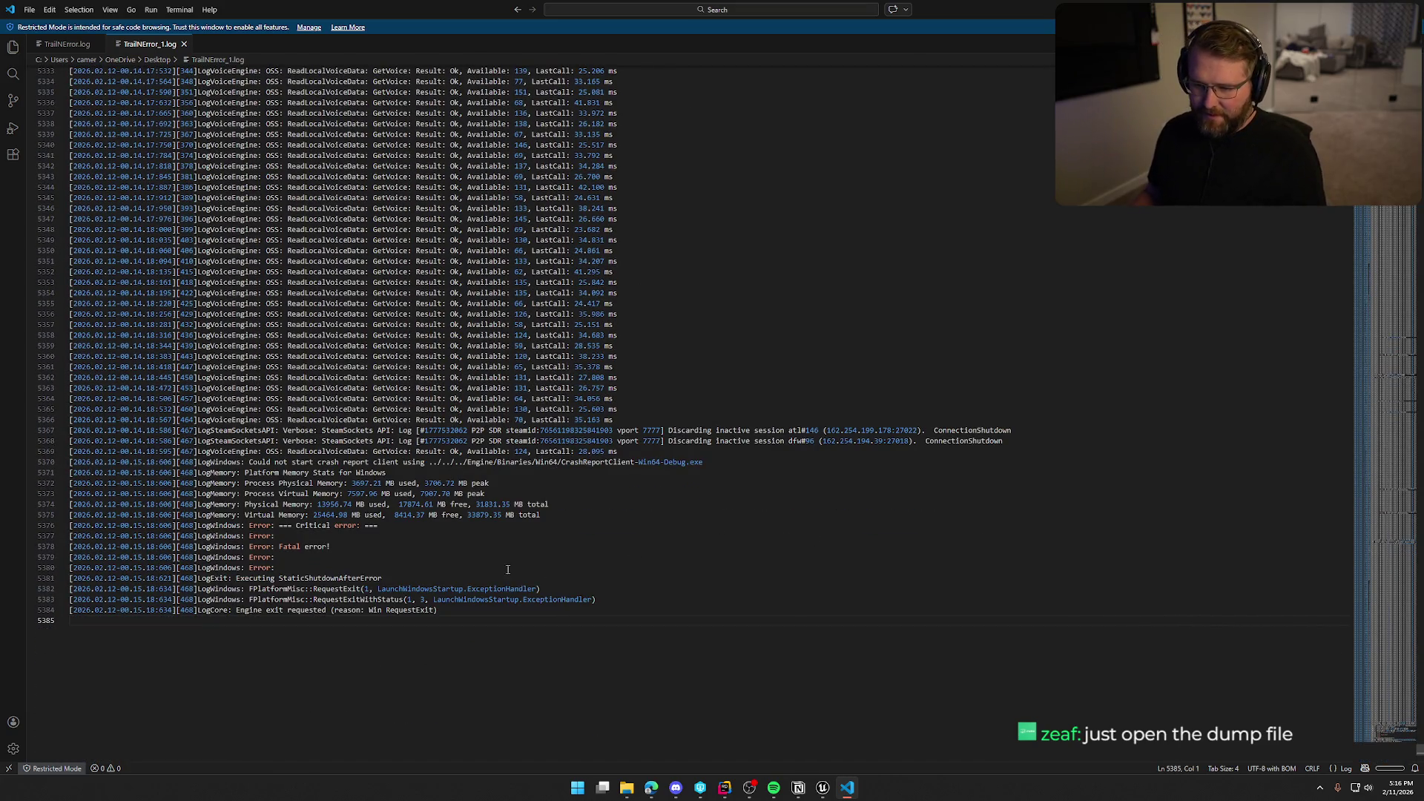
left_click_drag(508, 569, 70, 525)
left_click(748, 580)
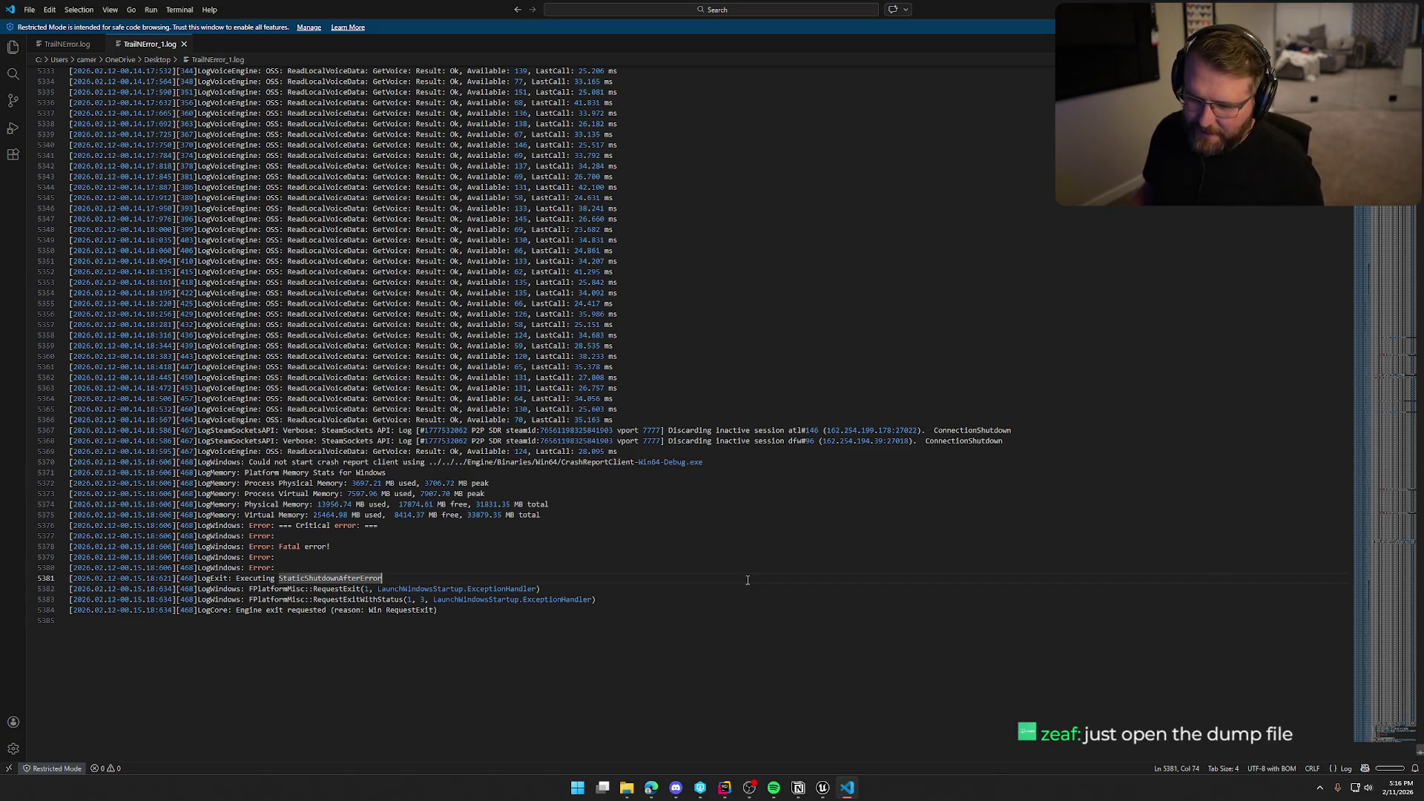
left_click(742, 526)
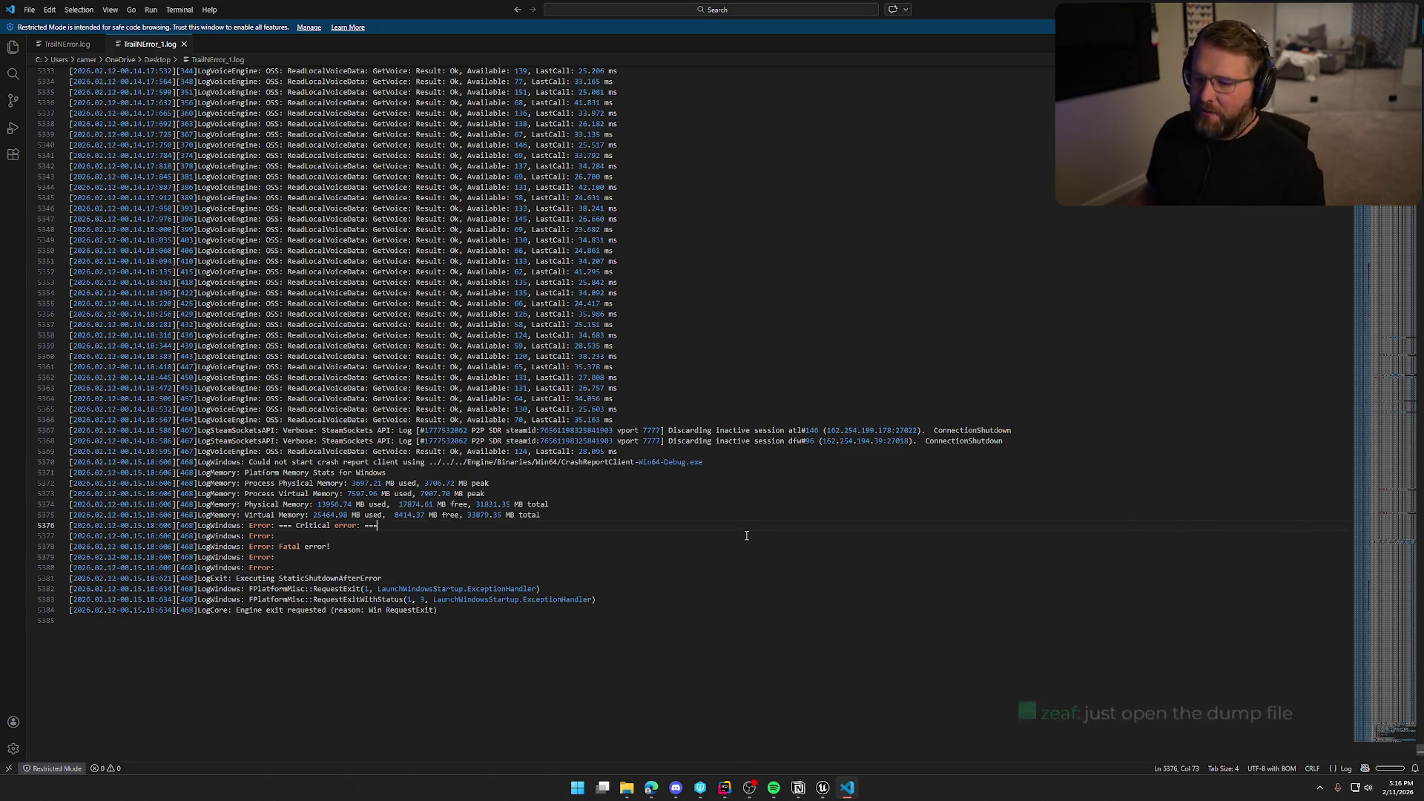
- Scroll up through TrailNError_1.log's earlier entries, then close Visual Studio Code
scroll(737, 541, "up", 1)
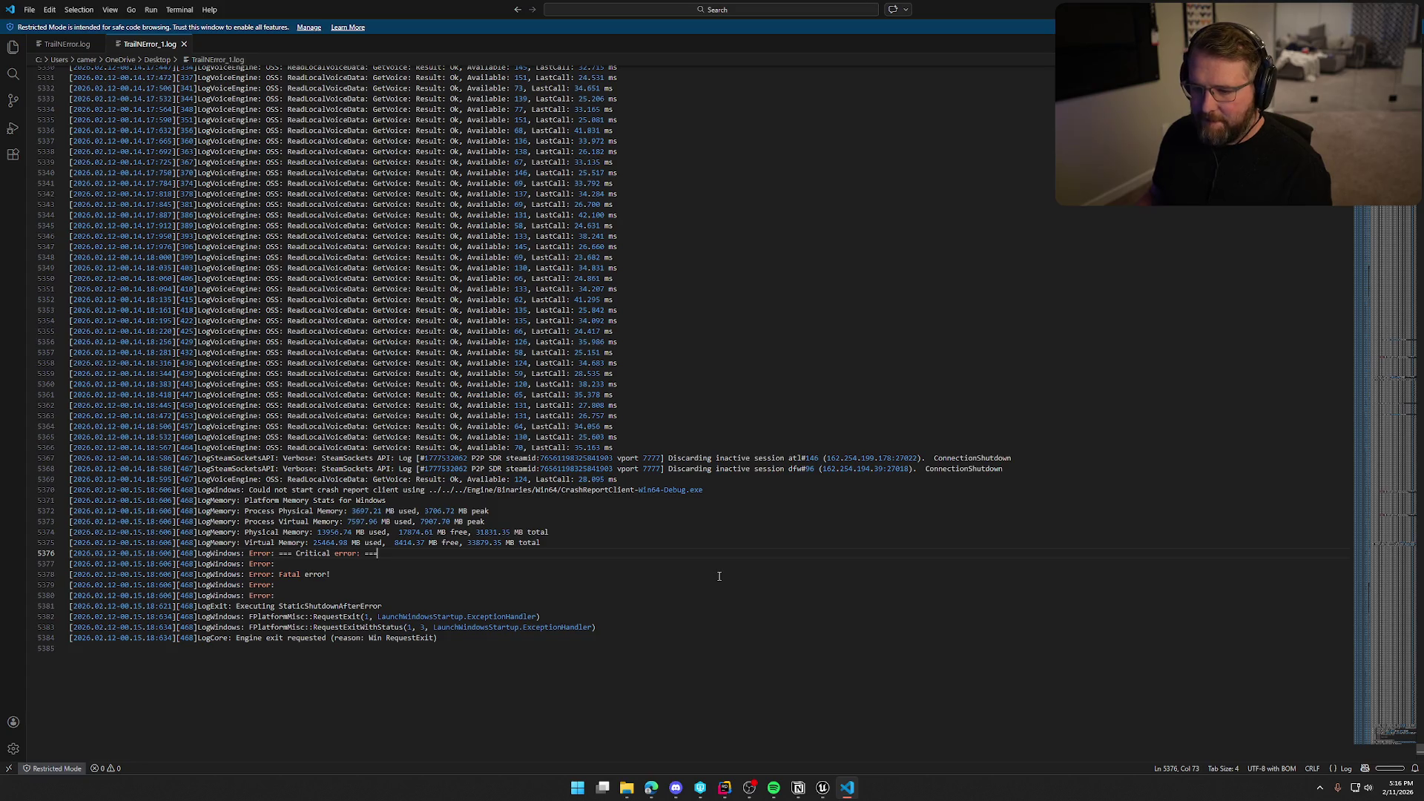
scroll(718, 577, "up", 4)
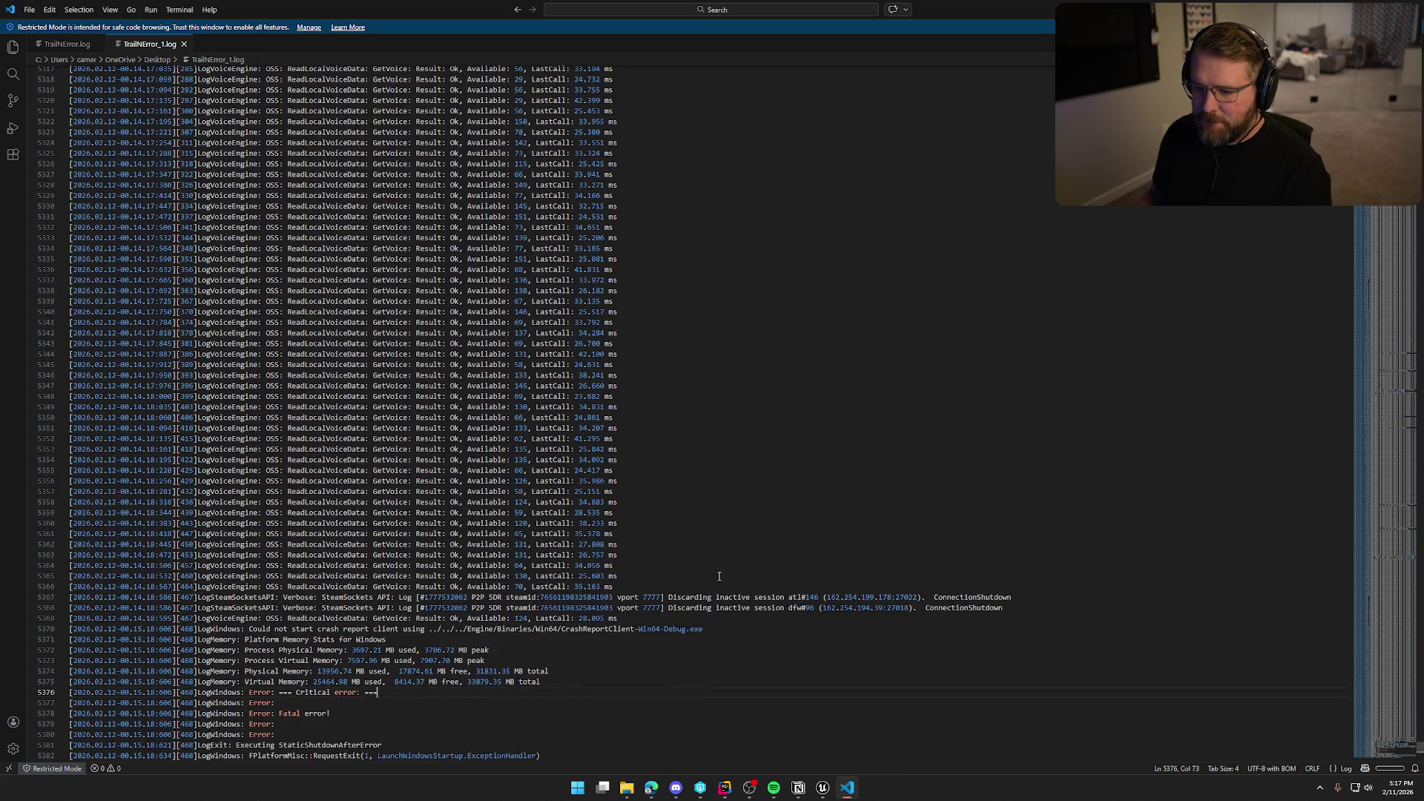
scroll(719, 576, "up", 20)
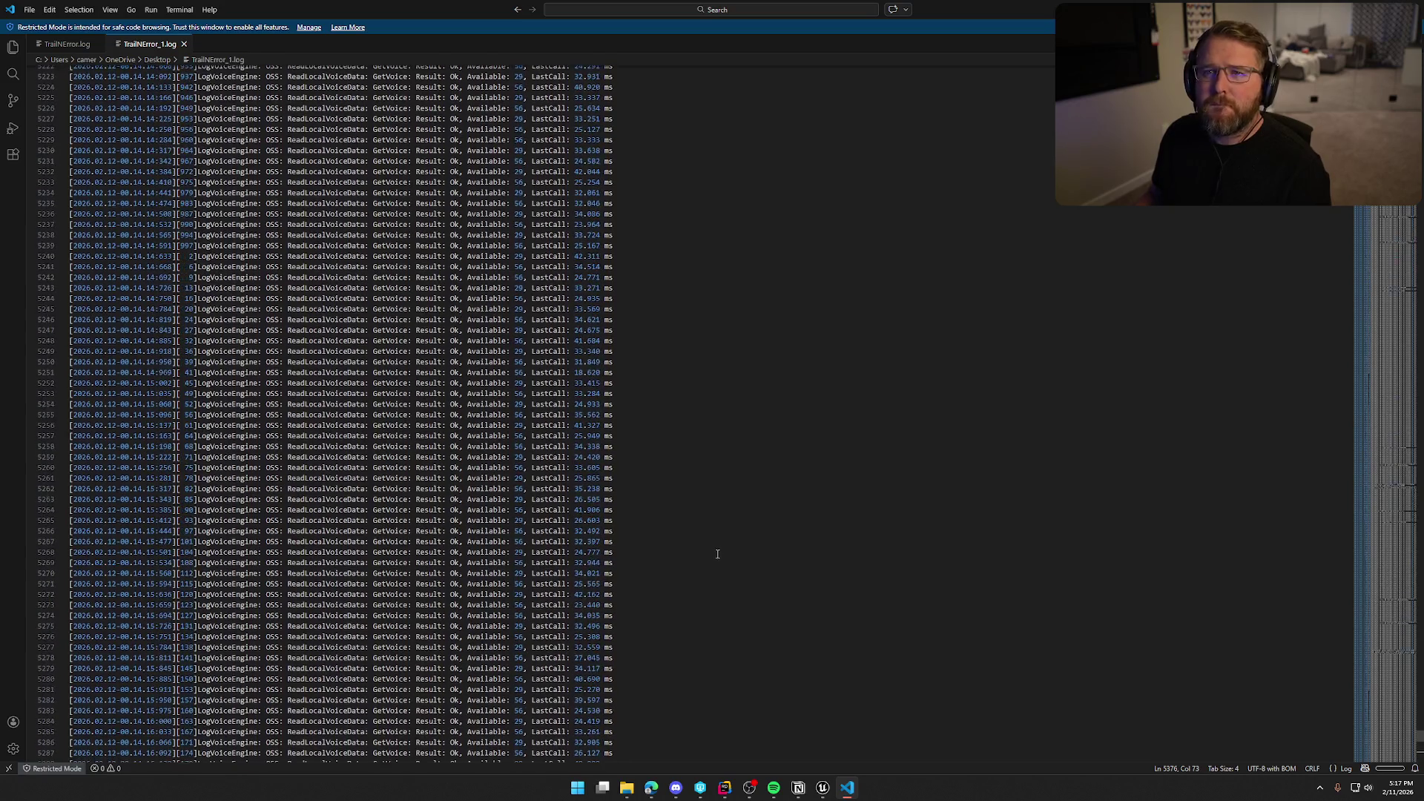
scroll(718, 551, "up", 1)
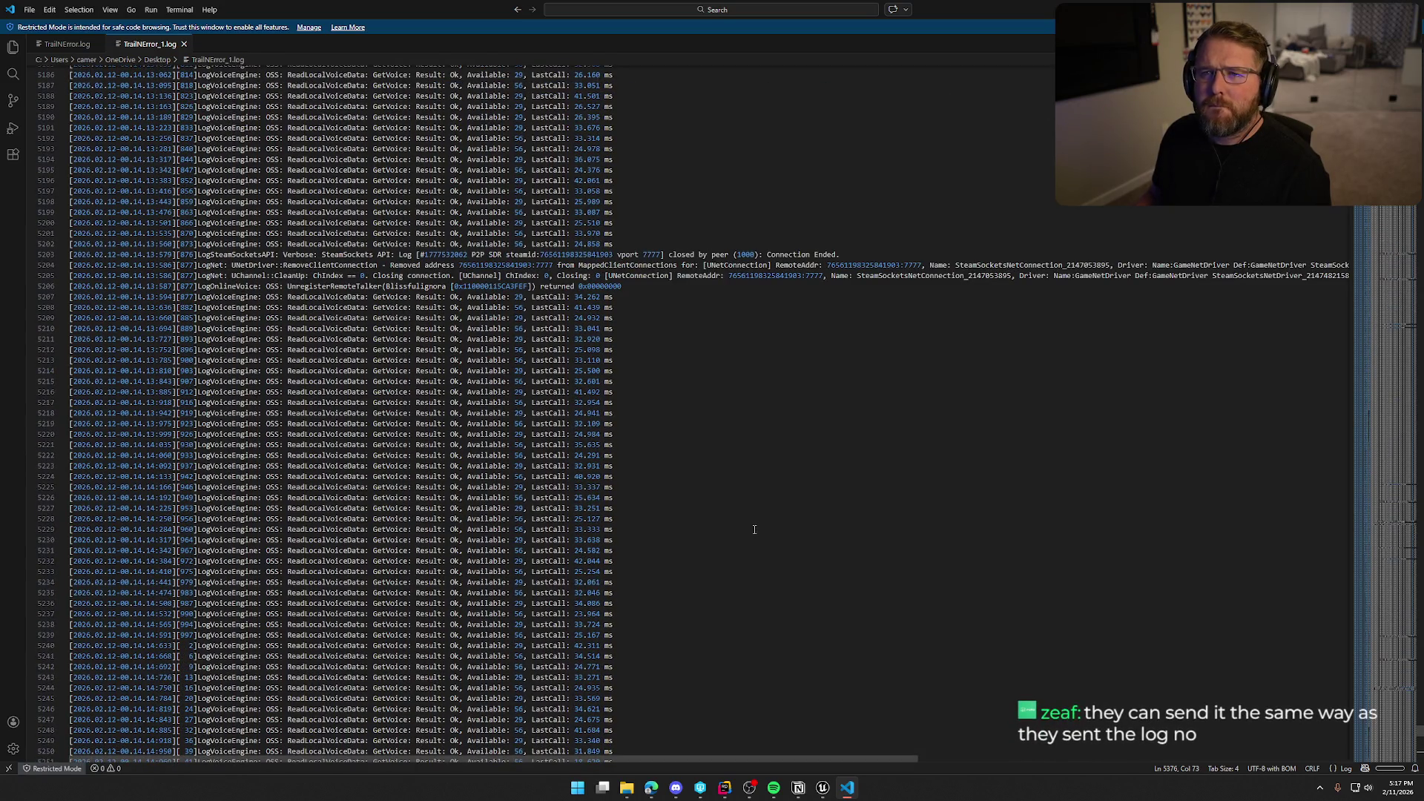
scroll(744, 471, "up", 11)
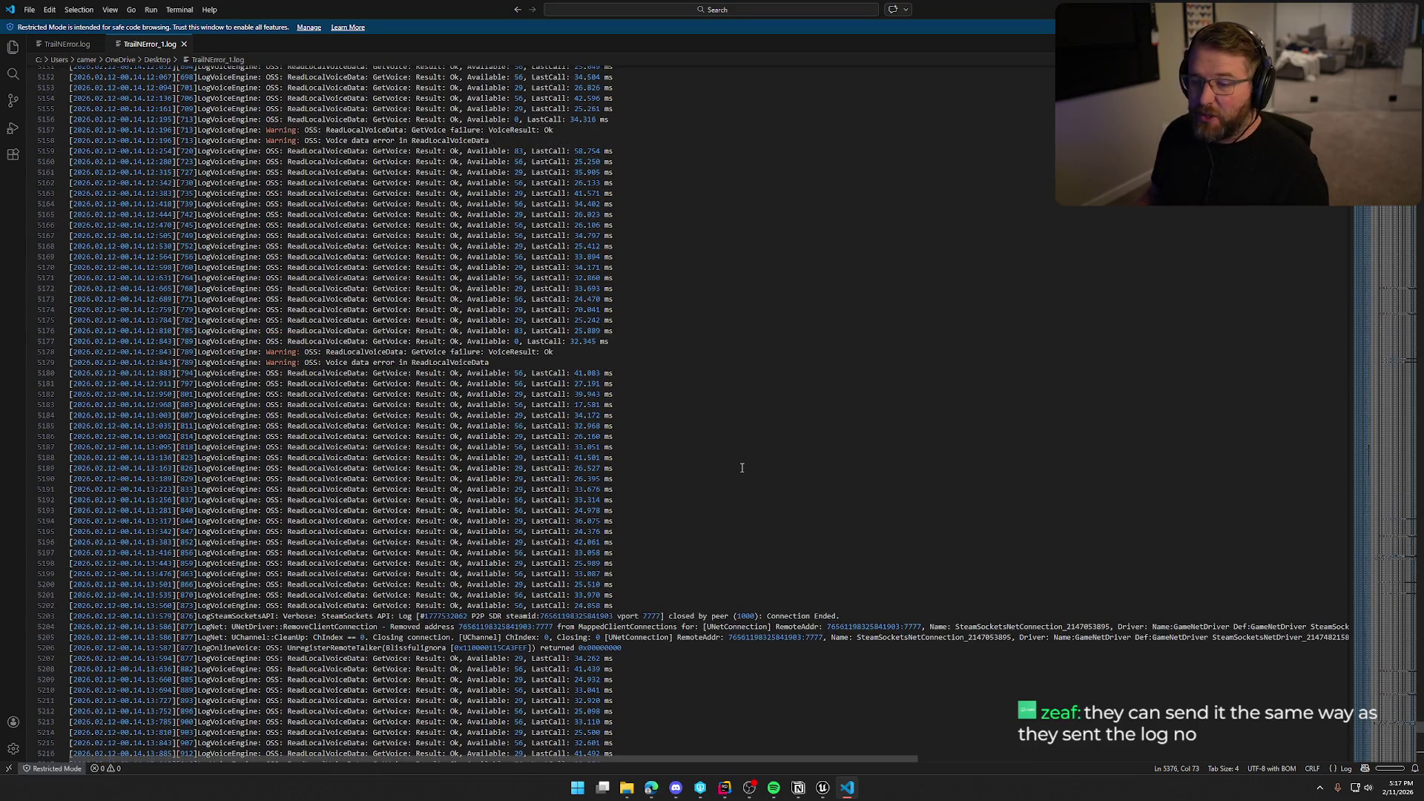
scroll(742, 468, "up", 6)
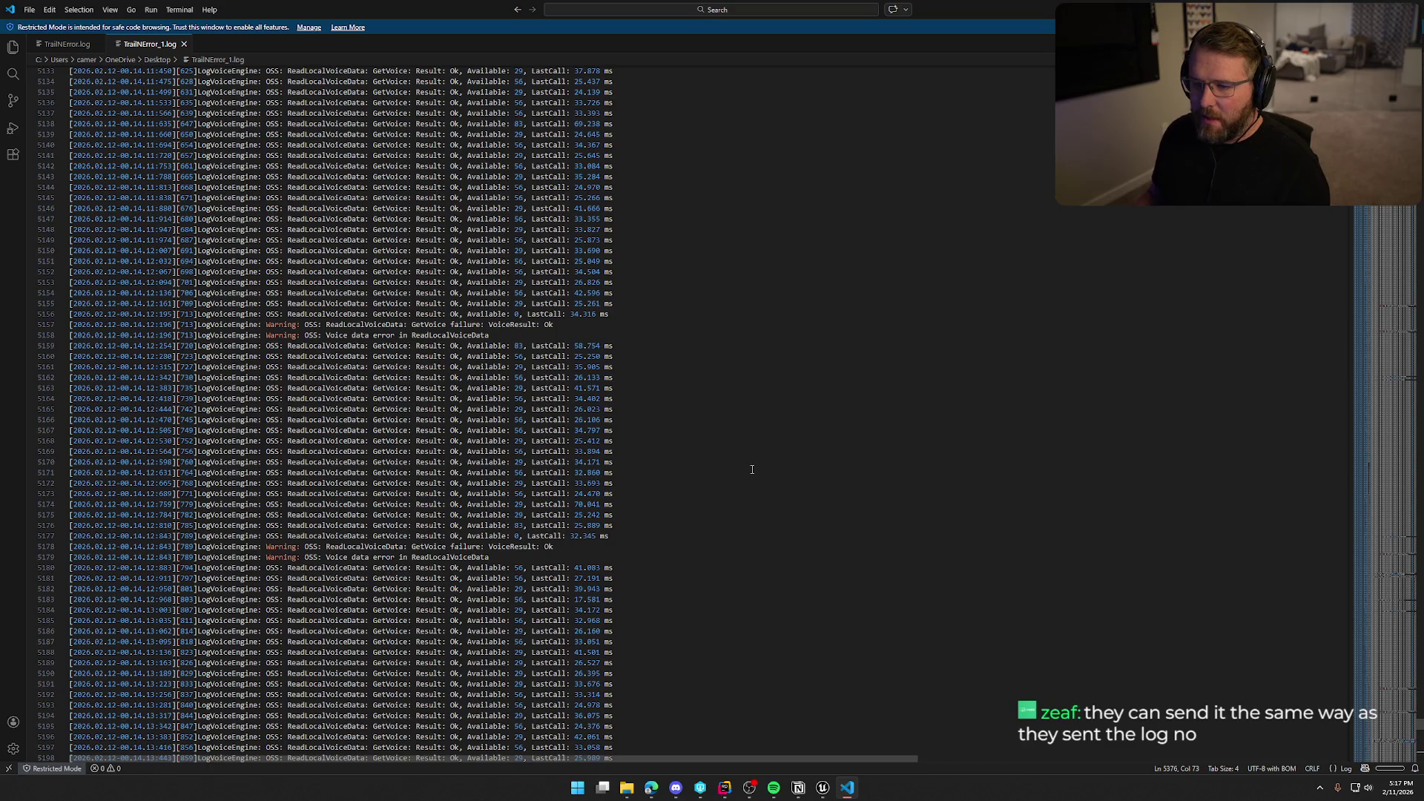
scroll(751, 469, "up", 3)
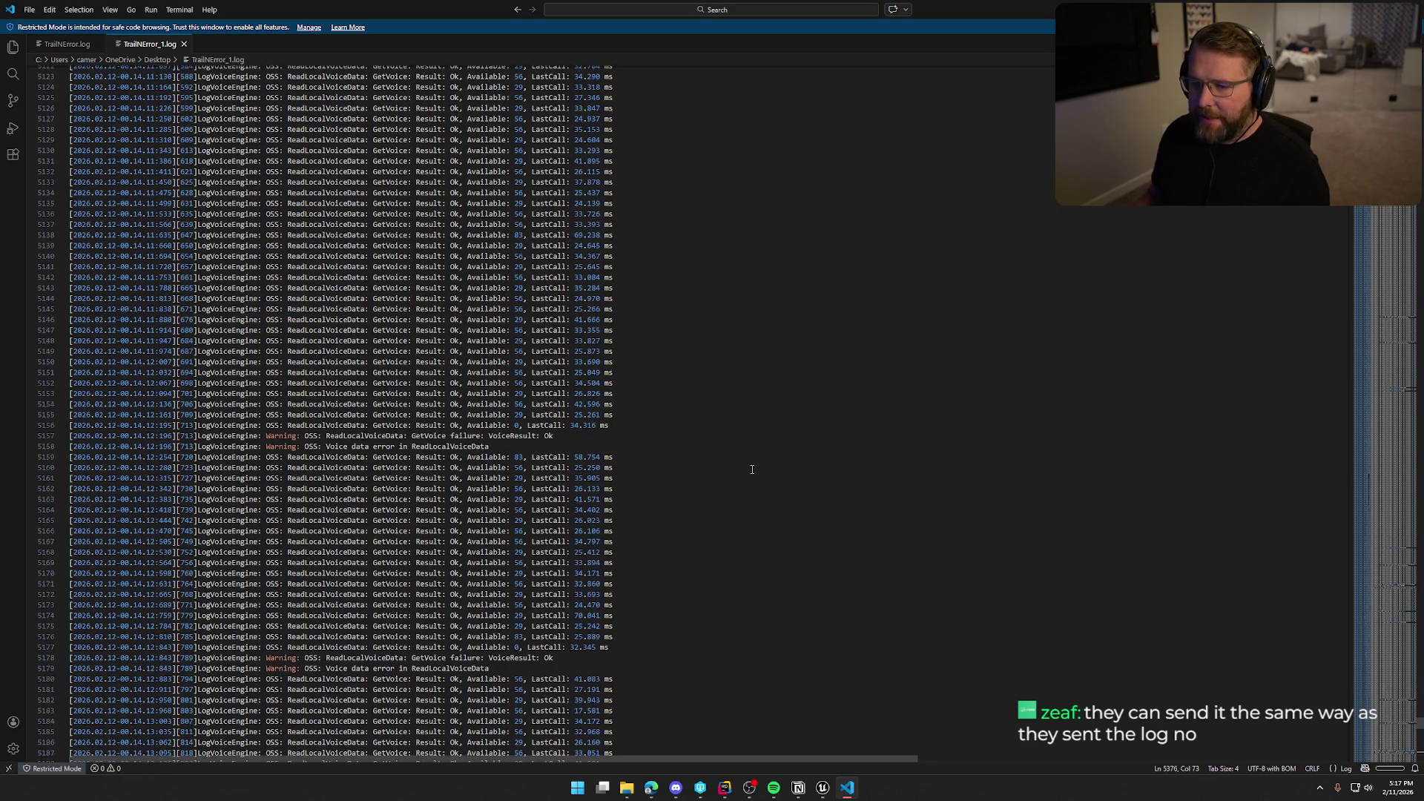
scroll(751, 469, "up", 20)
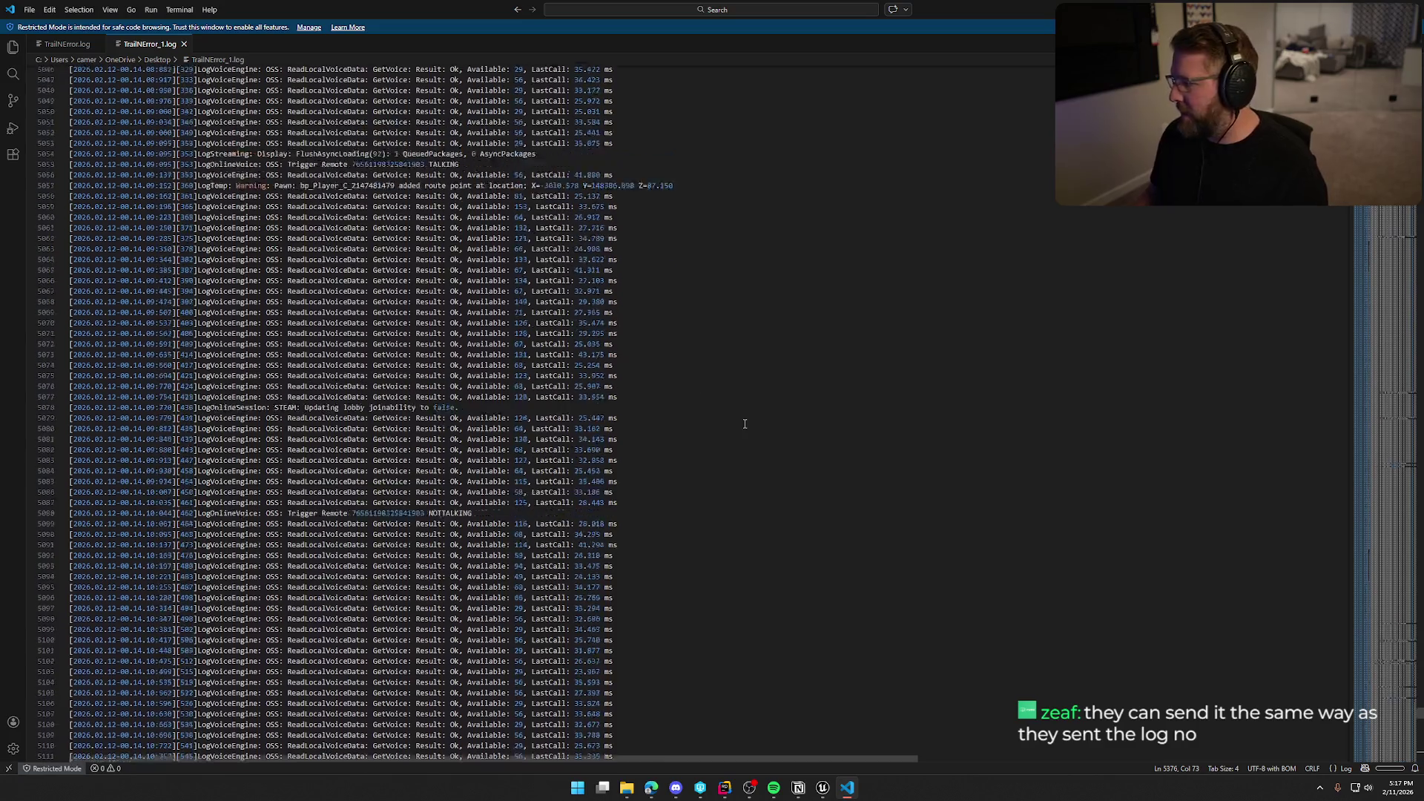
scroll(742, 446, "up", 11)
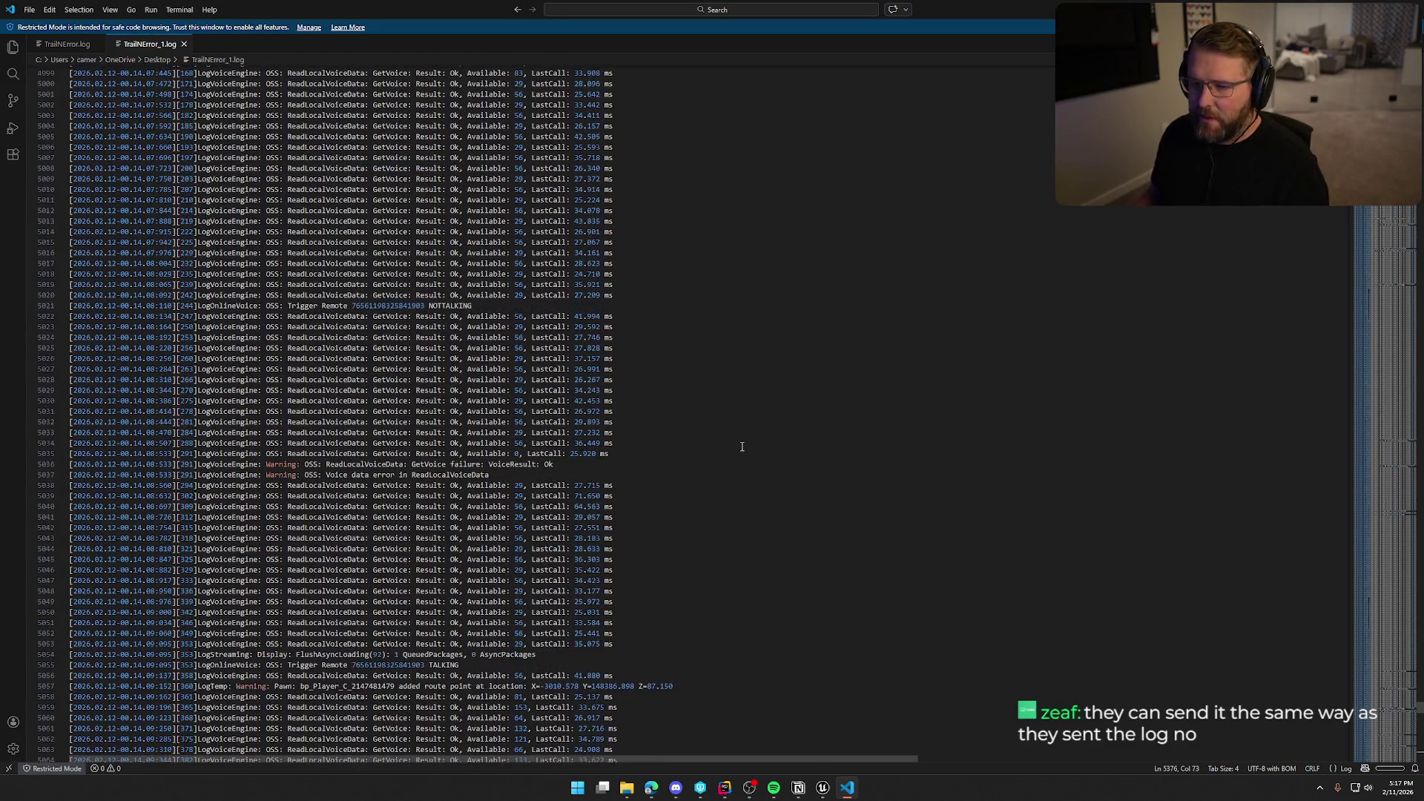
scroll(741, 446, "up", 20)
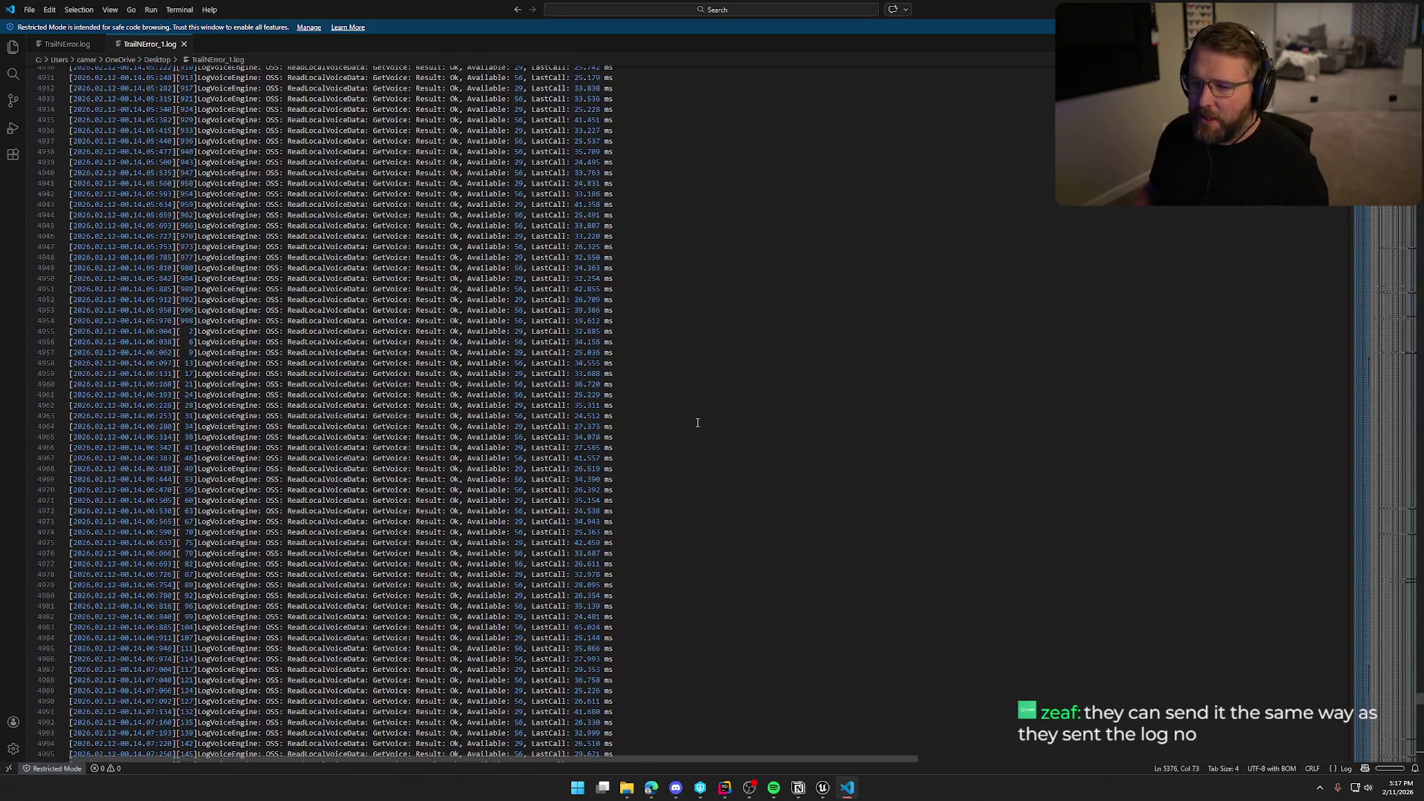
scroll(698, 414, "up", 17)
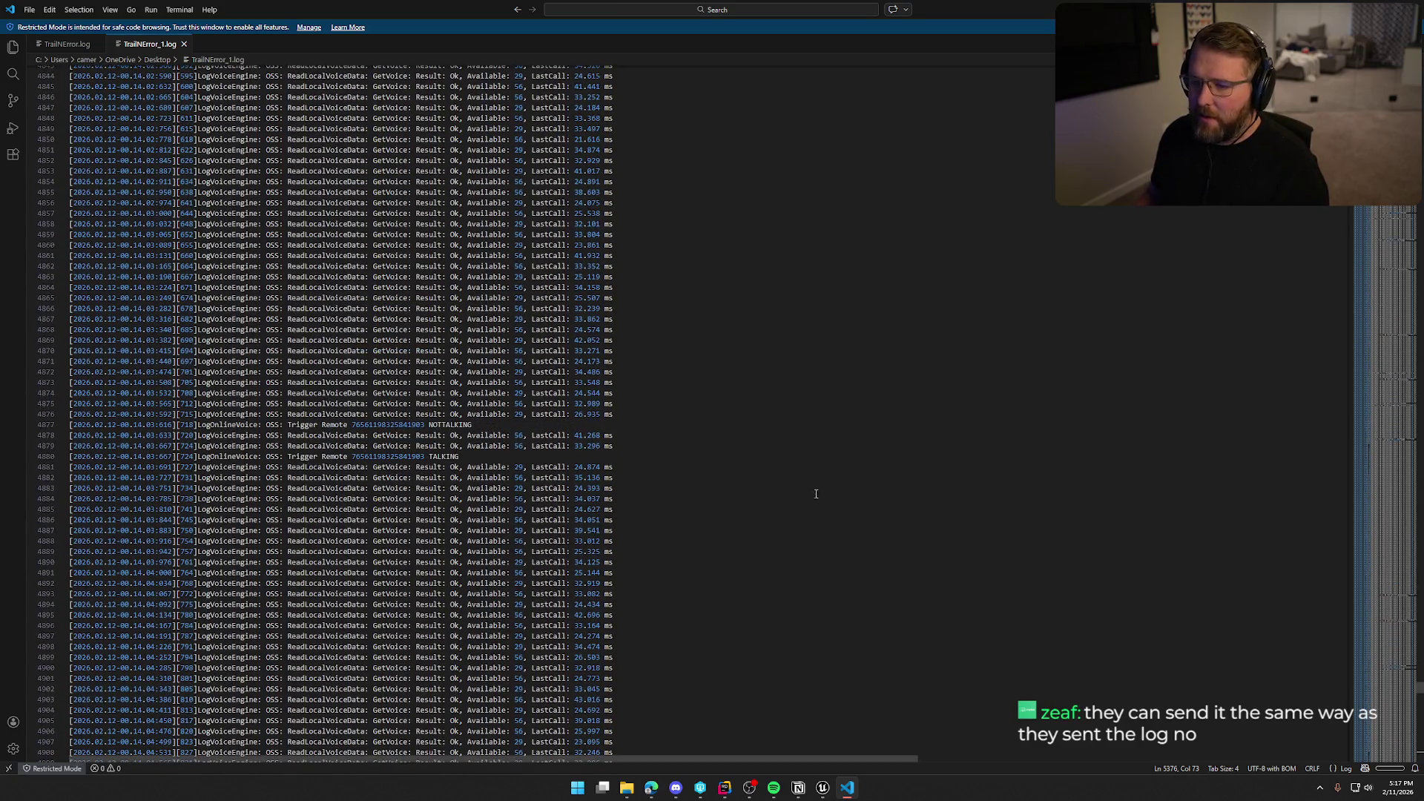
left_click(1413, 9)
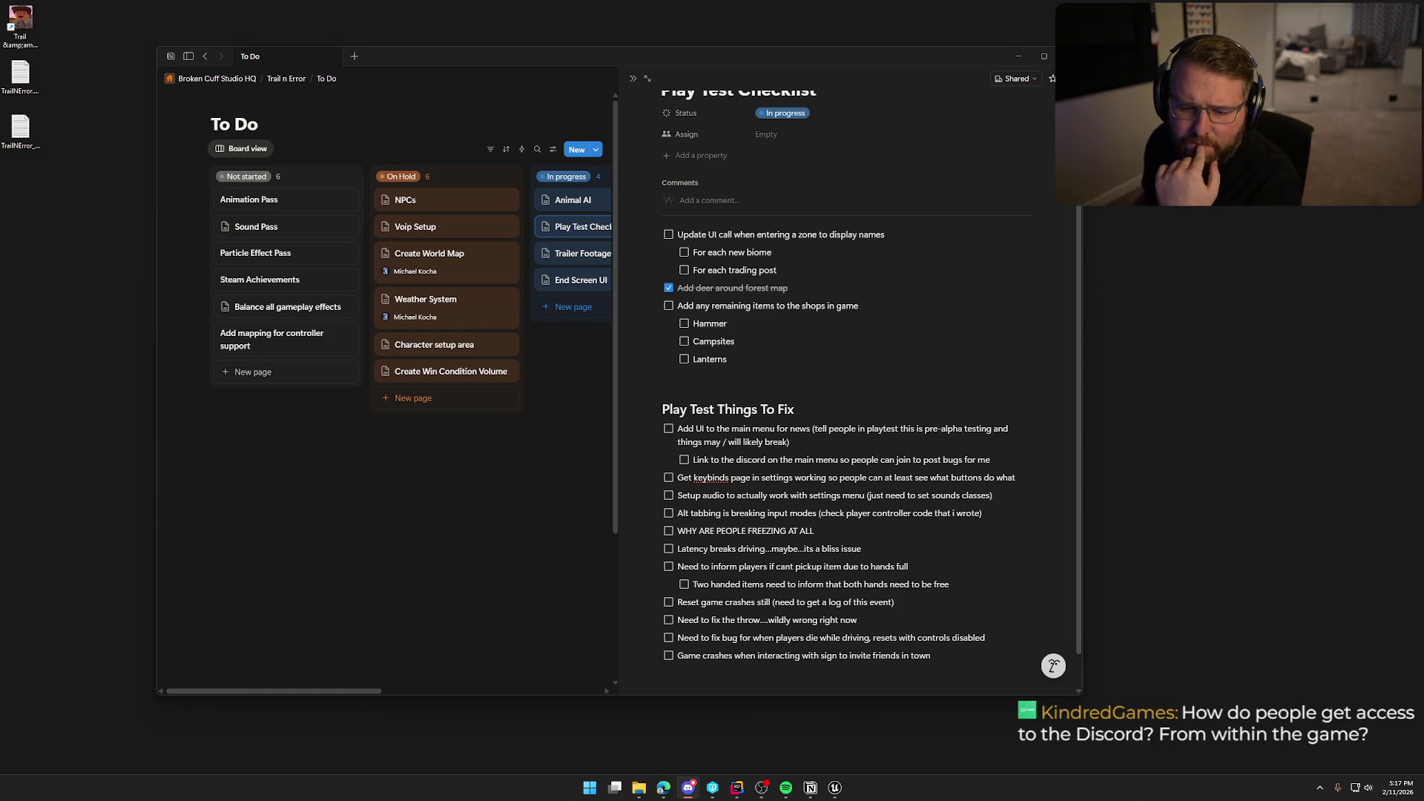
- Bring Unreal Editor with the bp_Player blueprint to the front
left_click(834, 788)
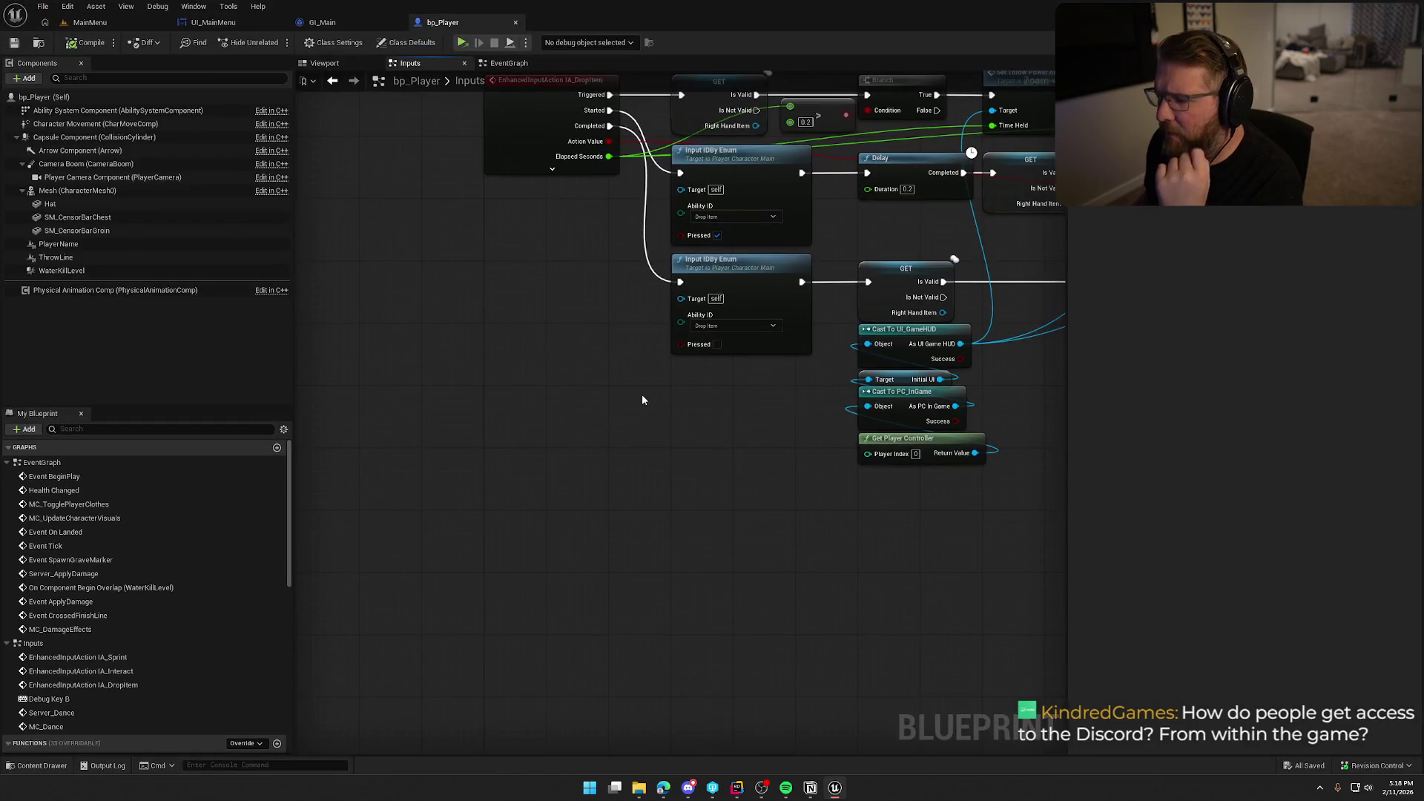
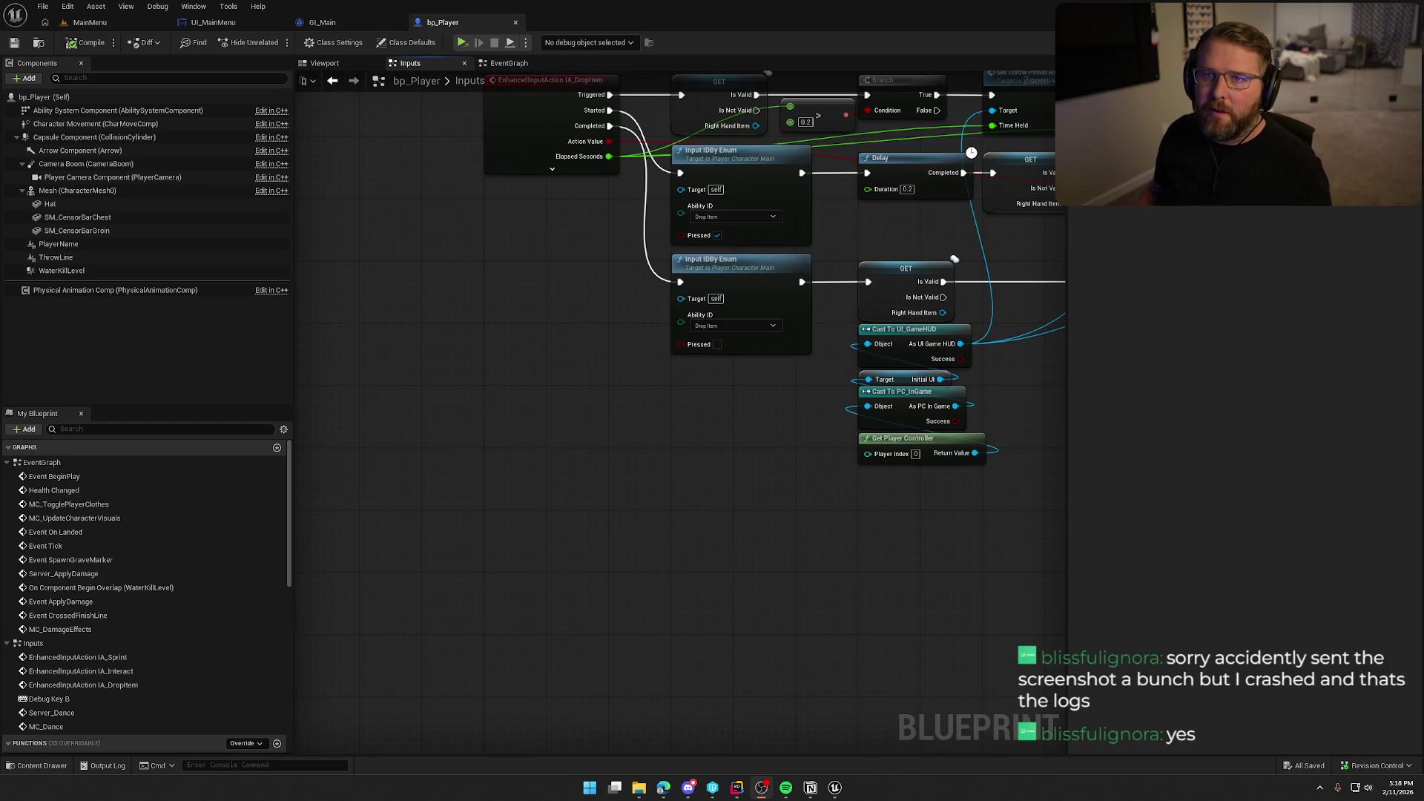
- Scroll the bp_Player graph to the IA_DropItem node, then bring up TrailNError_1.log in VS Code
left_click(475, 305)
scroll(696, 517, "up", 1)
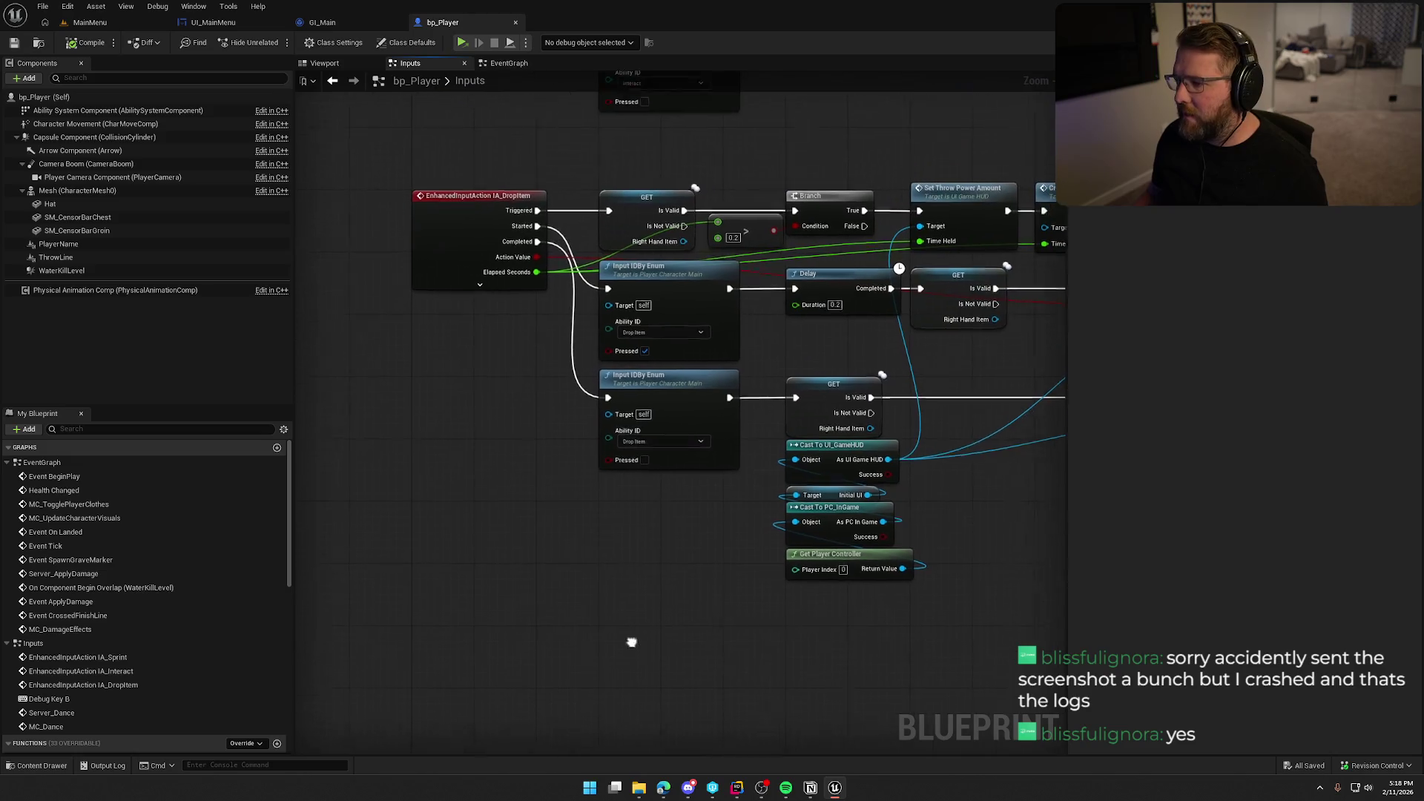
scroll(624, 607, "down", 1)
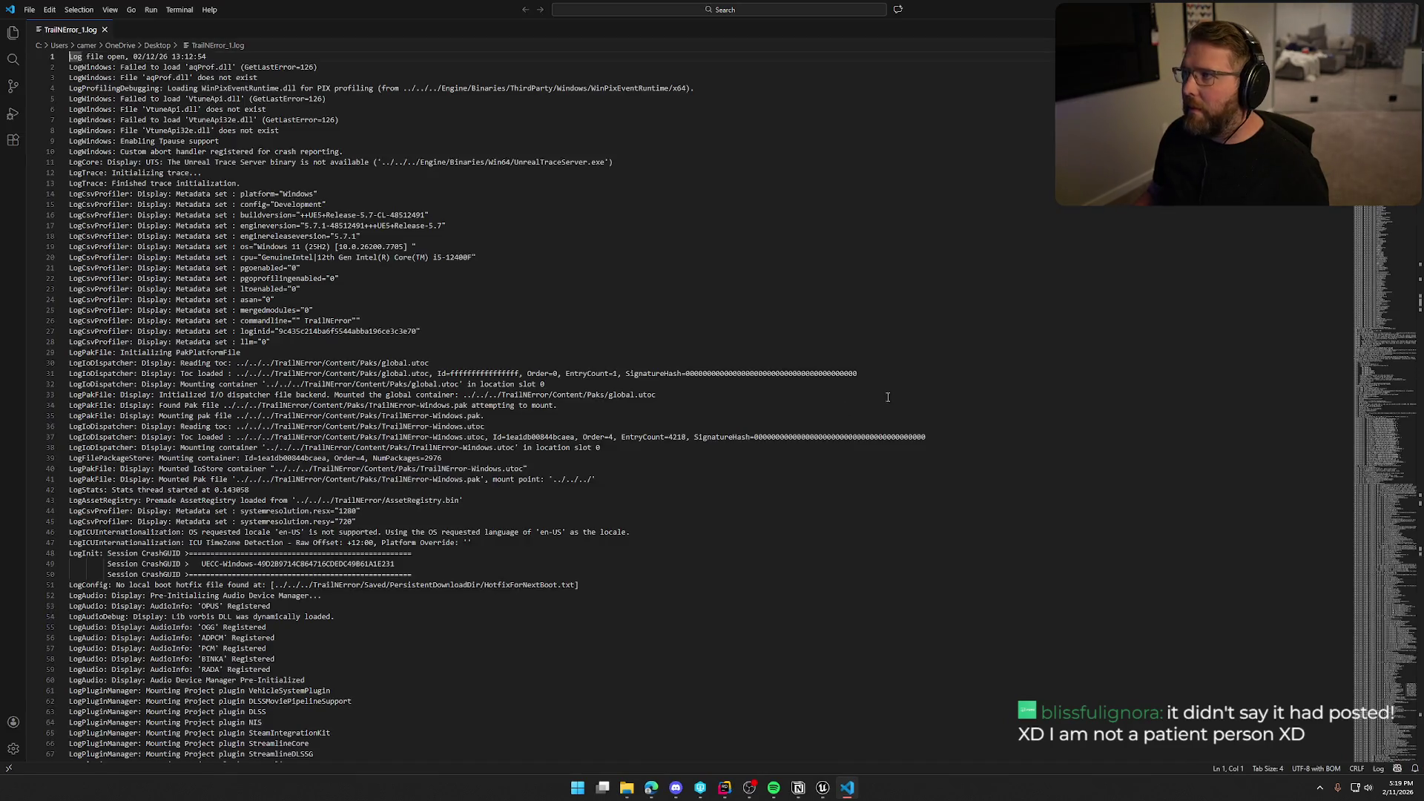
left_click(912, 251)
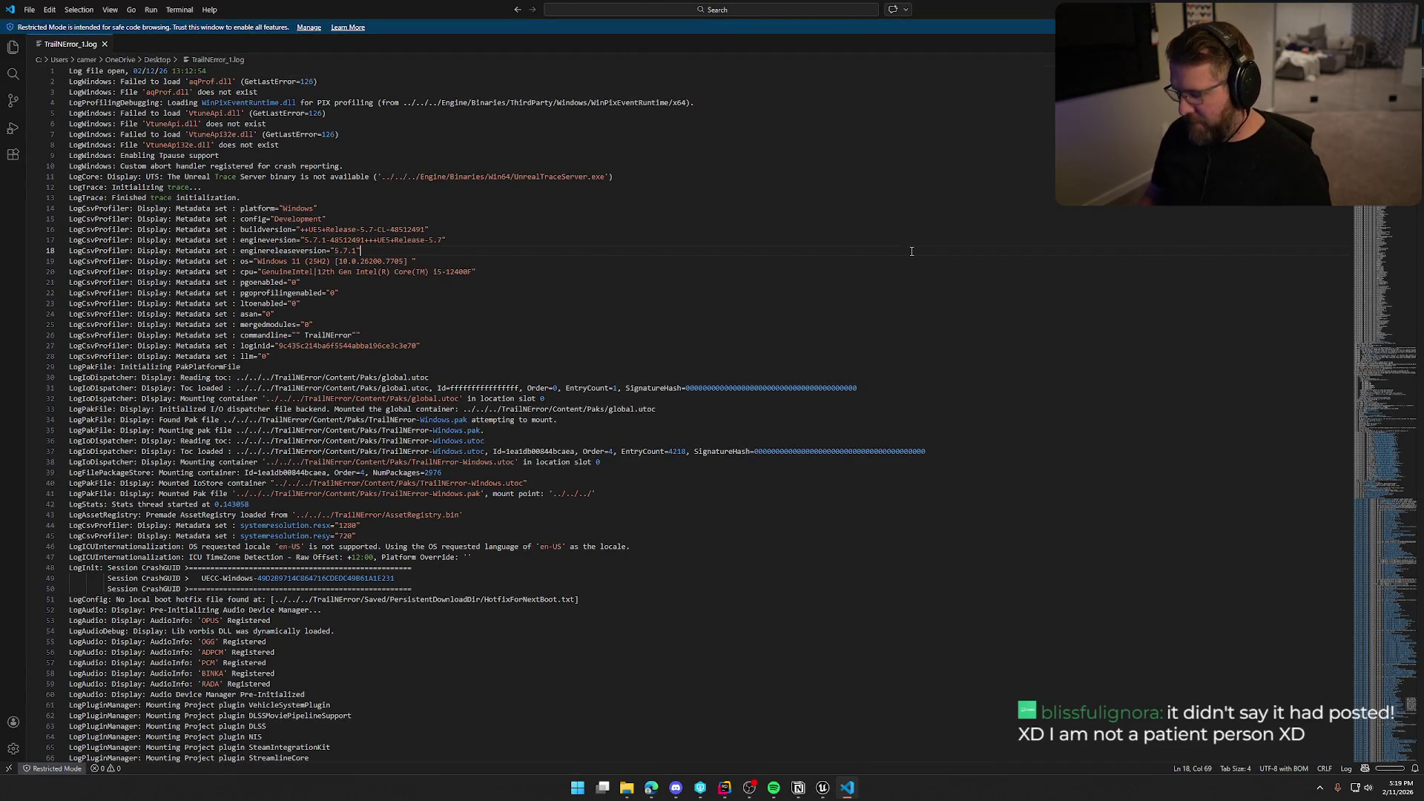
- Jump to the end of TrailNError_1.log and scroll back to the VoipListenerSynthComponent ensure failure
key("ctrl+End")
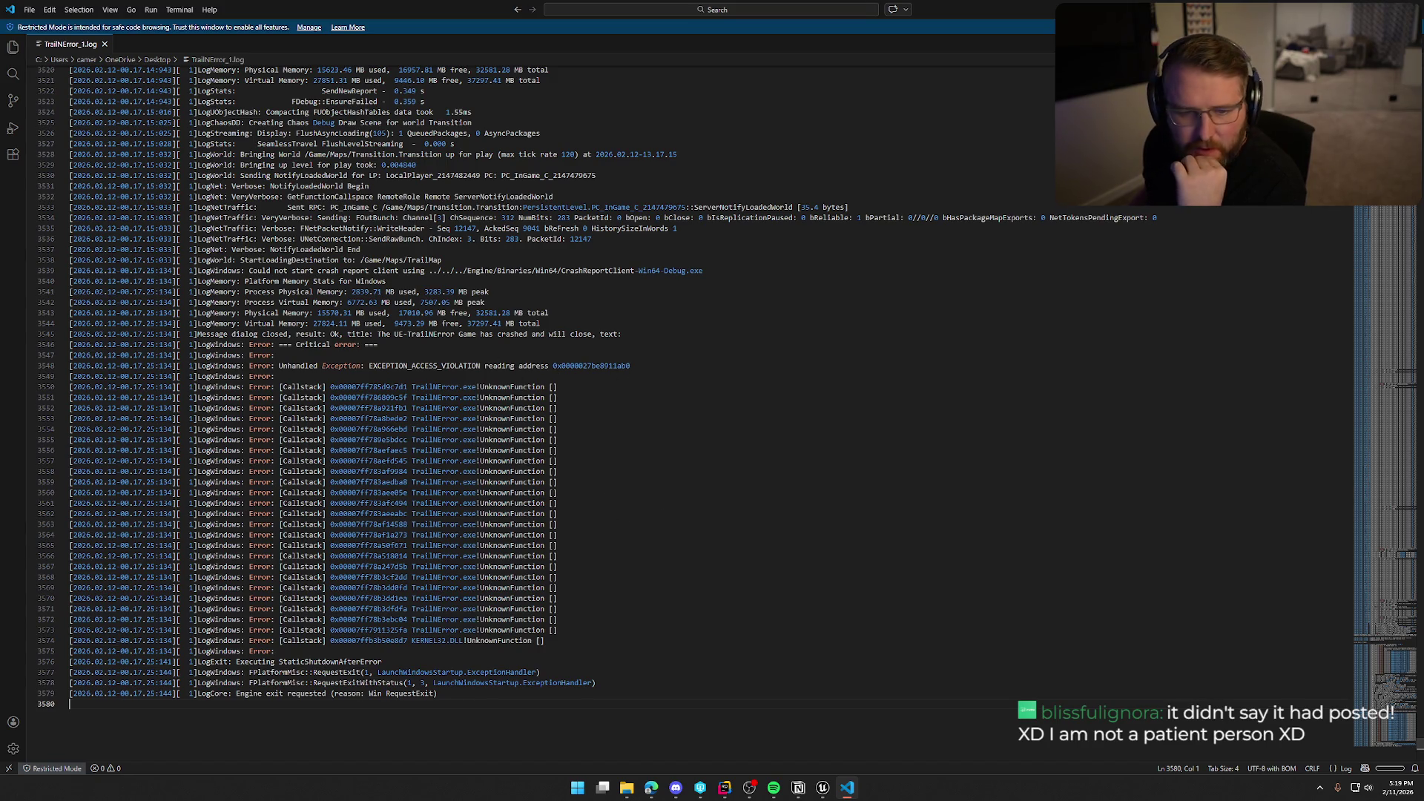
key("alt+Tab")
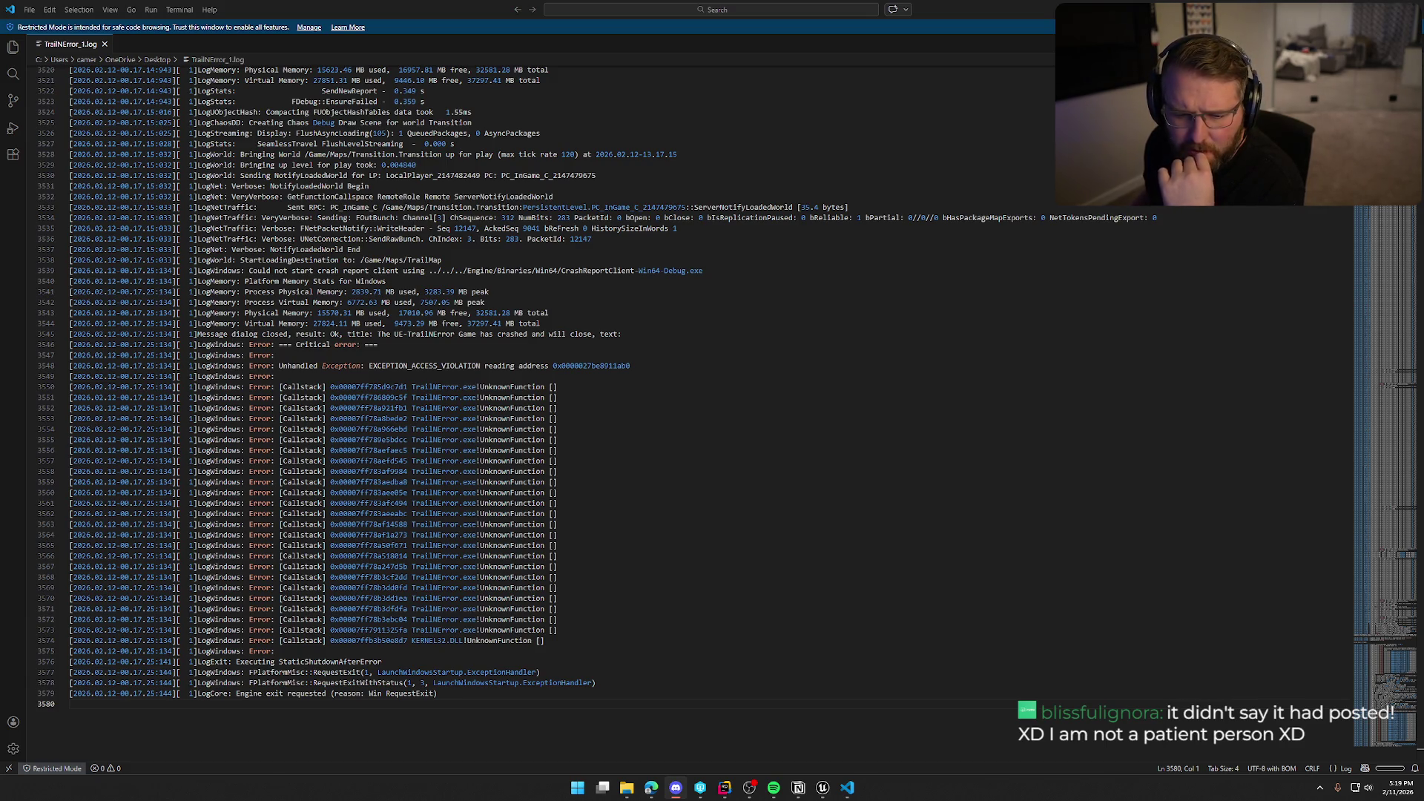
scroll(680, 576, "up", 2)
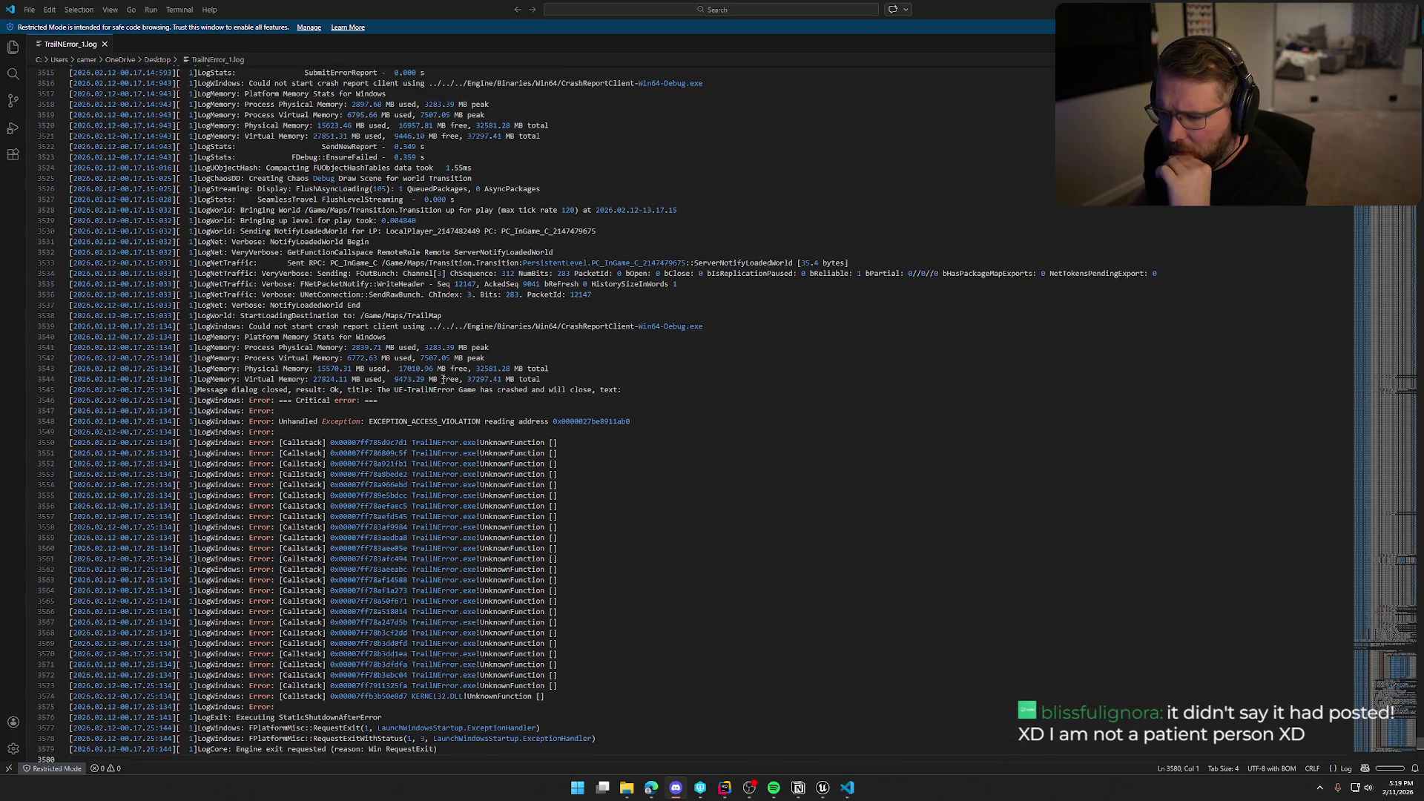
scroll(616, 517, "up", 4)
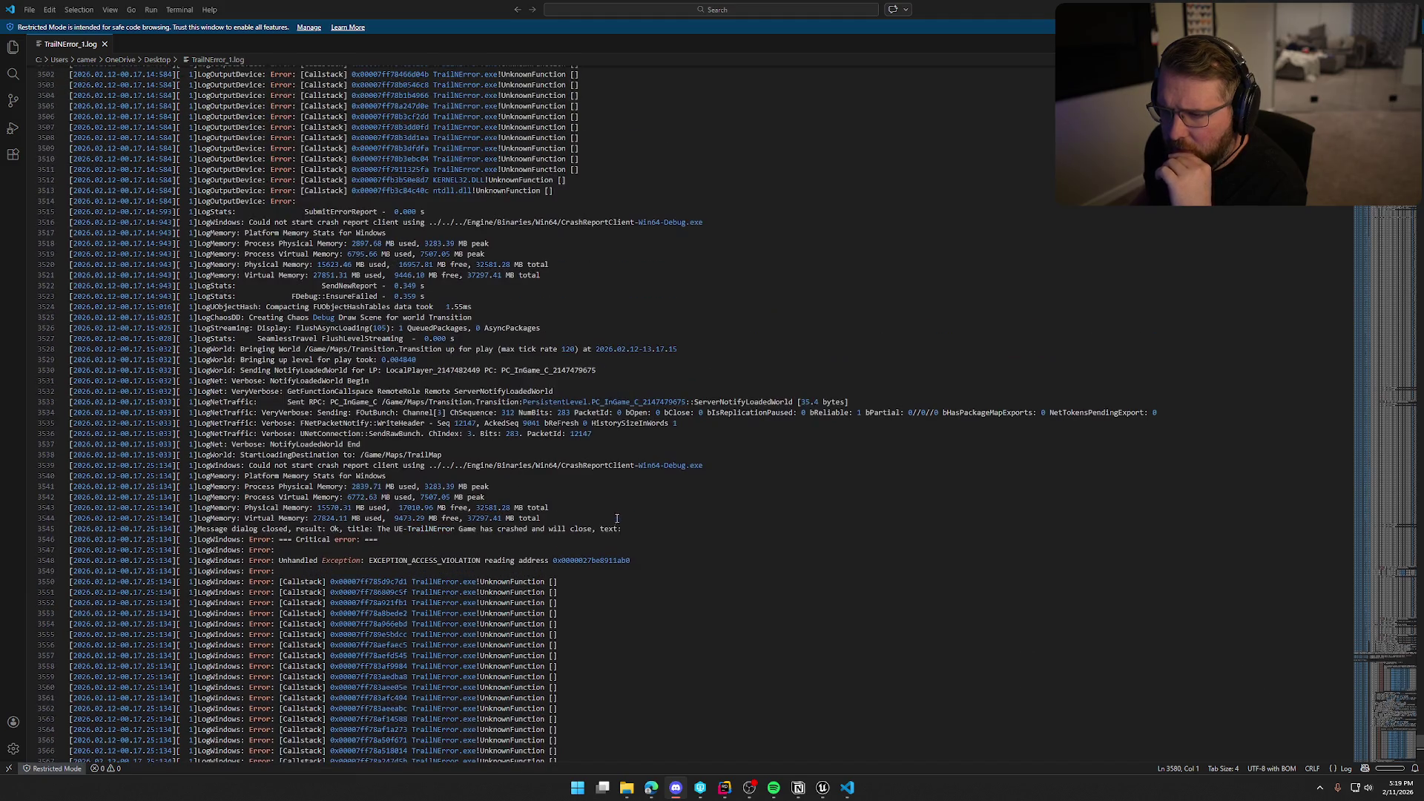
scroll(616, 517, "up", 8)
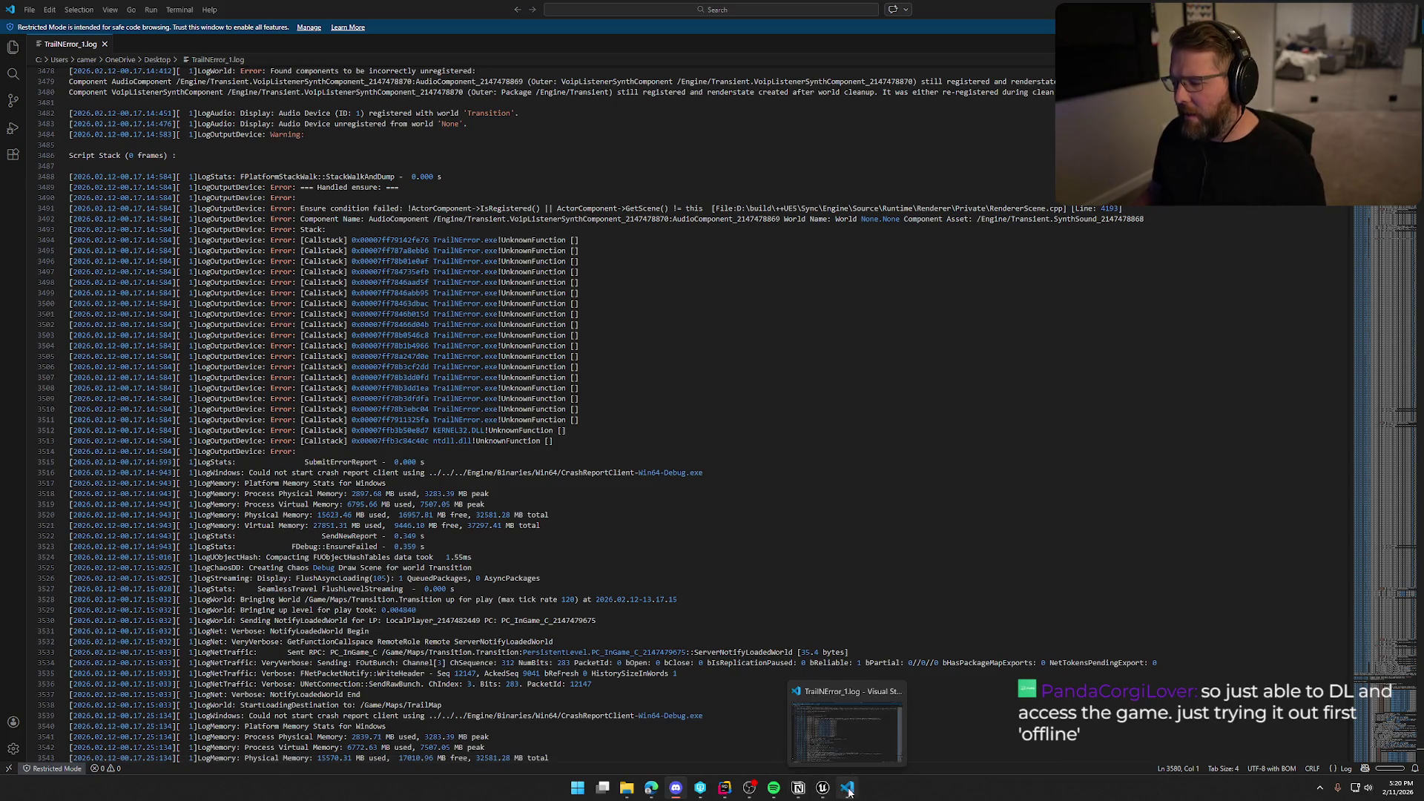
mouse_move(752, 787)
mouse_move(824, 788)
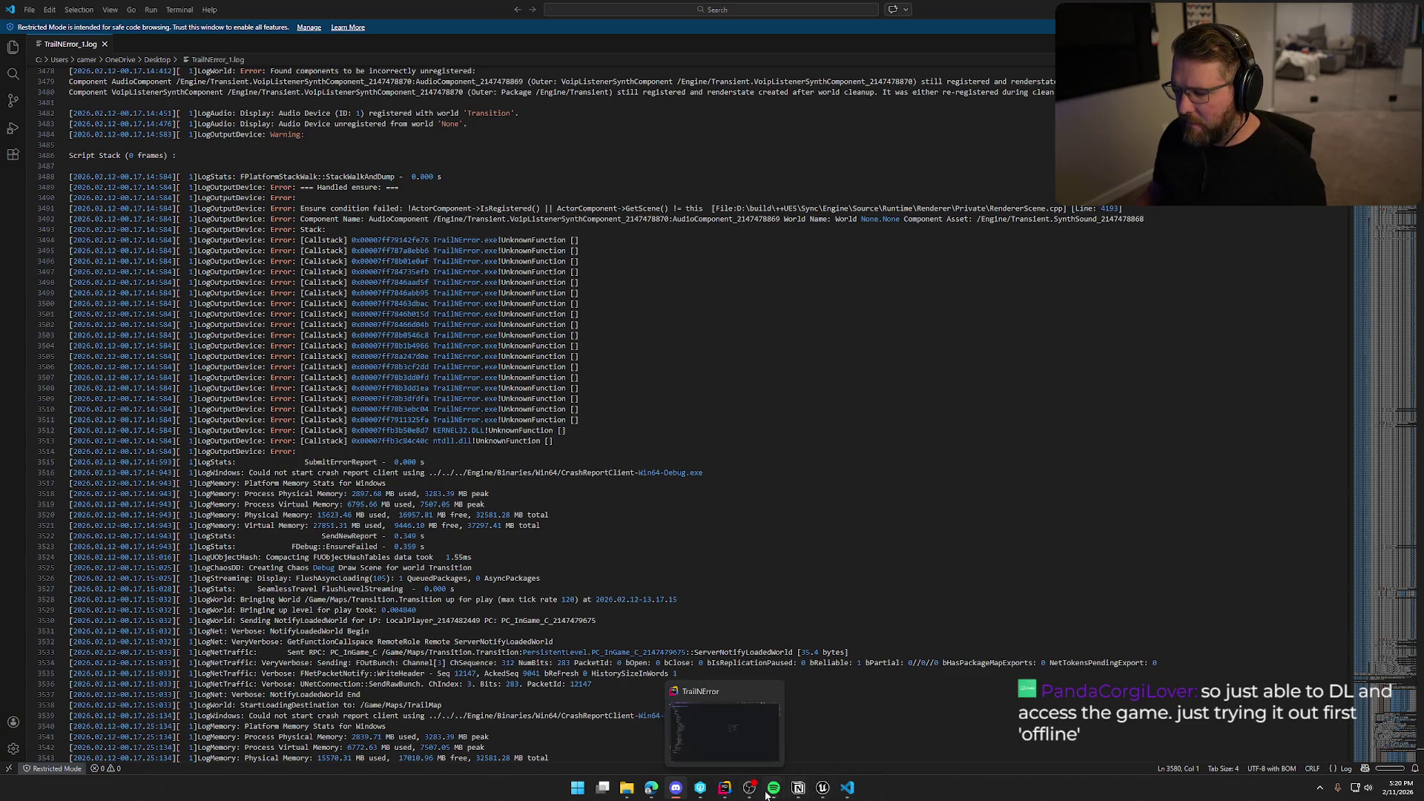
- Bring up Notion's To Do board and discard an accidental new to-do line
left_click(798, 787)
scroll(953, 630, "down", 1)
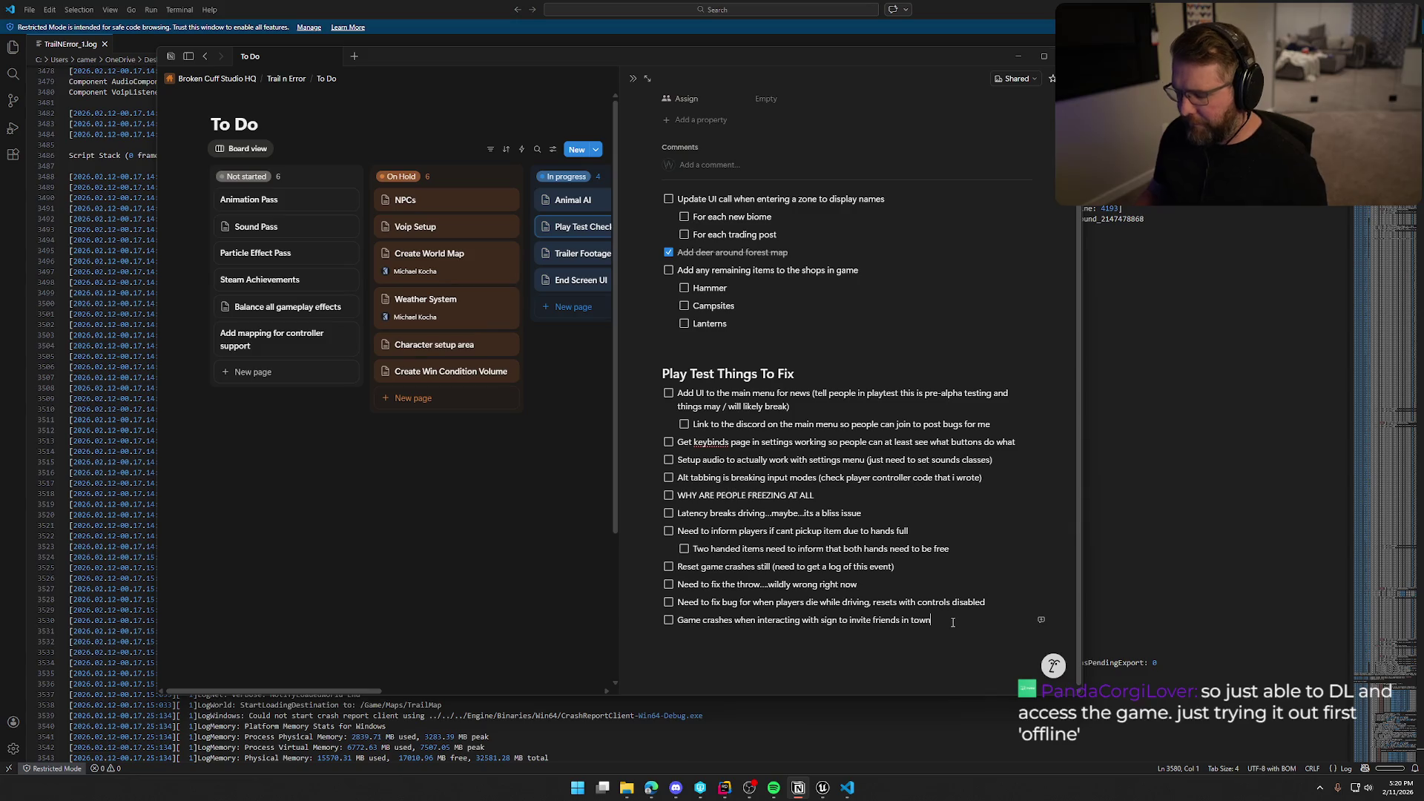
key("Return")
type("I th")
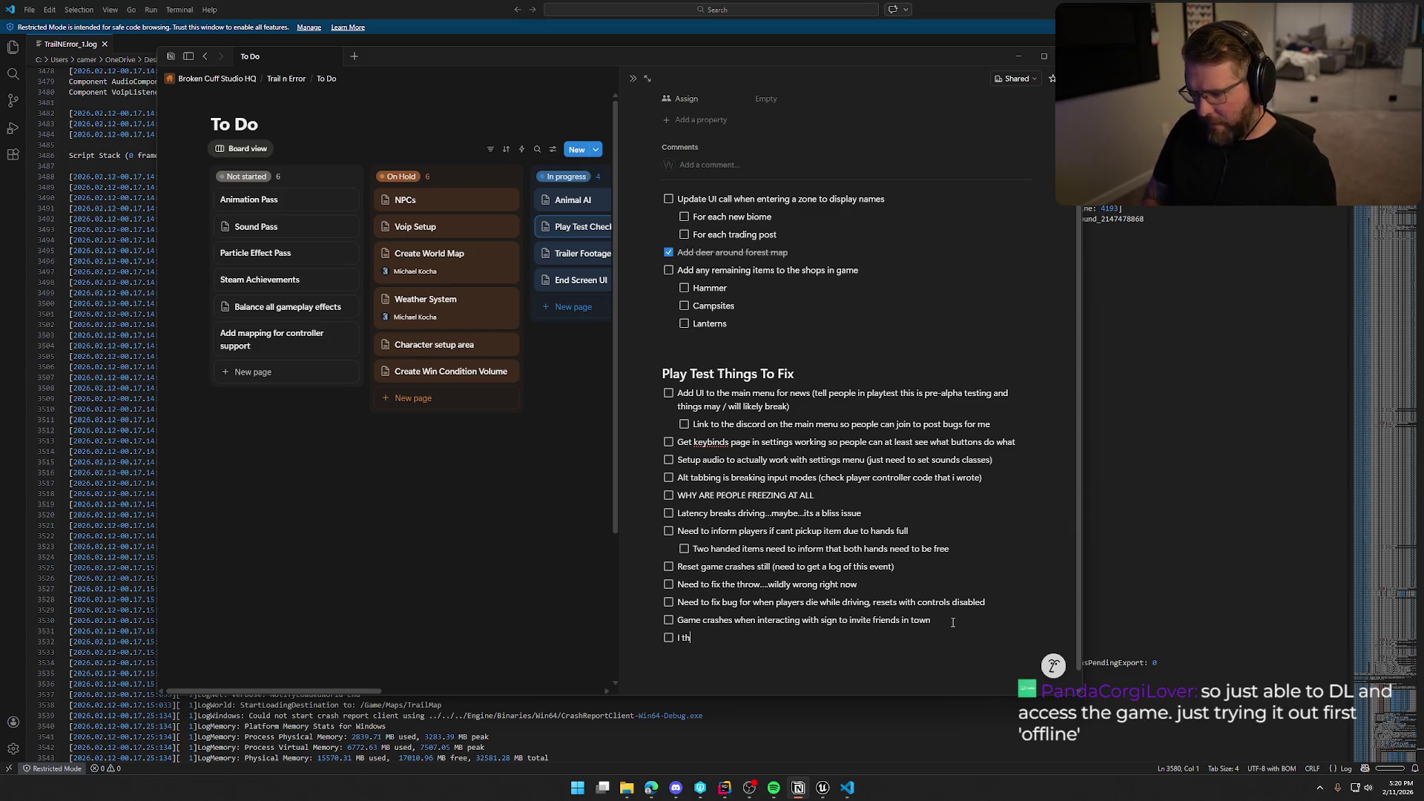
key("BackSpace")
key("BackSpace")
key("BackSpace")
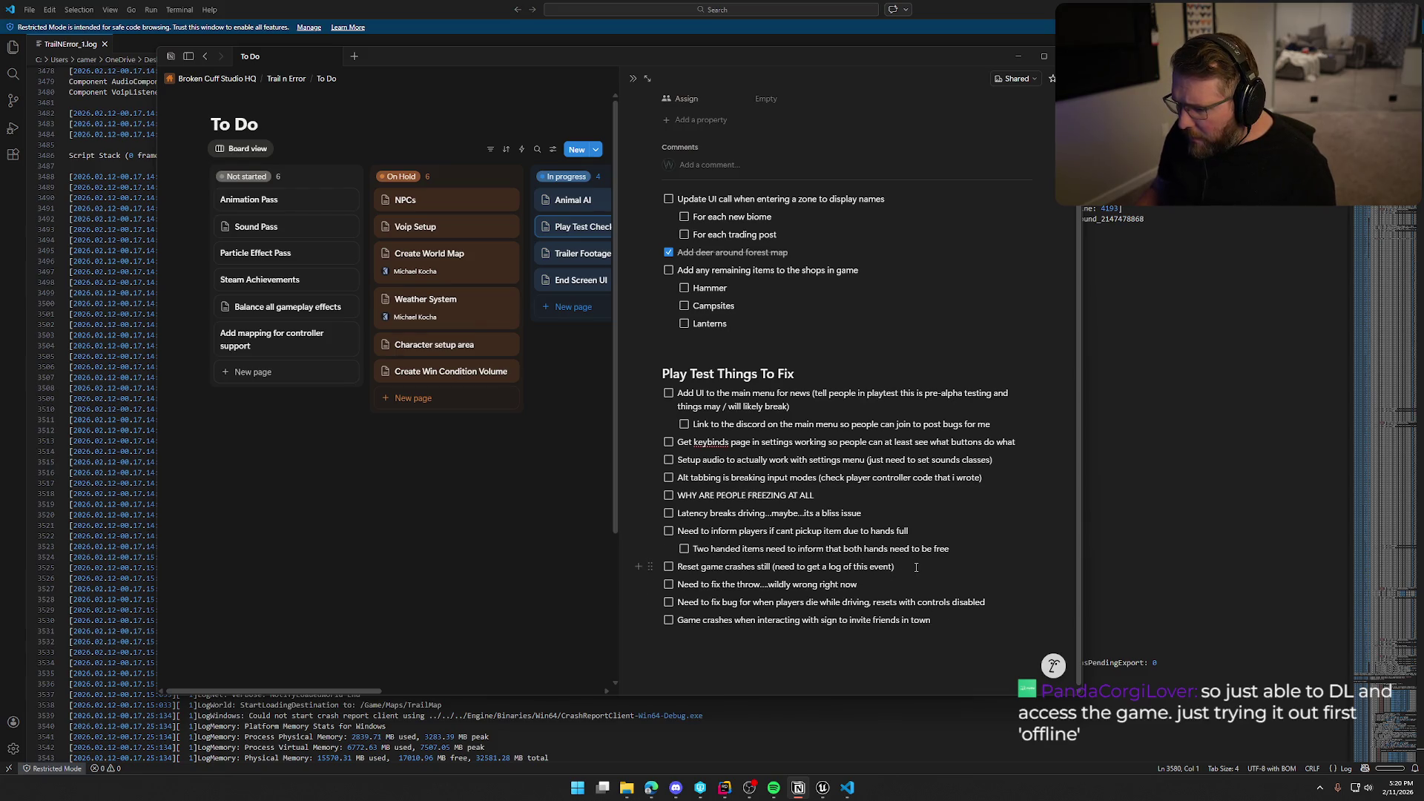
- Nest a note under 'Reset game crashes still' that VOIP listeners may need destroying first
key("Return")
key("Tab")
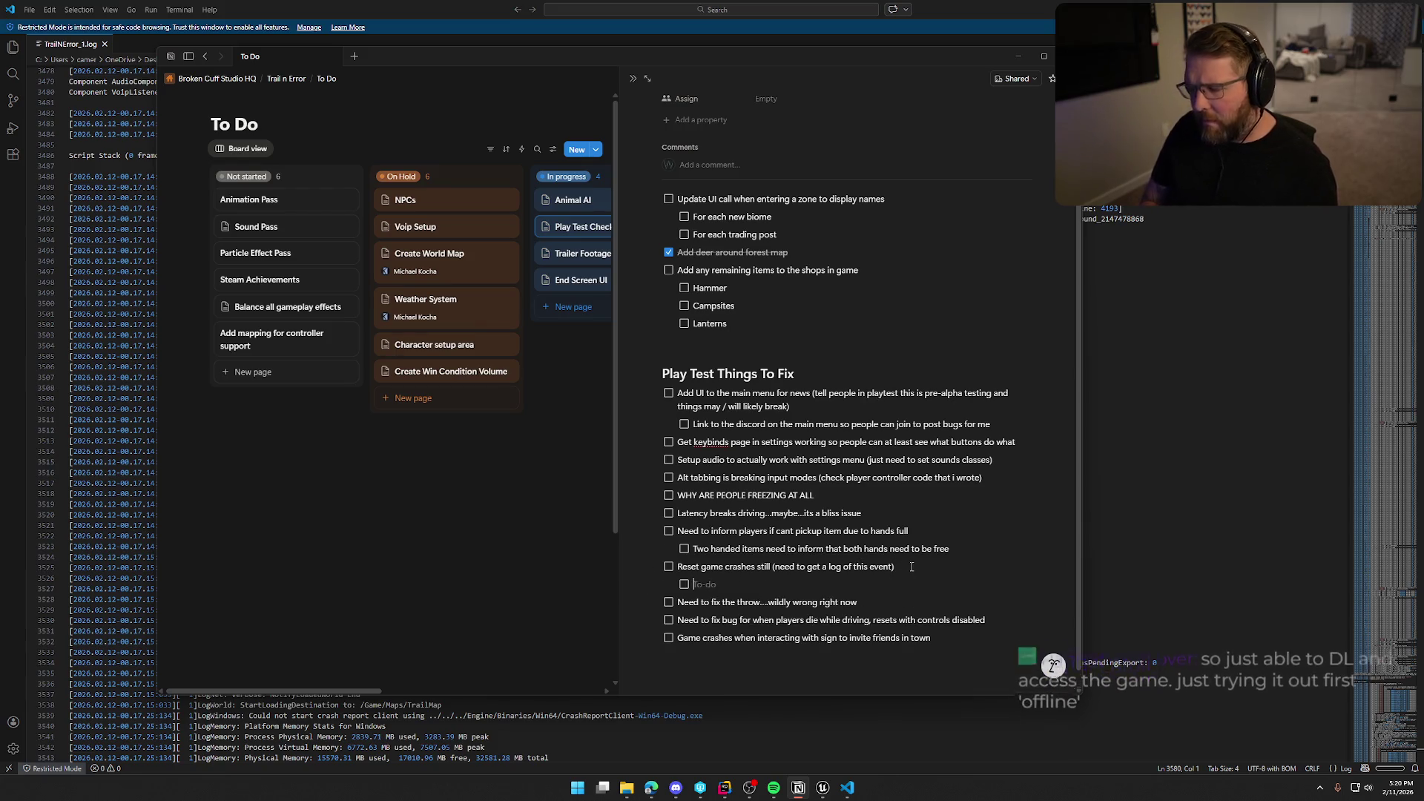
type("I")
key("BackSpace")
type("s migh")
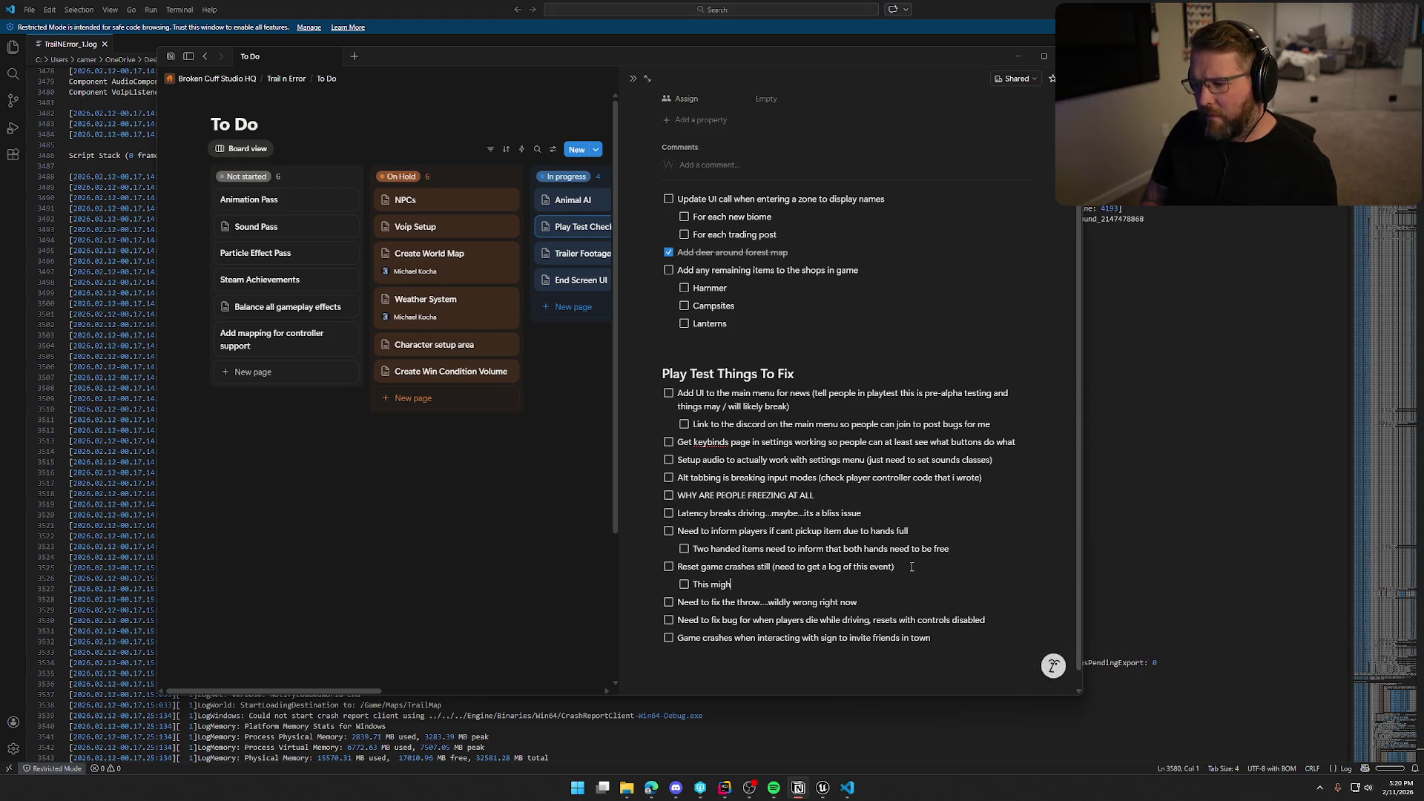
type("t be from the VOIP li")
type("steners nee")
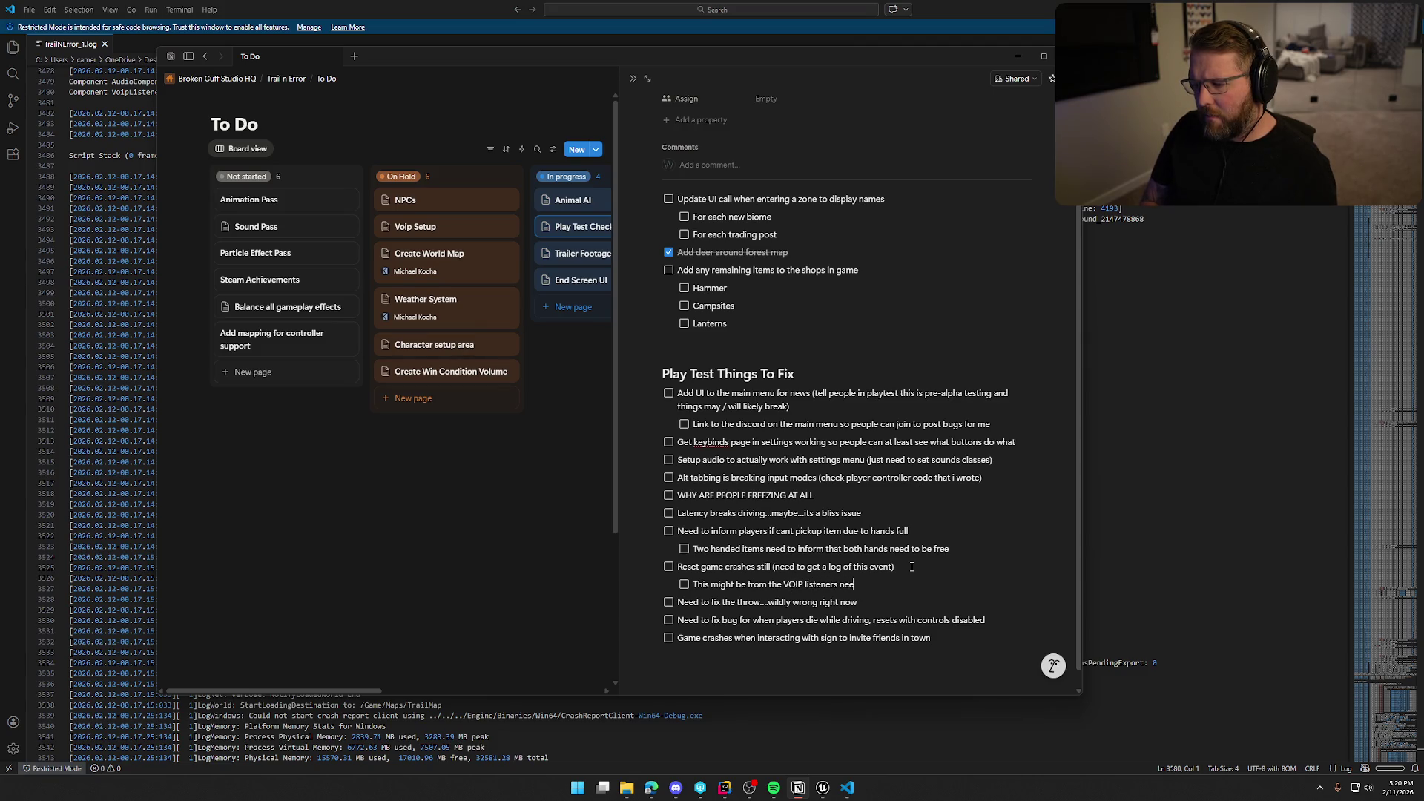
type("ded to be destroyed before reloading")
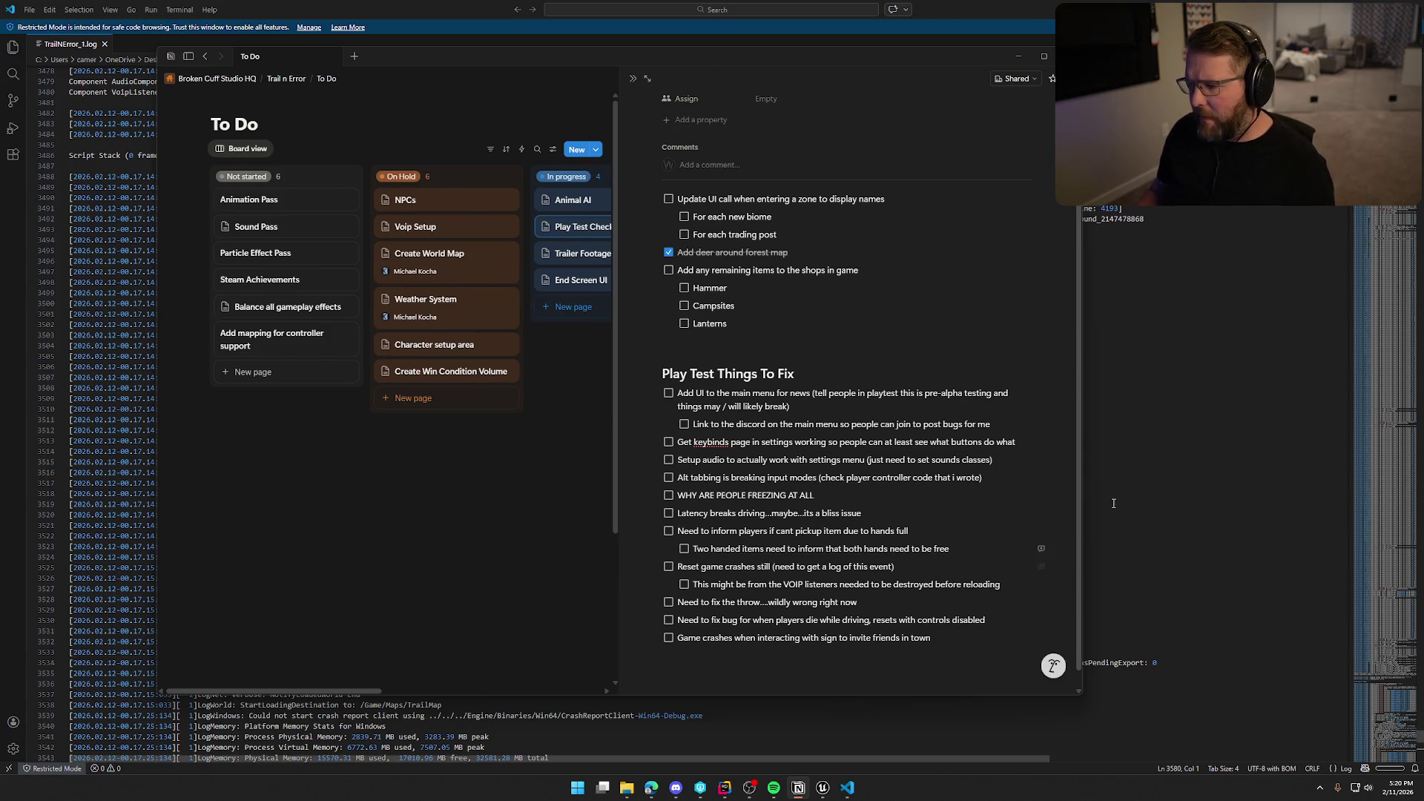
key("alt+Tab")
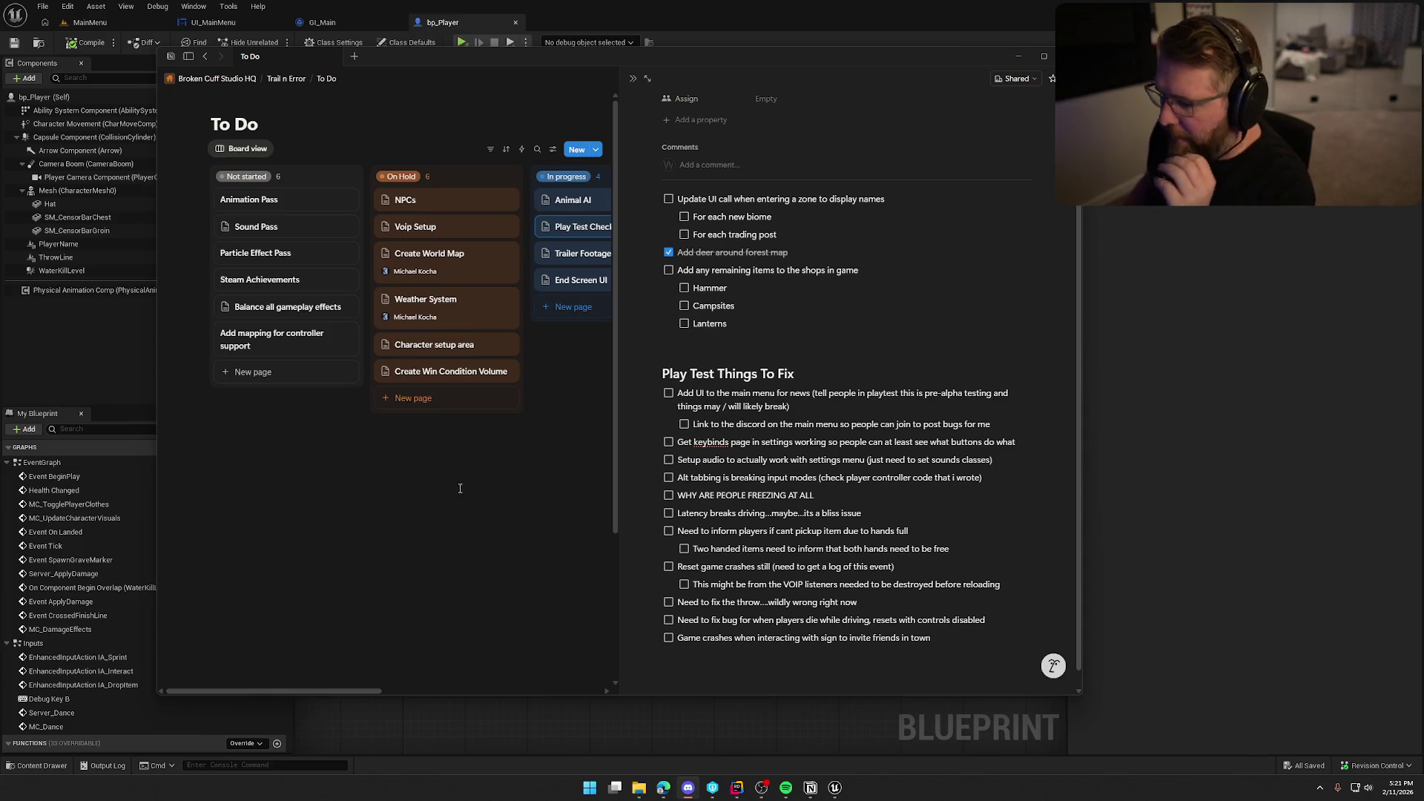
left_click(959, 631)
- Add the to-do 'Check all NPCs and make sure the dialog system is not crashing games'
key("Return")
type("Check all NPCs and ms")
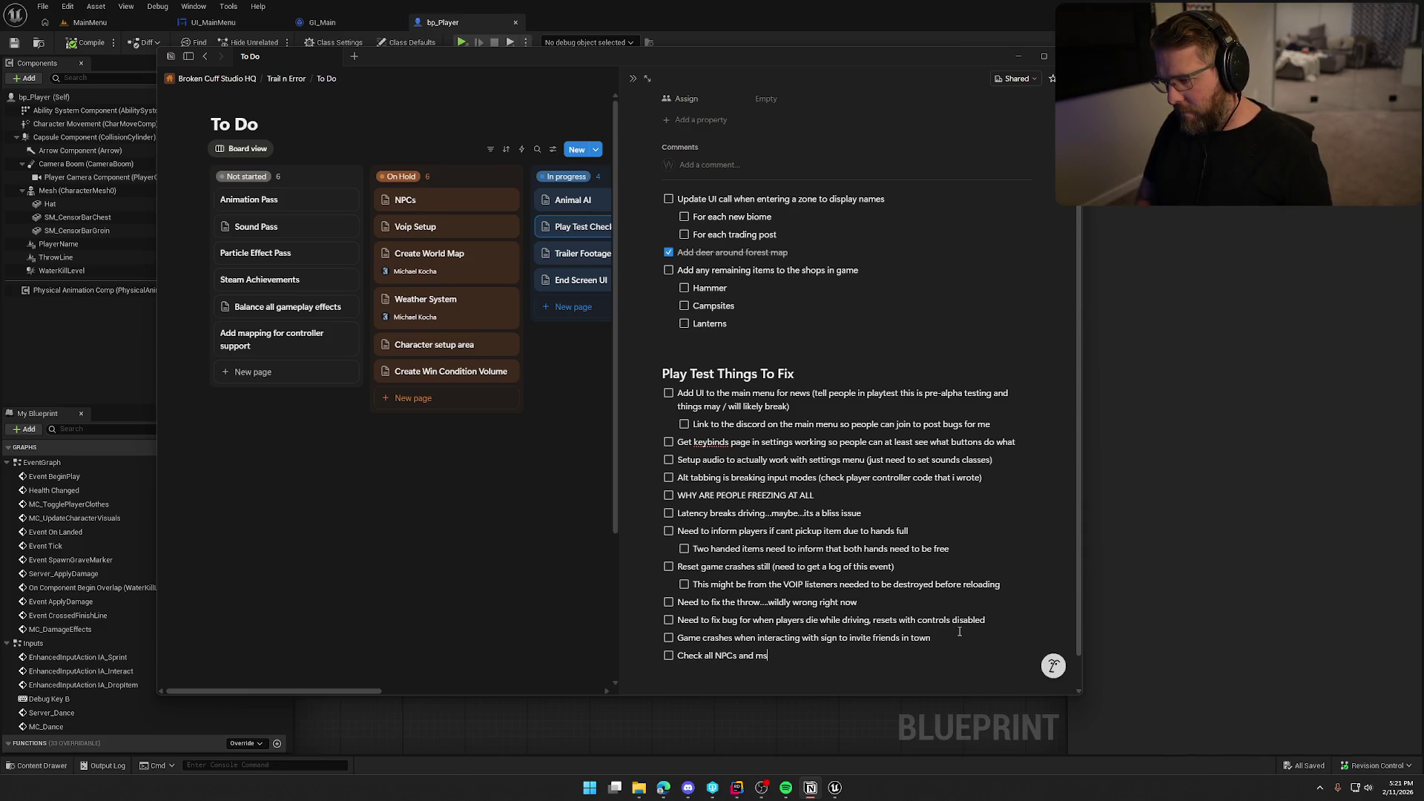
key("BackSpace")
type("ake sure the d")
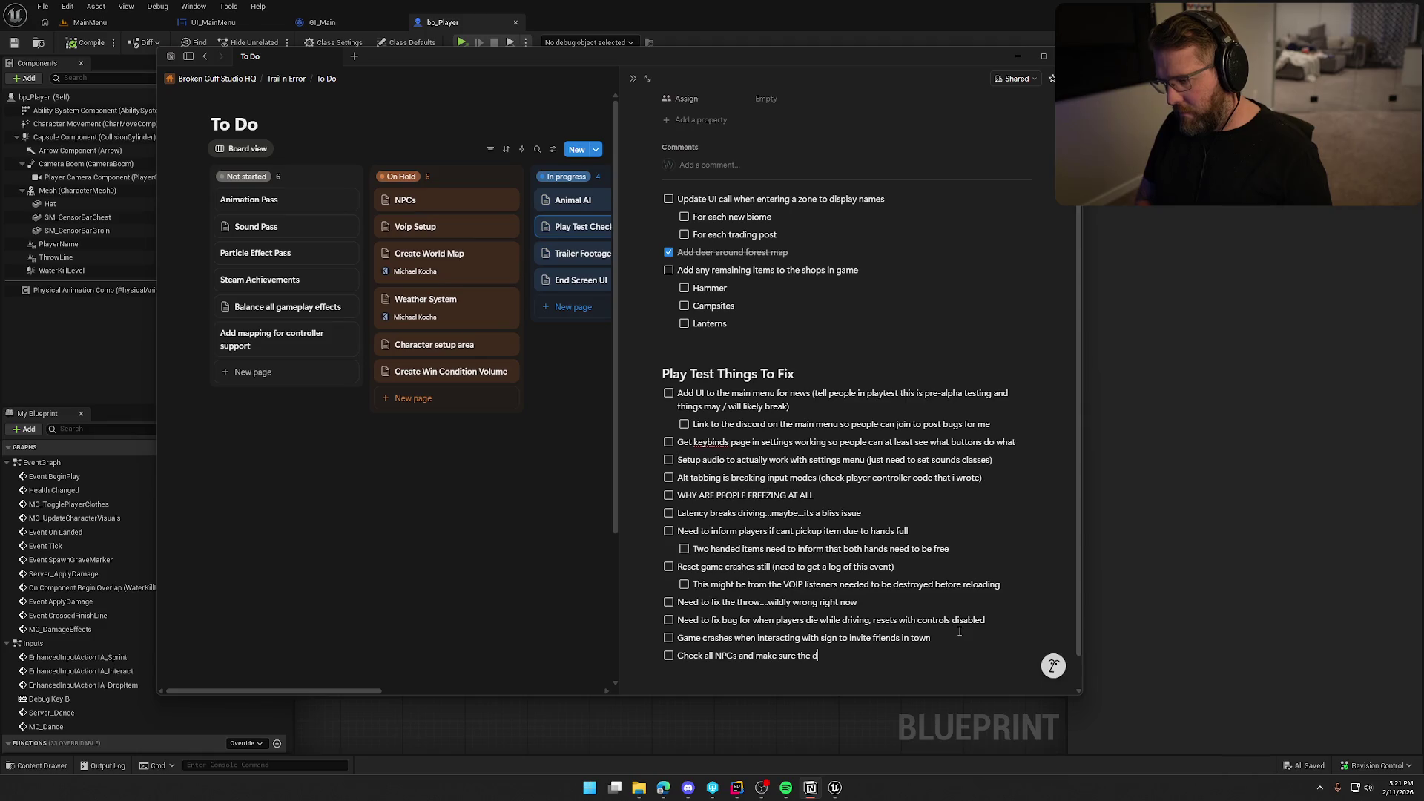
type("ialog system is no")
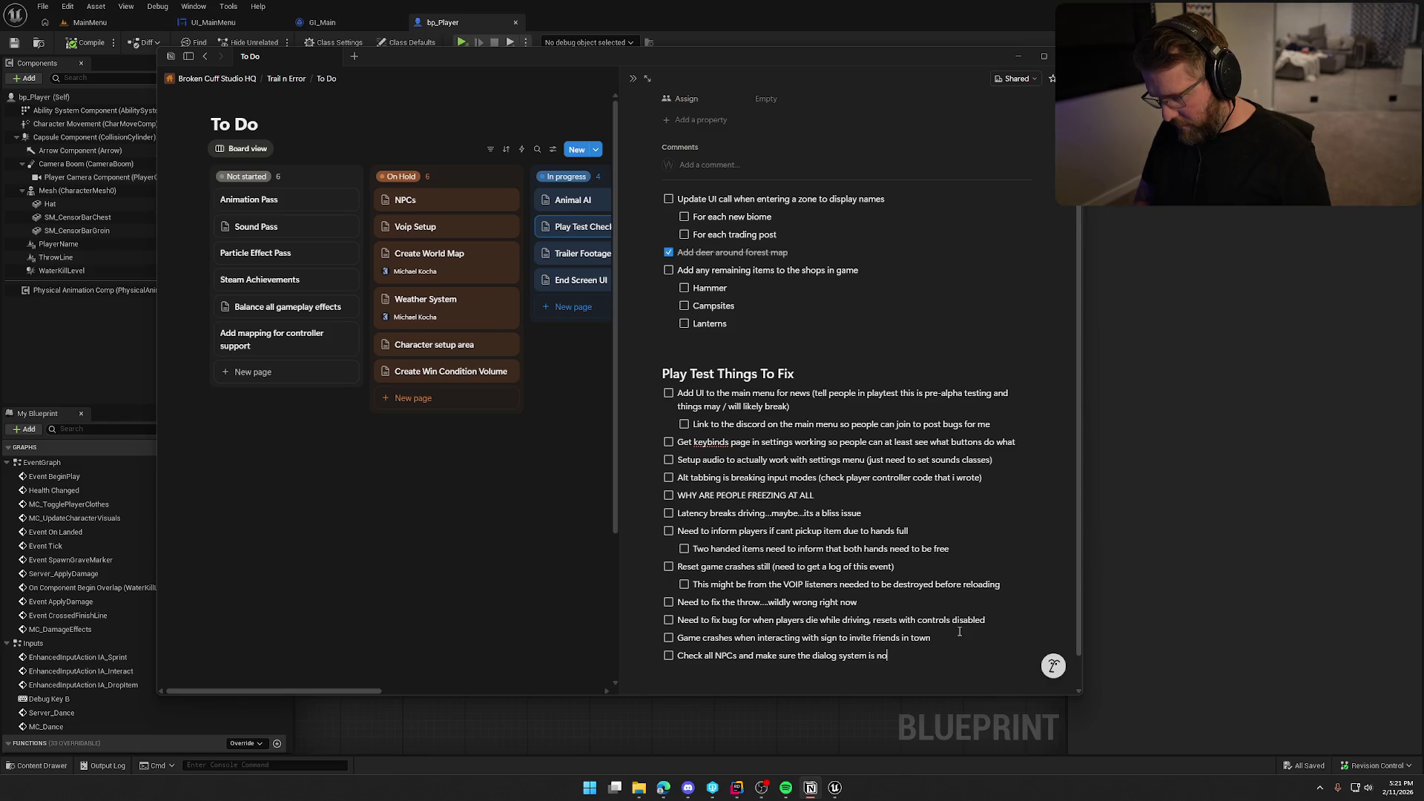
type("t crashing games")
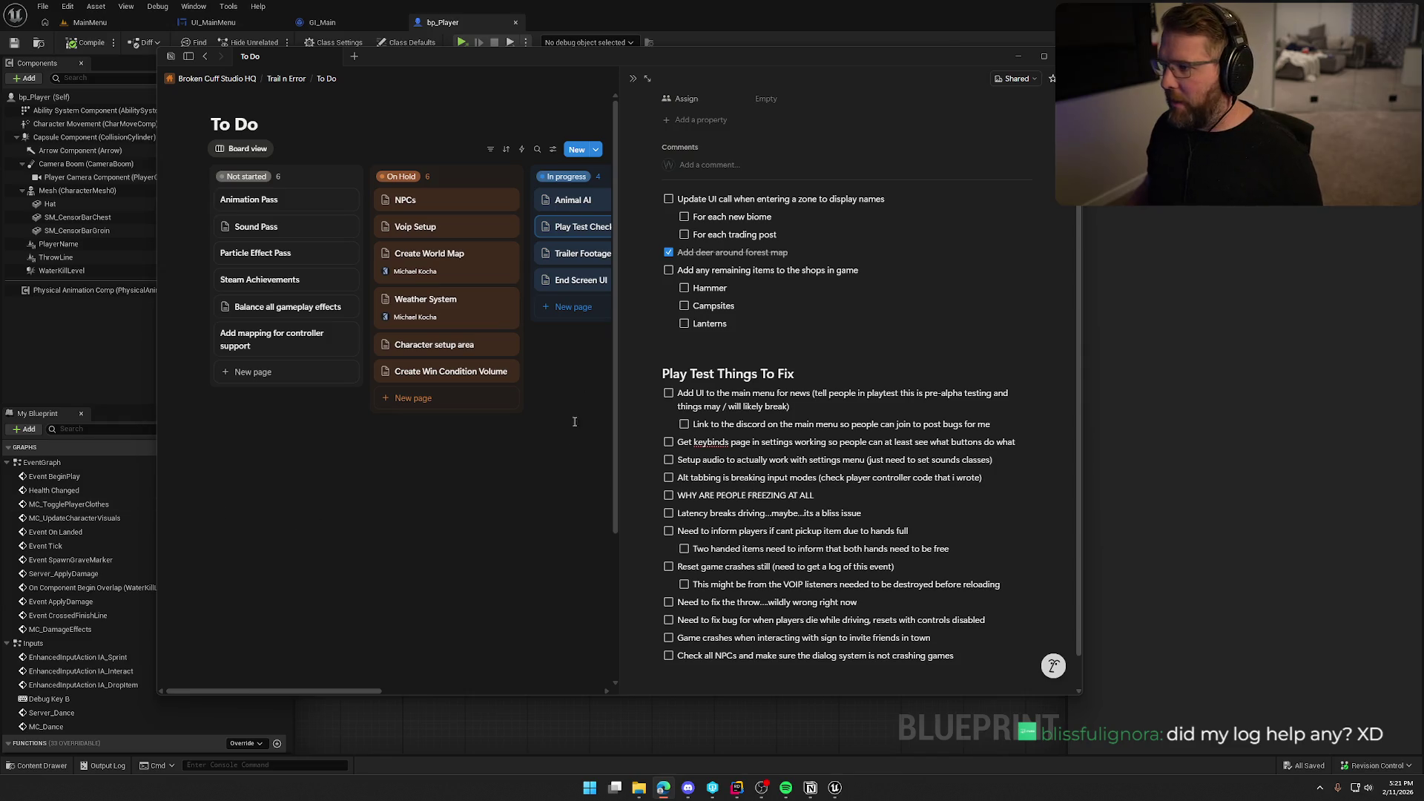
left_click(1202, 225)
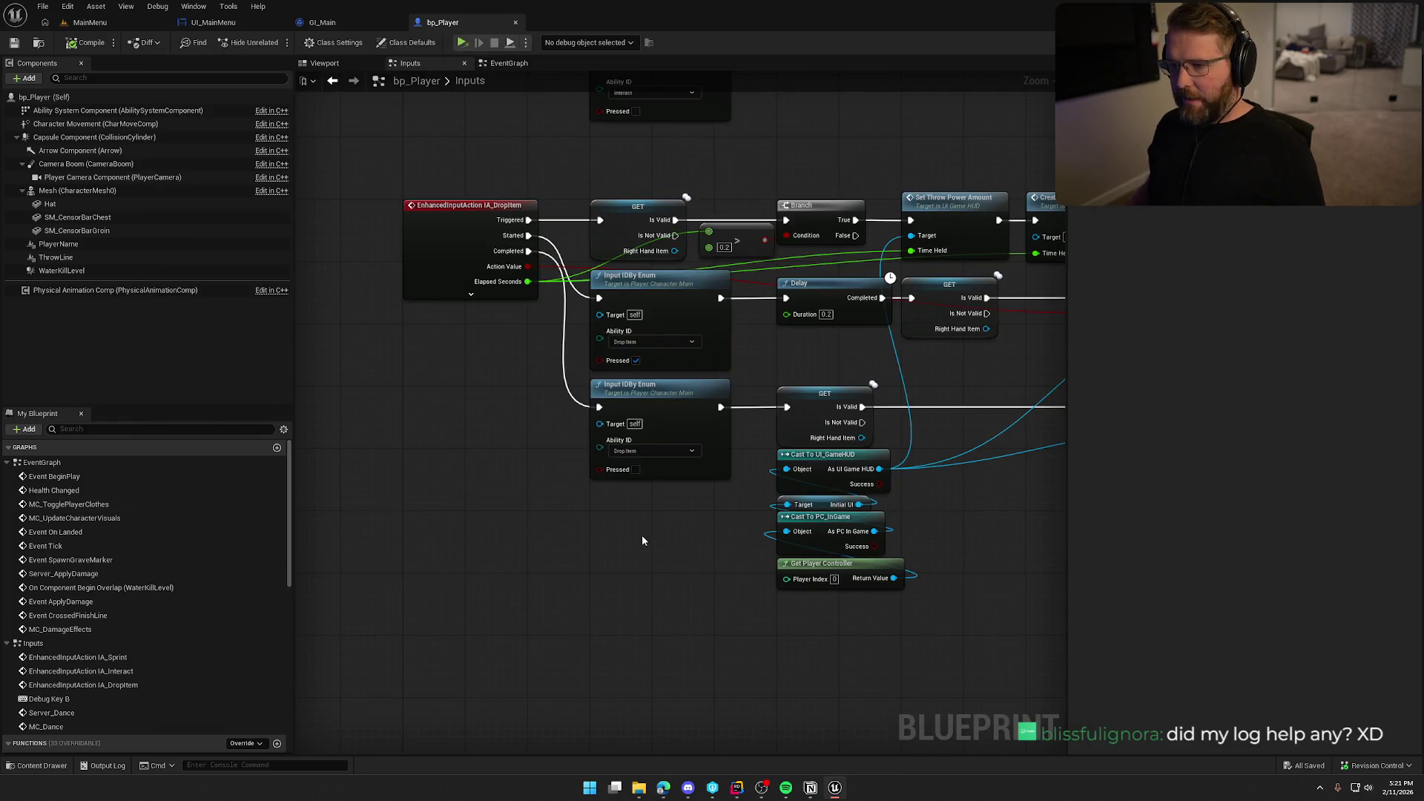
- Close the UI_MainMenu, GI_Main and bp_Player editor tabs
middle_click(220, 23)
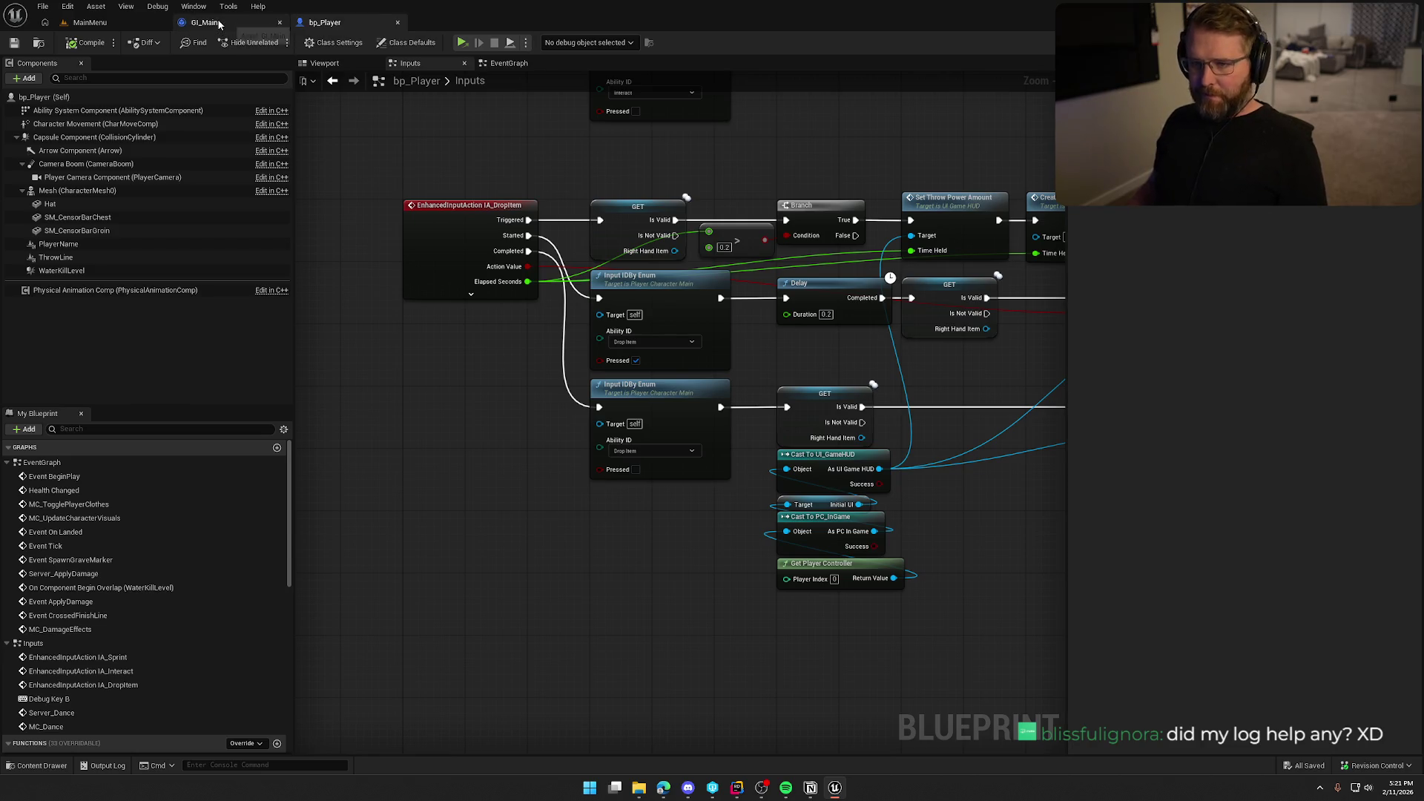
middle_click(220, 23)
middle_click(220, 23)
- Zoom the MainMenu level viewport and switch to game view to hide the player start
scroll(571, 415, "up", 5)
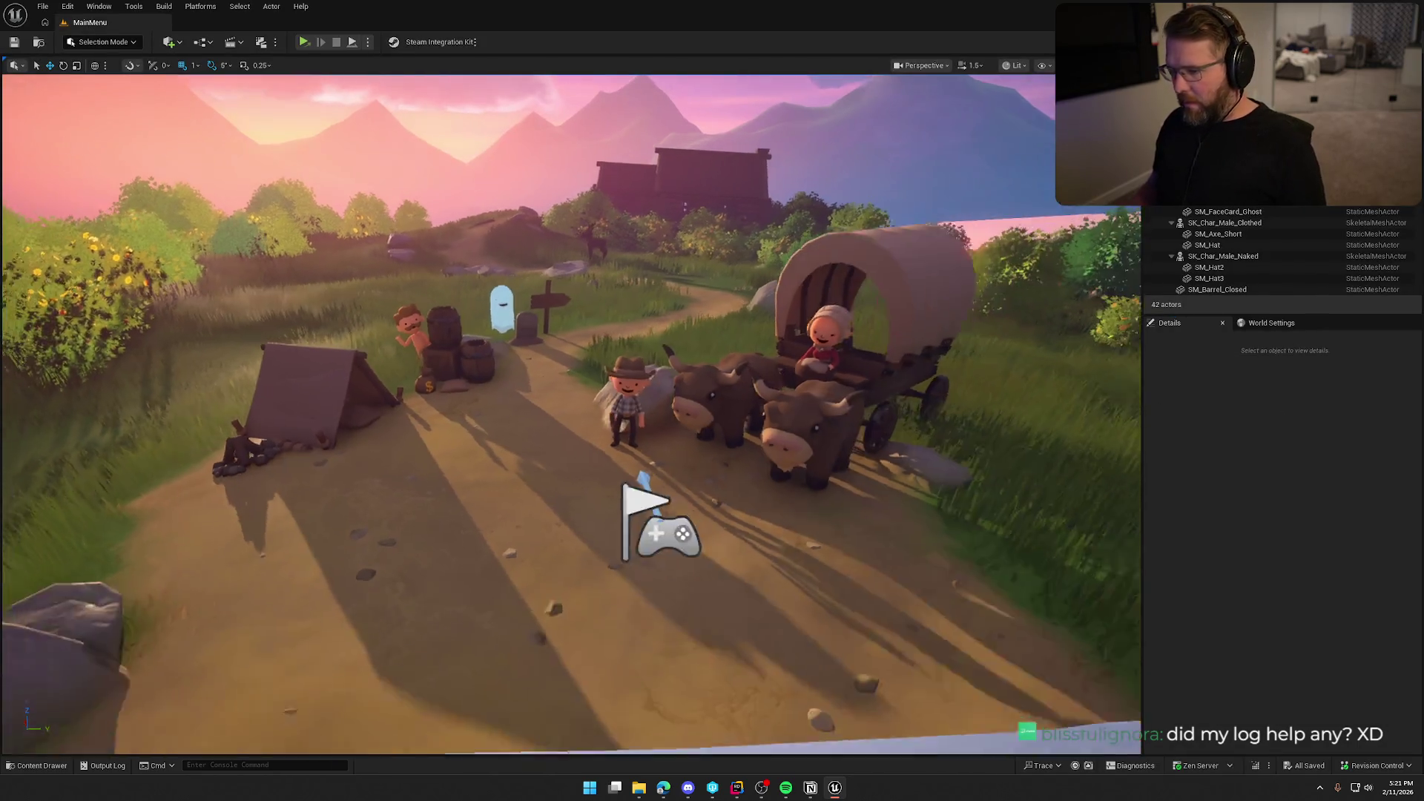
scroll(946, 399, "up", 5)
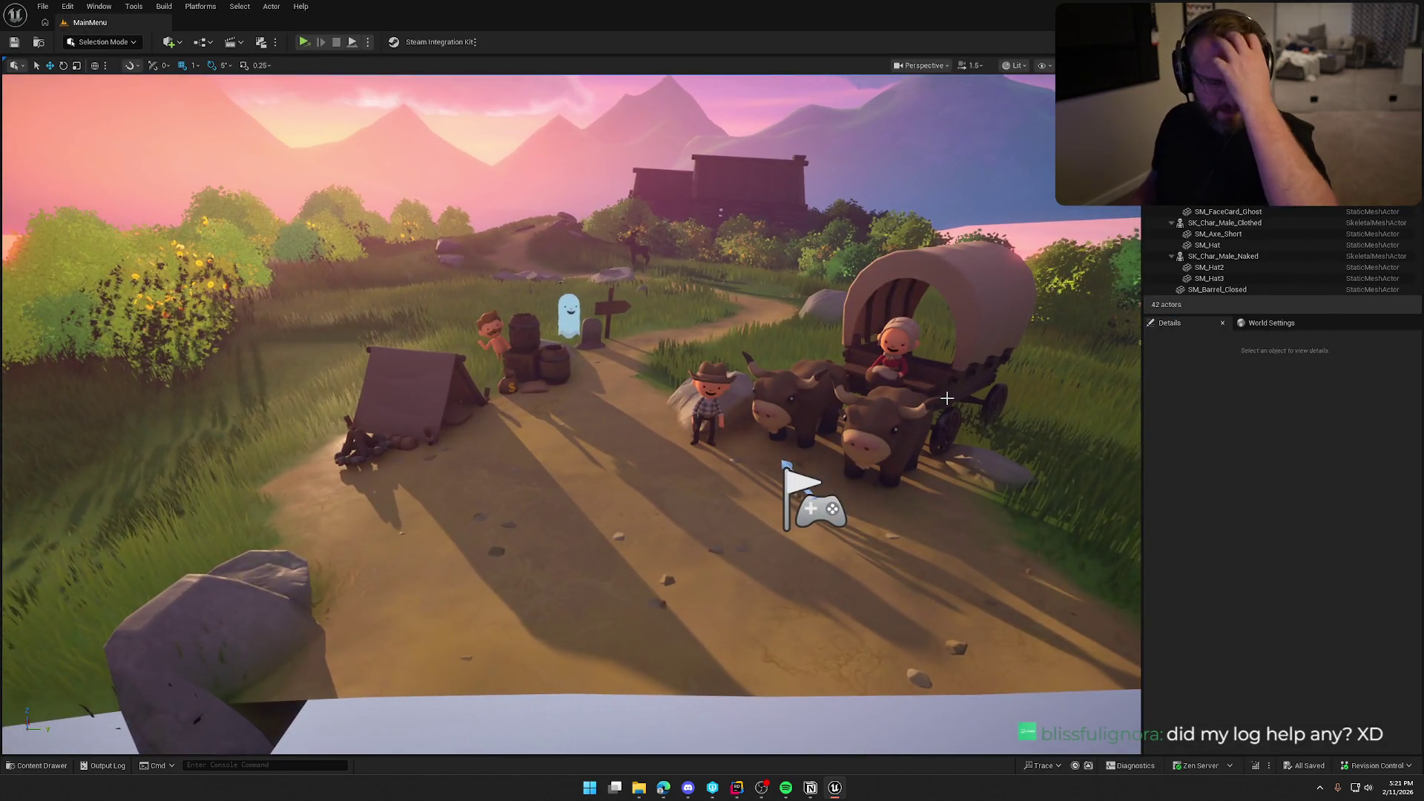
scroll(957, 415, "down", 3)
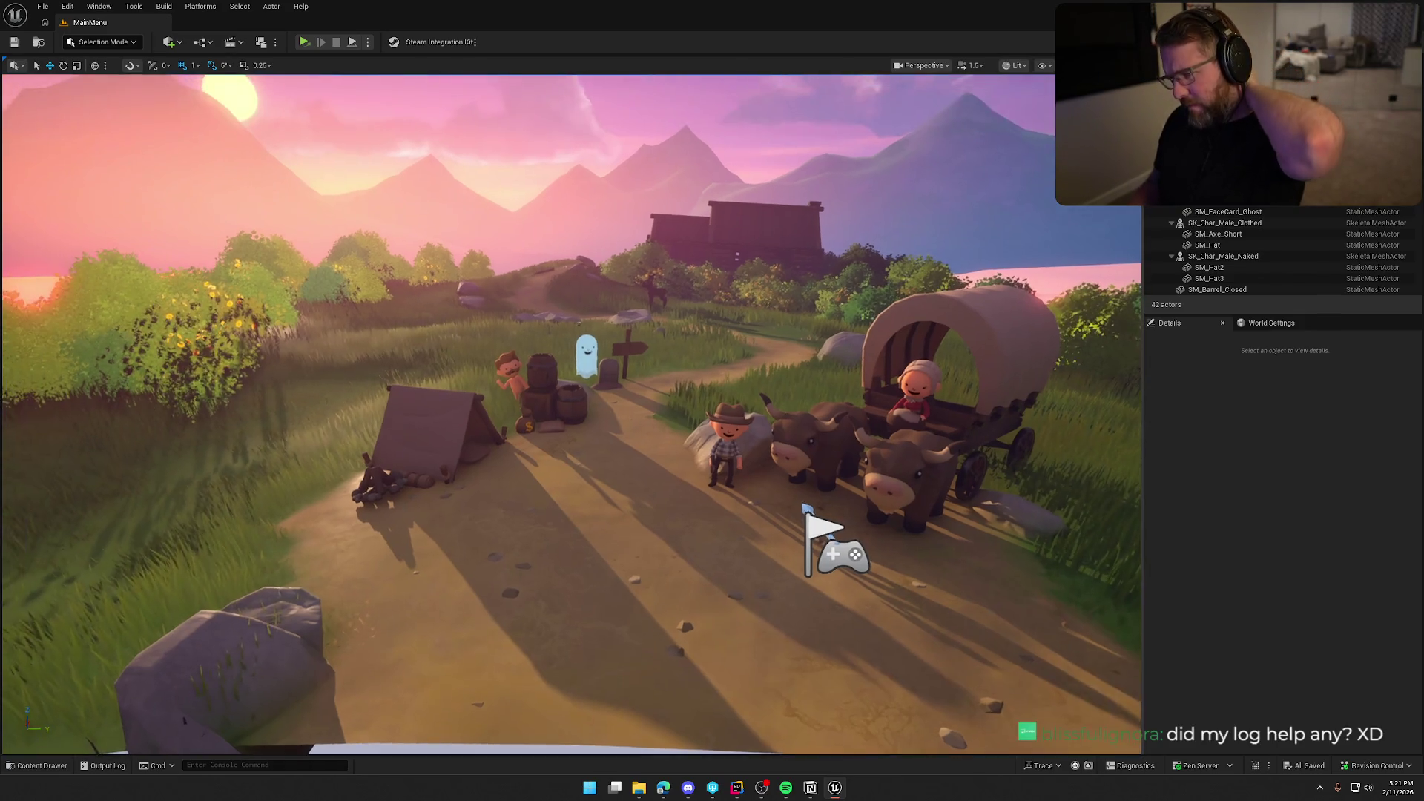
scroll(989, 454, "up", 3)
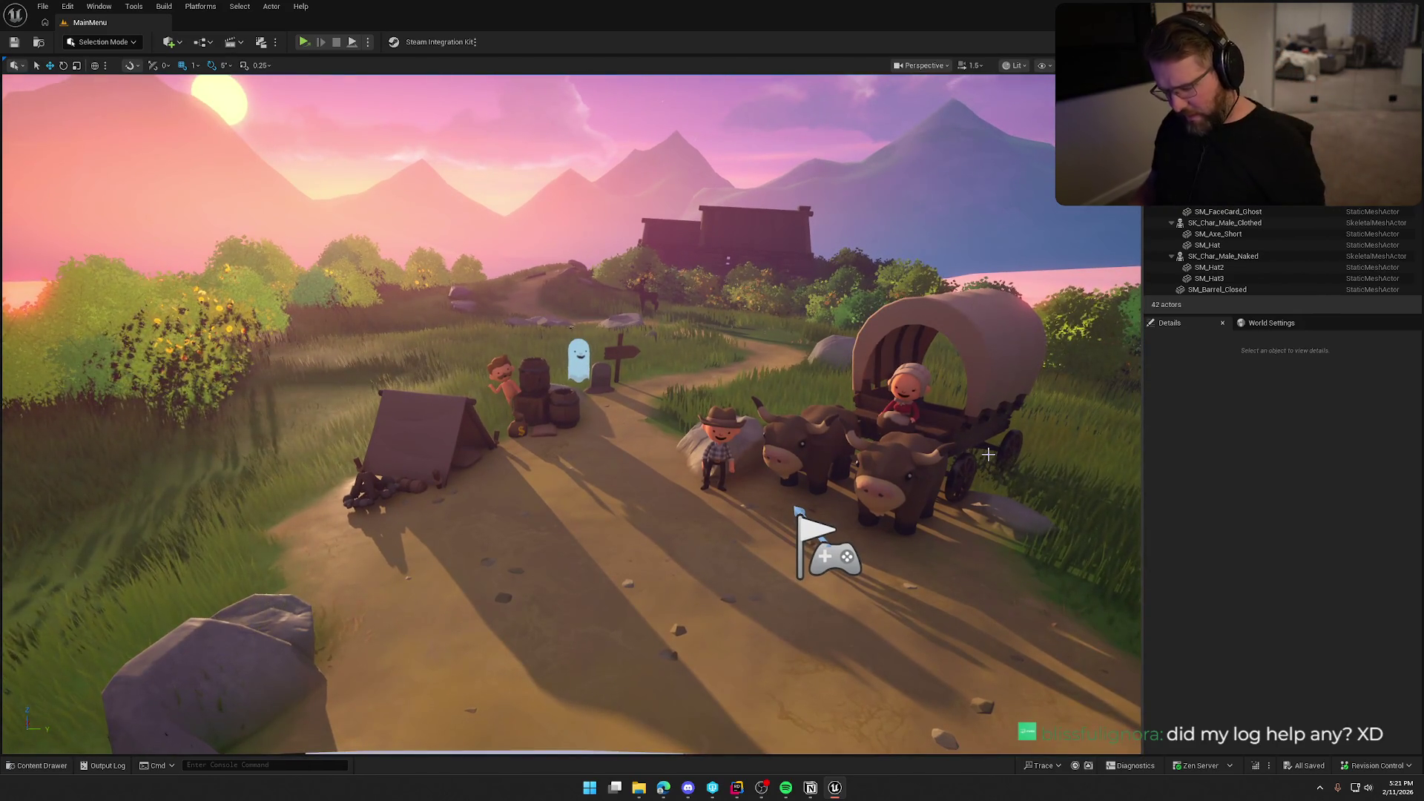
key("g")
scroll(984, 454, "up", 3)
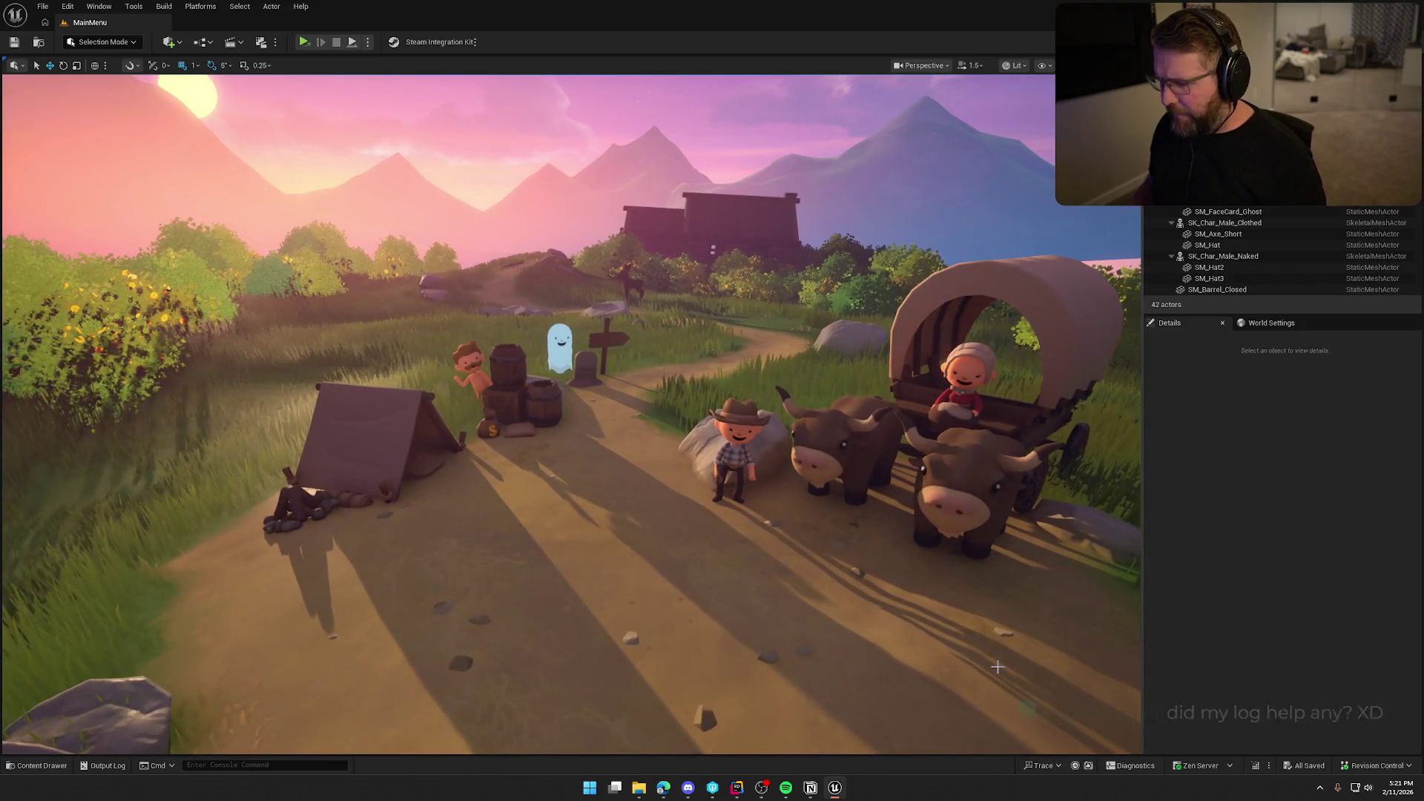
mouse_move(739, 789)
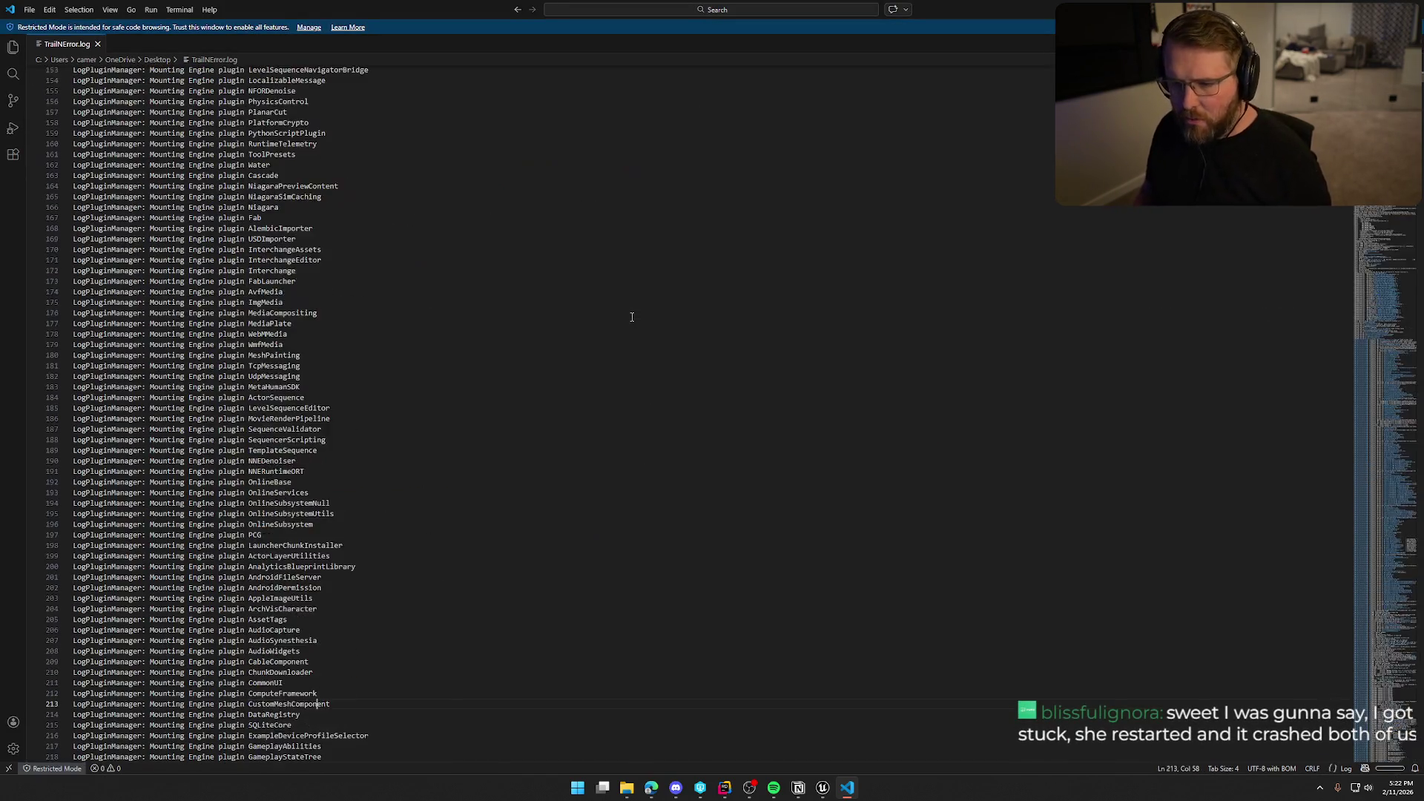
- Page down through TrailError.log to the voice-data entries and select line 2007
key("Page_Down")
key("Page_Down")
key("Page_Down")
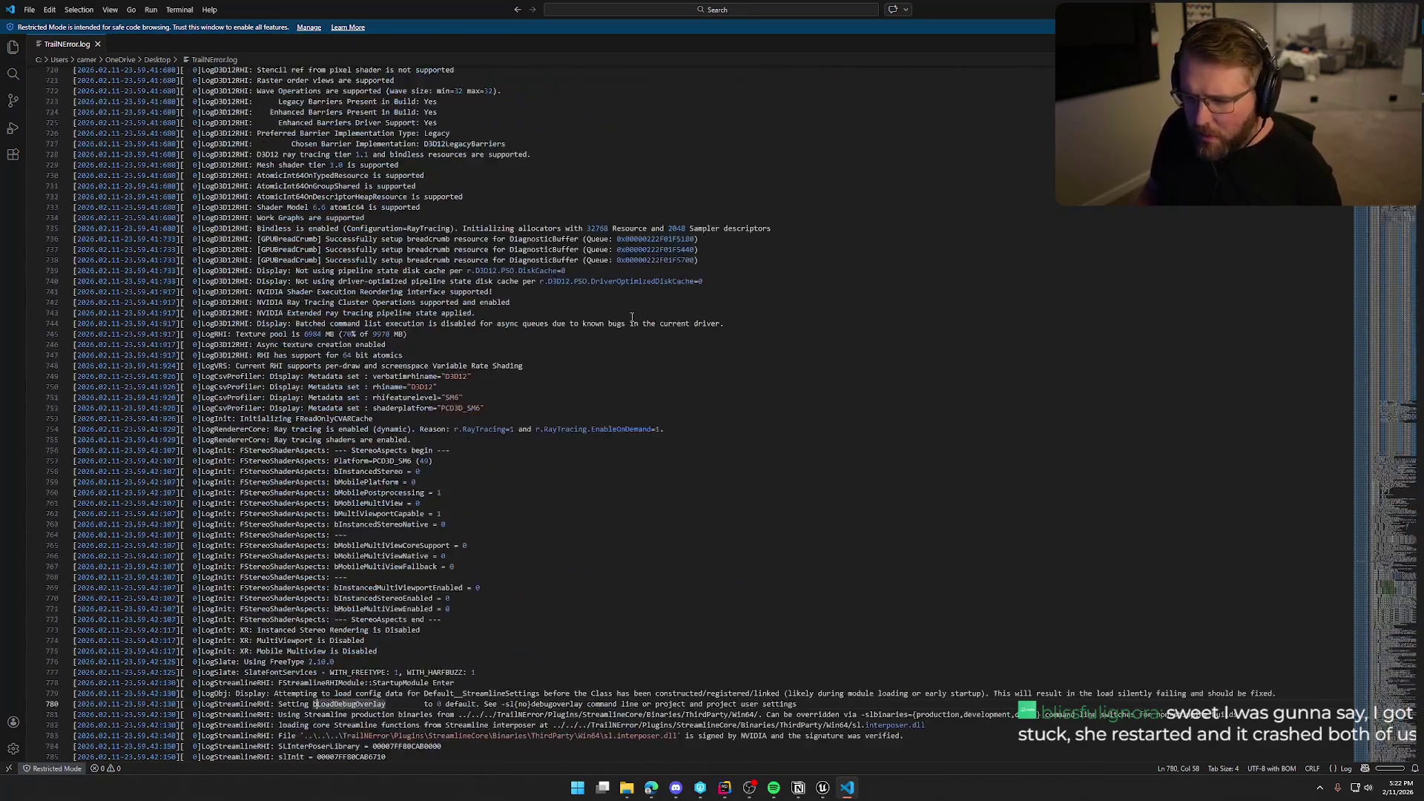
key("Page_Down")
key("Page_Down")
key("Page_Down")
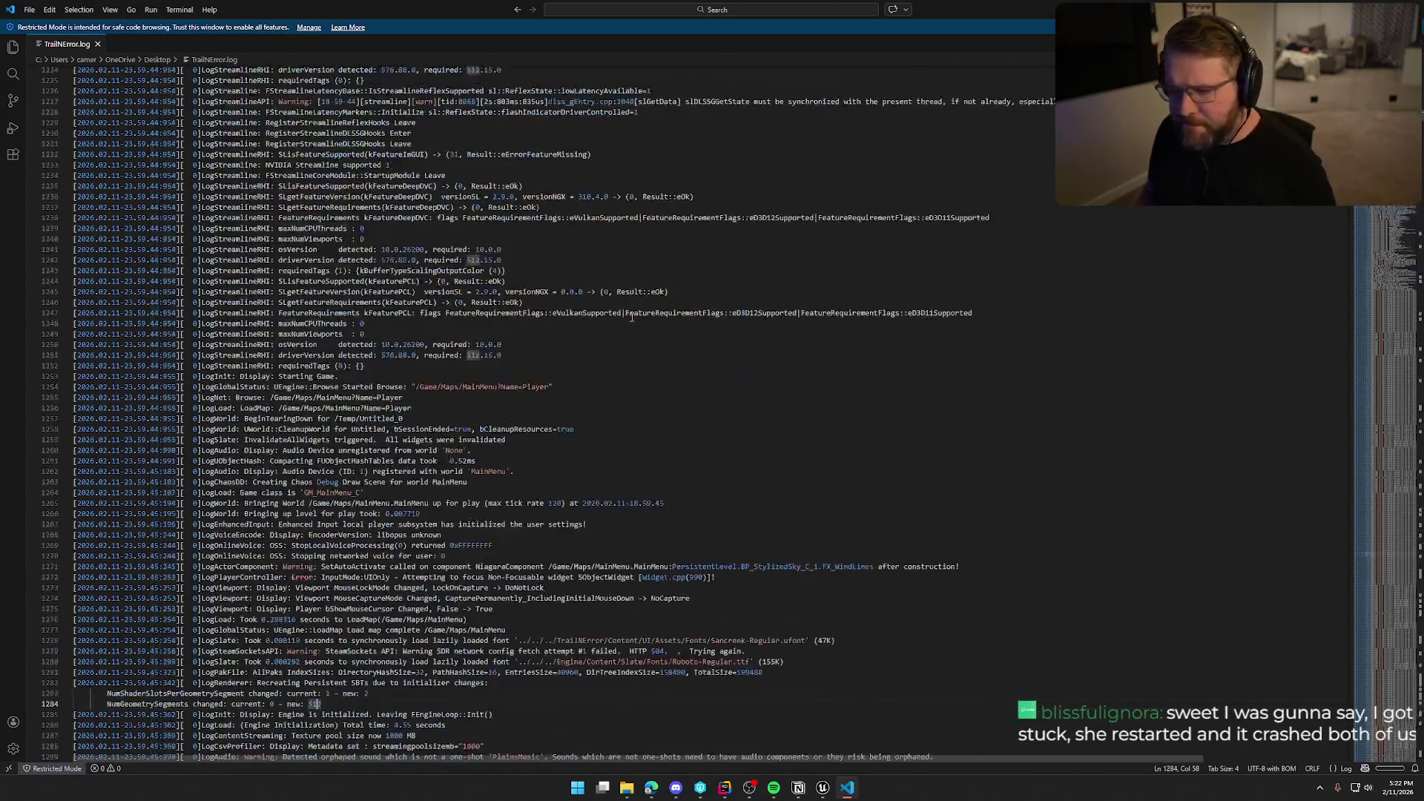
key("Page_Down")
key("Page_Down")
key("Page_Down")
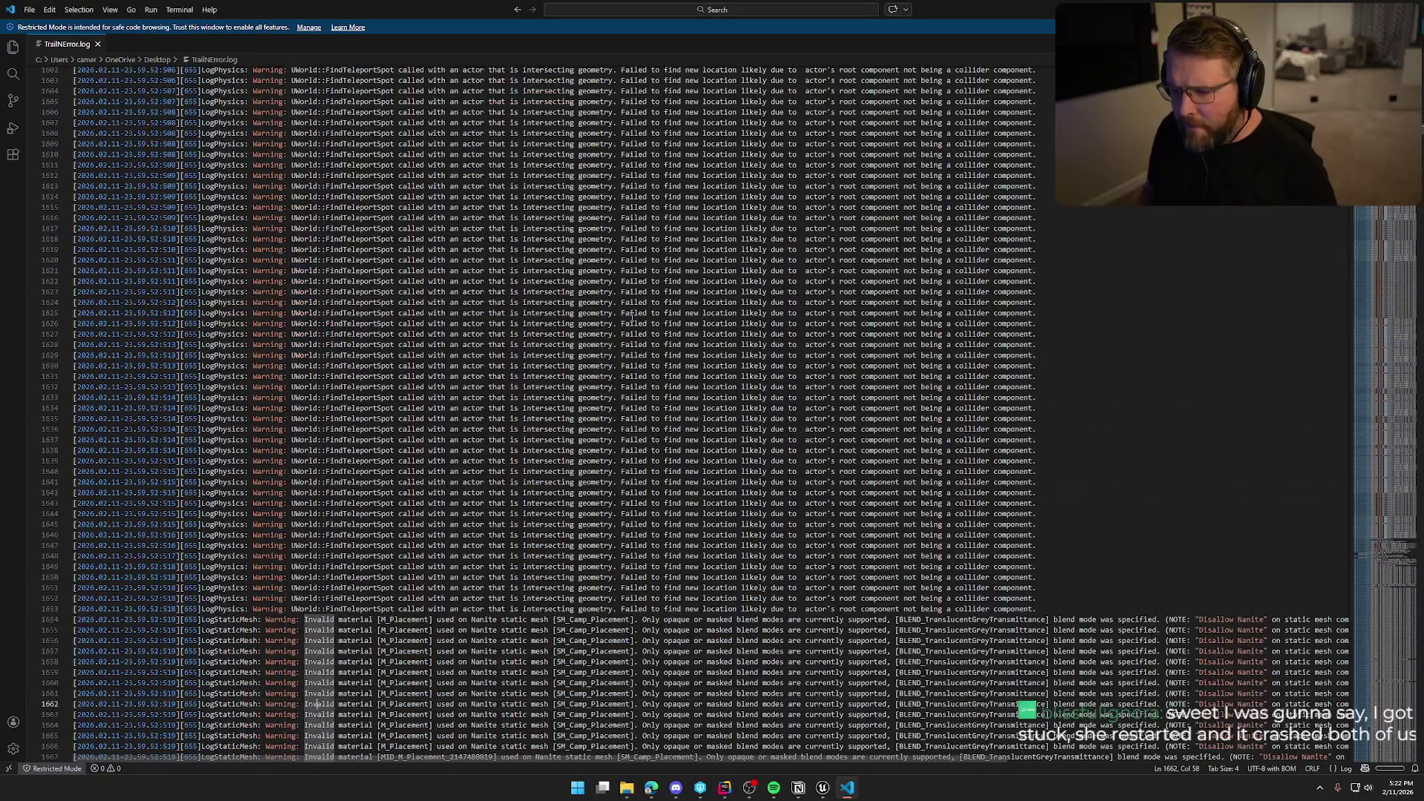
key("Page_Down")
key("Page_Down")
key("Page_Down")
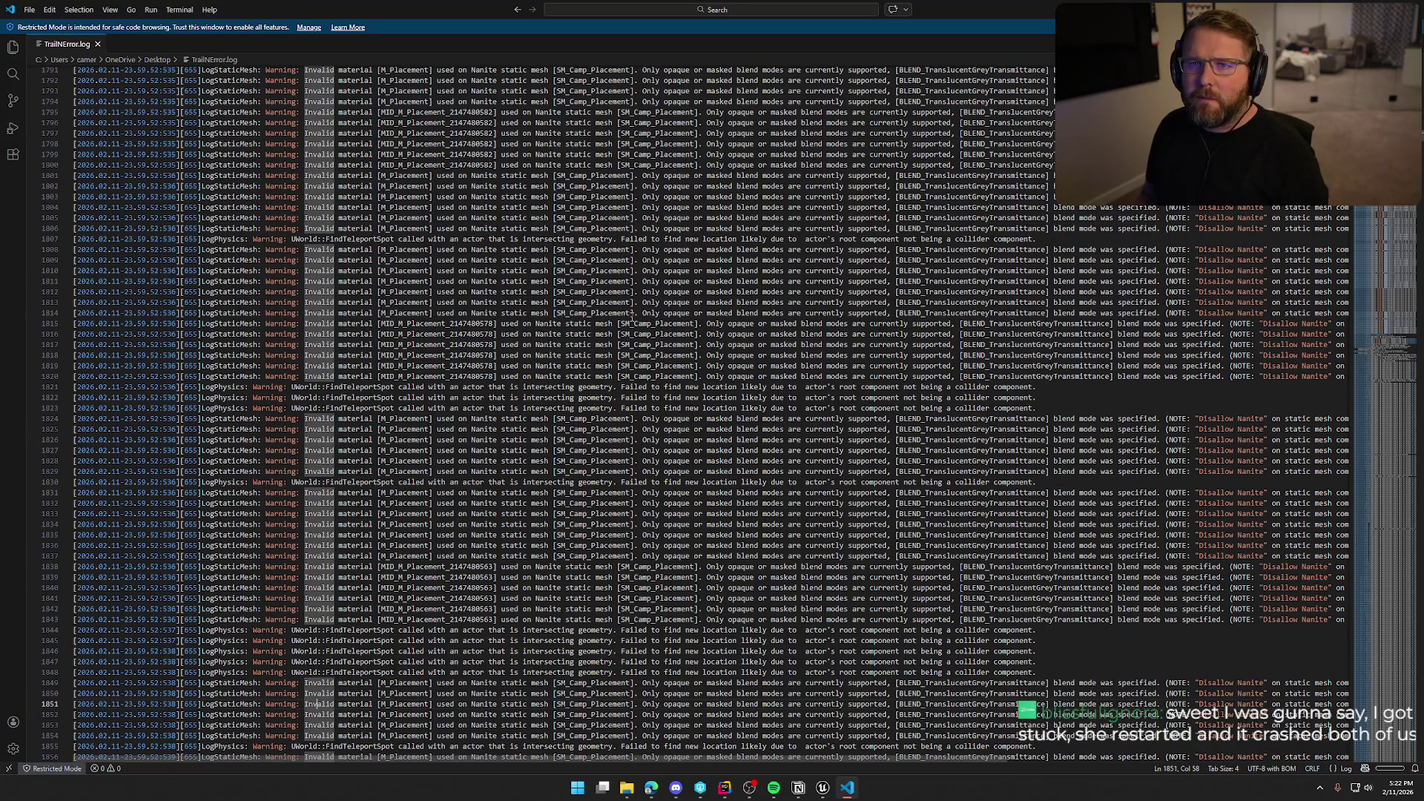
key("Page_Down")
key("Page_Down")
key("Page_Down")
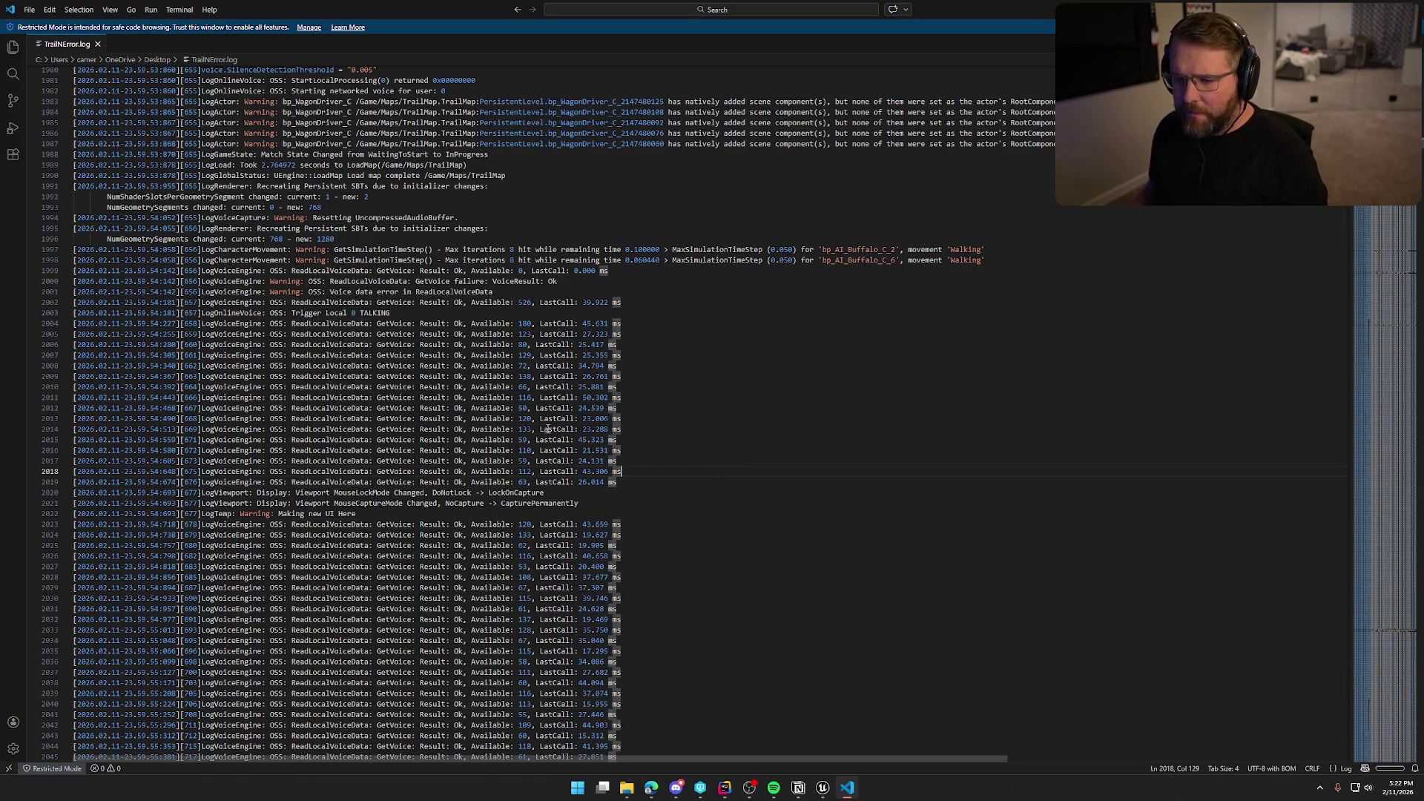
left_click(282, 355)
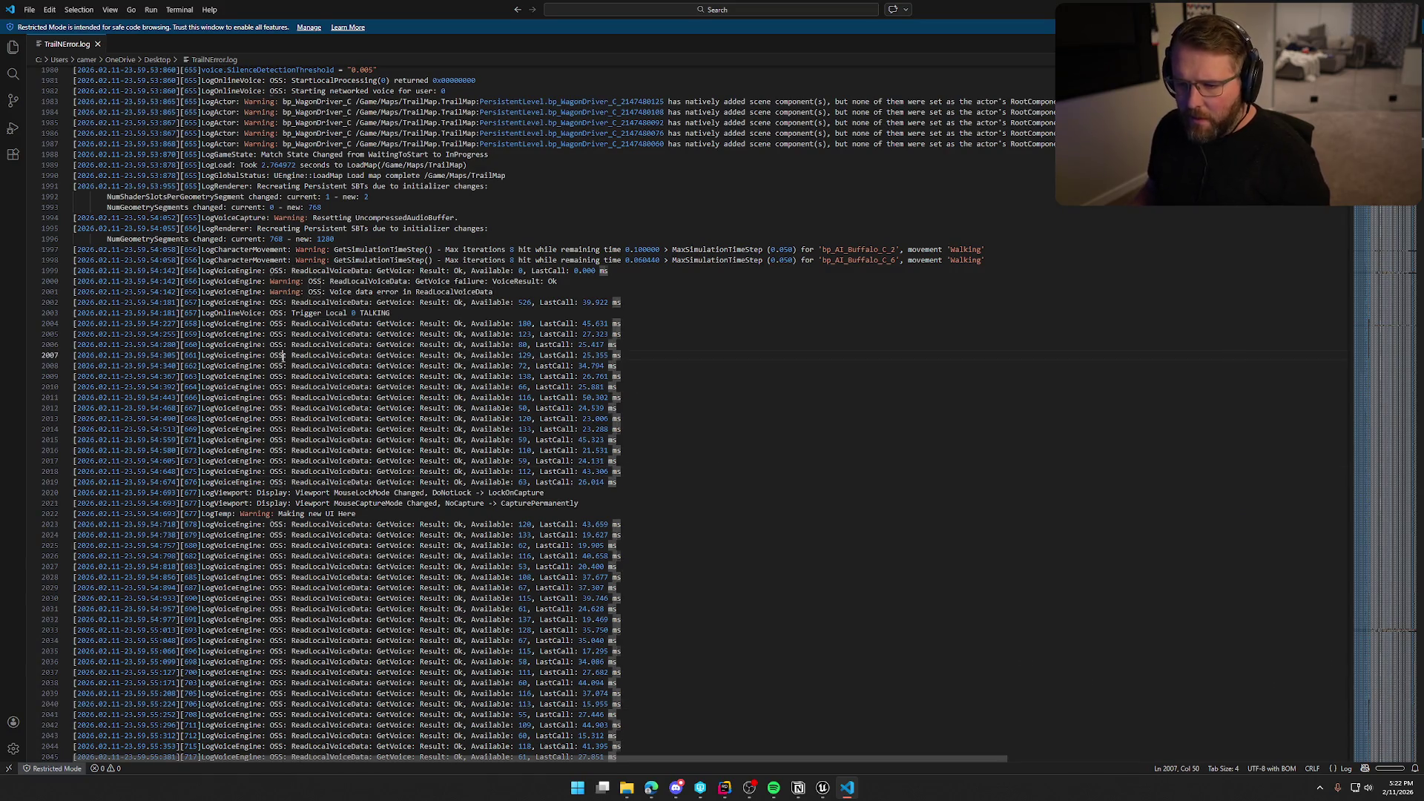
left_click(642, 357)
key("shift+Home")
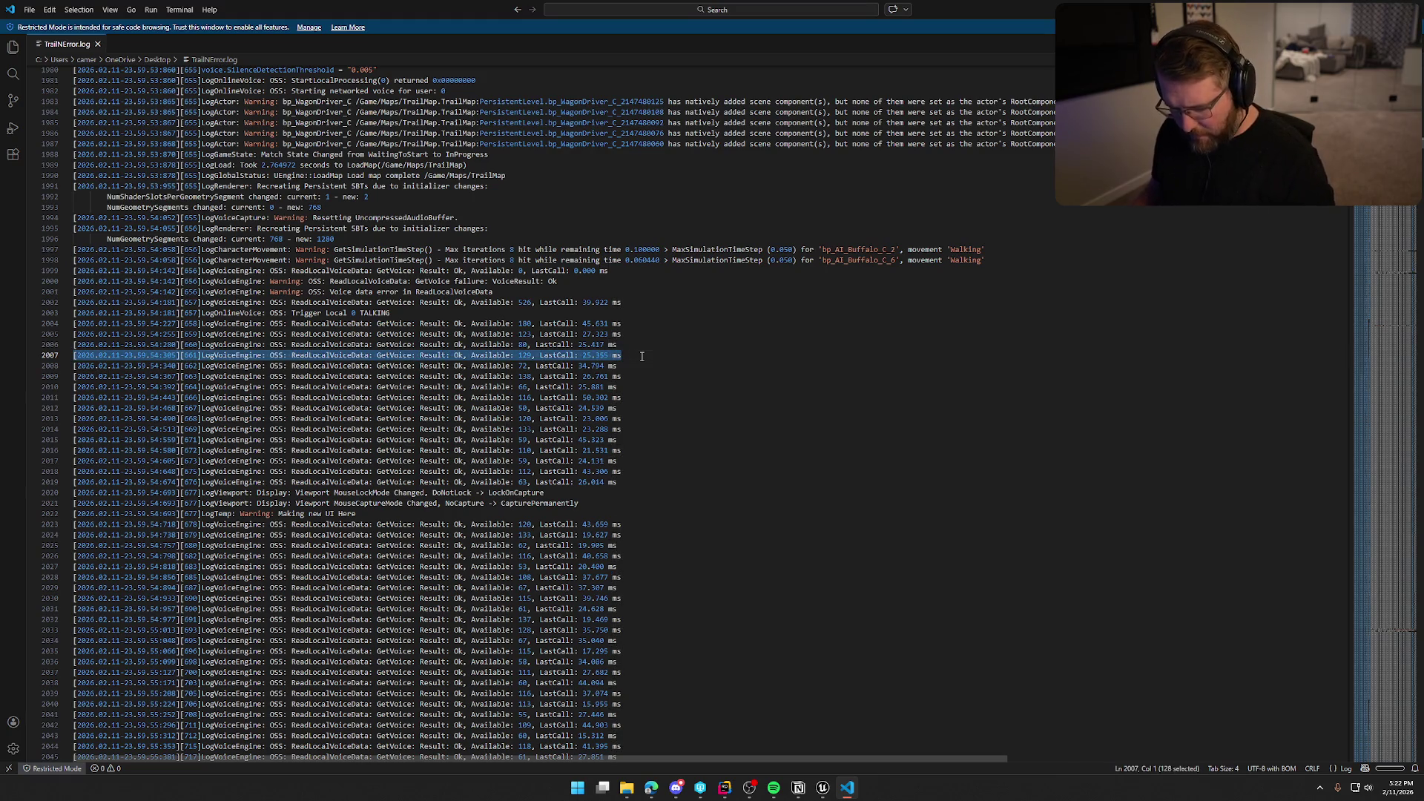
- Inspect voice-data entries on lines 2013, 2018 and 1999, then maximize the stream's browser window here
key("alt+Tab")
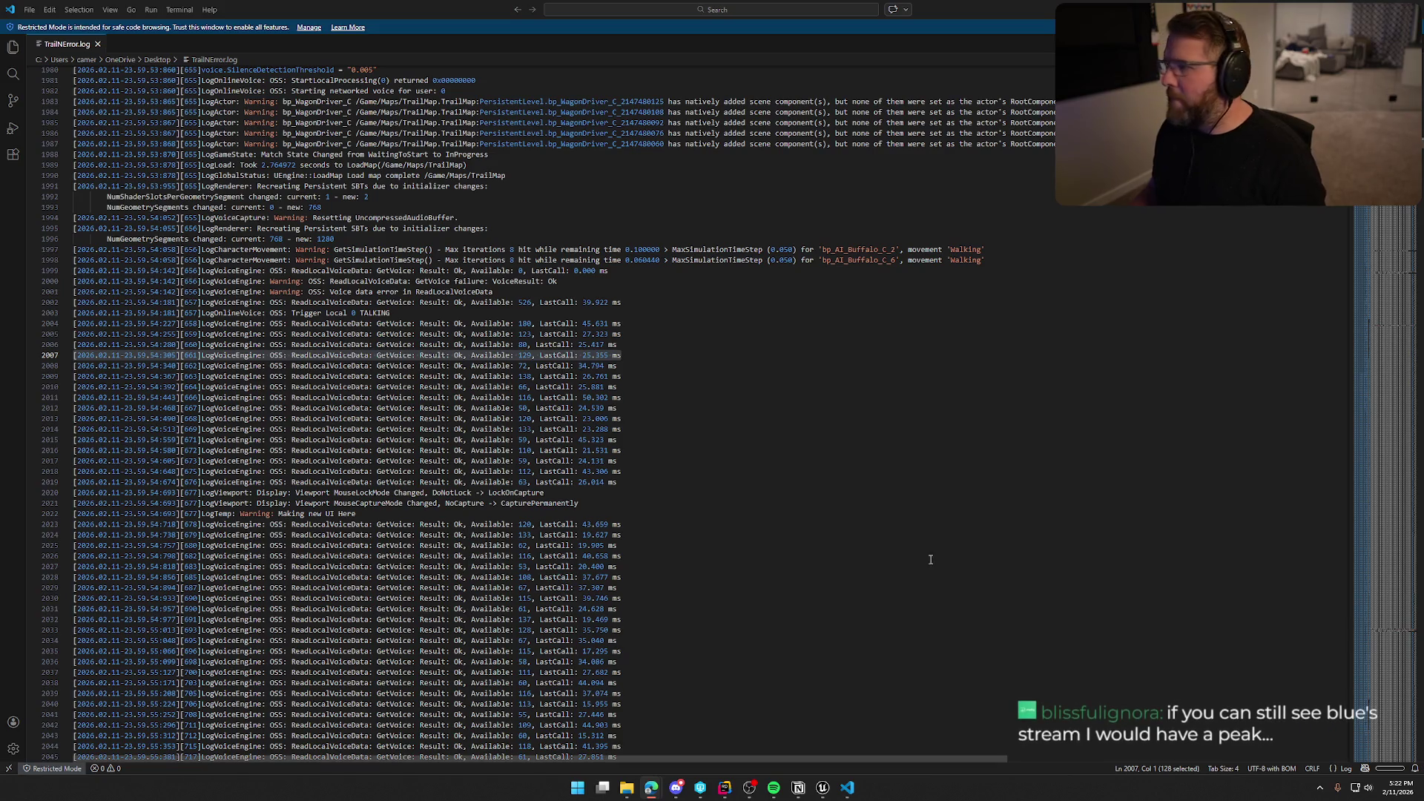
left_click(832, 419)
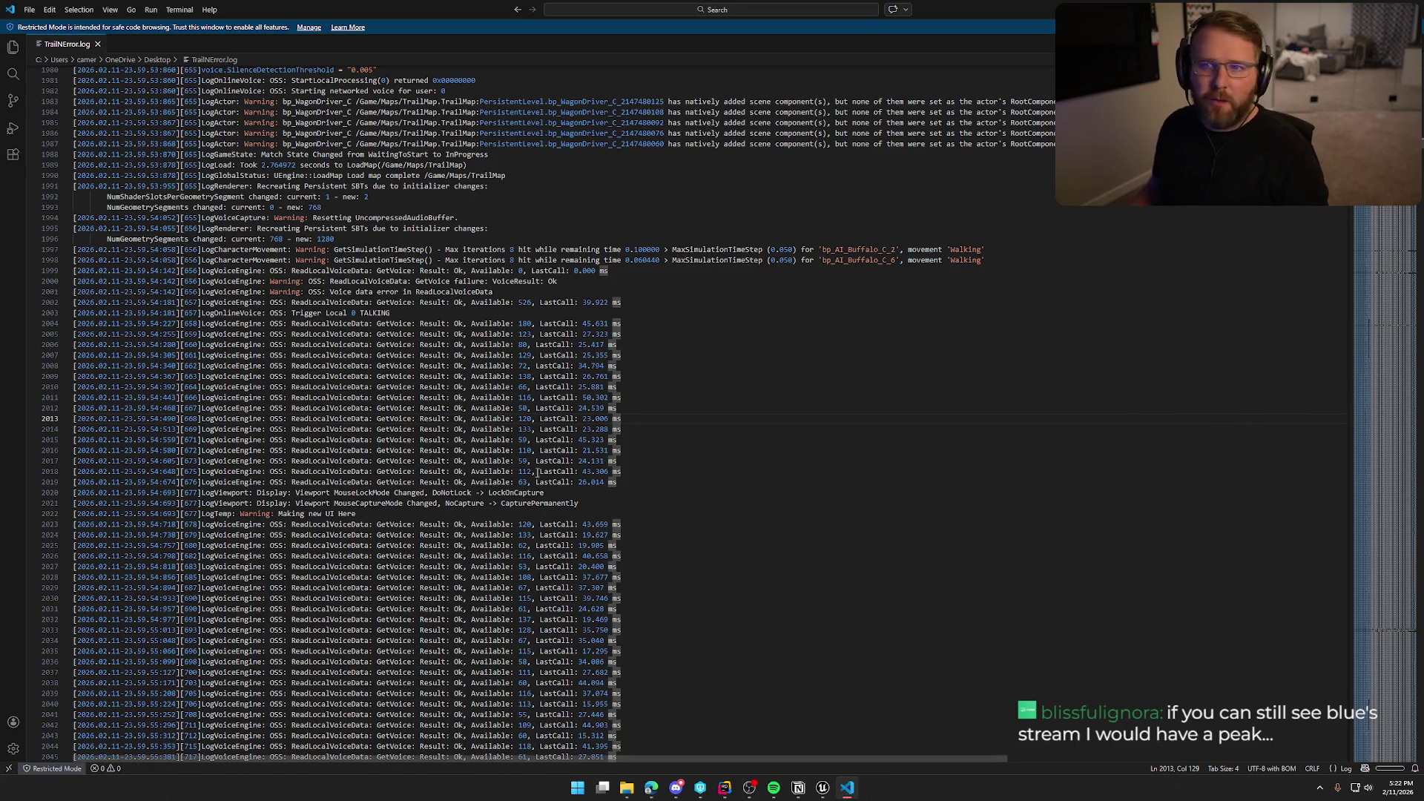
left_click(713, 470)
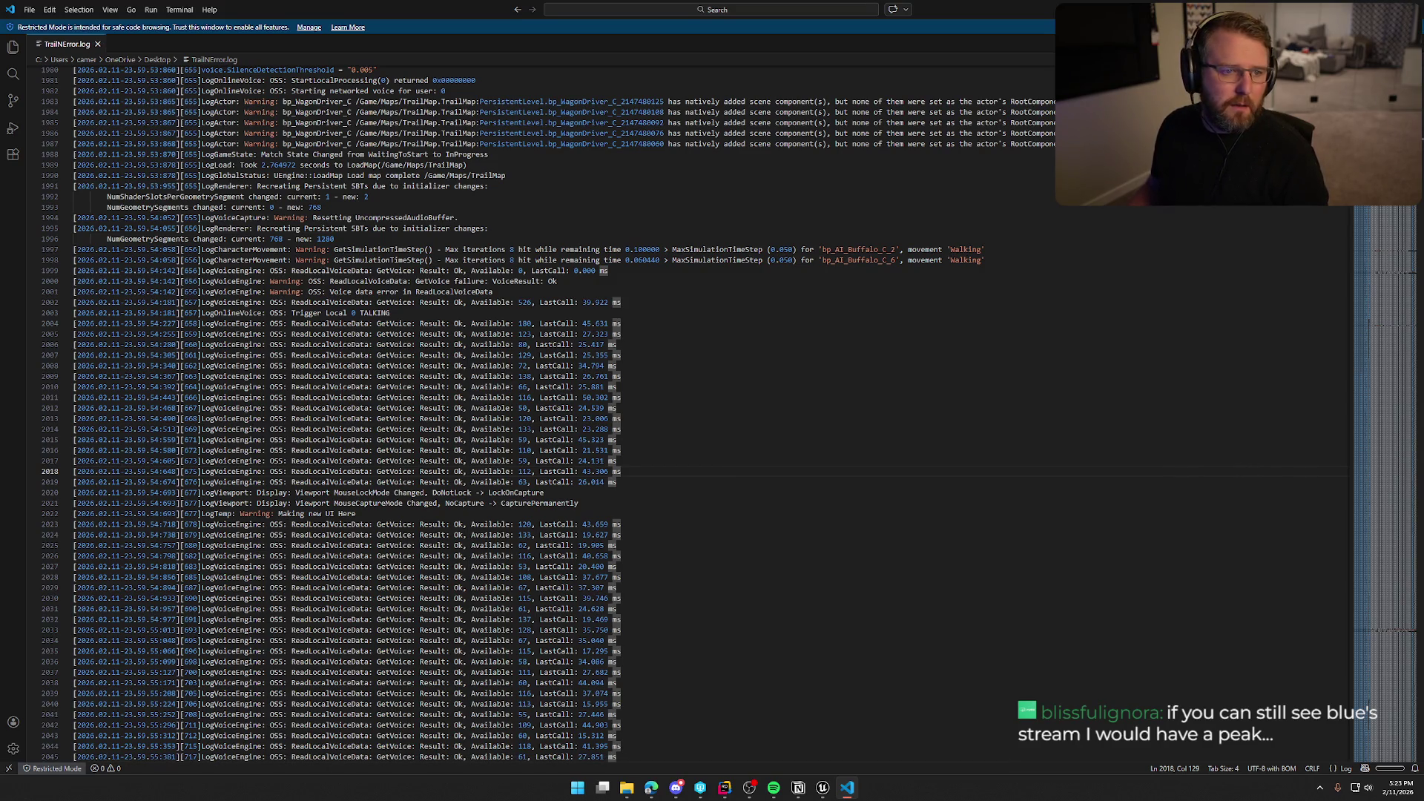
left_click(668, 270)
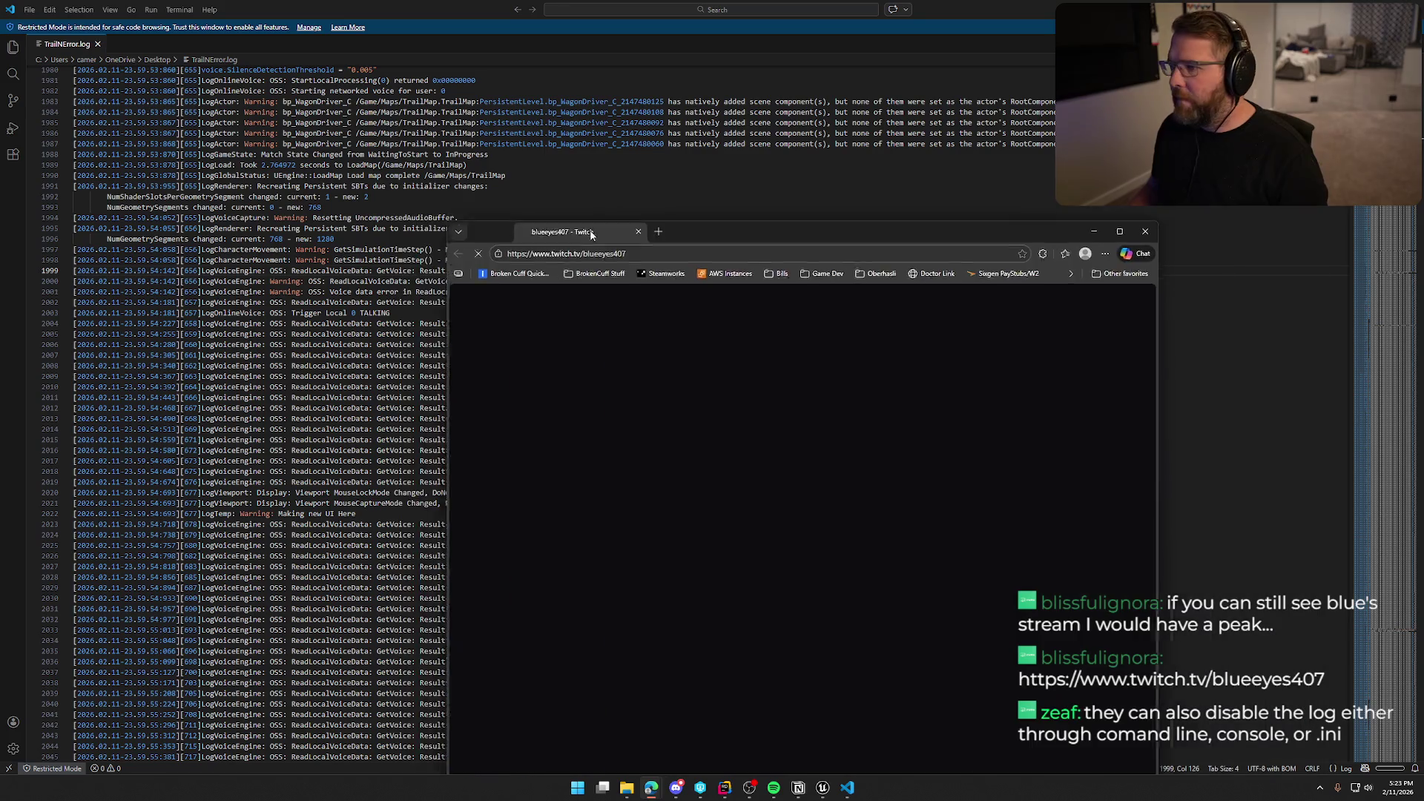
left_click_drag(774, 240, 722, 220)
double_click(722, 221)
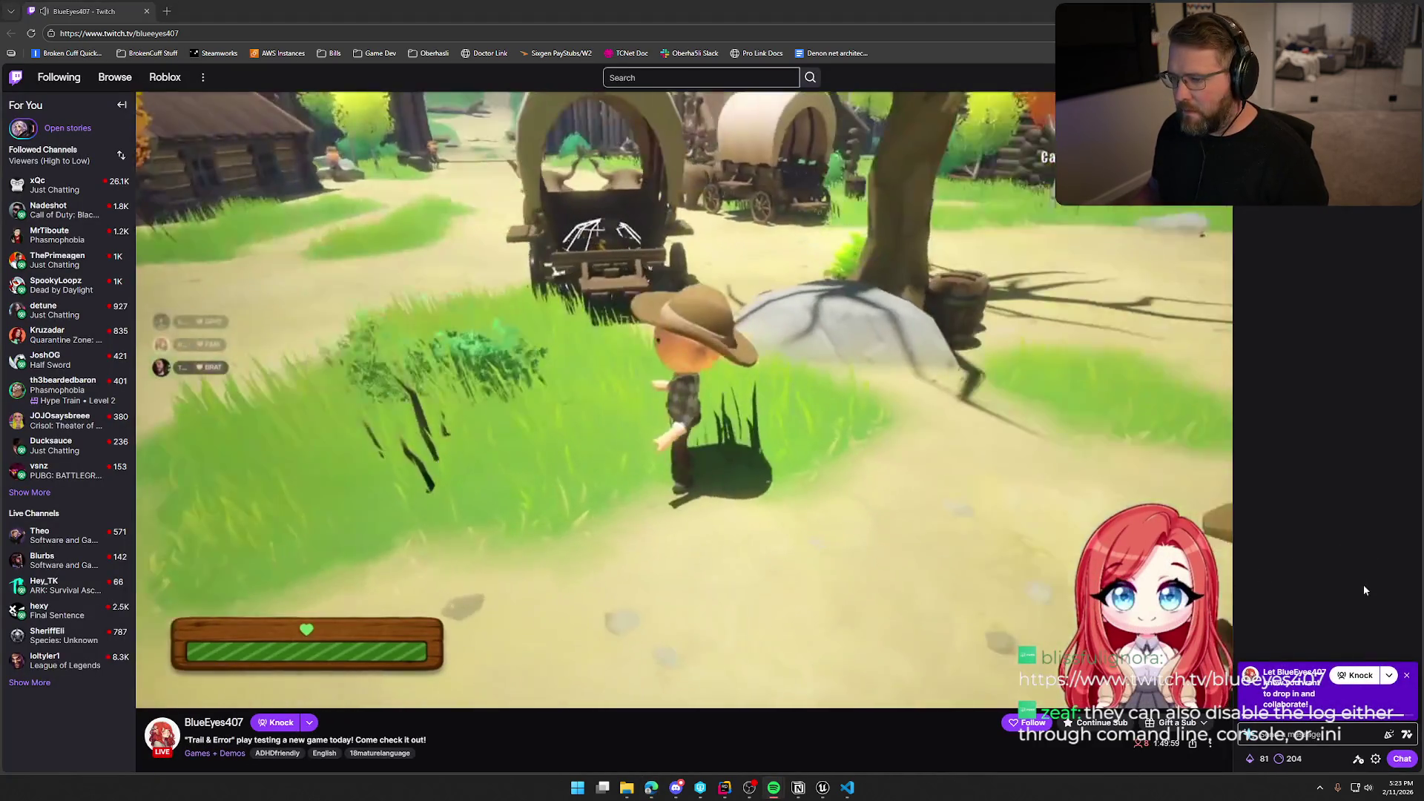
- Close the Knock popup and post 'where?' in the playtest stream's Twitch chat
left_click(1311, 735)
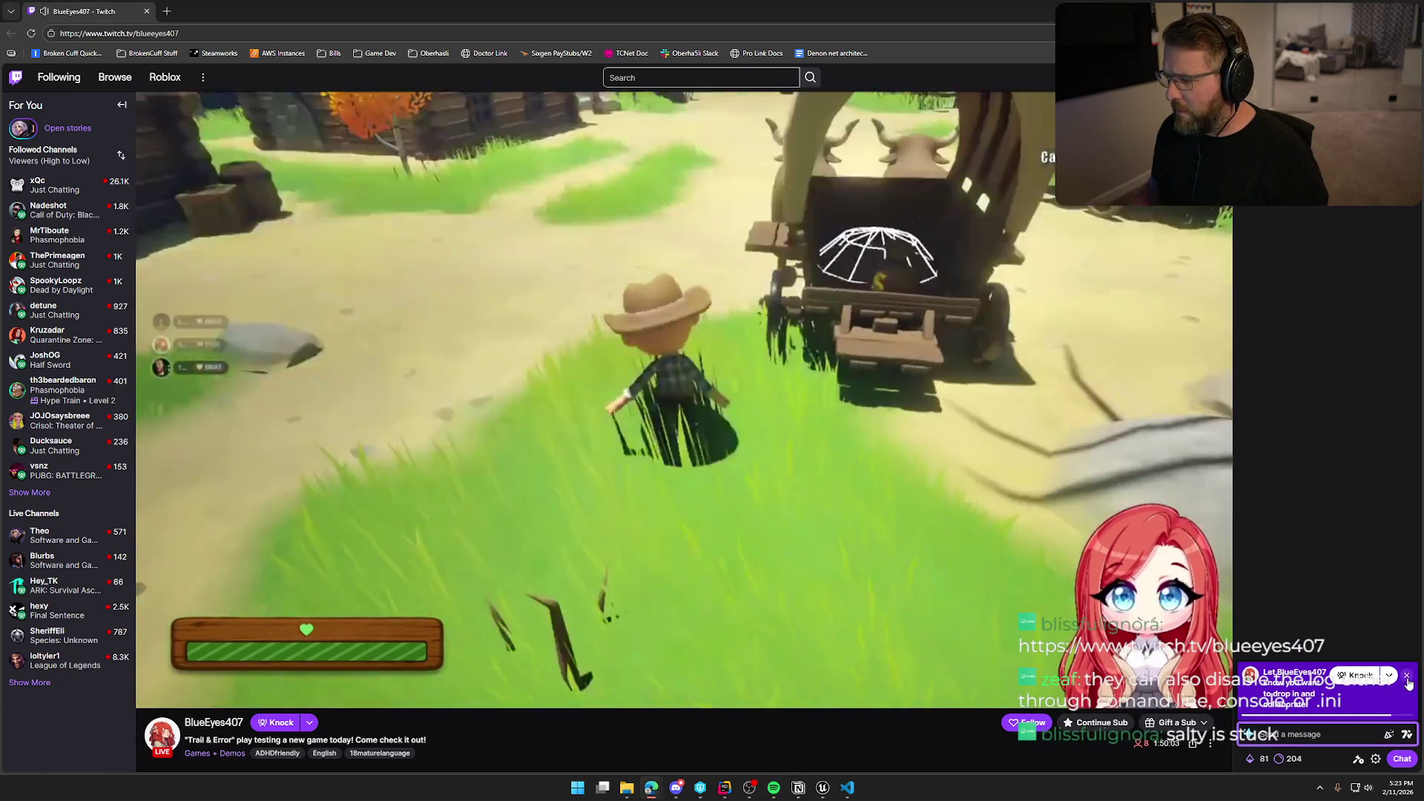
left_click(1407, 677)
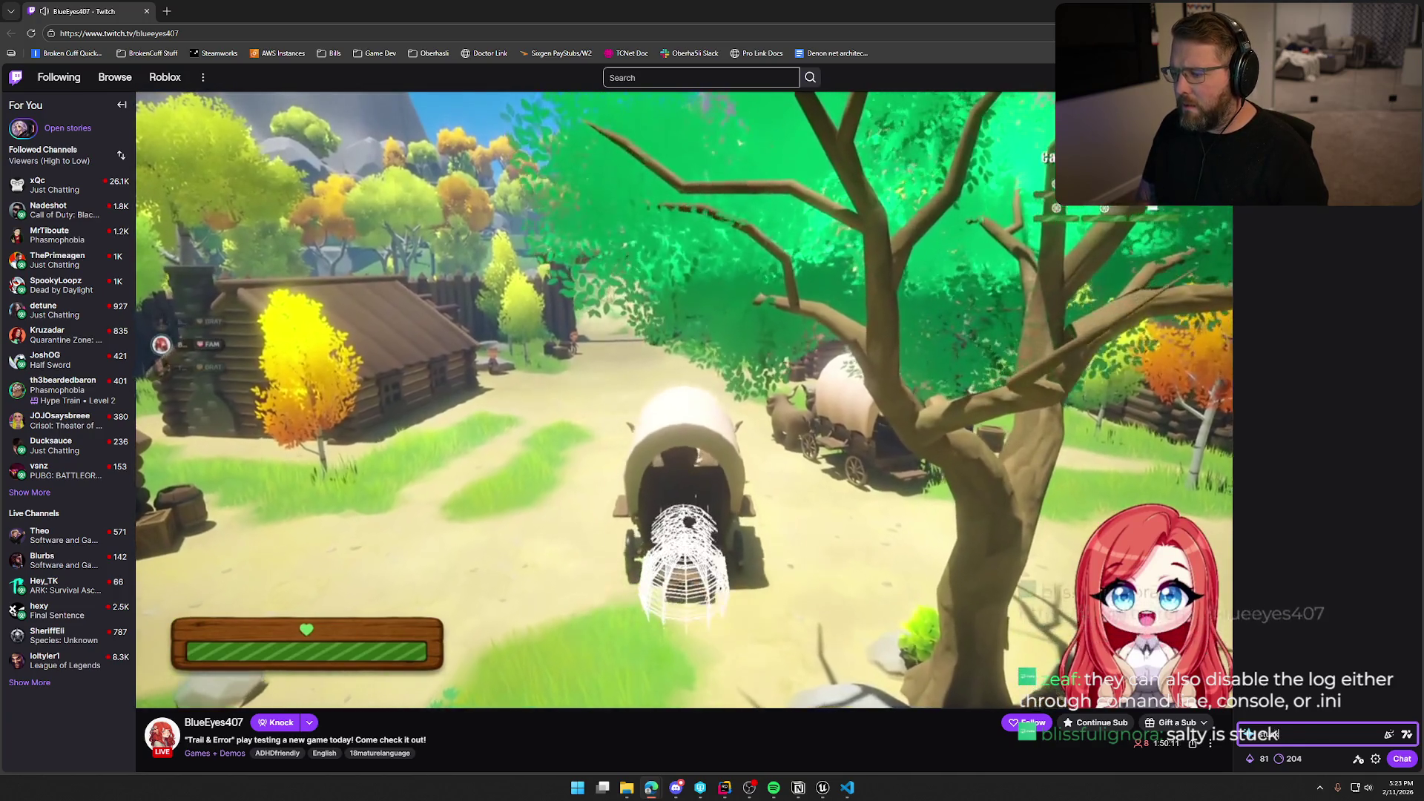
type(" where?")
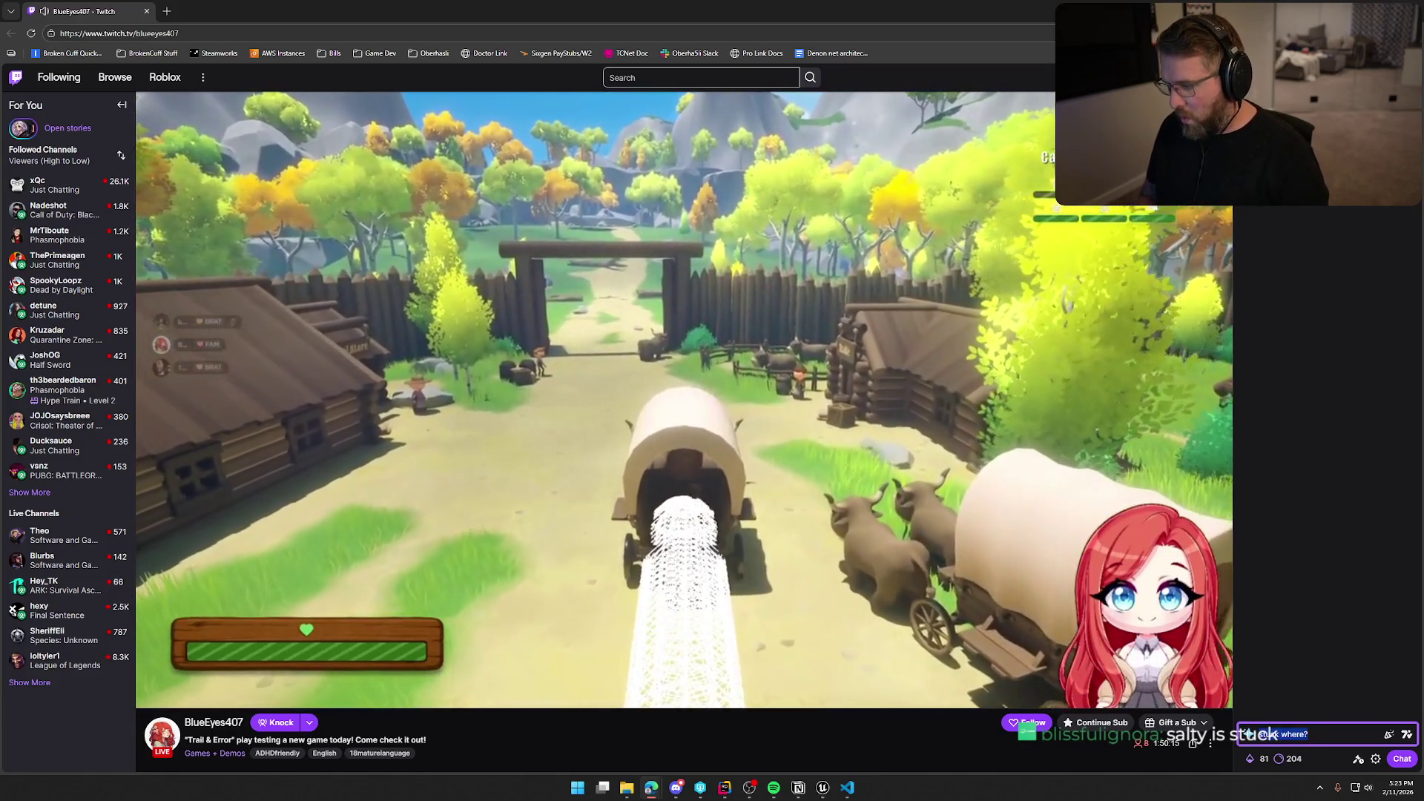
key("Return")
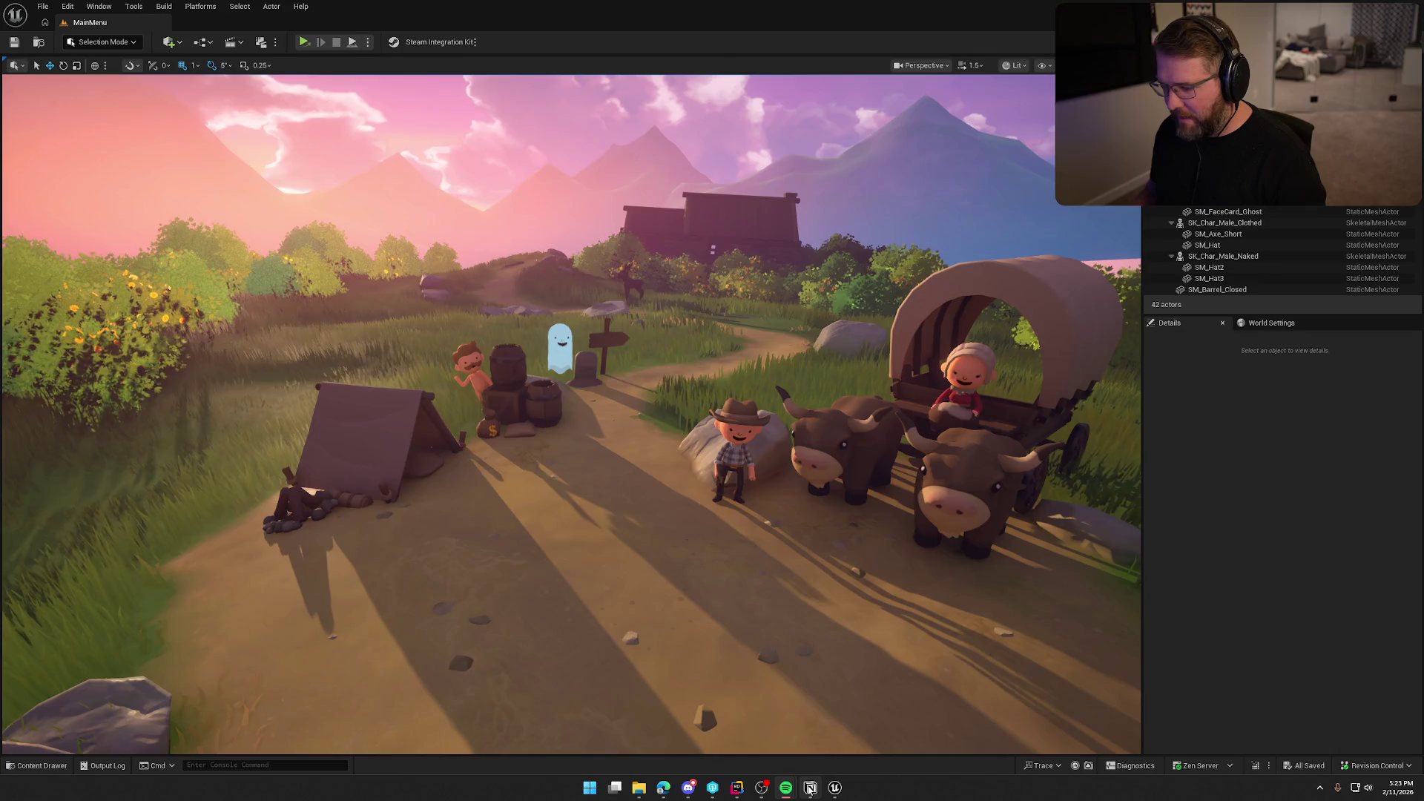
- Append 'Disable the extra ox AI until i fix it...' to the playtest fix checklist
left_click(811, 787)
key("Return")
type("Dis")
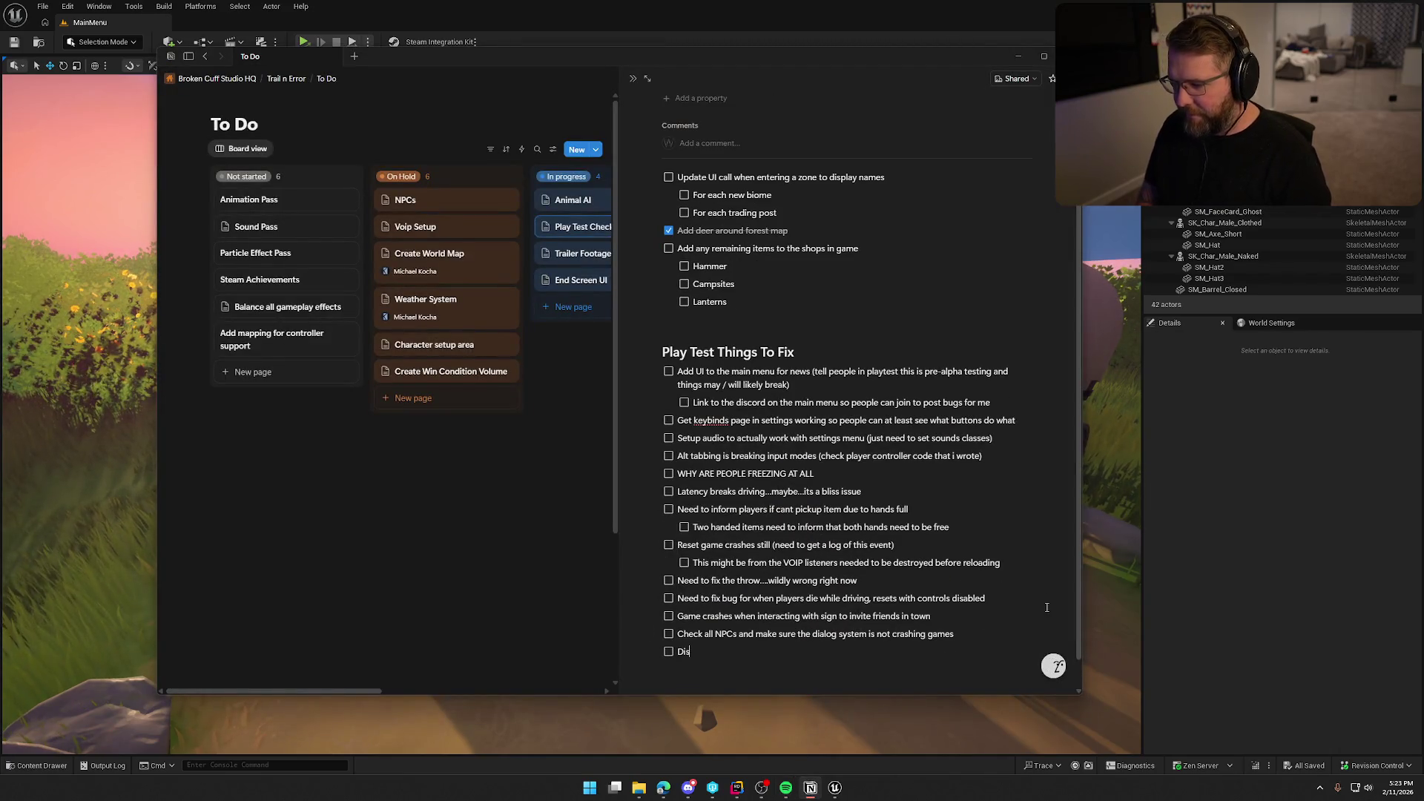
type("able the extra d")
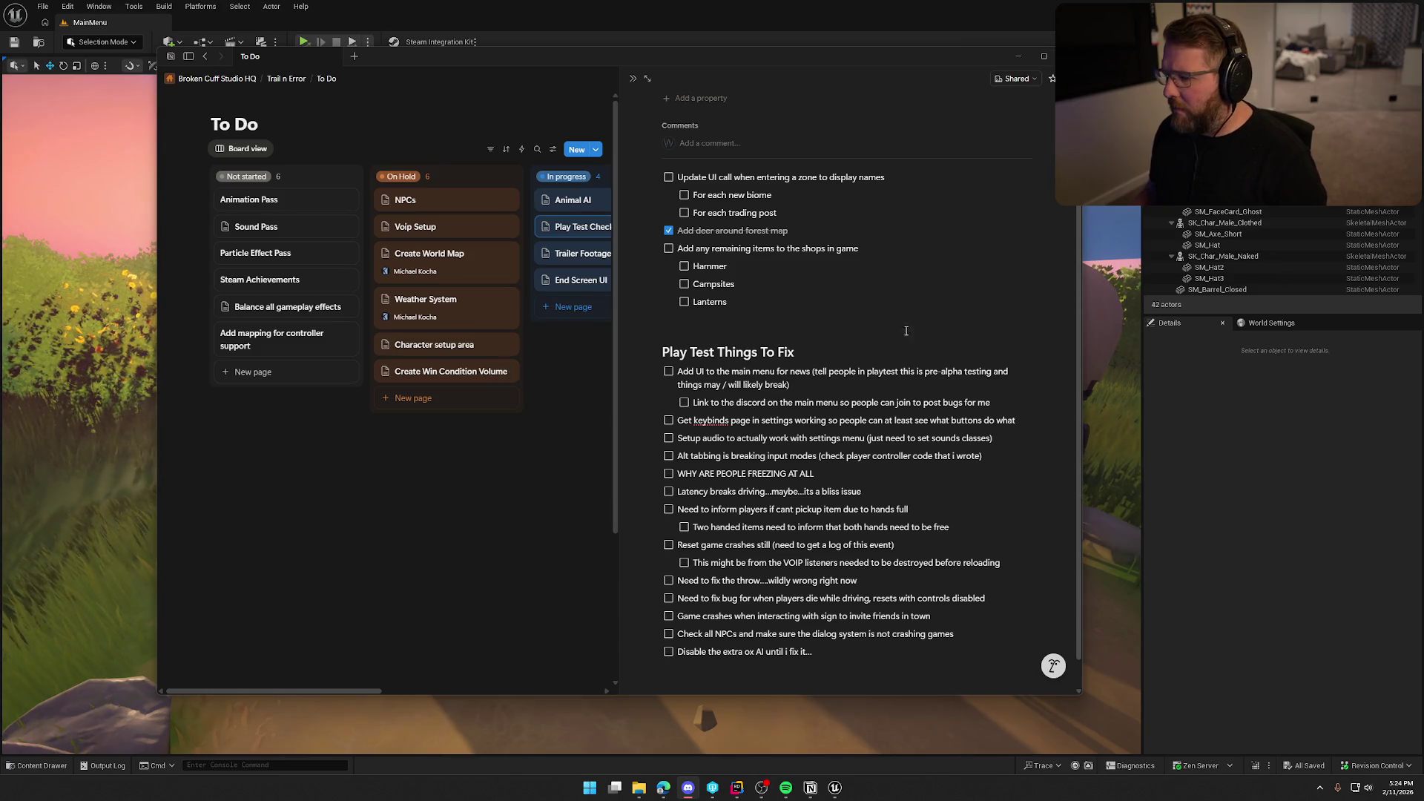
left_click(1257, 496)
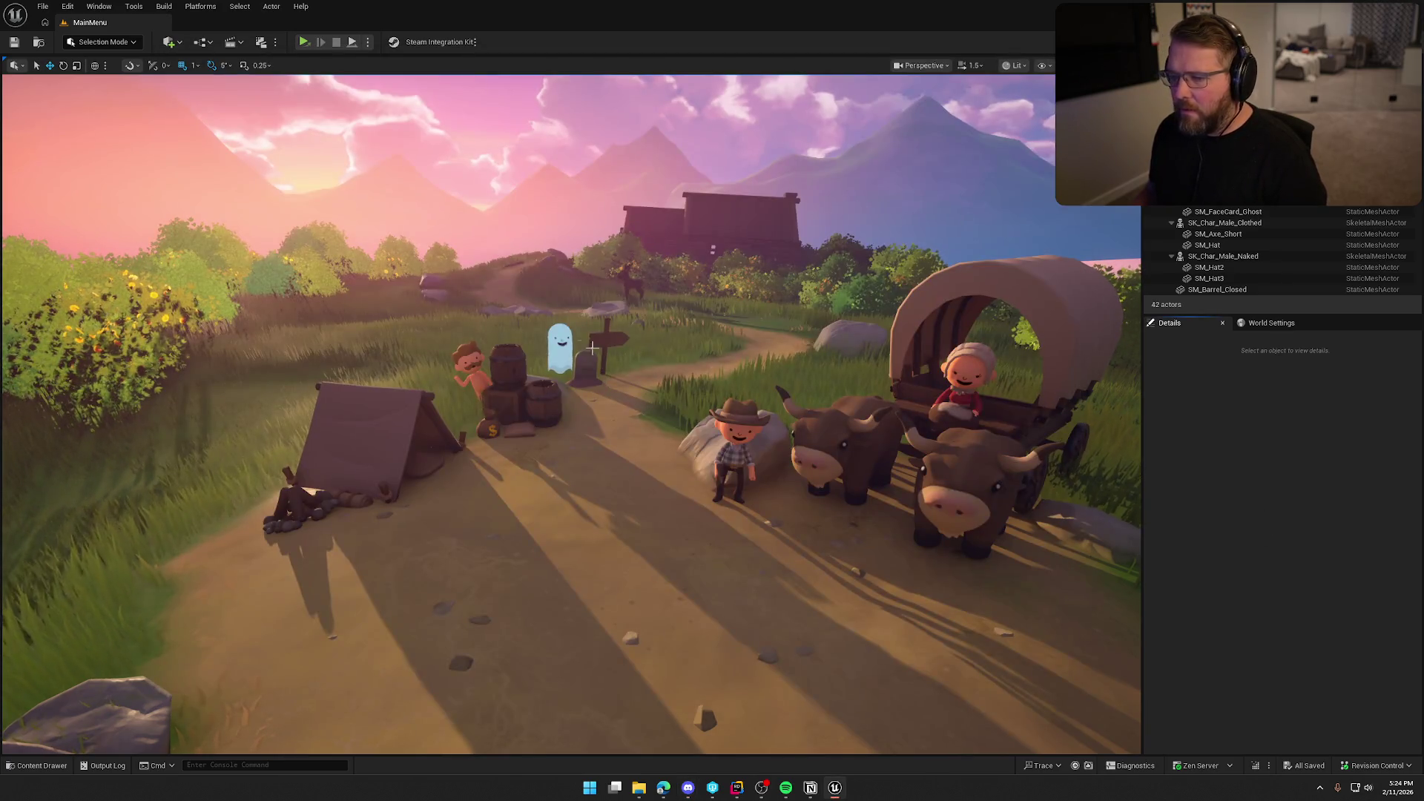
- Open the TrailMap level from the Maps folder and select an ox in its pen
key("ctrl+space")
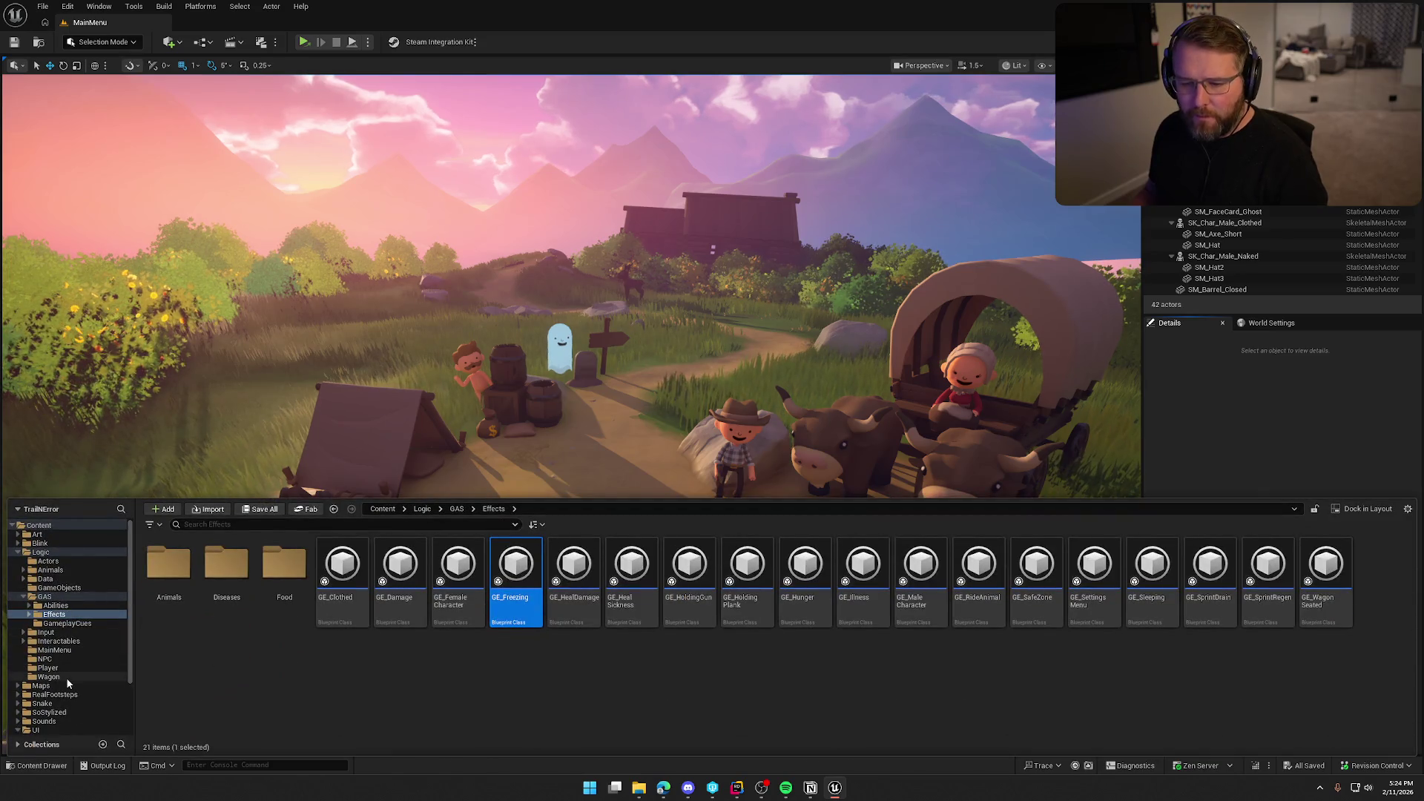
left_click(74, 685)
double_click(402, 569)
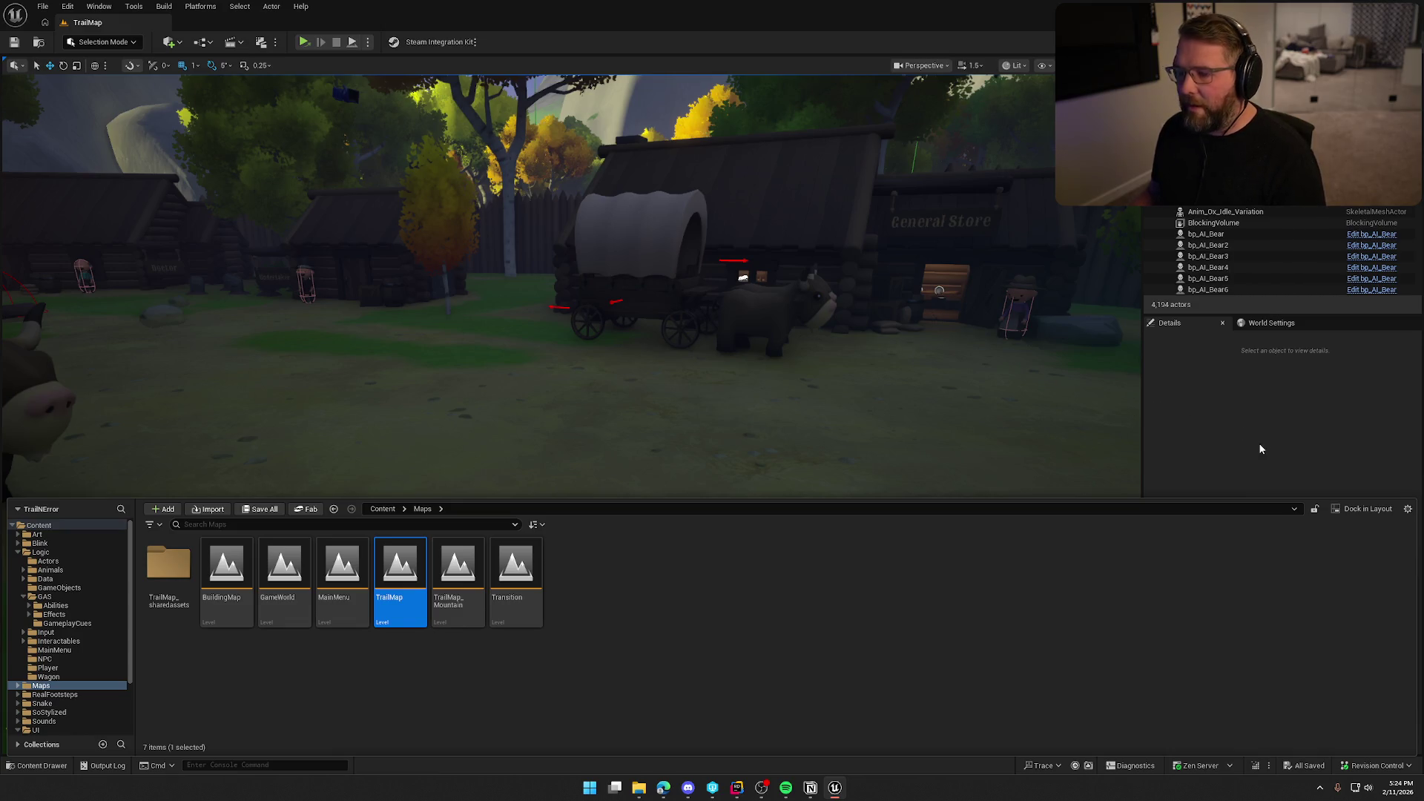
left_click(1252, 398)
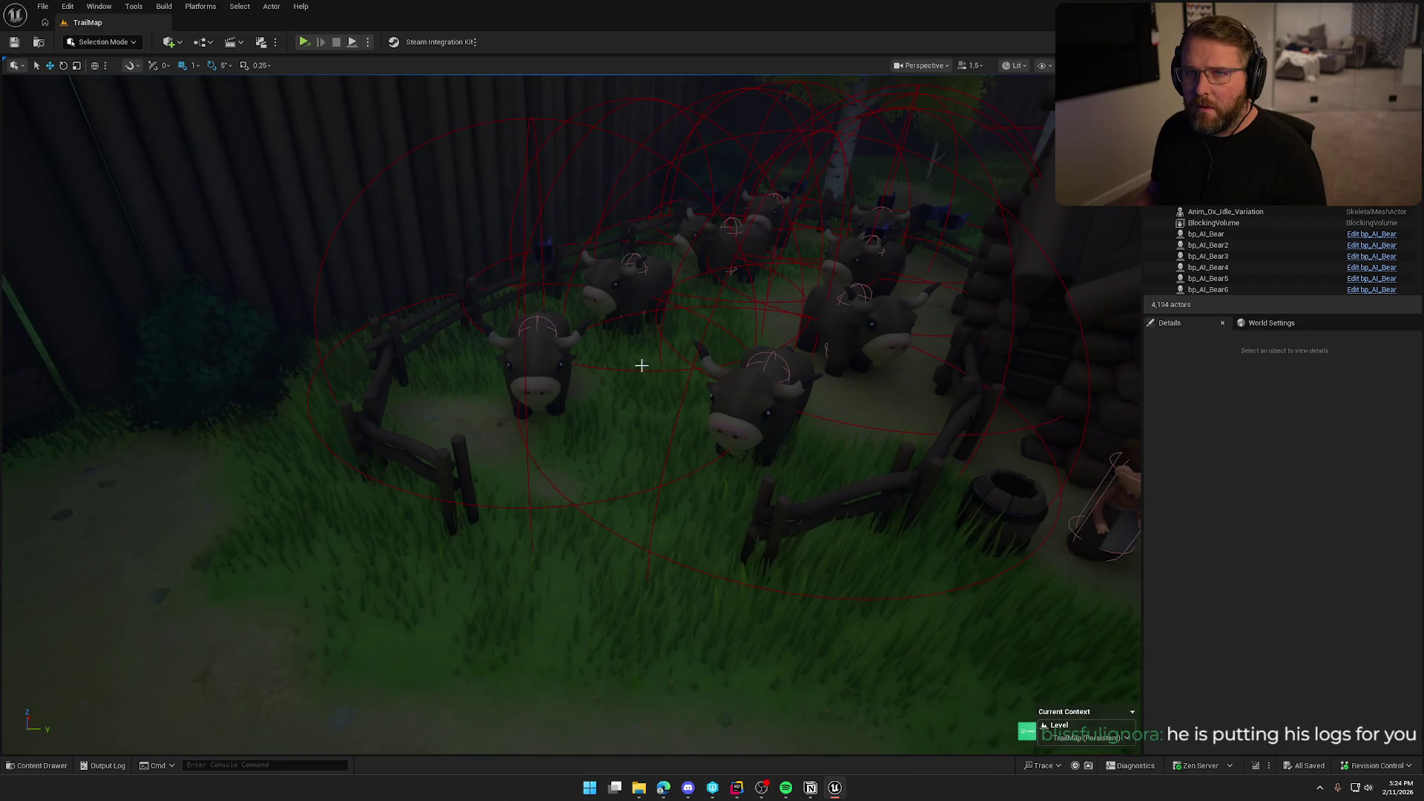
left_click(770, 378)
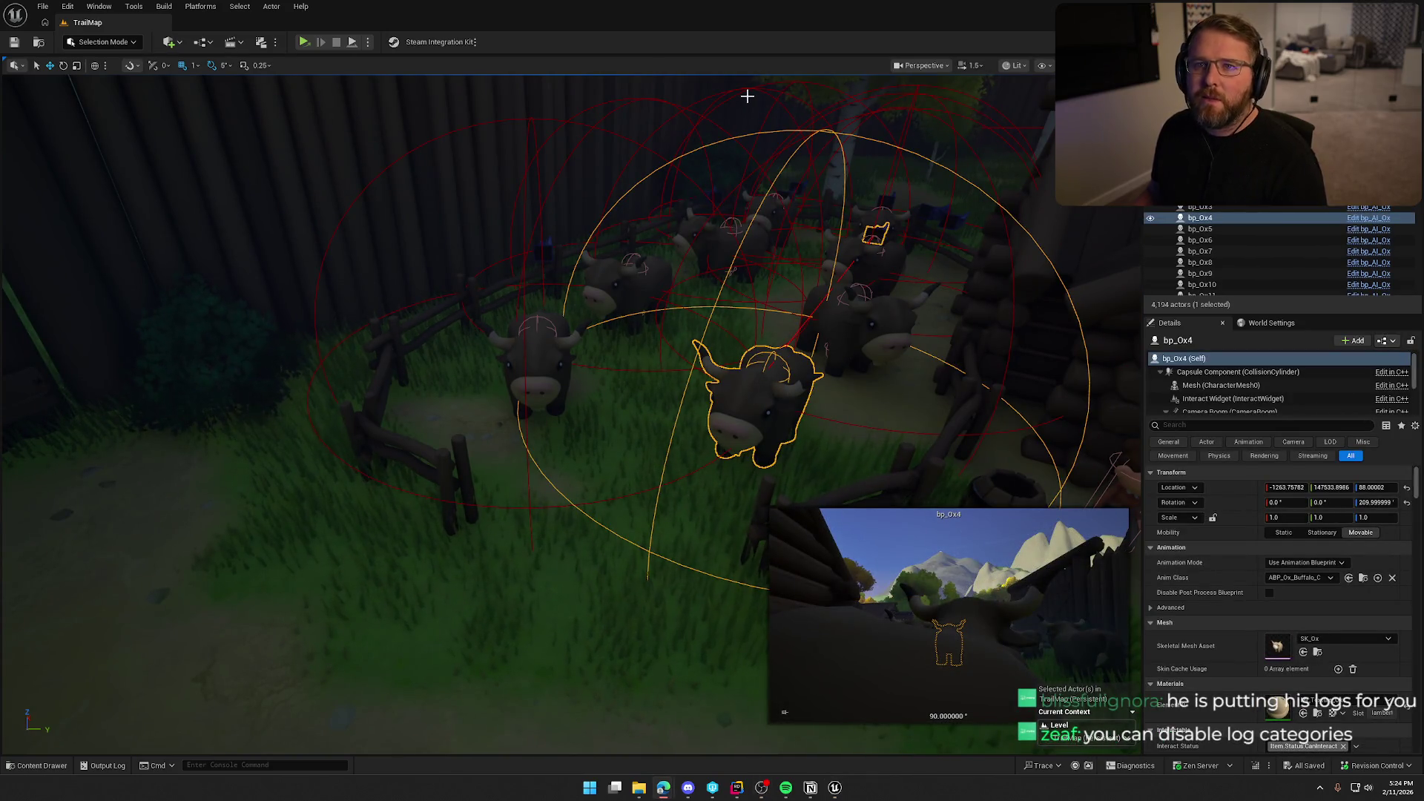
key("alt+Tab")
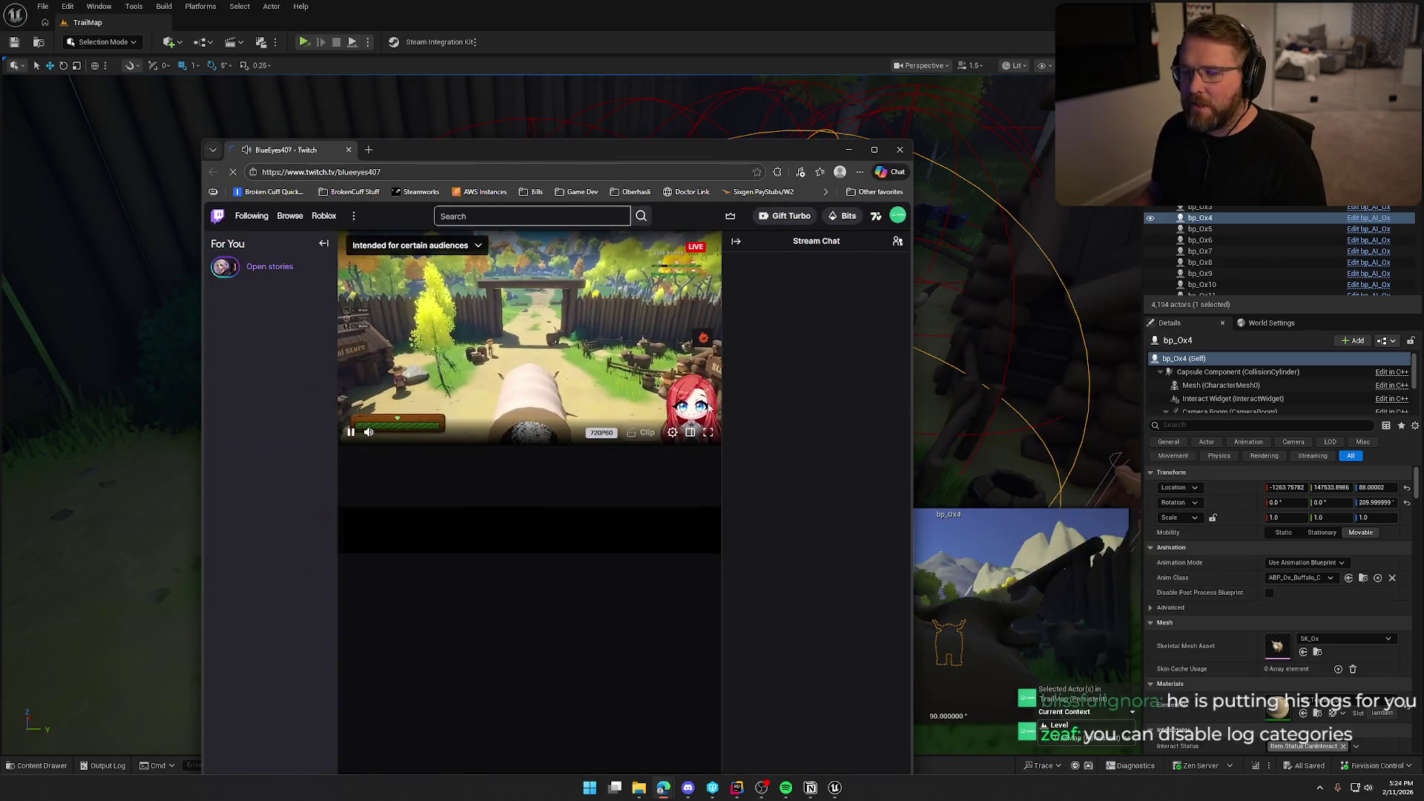
- Maximize the Twitch window, close the Knock popup and watch the playtest stream
double_click(607, 148)
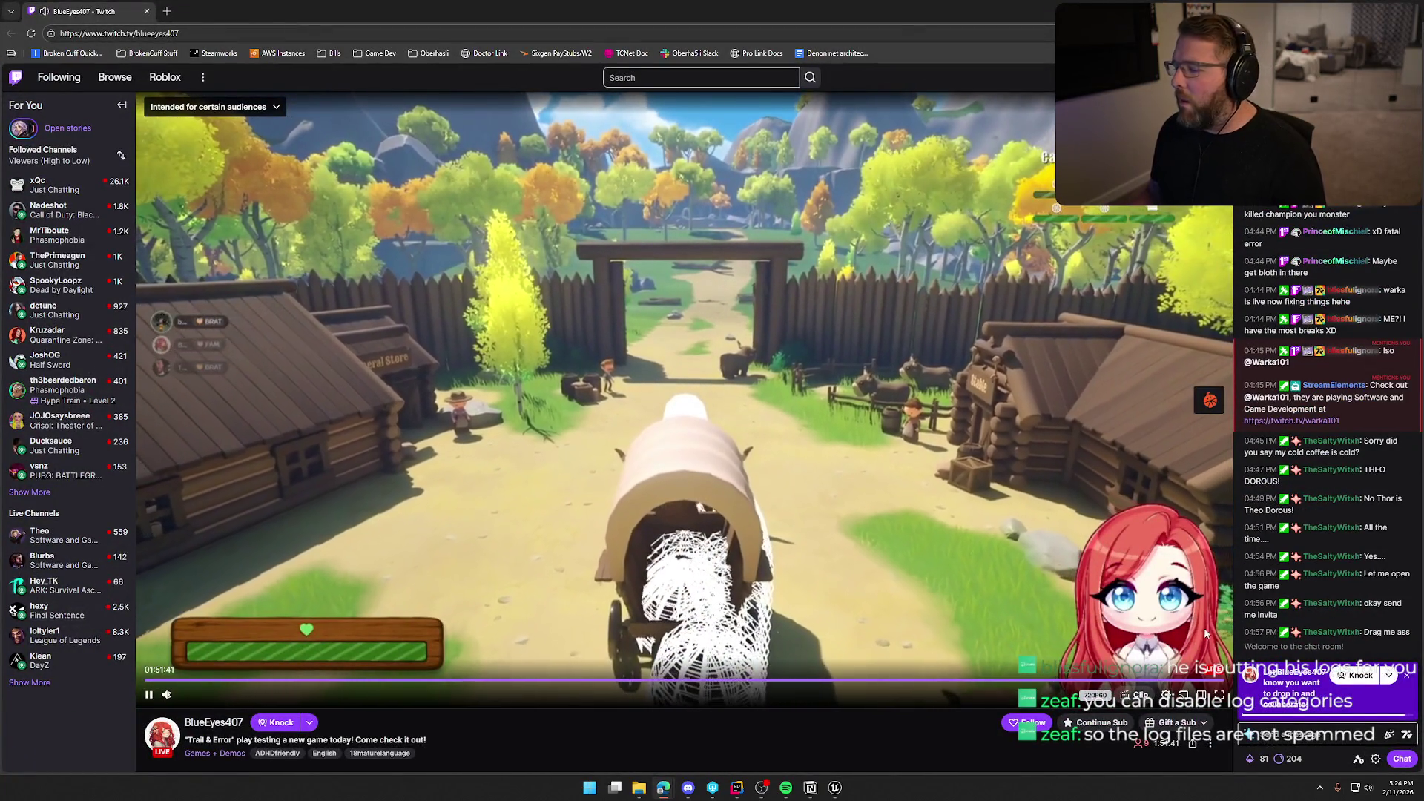
left_click(1407, 675)
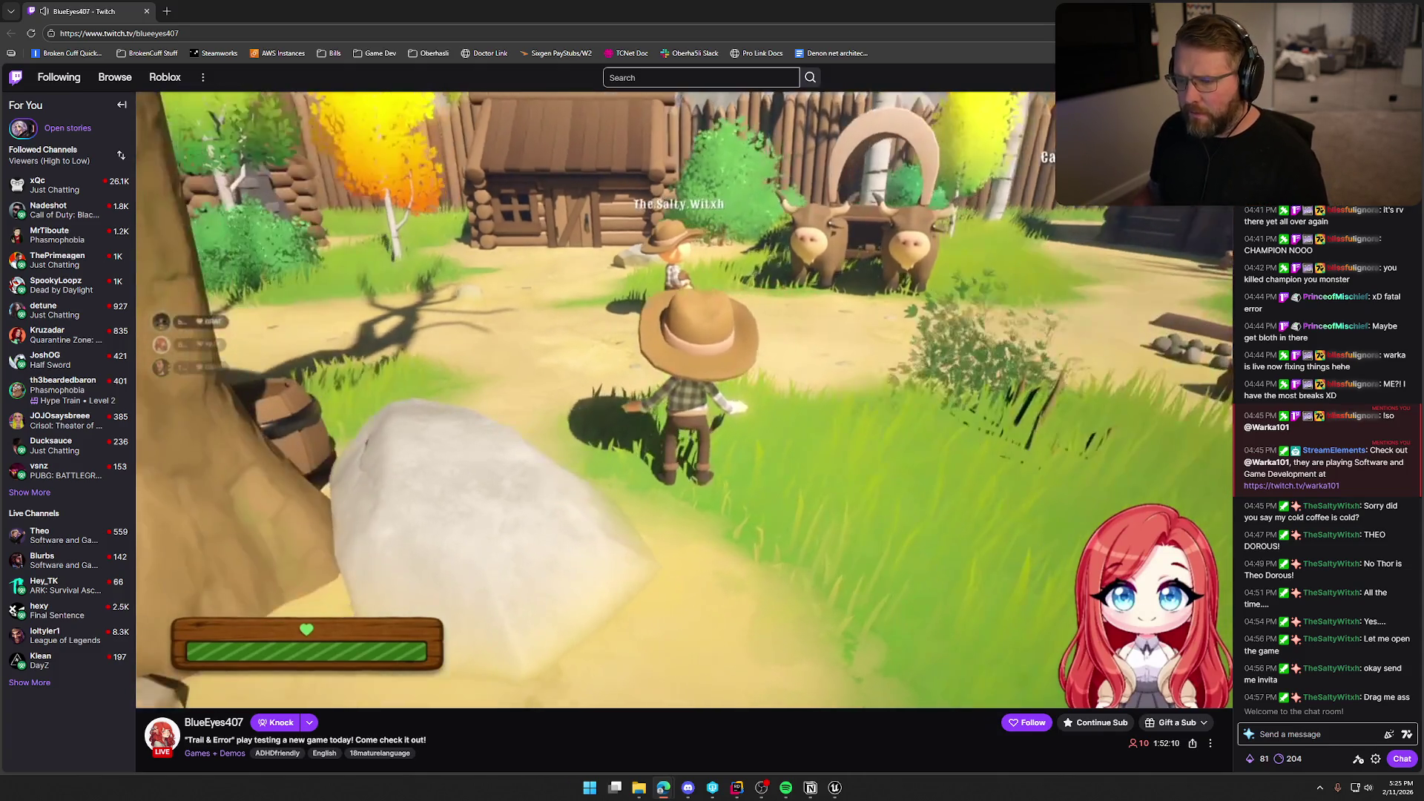
mouse_move(780, 267)
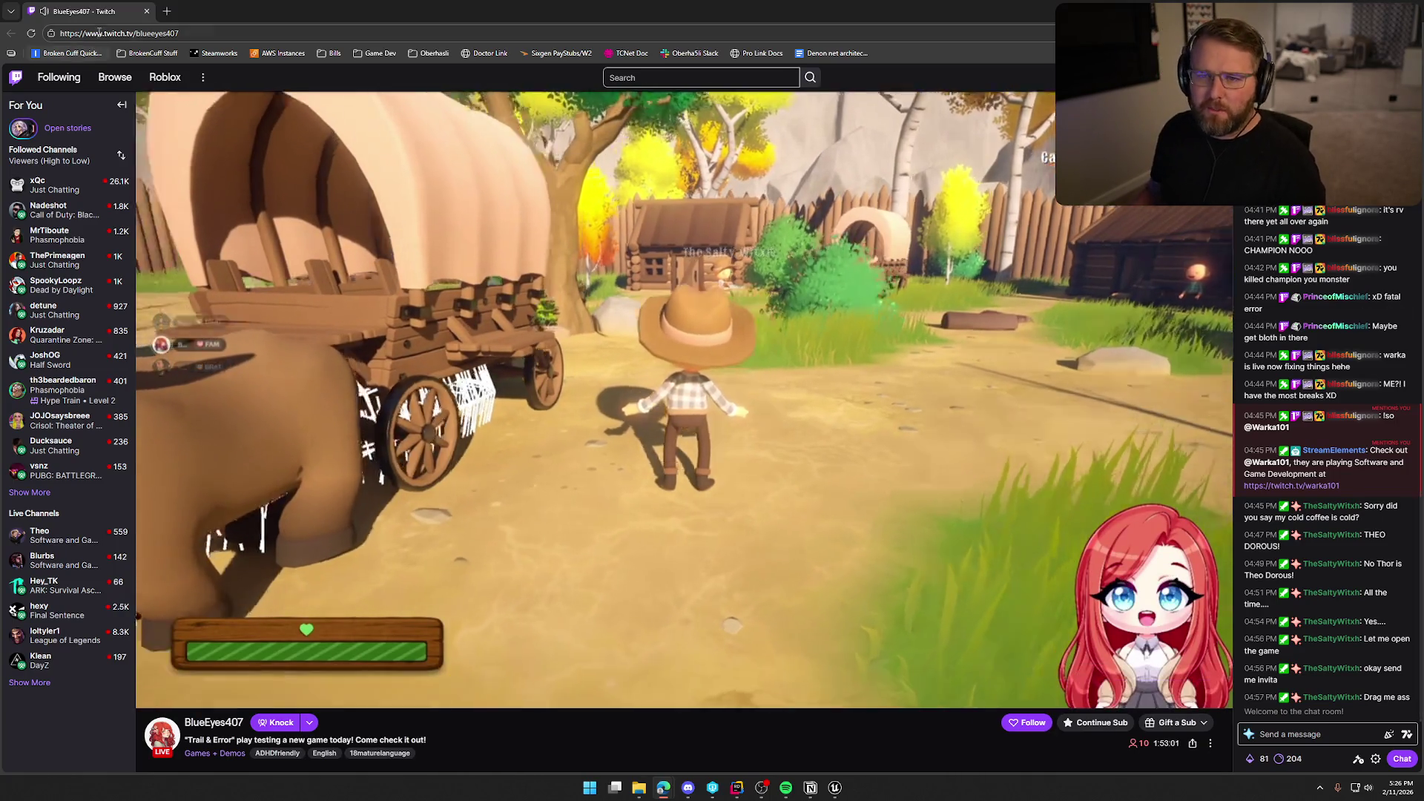
key("alt+Tab")
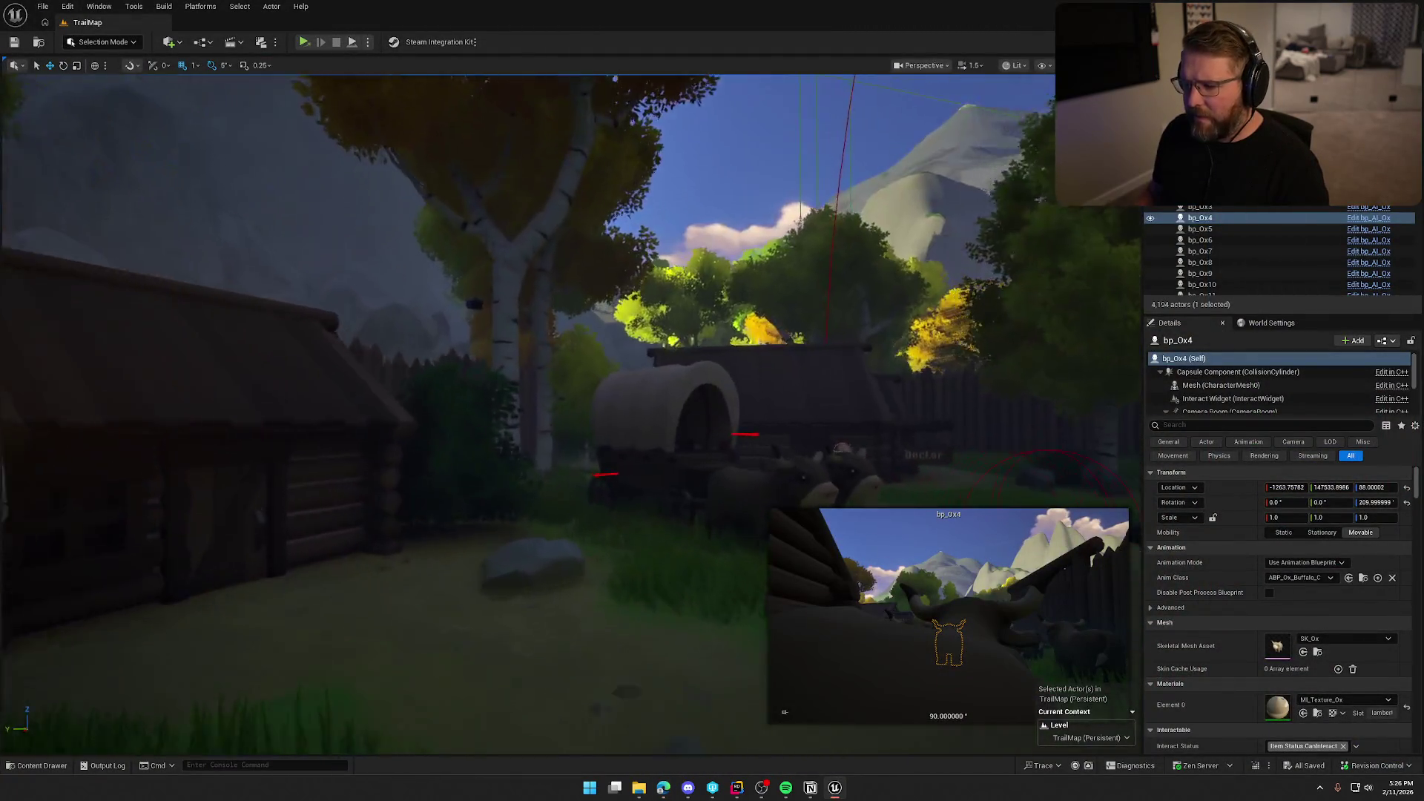
- Select the eighteen oxen, bp_Ox through bp_Ox18, in the Outliner and delete them
key("Escape")
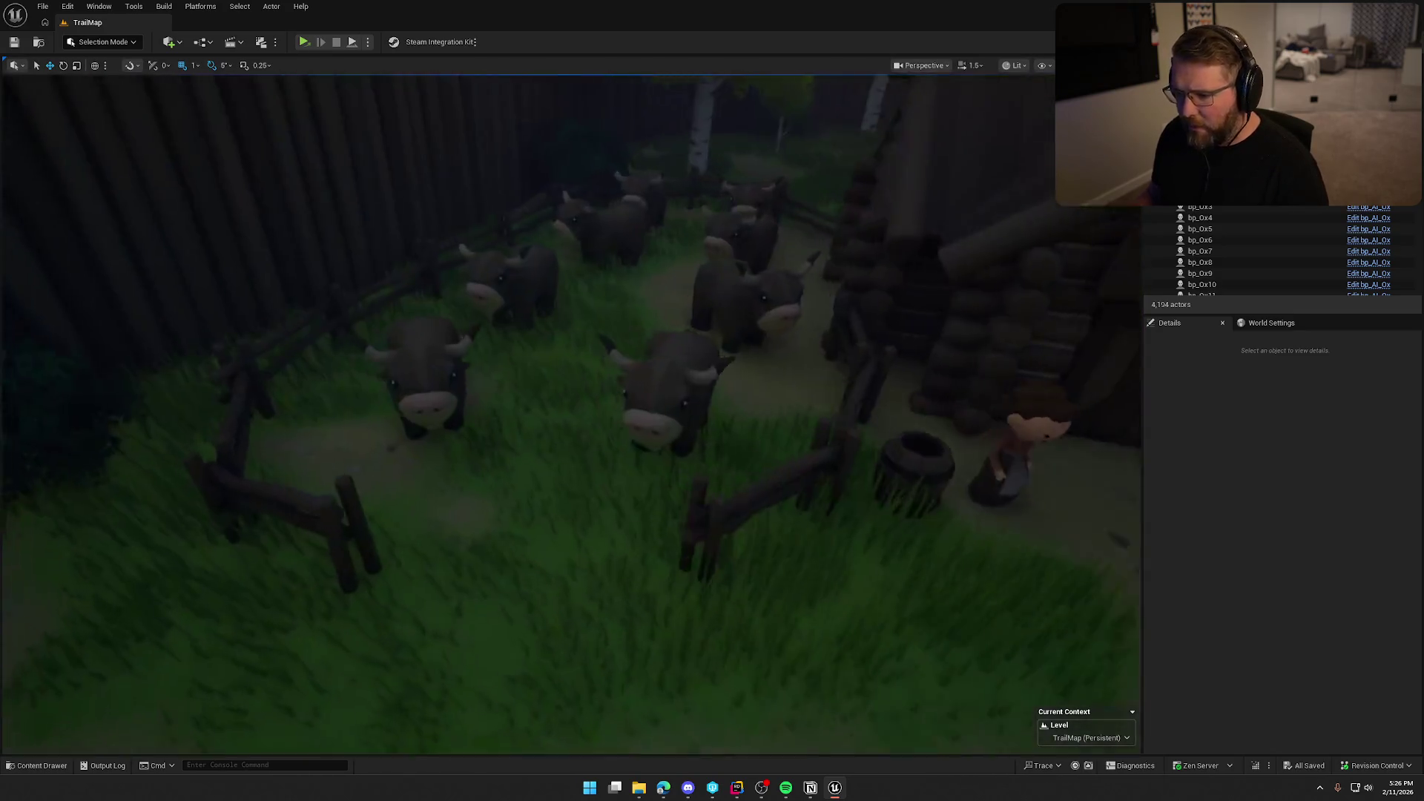
left_click(634, 382)
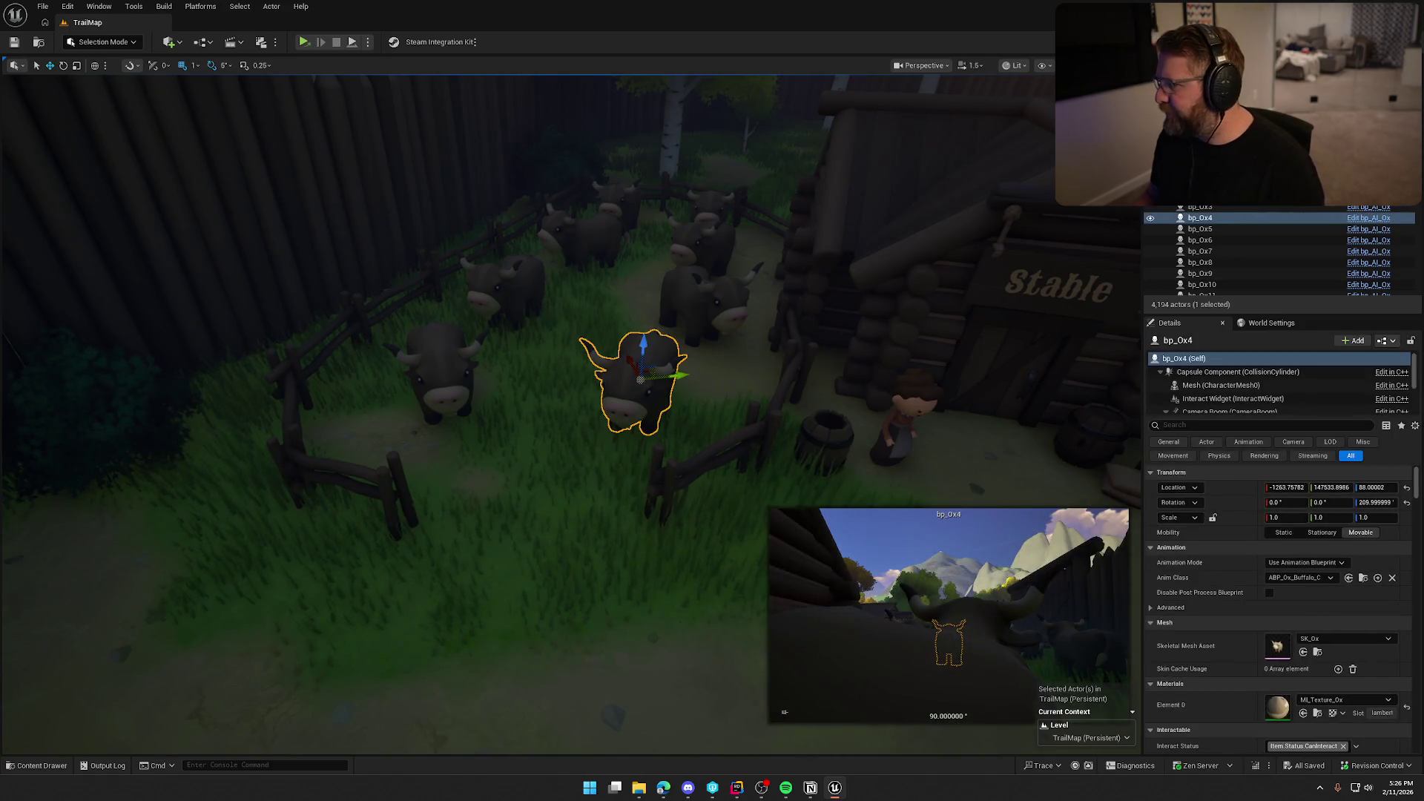
left_click(437, 371)
scroll(1240, 264, "down", 4)
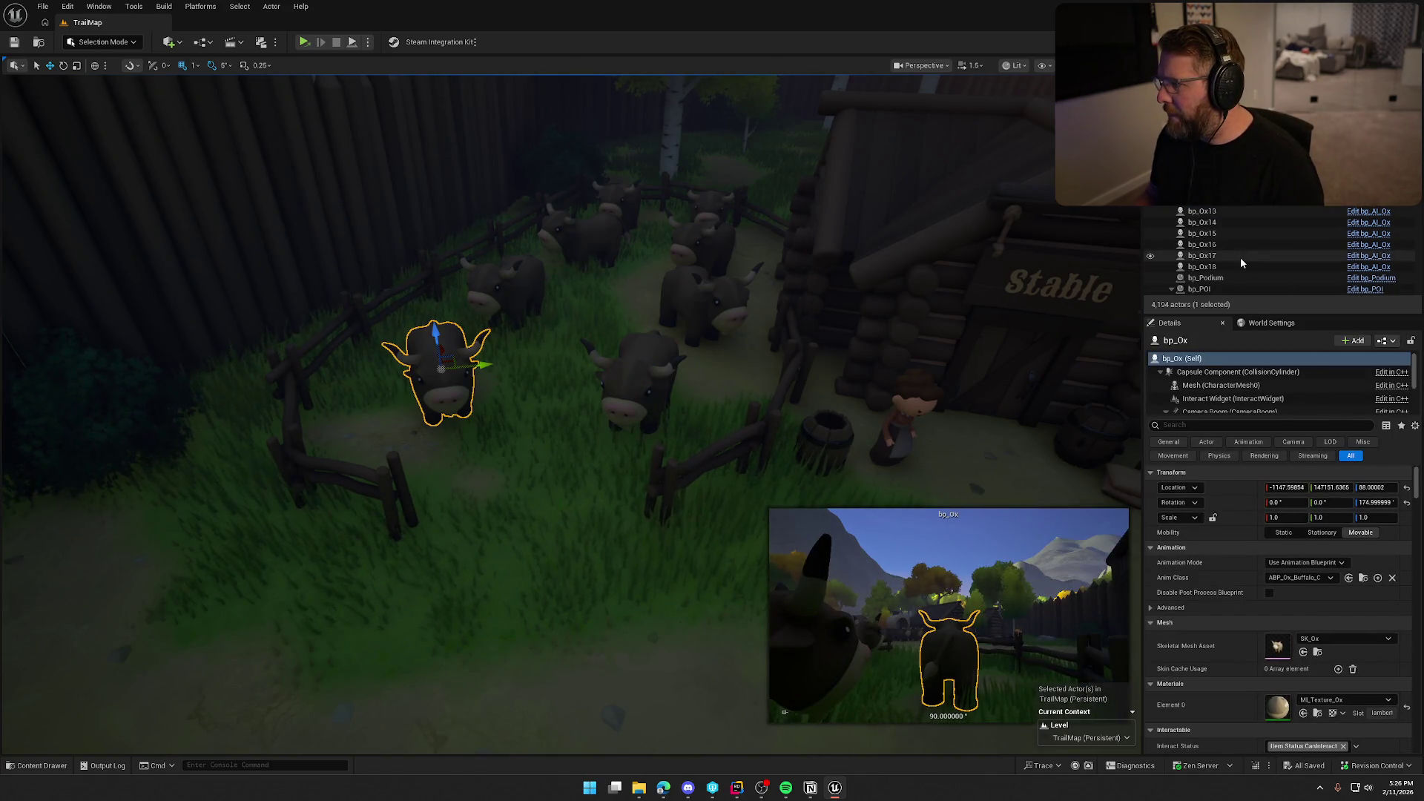
left_click(1238, 265, "shift")
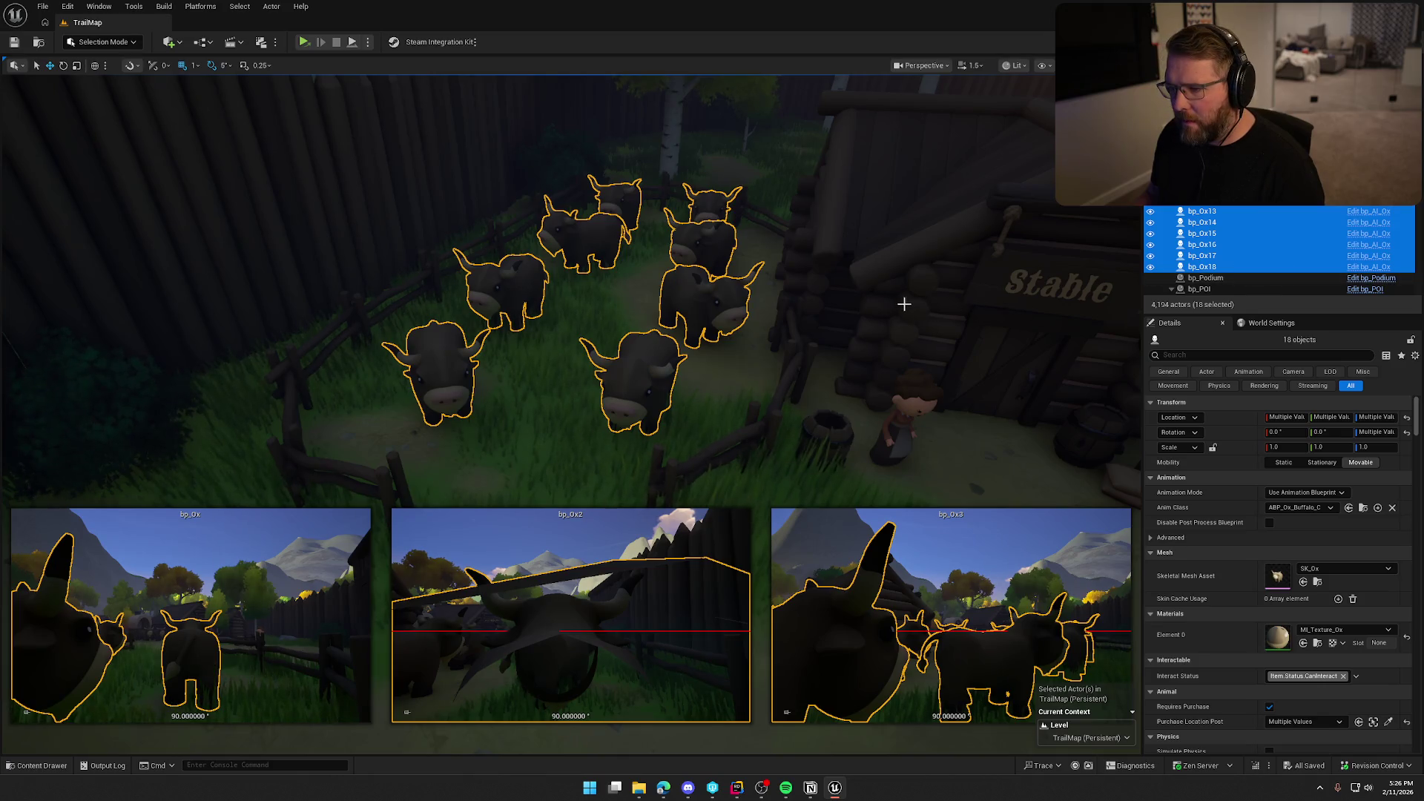
key("d")
key("Delete")
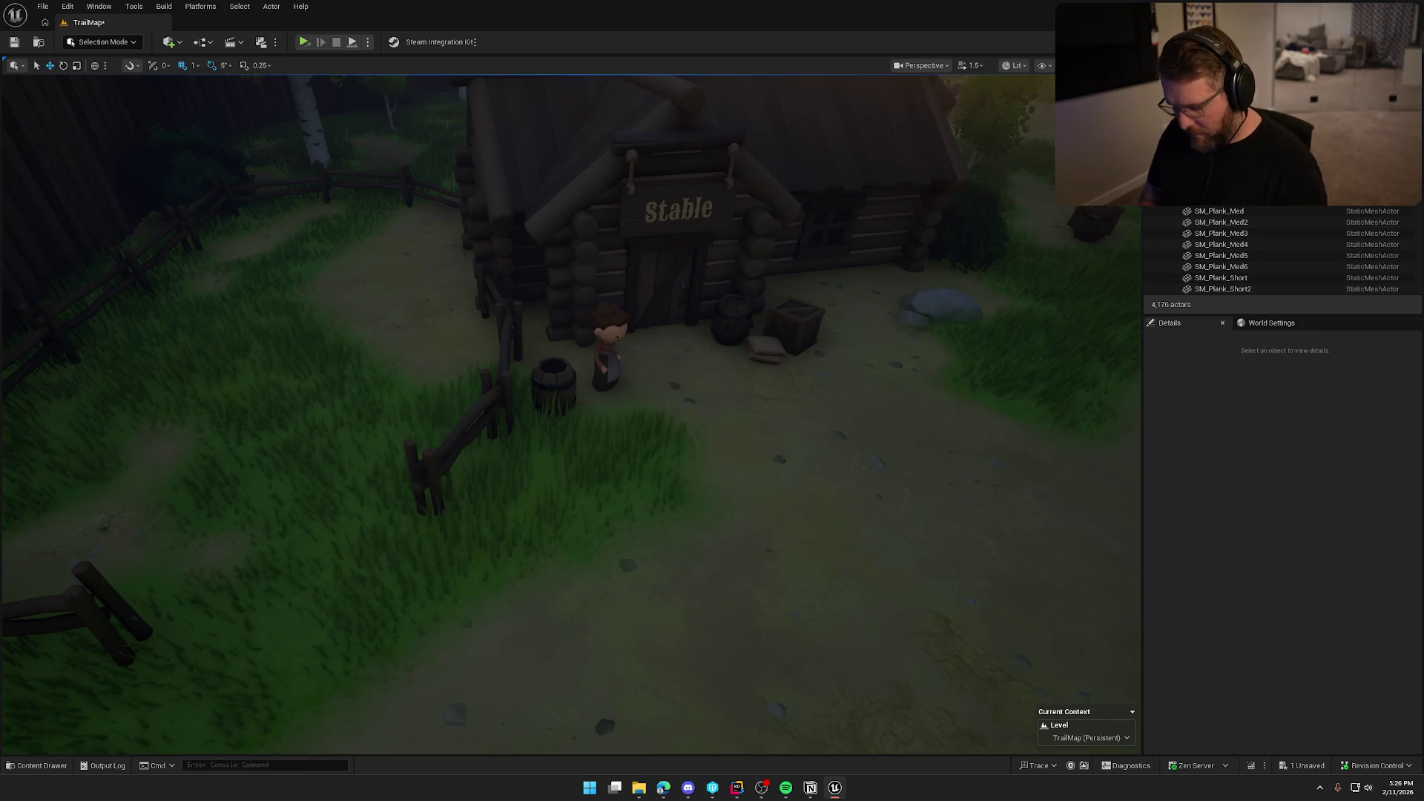
- Search the Outliner for 'horse', focus Anim_Ox_Idle, then clear the filter and frame the village
type("horse")
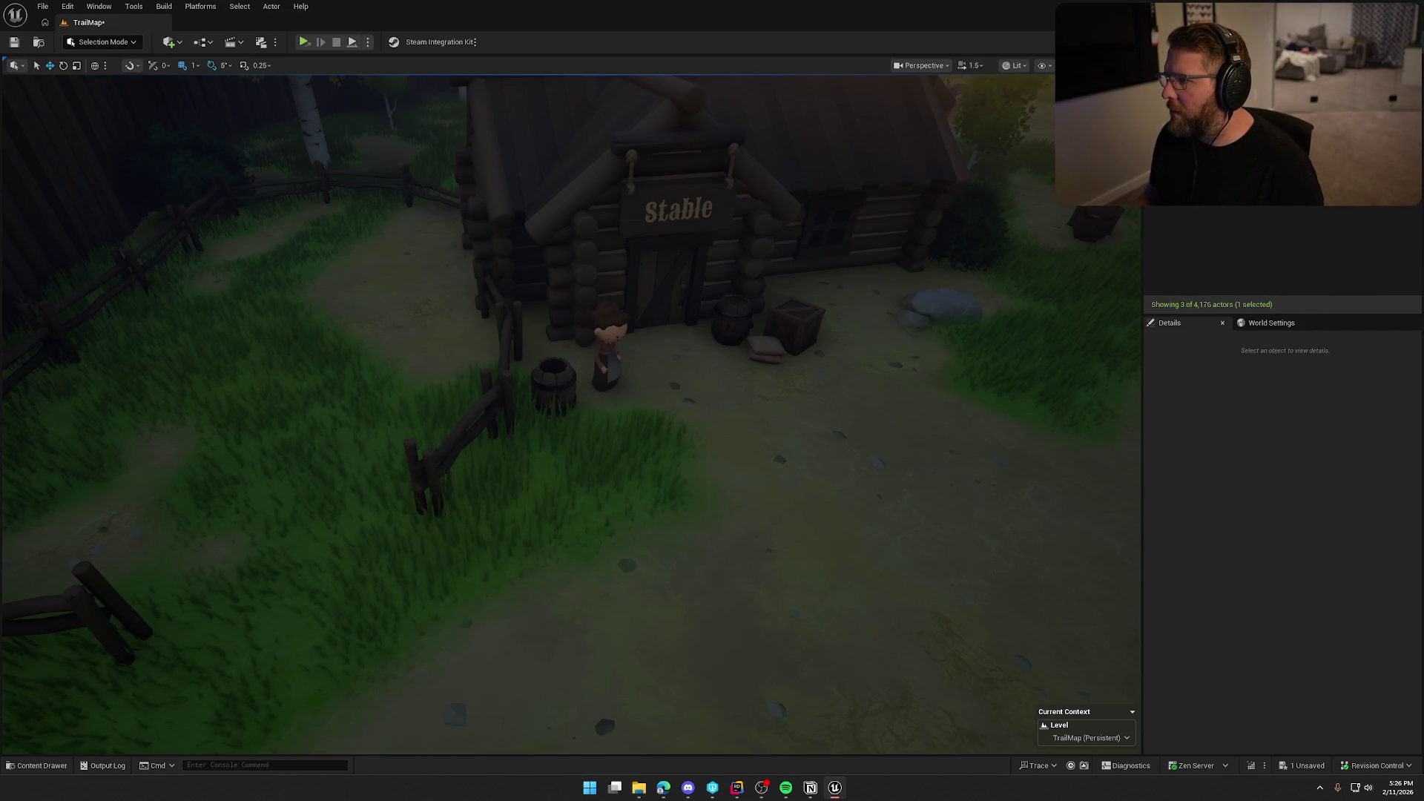
double_click(1201, 230)
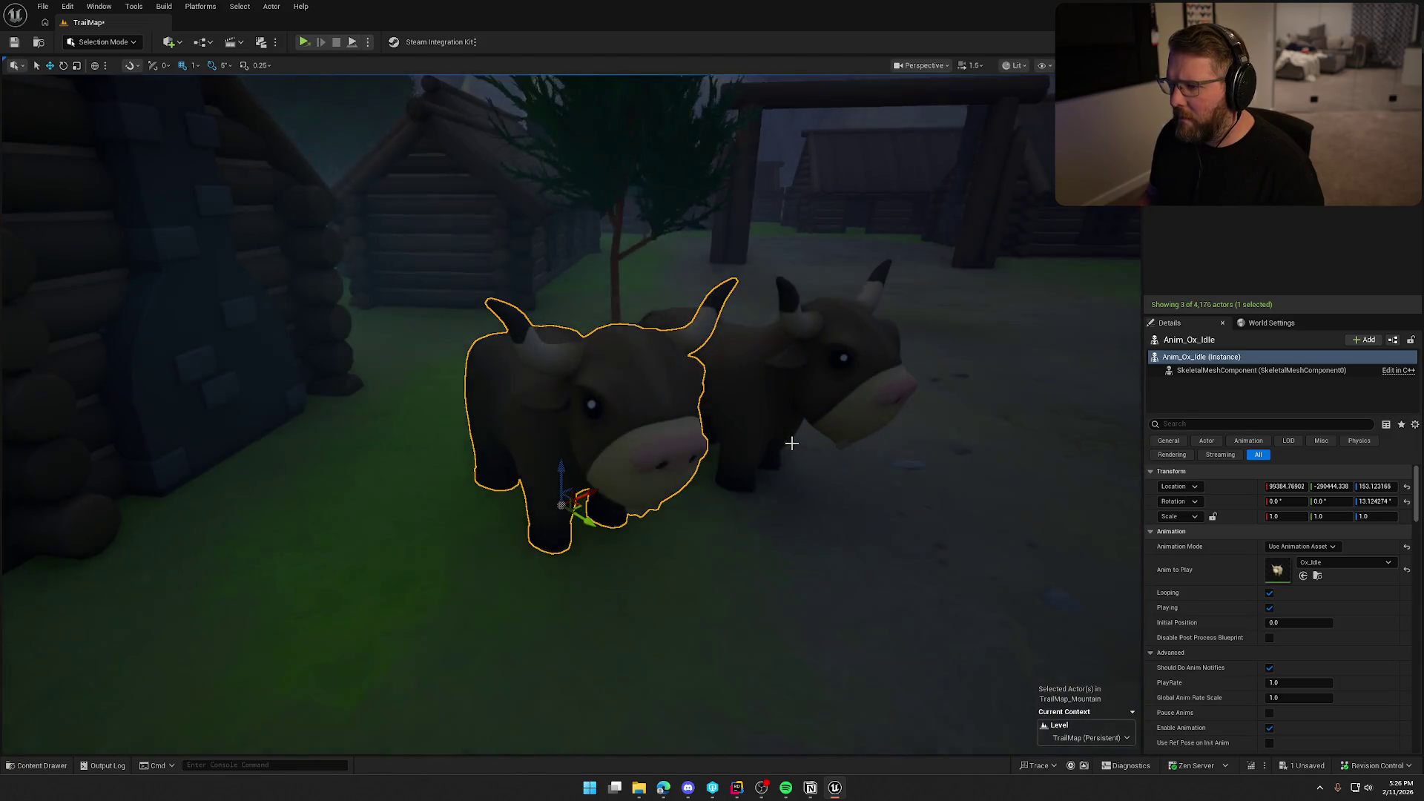
mouse_move(791, 443)
left_mouse_down()
mouse_move(797, 549)
mouse_move(1008, 295)
left_mouse_up()
left_click_drag(743, 362, 858, 309)
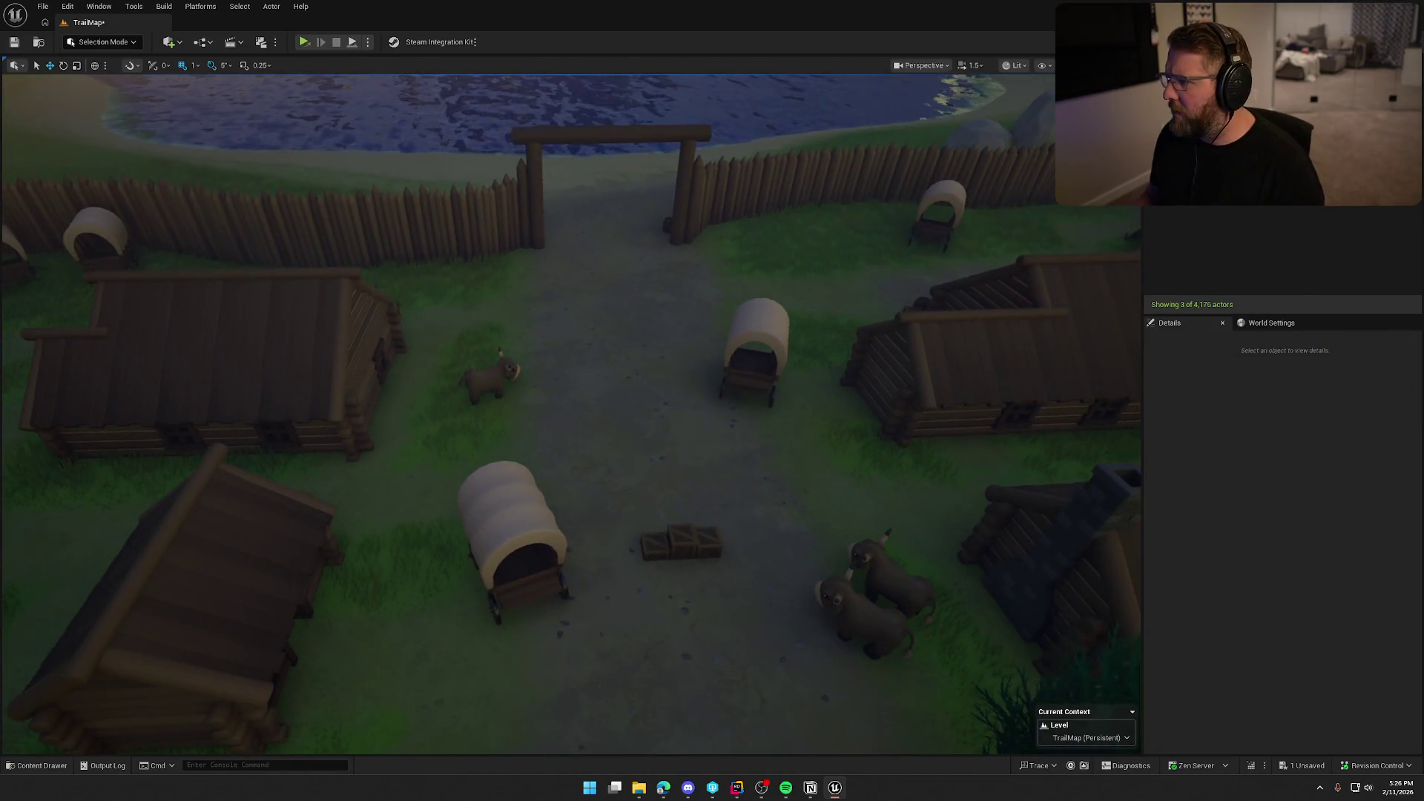
type("1")
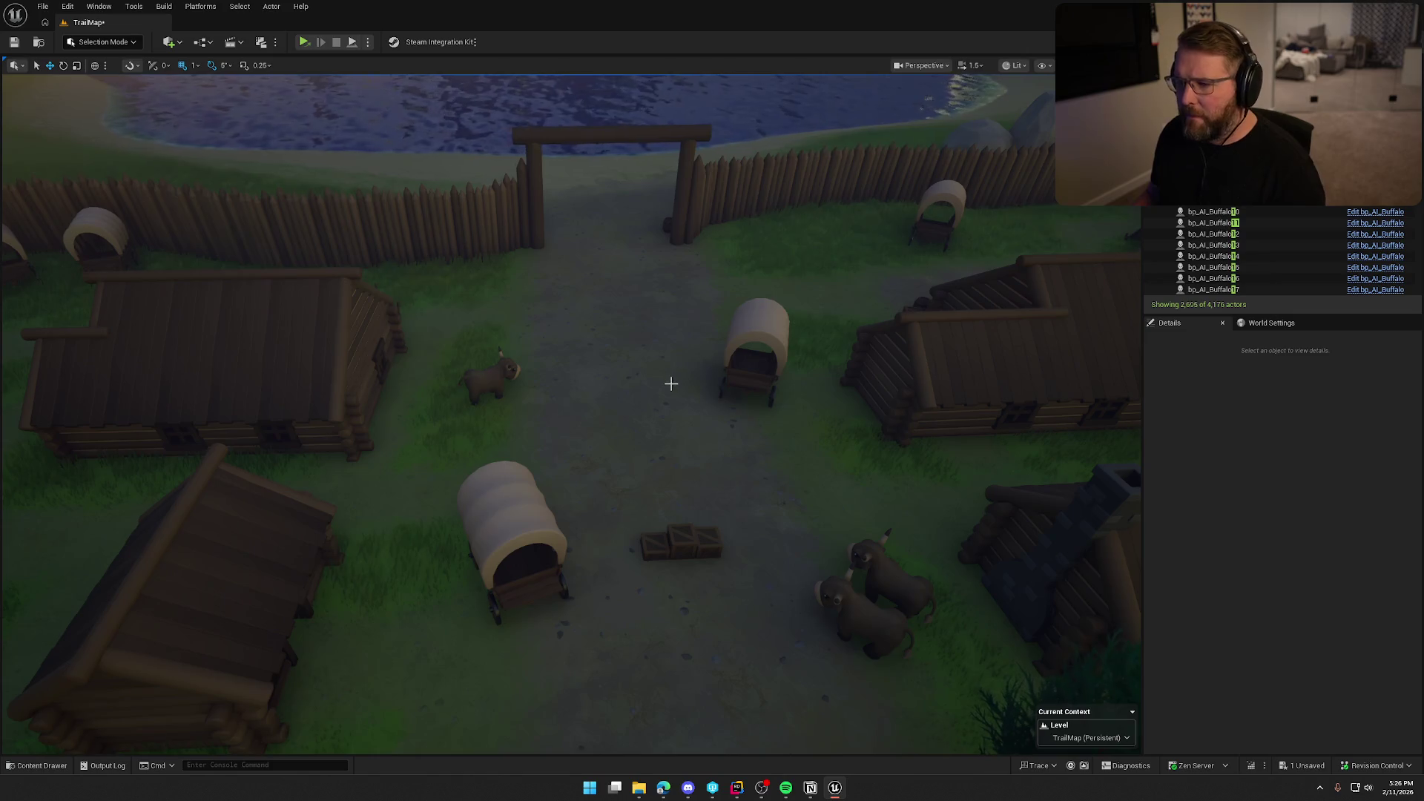
left_click_drag(671, 384, 653, 383)
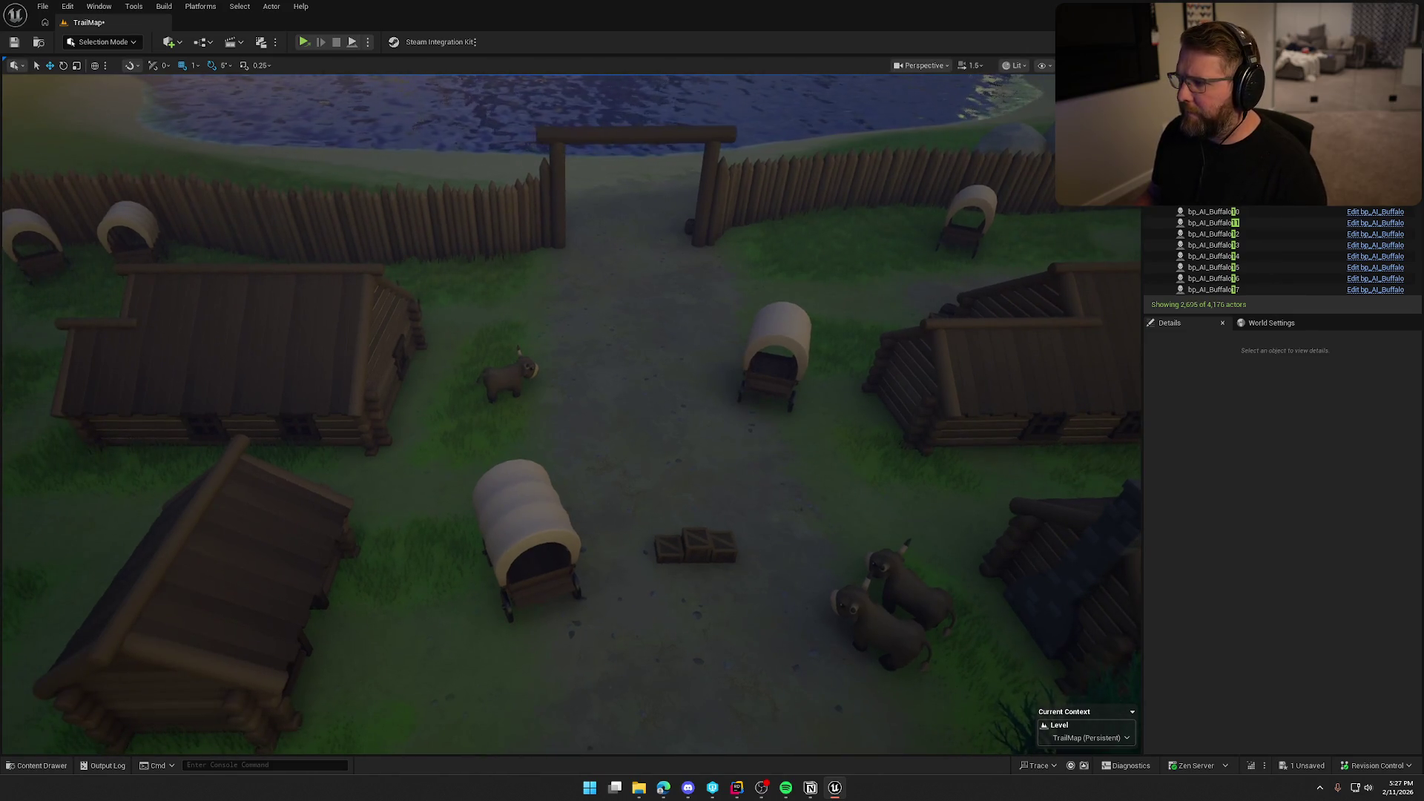
key("BackSpace")
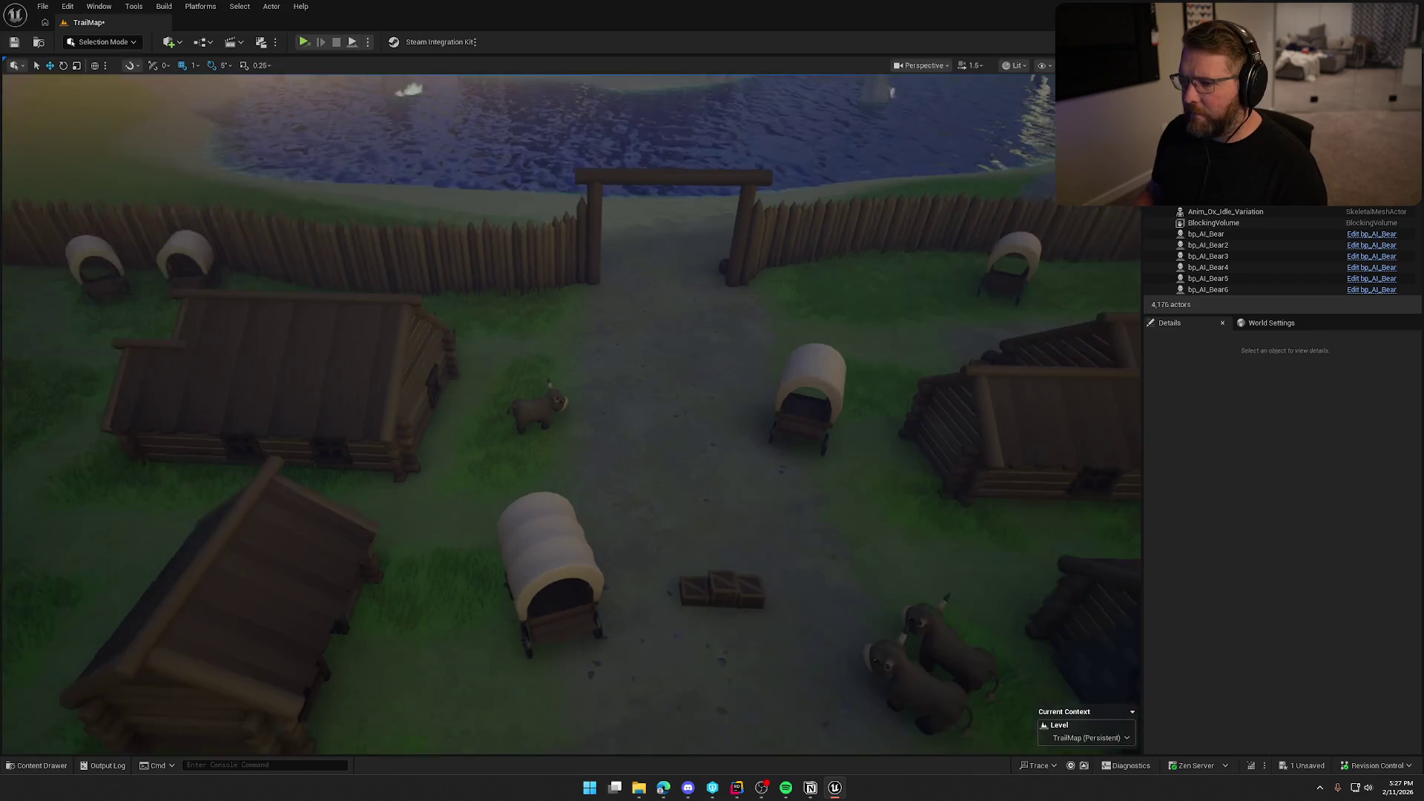
key("1")
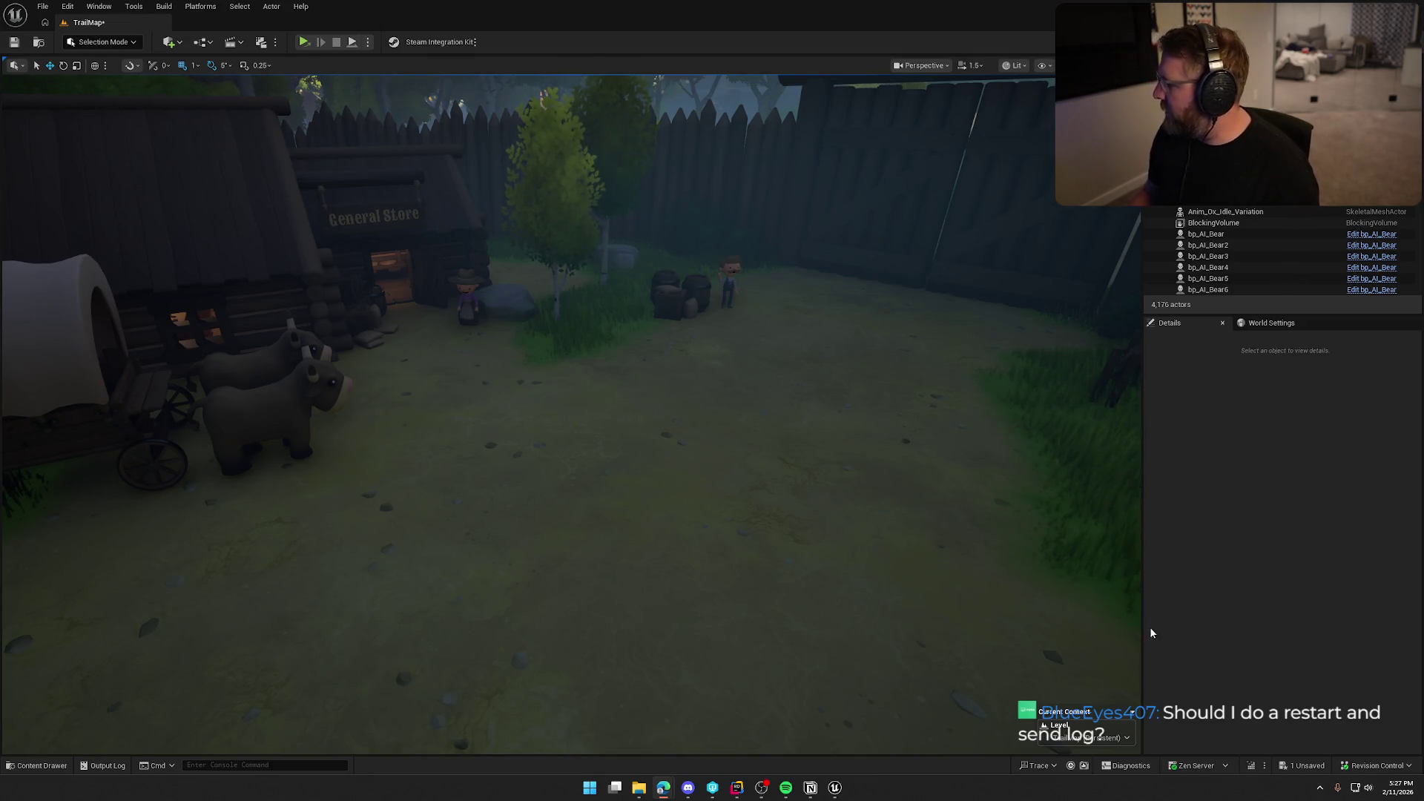
- Paste a [Core.Log] section with LogVoiceEngine=Error at the end of DefaultEngine.ini, then close it
left_click(736, 788)
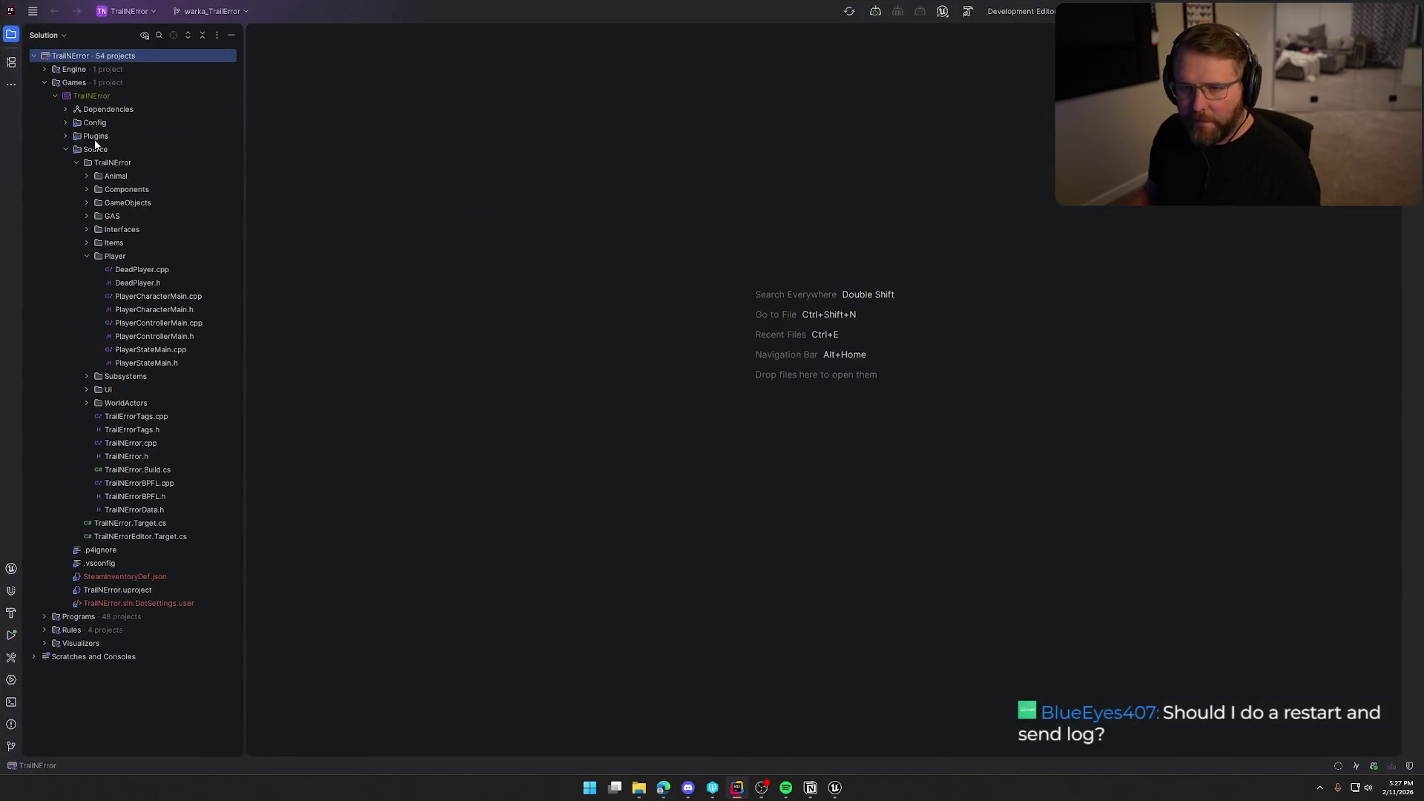
double_click(125, 164)
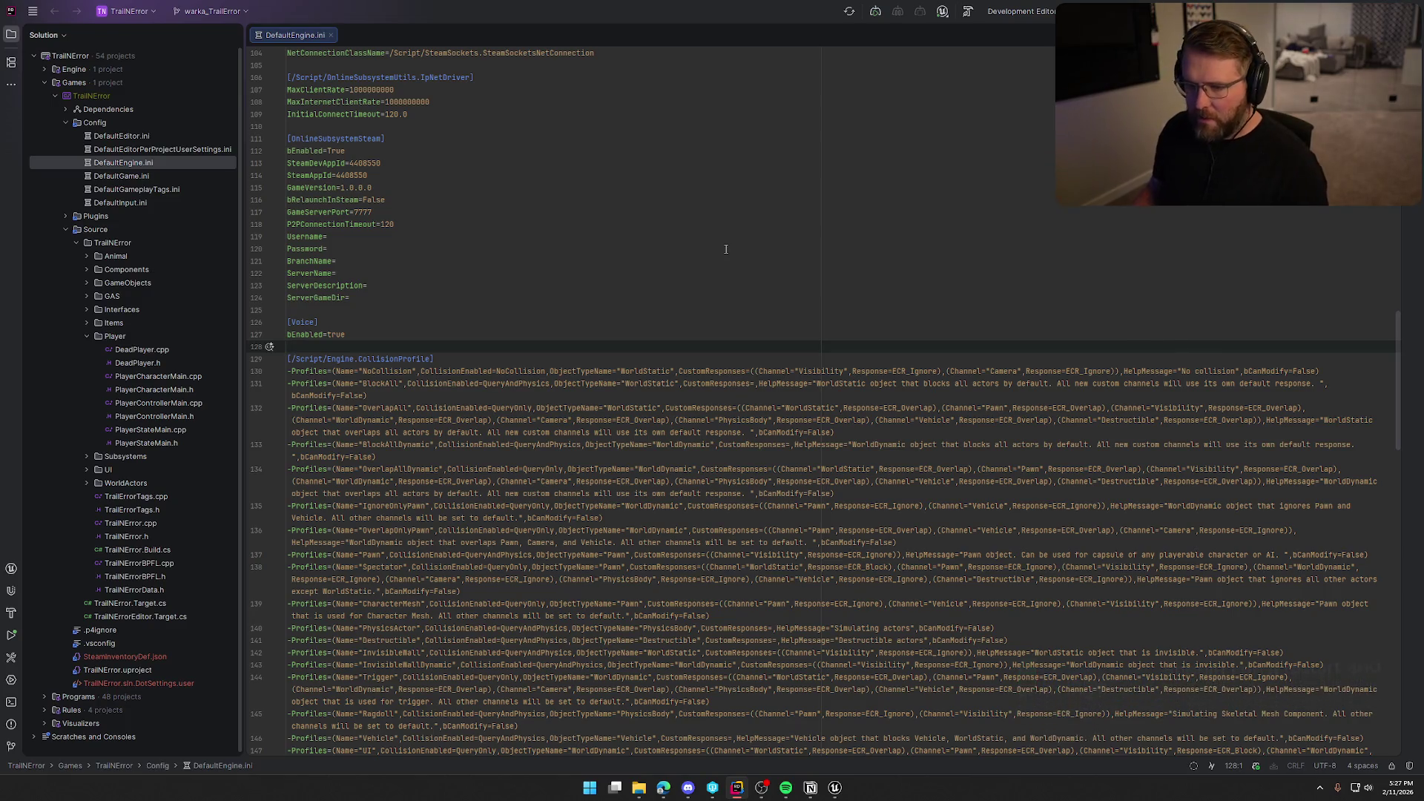
key("ctrl+f")
type("core.")
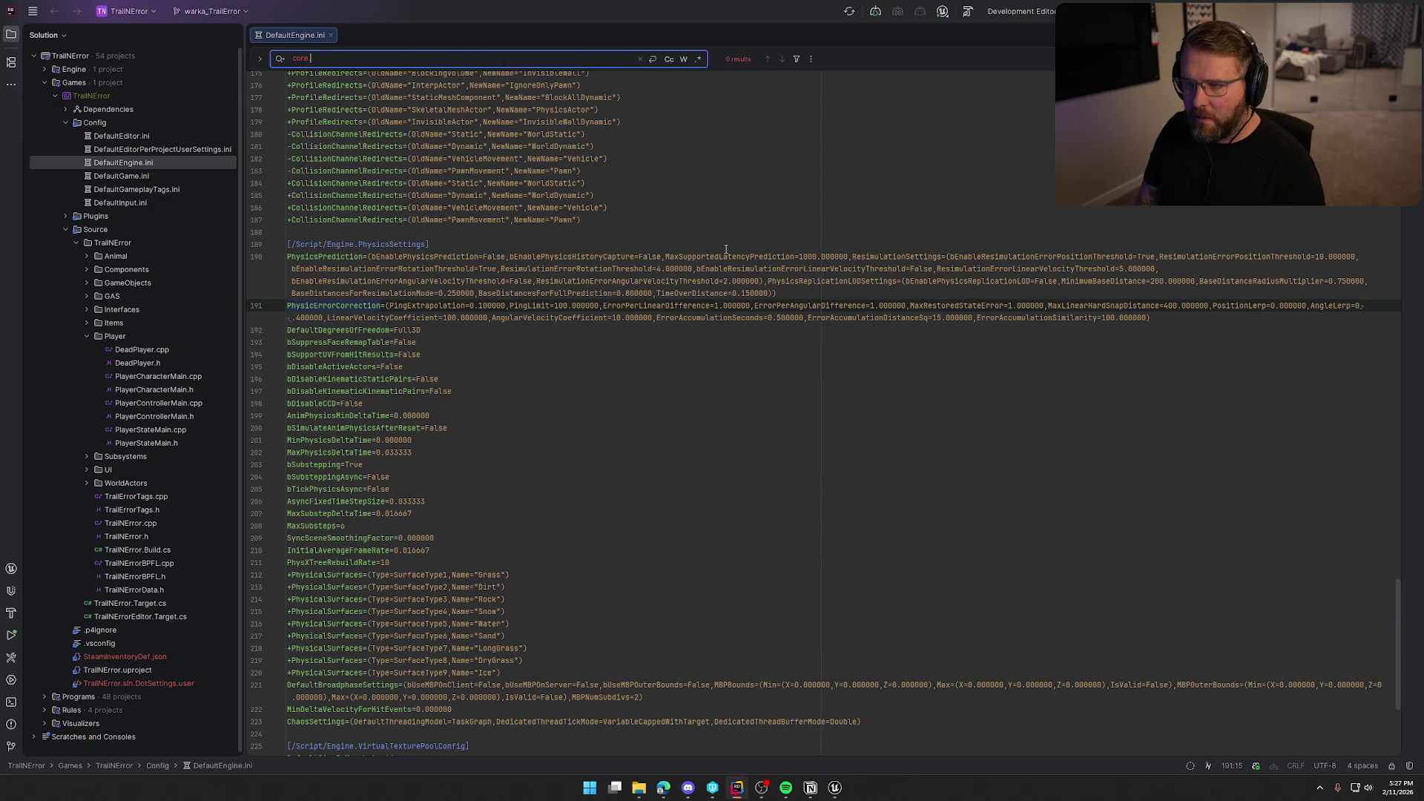
key("Escape")
key("ctrl+End")
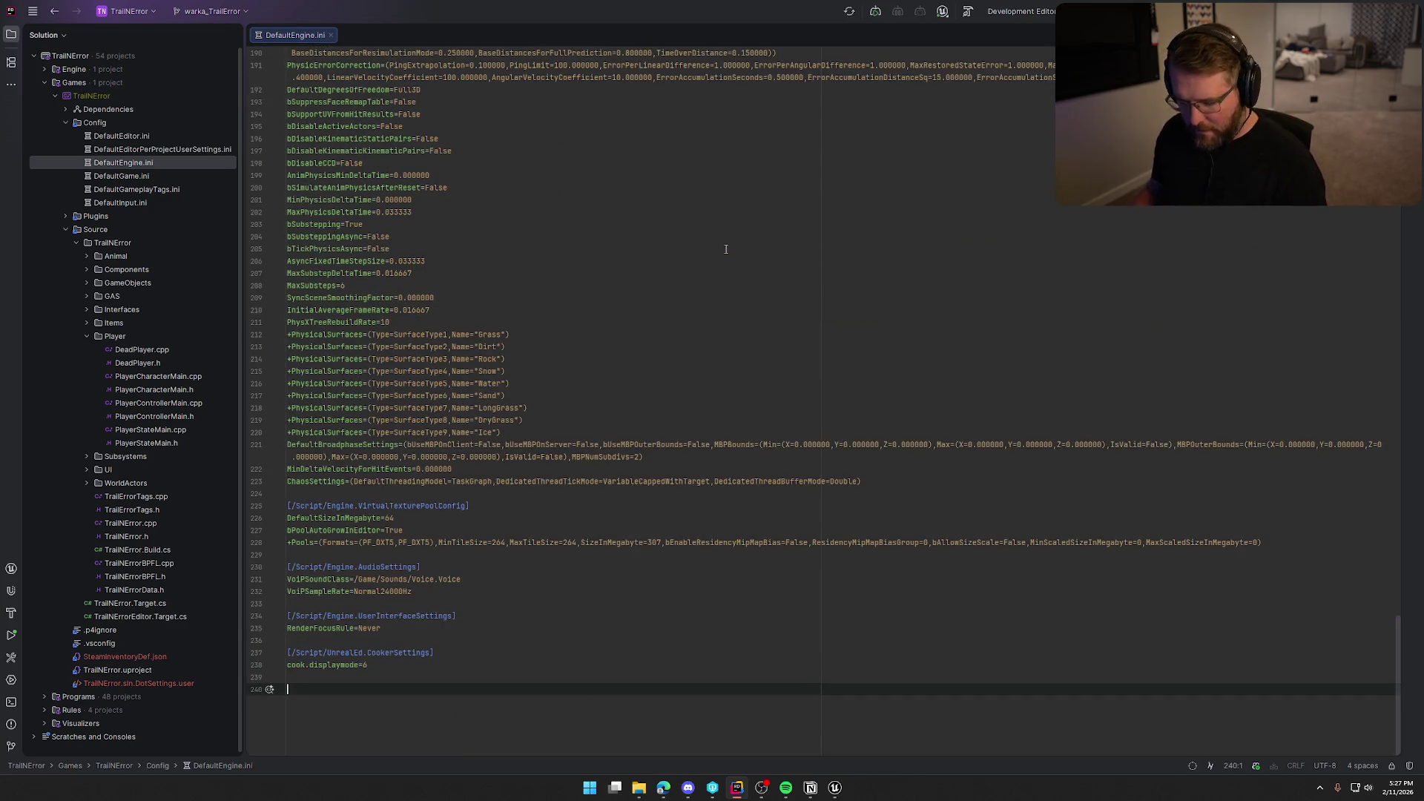
type("[Core.Log] LogVoiceEngine=Error")
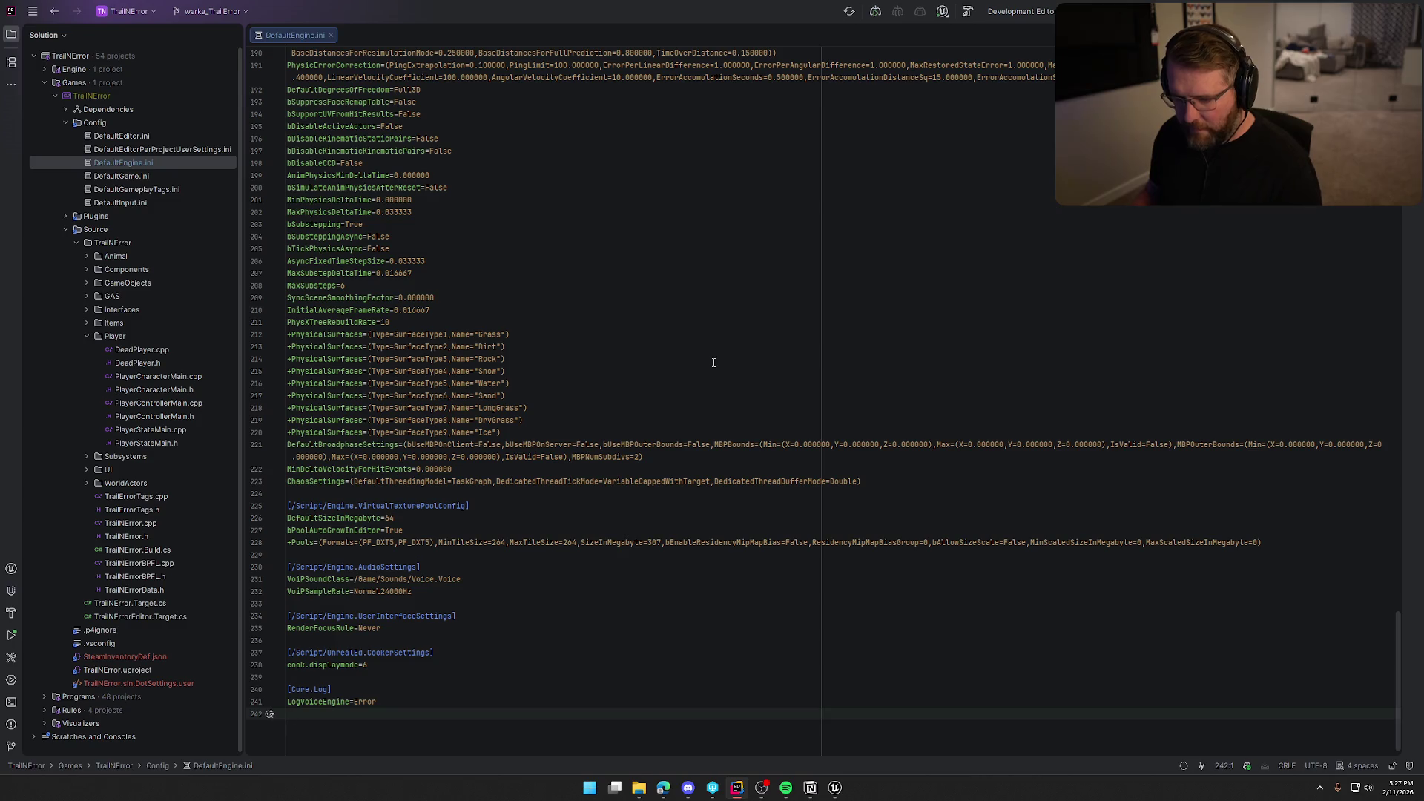
left_click(663, 788)
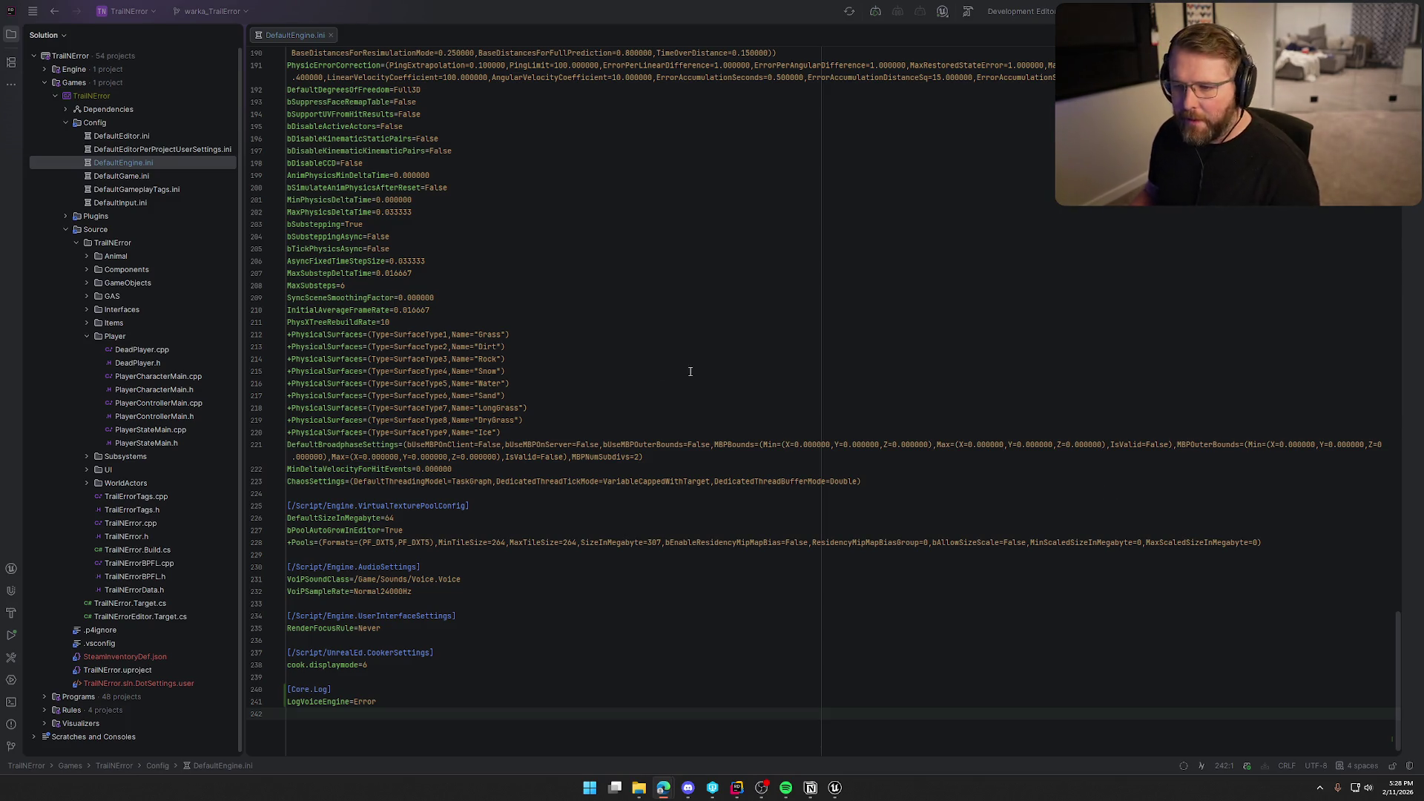
middle_click(284, 36)
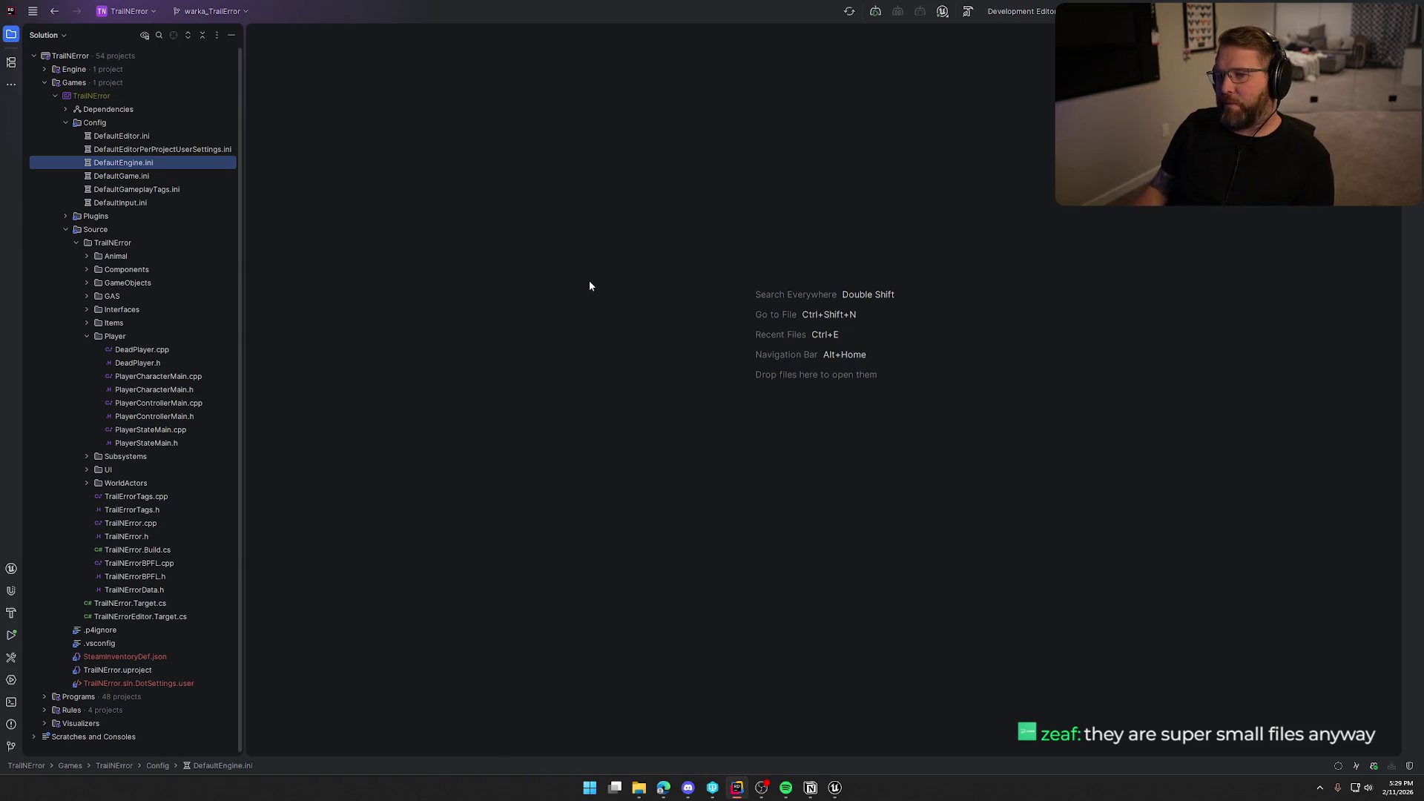
- Collapse the Config folder, check File Explorer twice, then minimize Rider to reveal Unreal
left_click(65, 123)
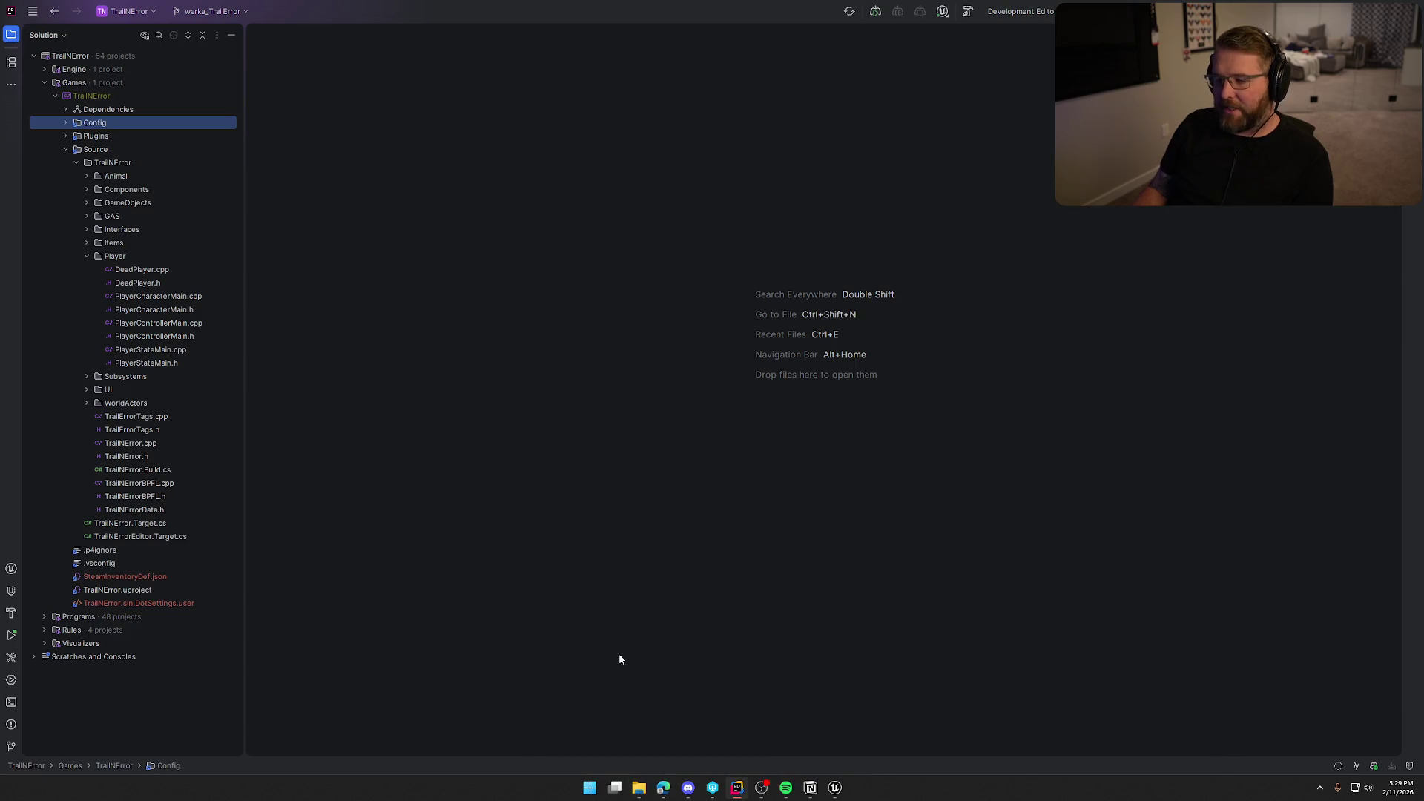
mouse_move(639, 787)
left_click(577, 734)
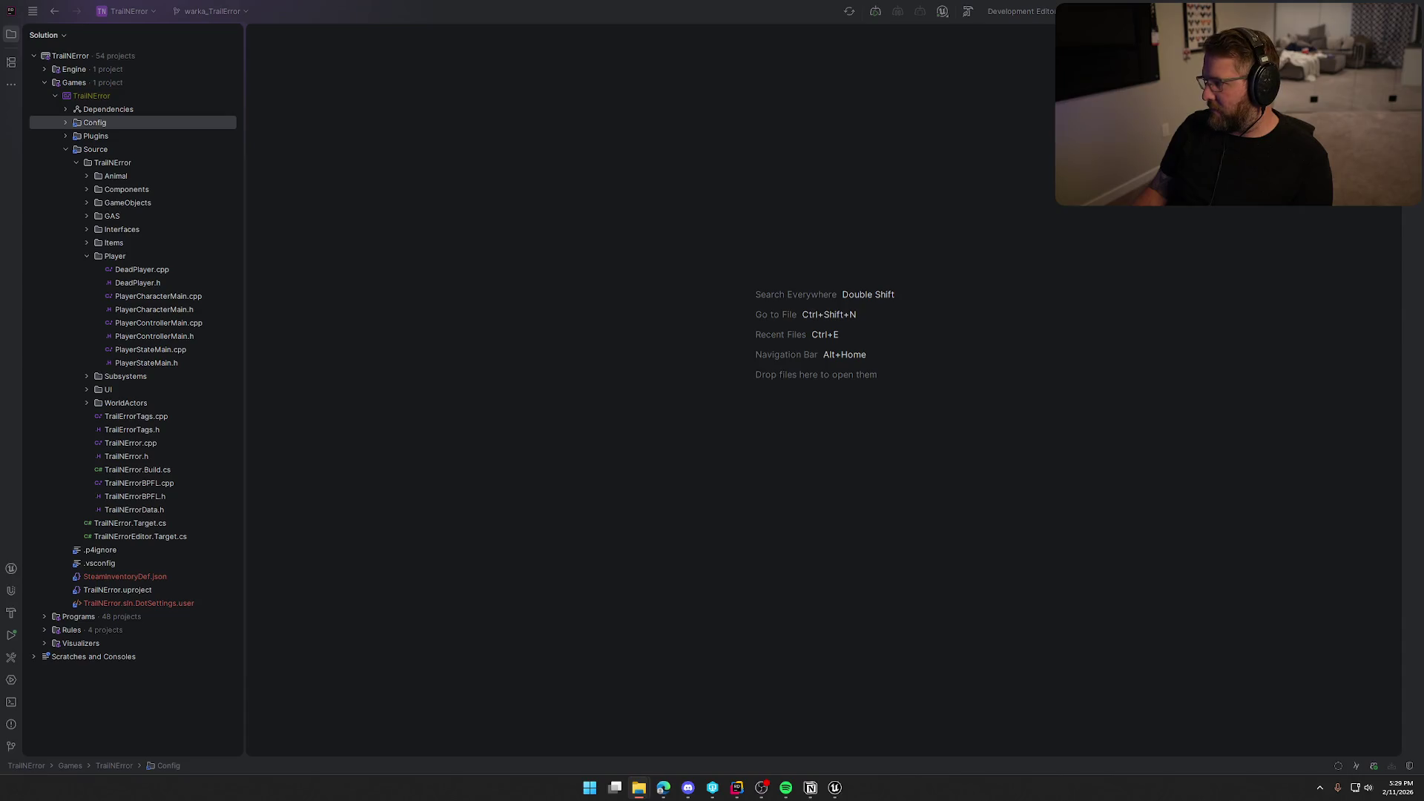
left_click(1151, 326)
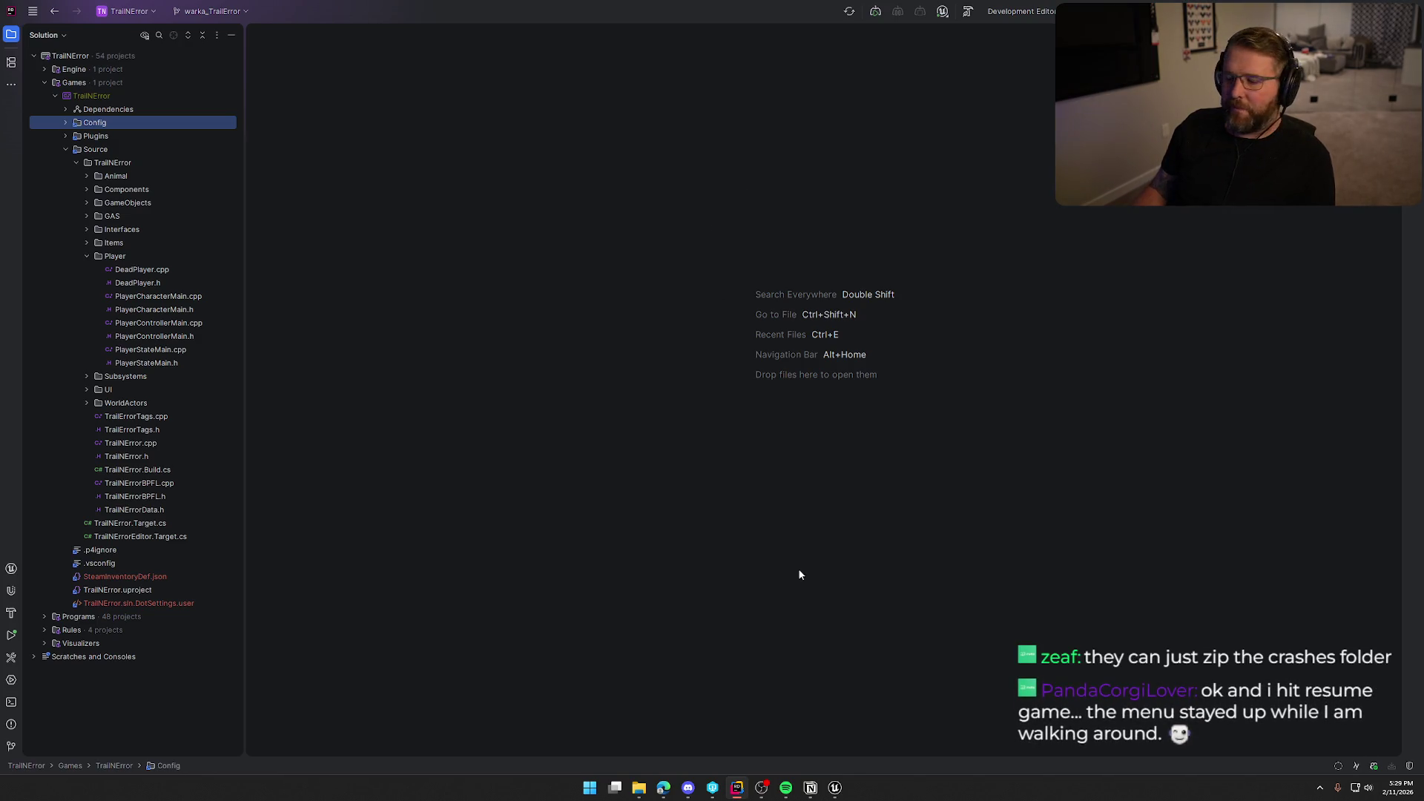
mouse_move(638, 788)
left_click(610, 729)
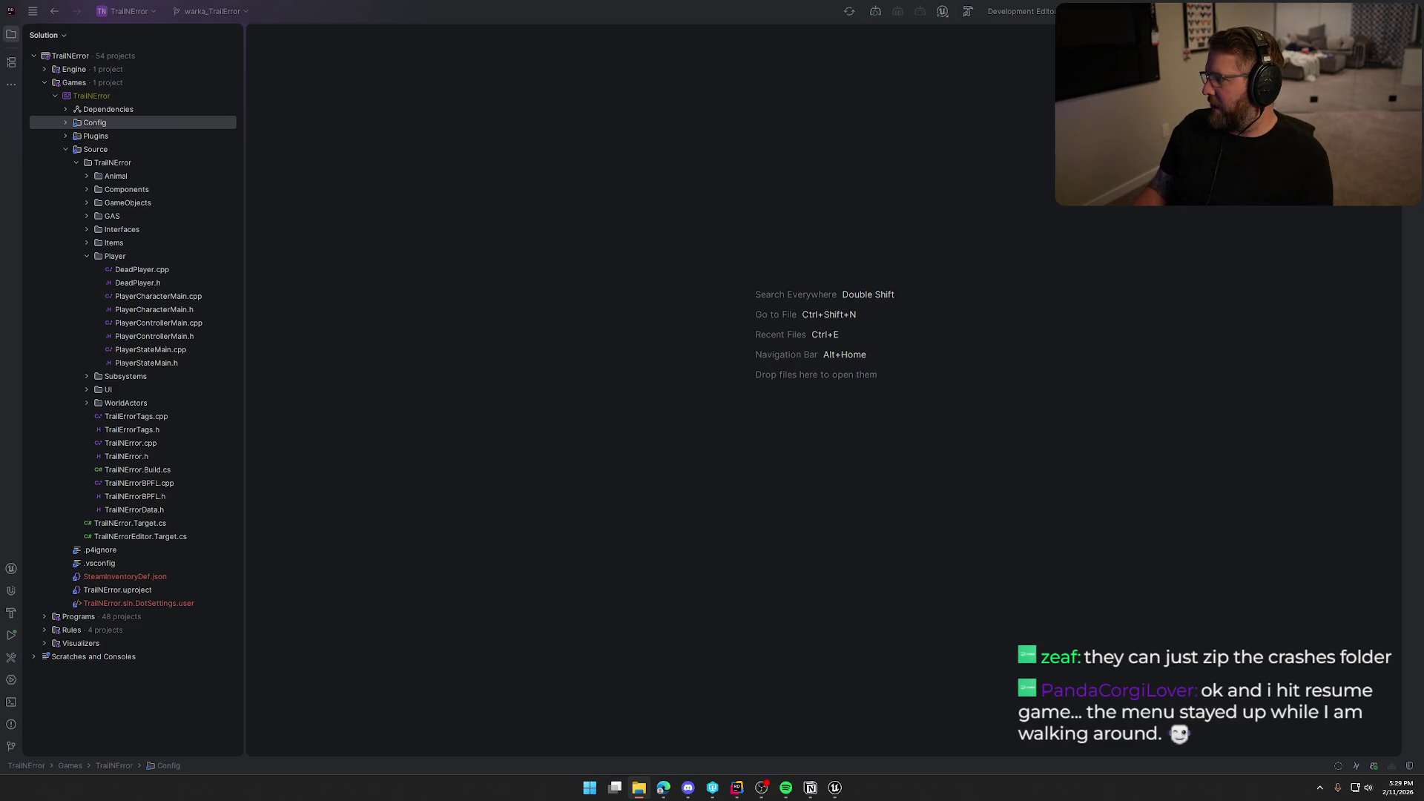
left_click(1063, 362)
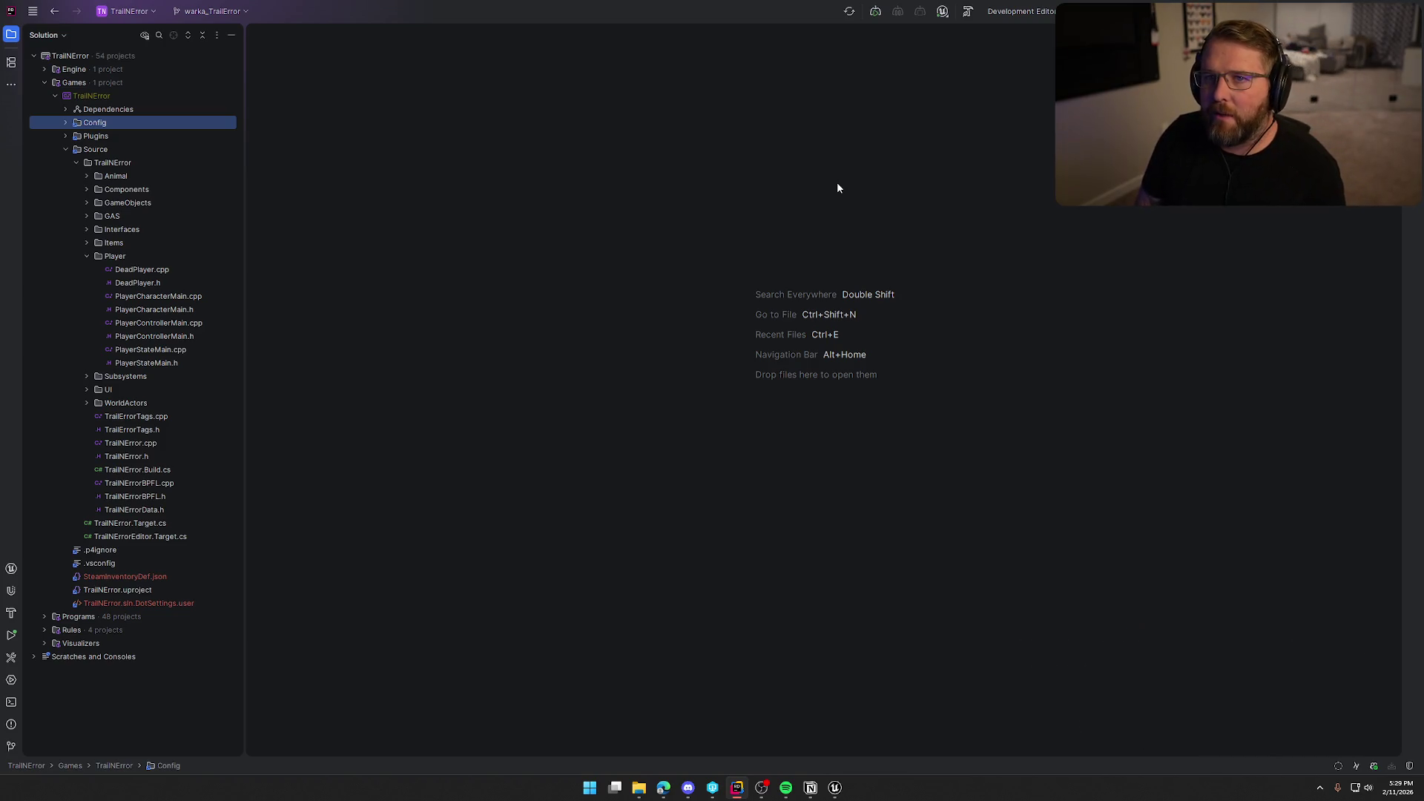
left_click(738, 785)
- Add the to-do 'Check pause menu in game, seems to stay up when it shouldnt' in Notion
left_click(811, 787)
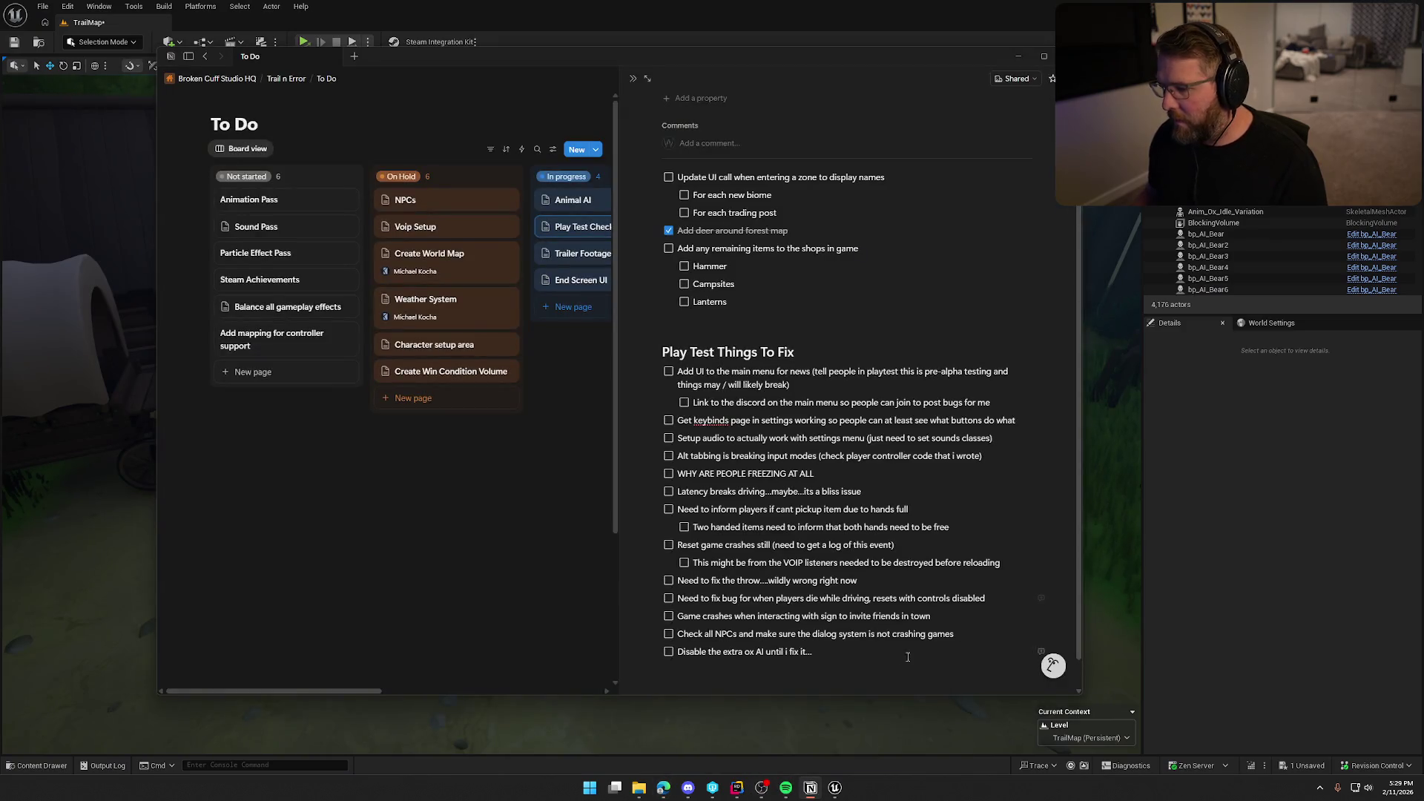
key("Return")
type("Check")
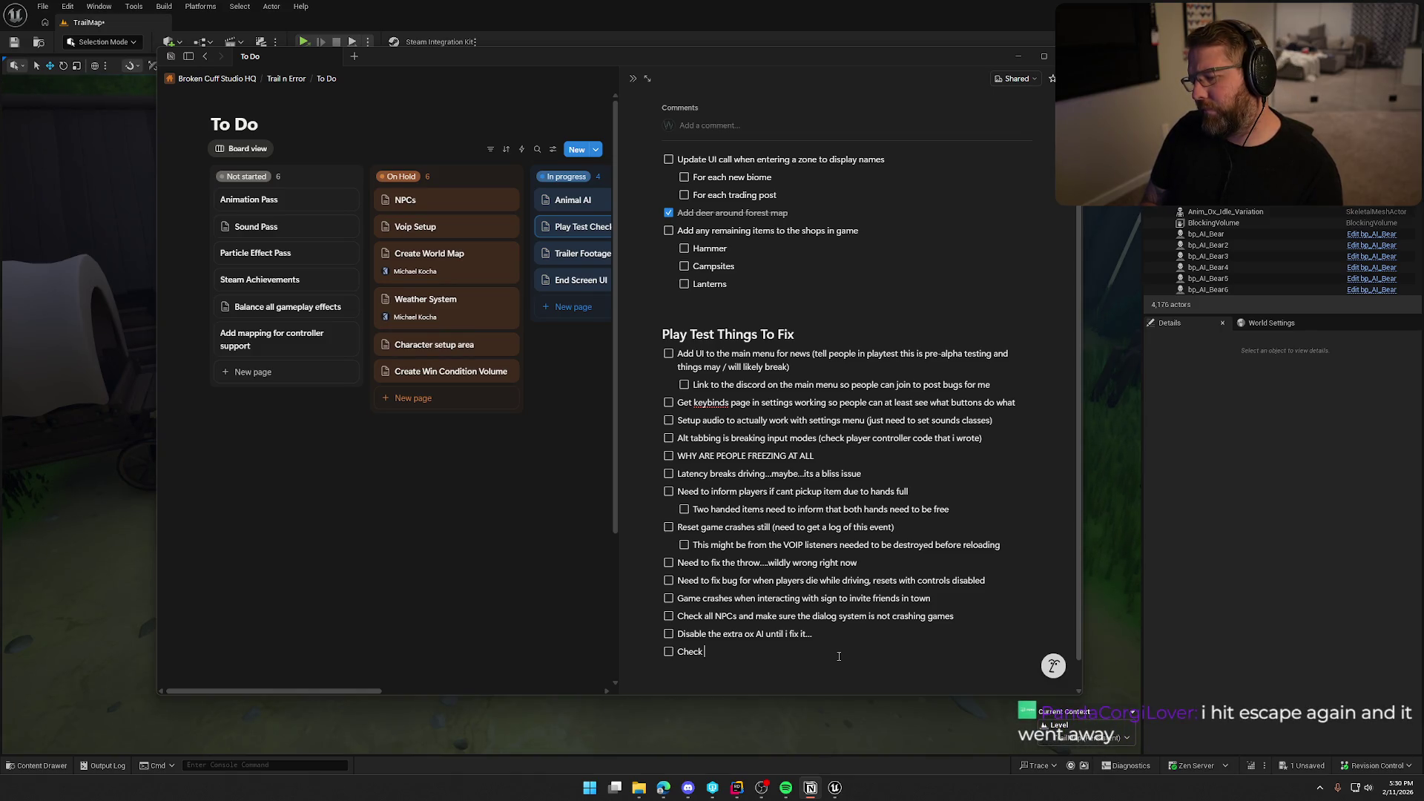
type("pause menu in game,")
type(" se")
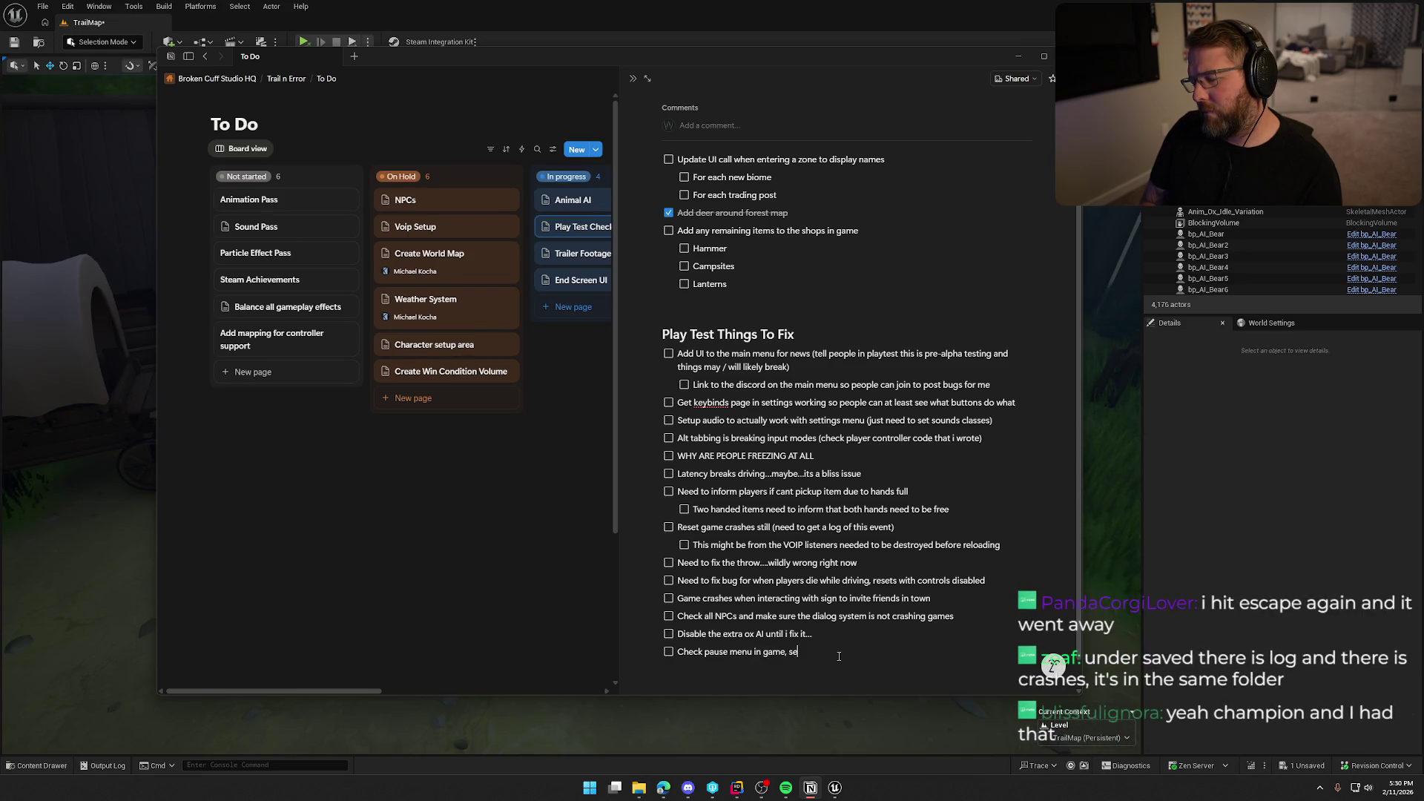
type("ems to stay up when it shouldnt")
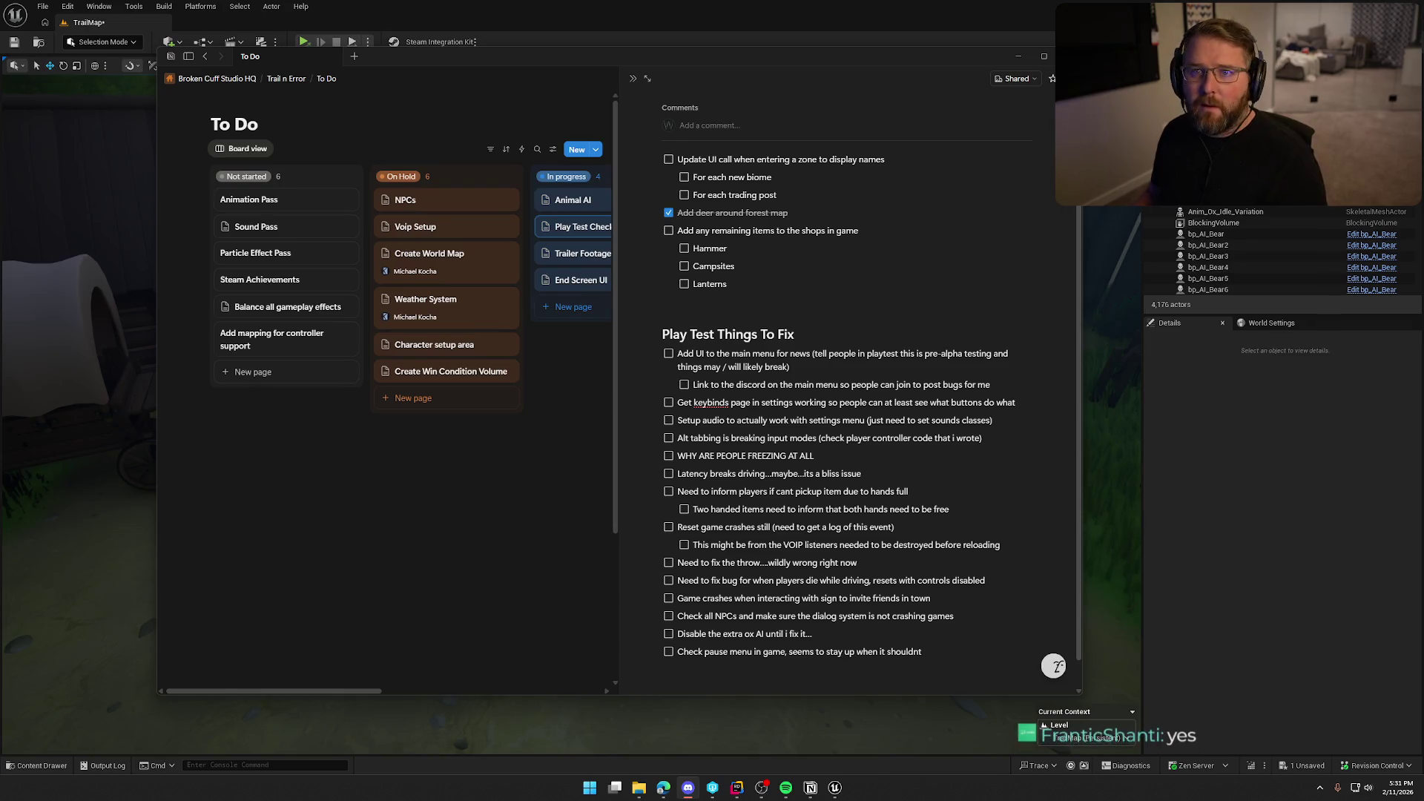
- Switch from Notion back to the Unreal TrailMap viewport, framing the waving farmer
key("alt+Tab")
mouse_move(911, 391)
left_mouse_down()
mouse_move(853, 386)
mouse_move(853, 356)
mouse_move(890, 378)
left_mouse_up()
- Widen the view over the yard and show the play-mode options beside Play
mouse_move(871, 428)
left_mouse_down()
mouse_move(871, 445)
mouse_move(870, 404)
mouse_move(870, 445)
mouse_move(870, 431)
left_mouse_up()
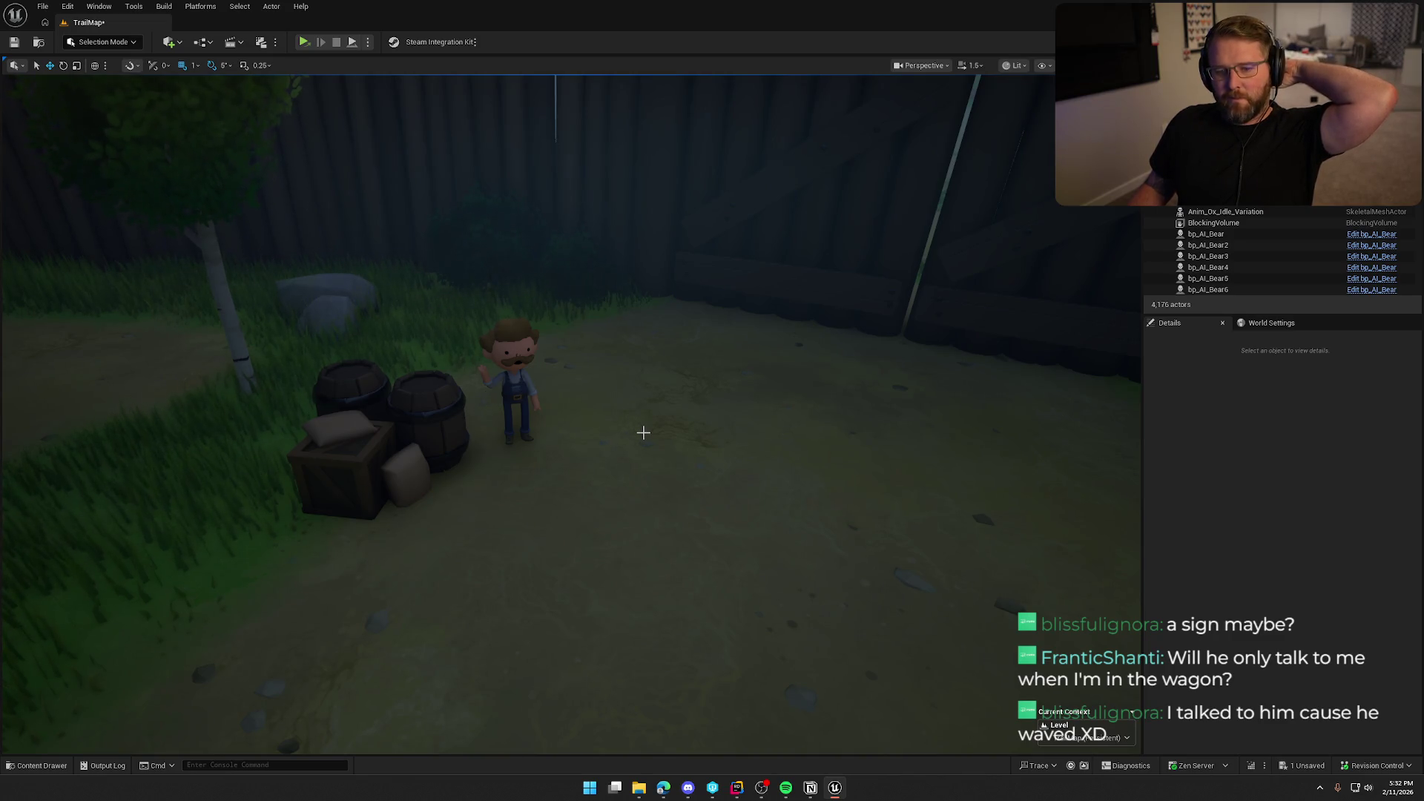
left_click(367, 42)
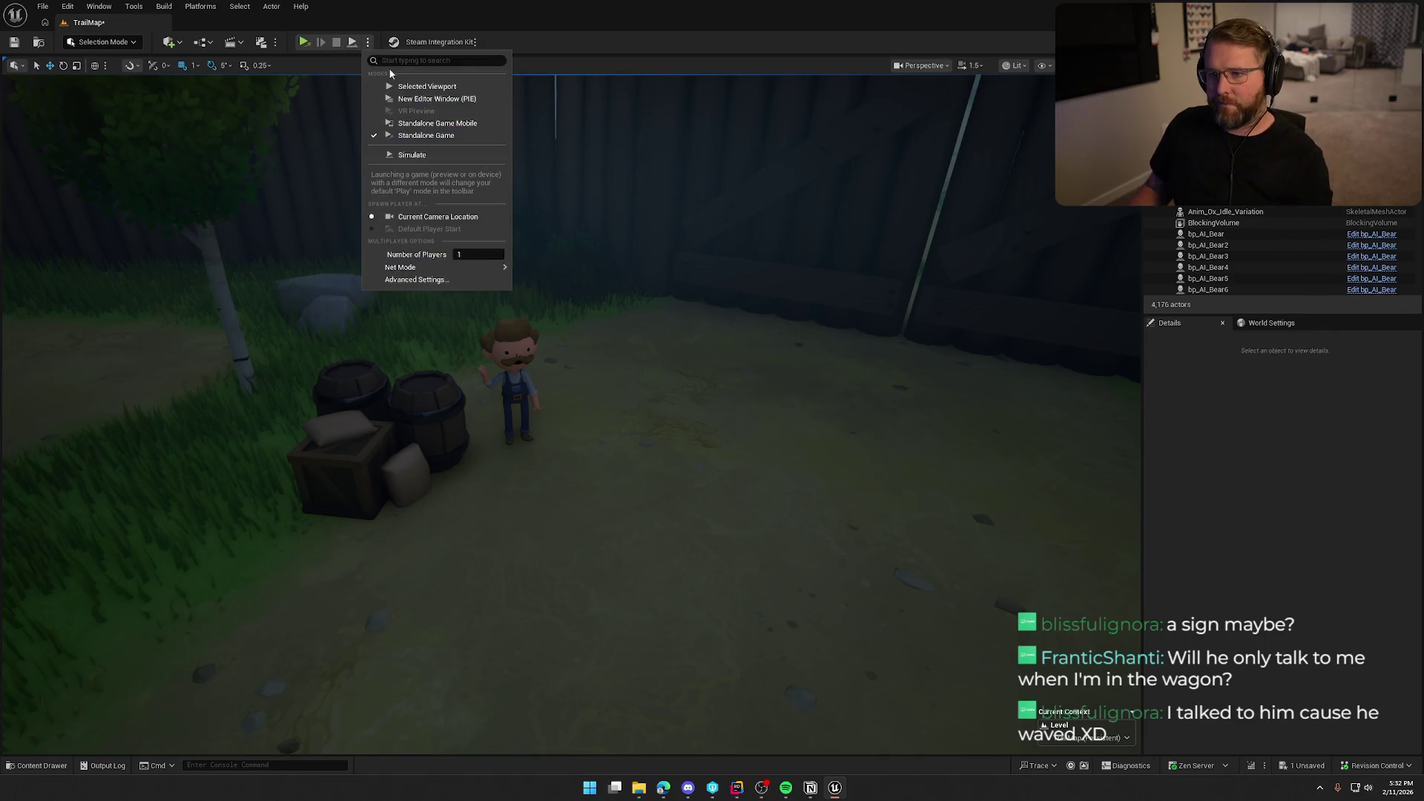
- Start Play In Editor and run the character through the trading post toward the crates
left_click(583, 257)
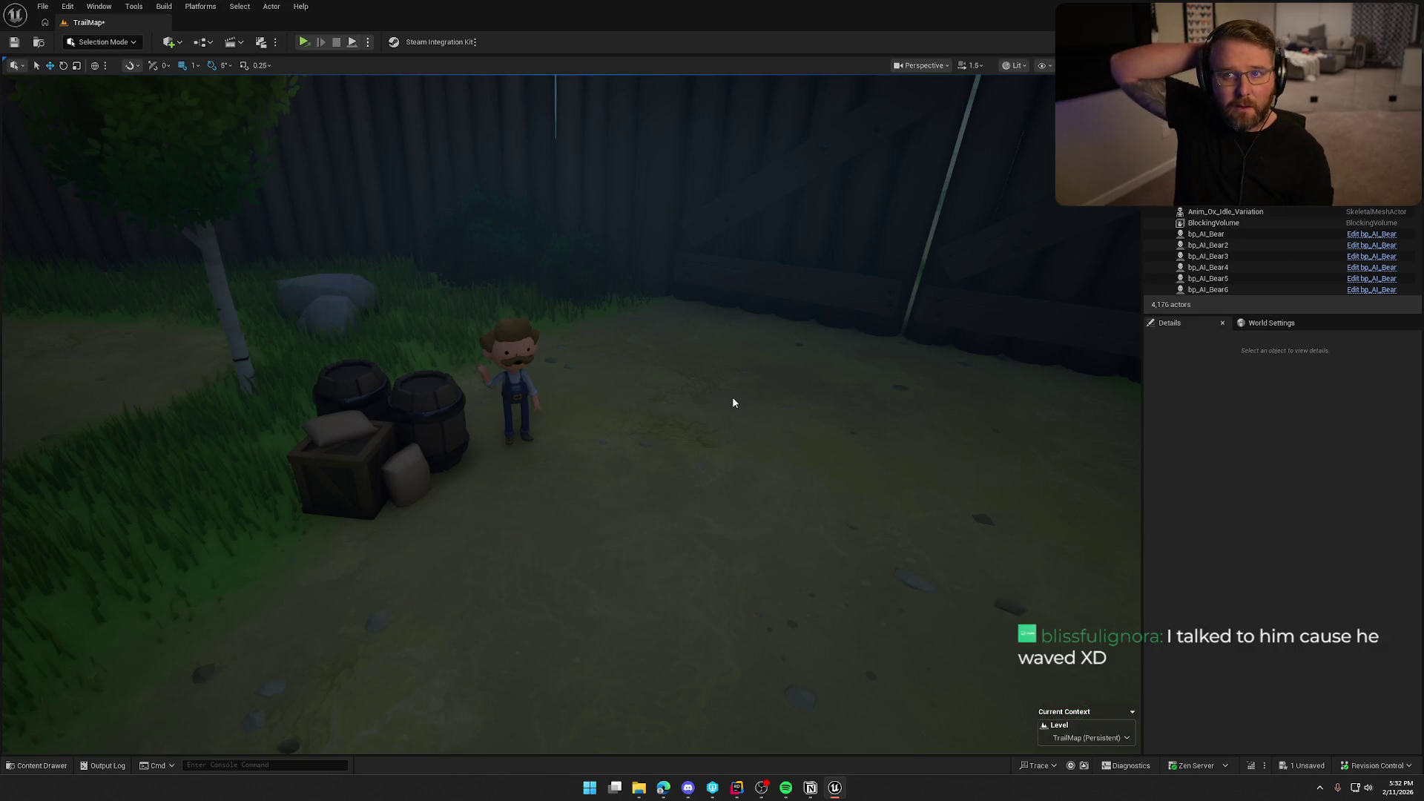
key("alt+p")
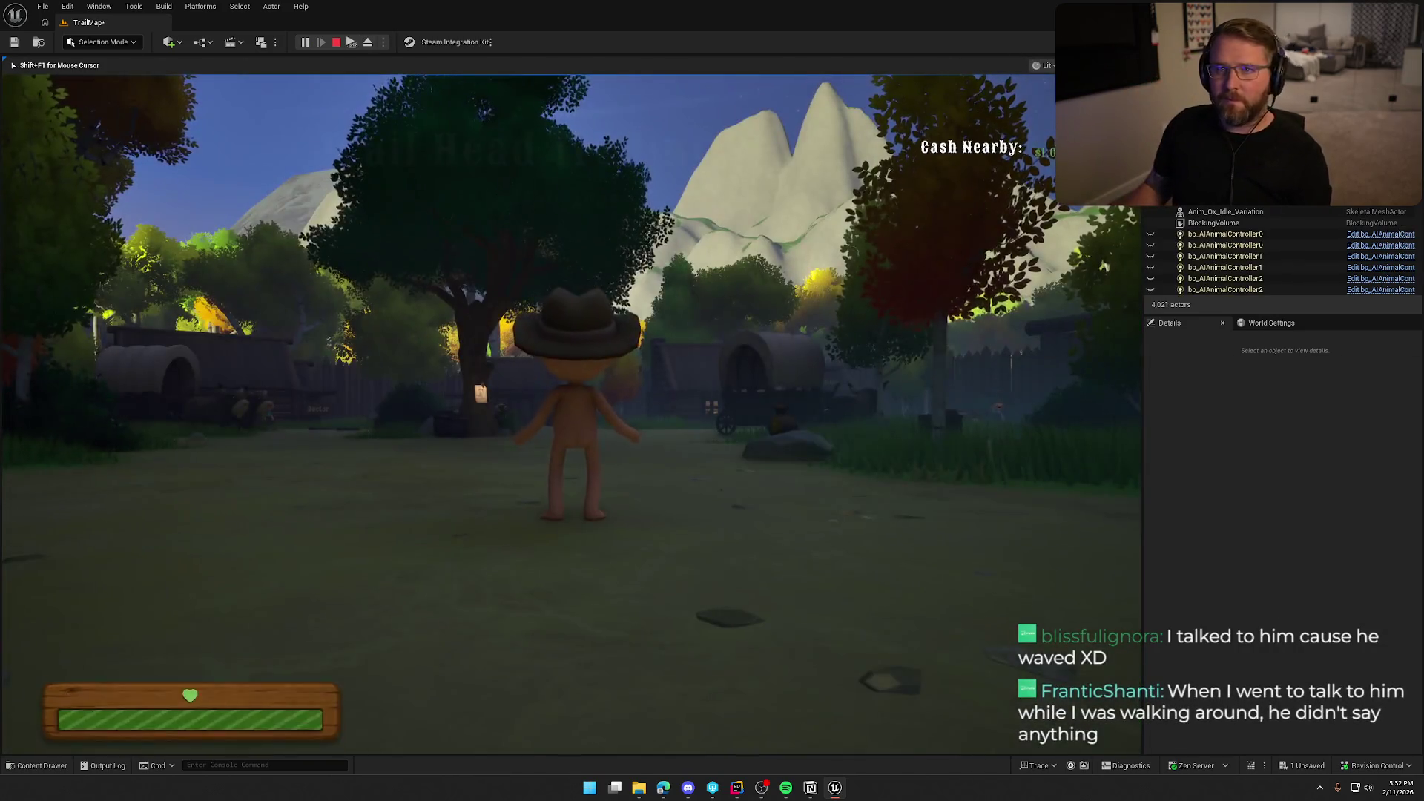
key("w")
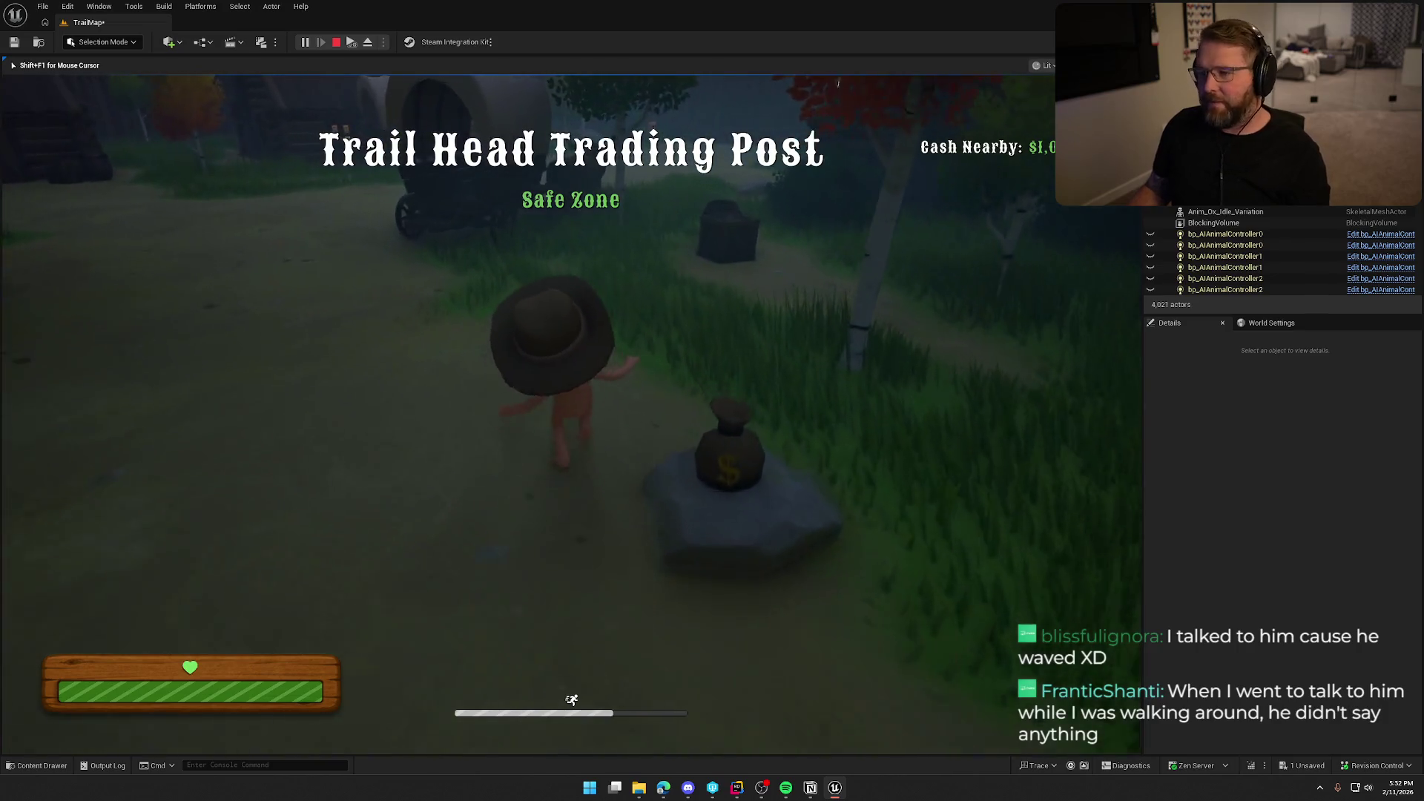
key("w")
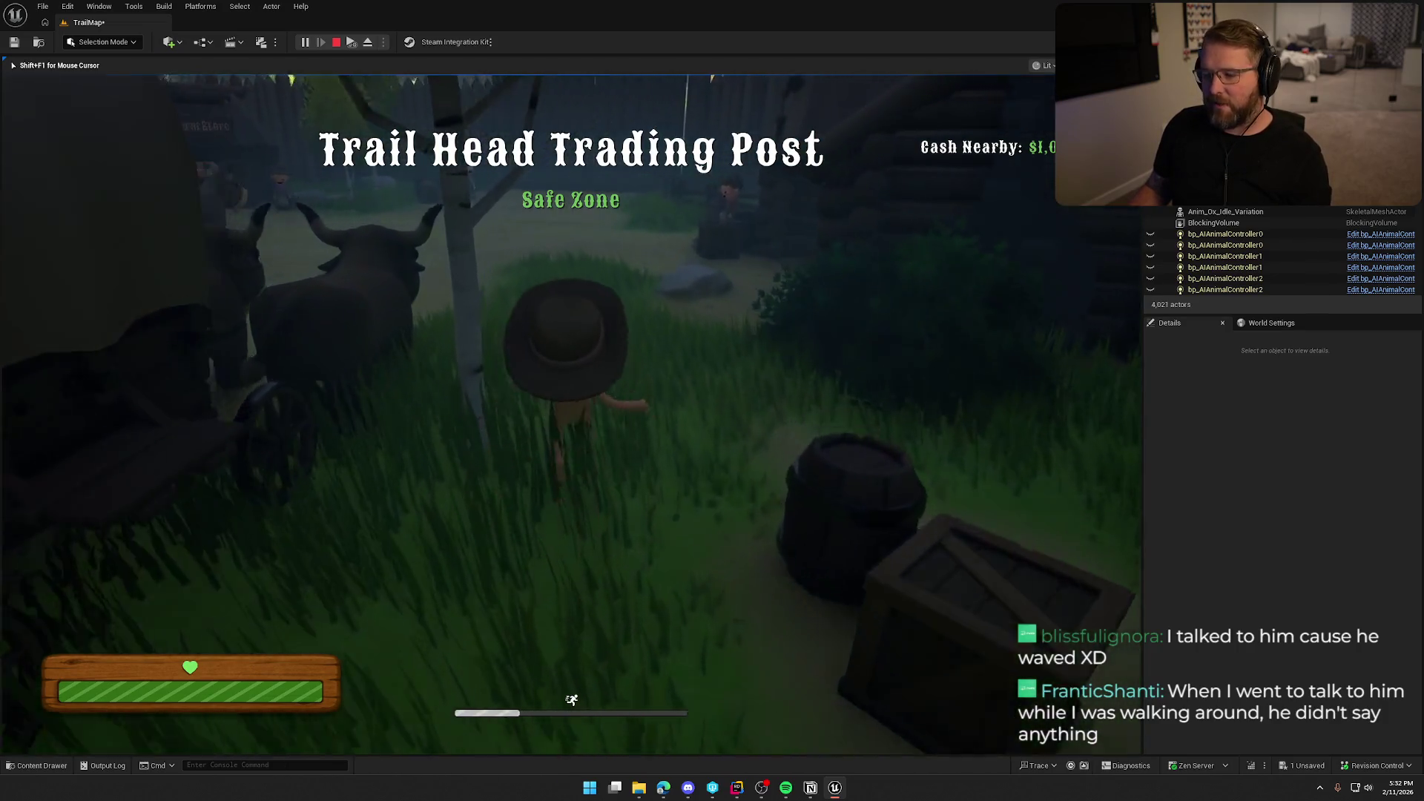
key("w")
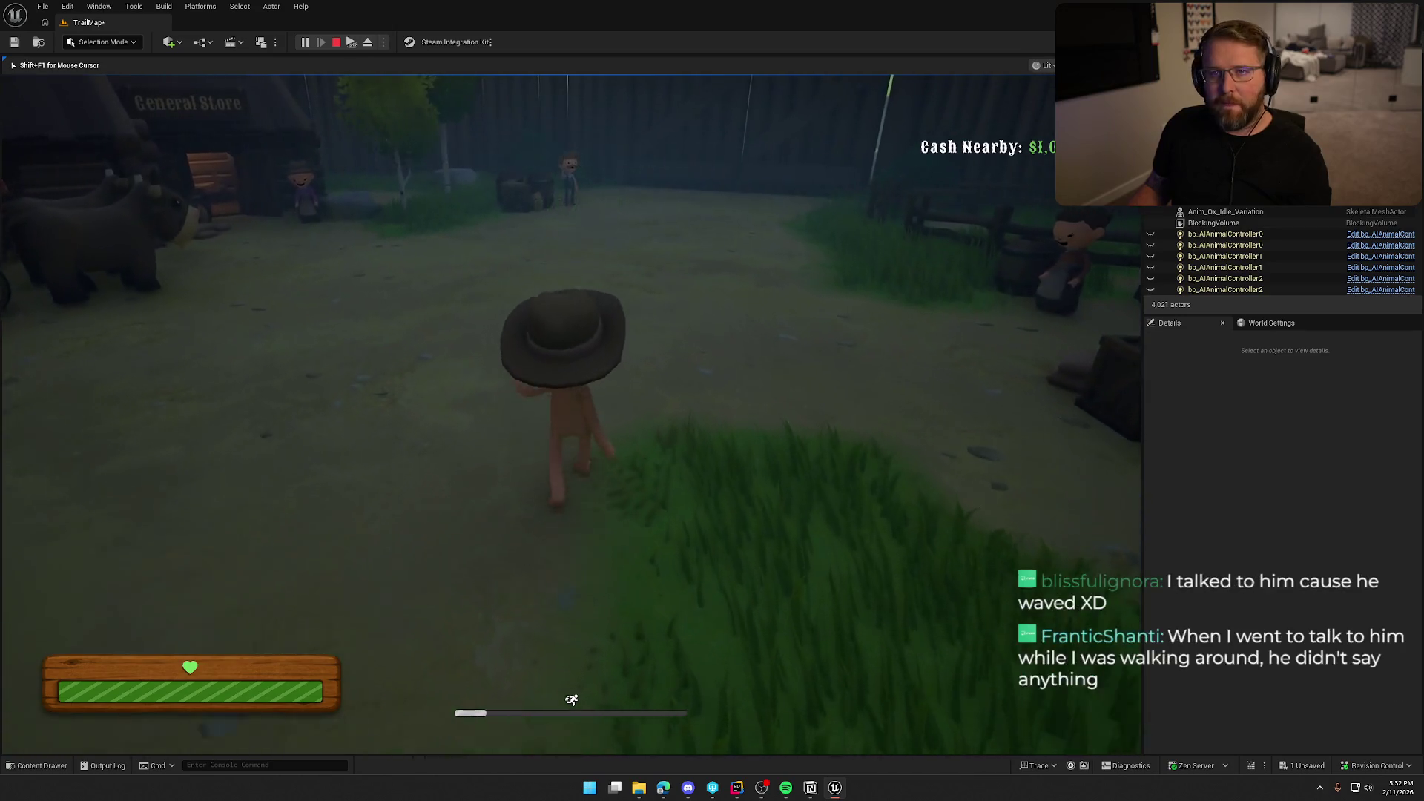
key("w")
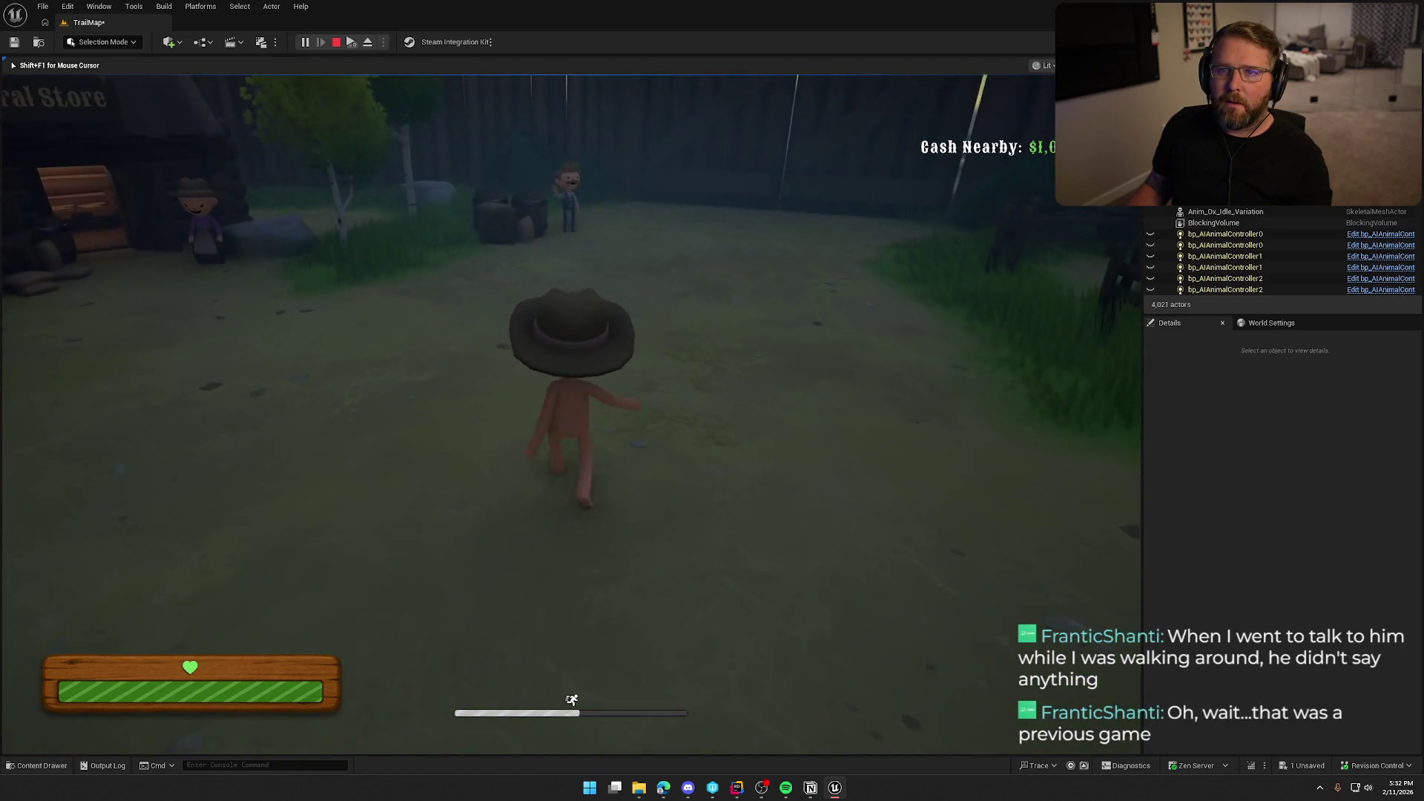
key("w")
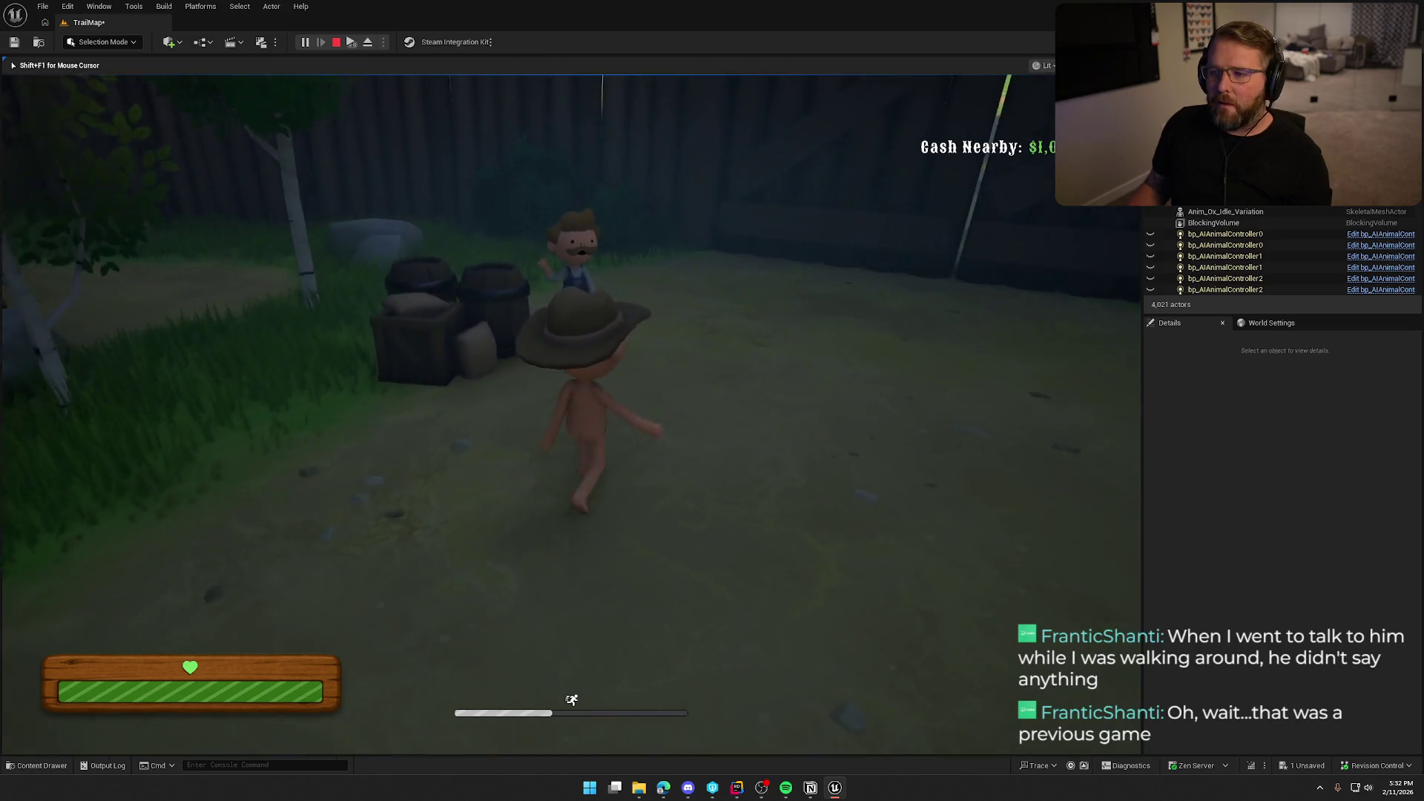
- Walk up to the mustached NPC, head toward the open gate, then stop the playtest
key("w")
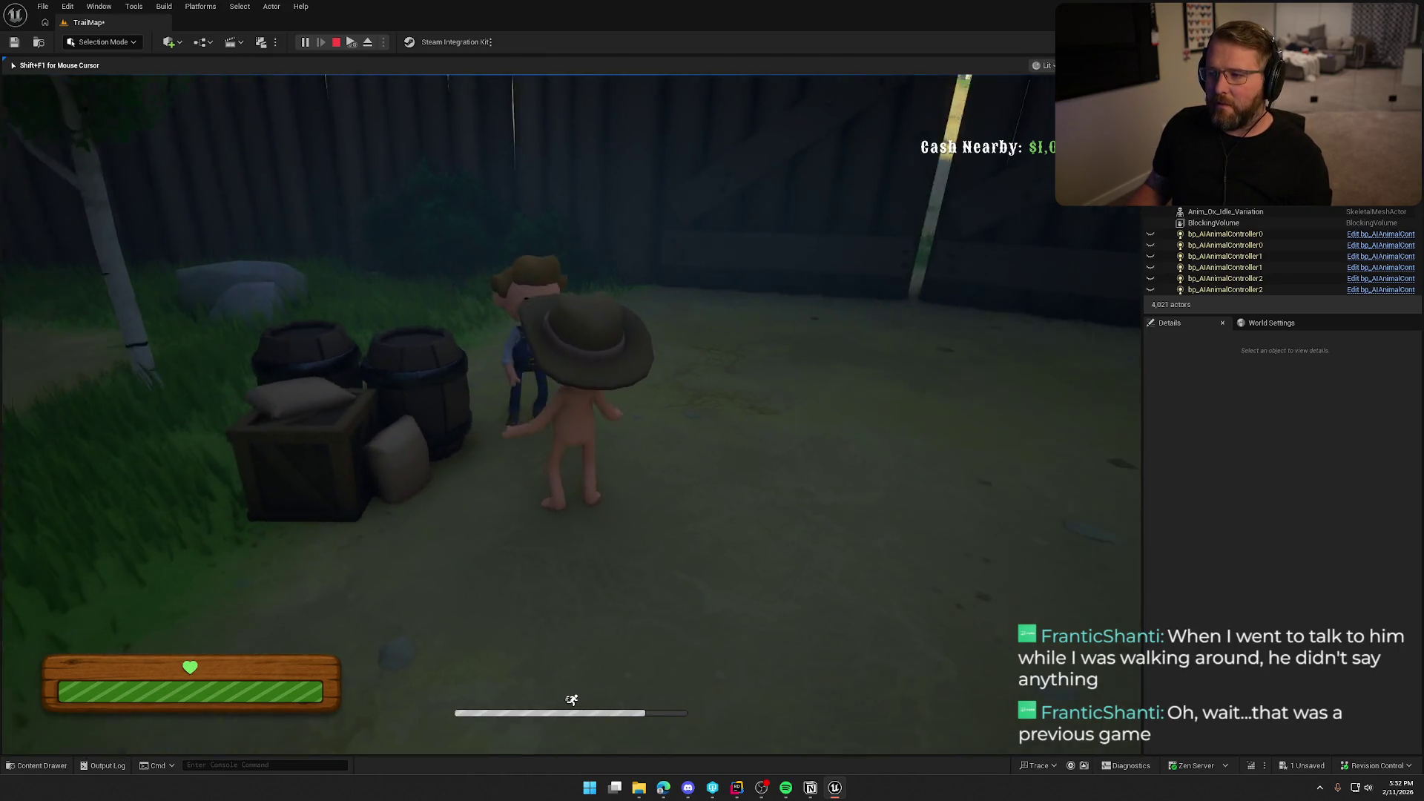
key("w")
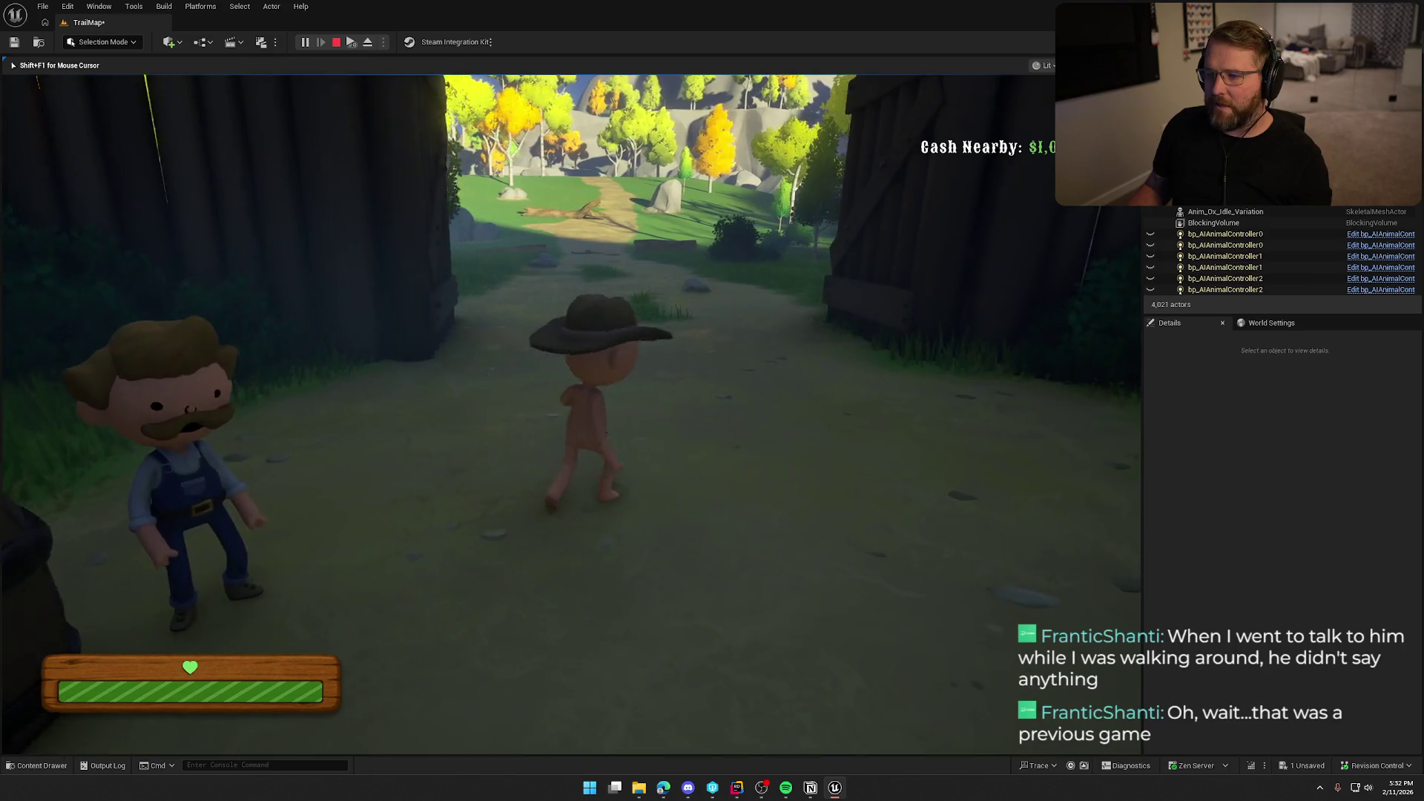
key("shift+s")
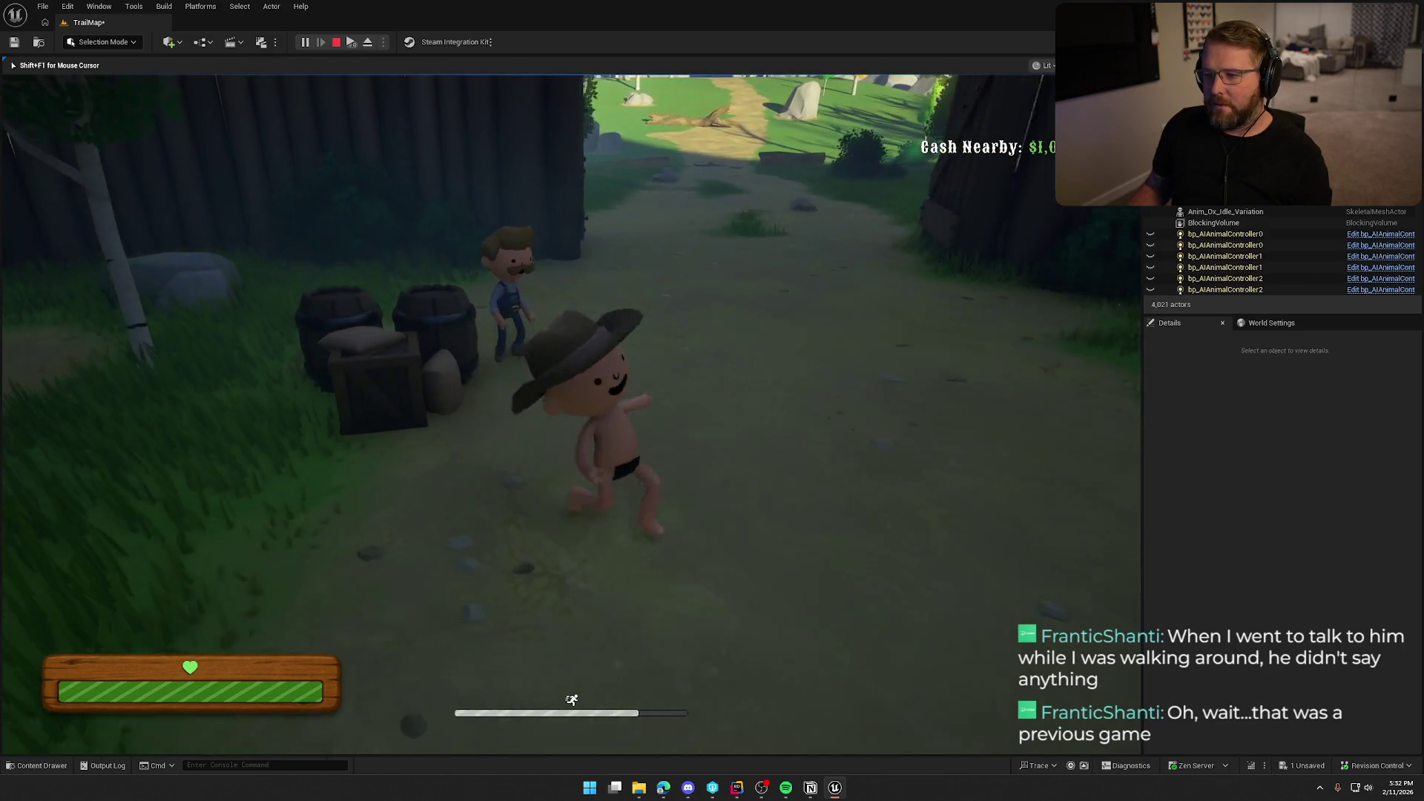
key("shift+w")
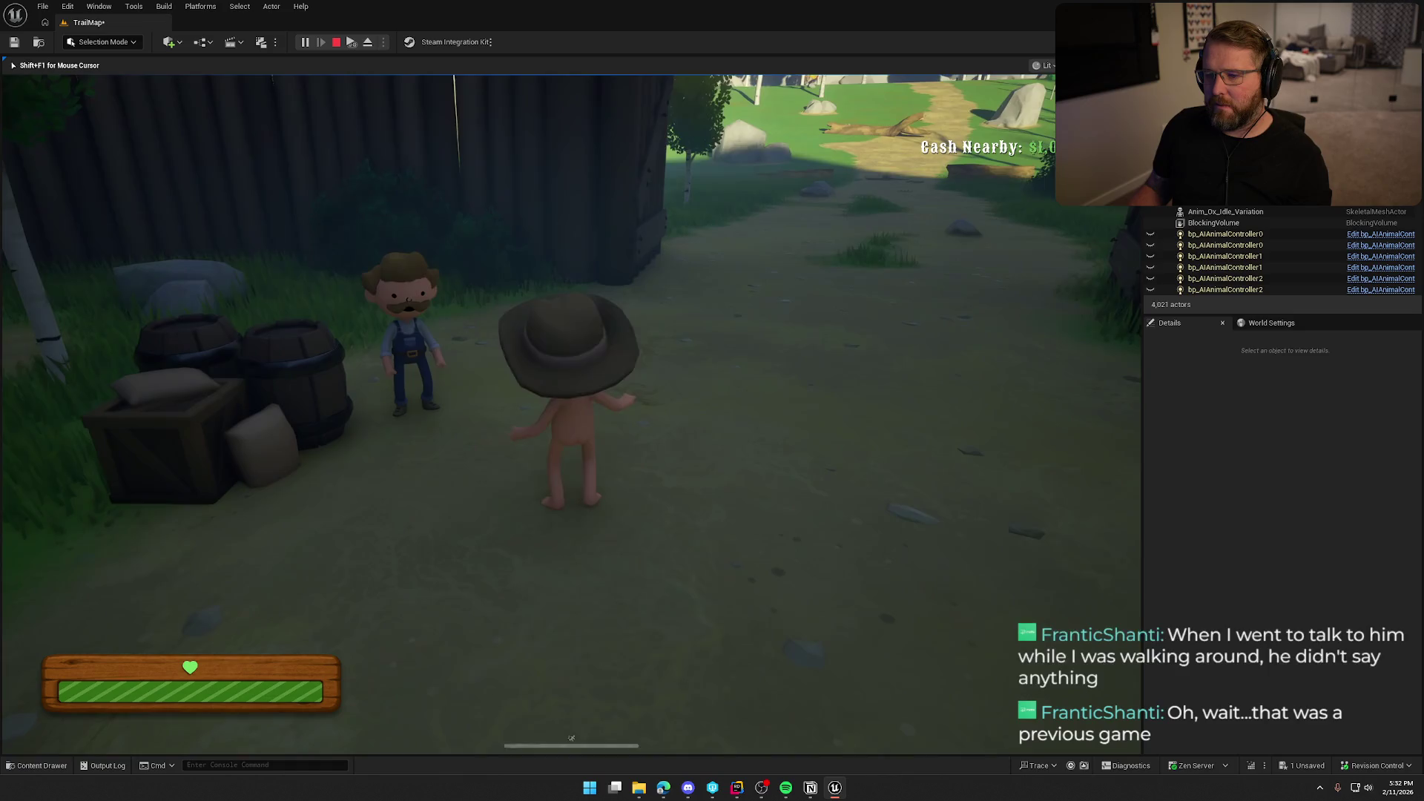
key("w")
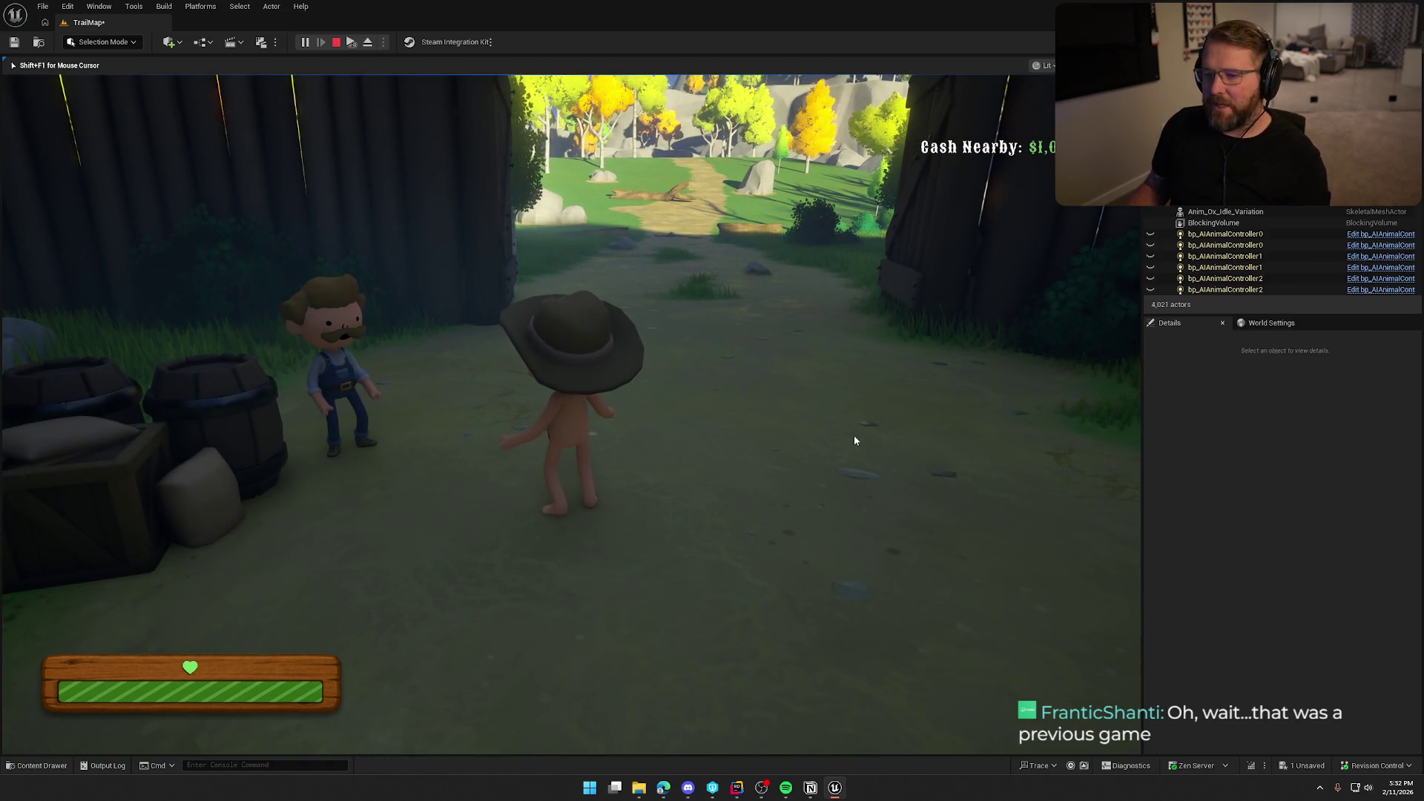
key("Escape")
- Select the bp_NPC_StartGame NPC and its Interact Widget component in the Details panel
left_click(371, 348)
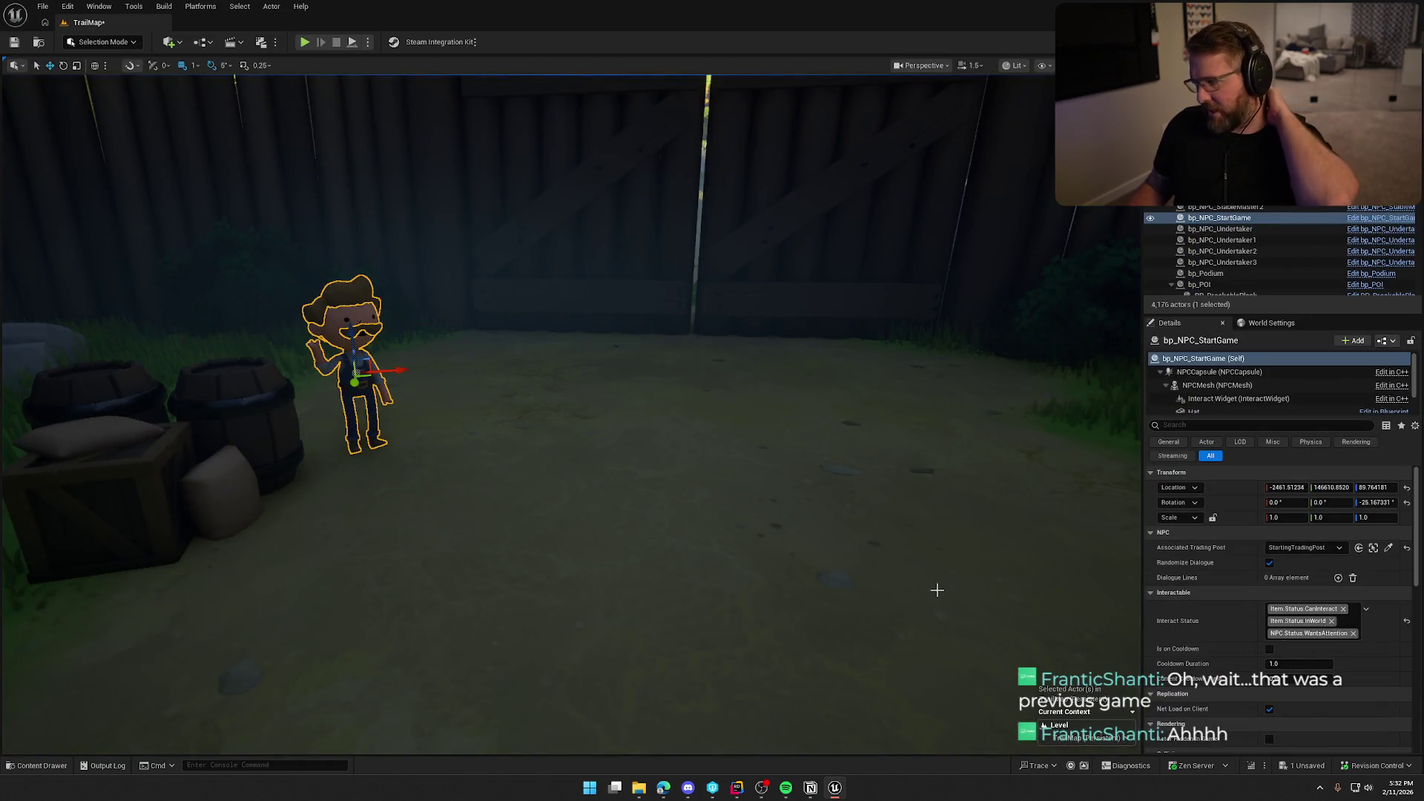
scroll(1197, 656, "down", 5)
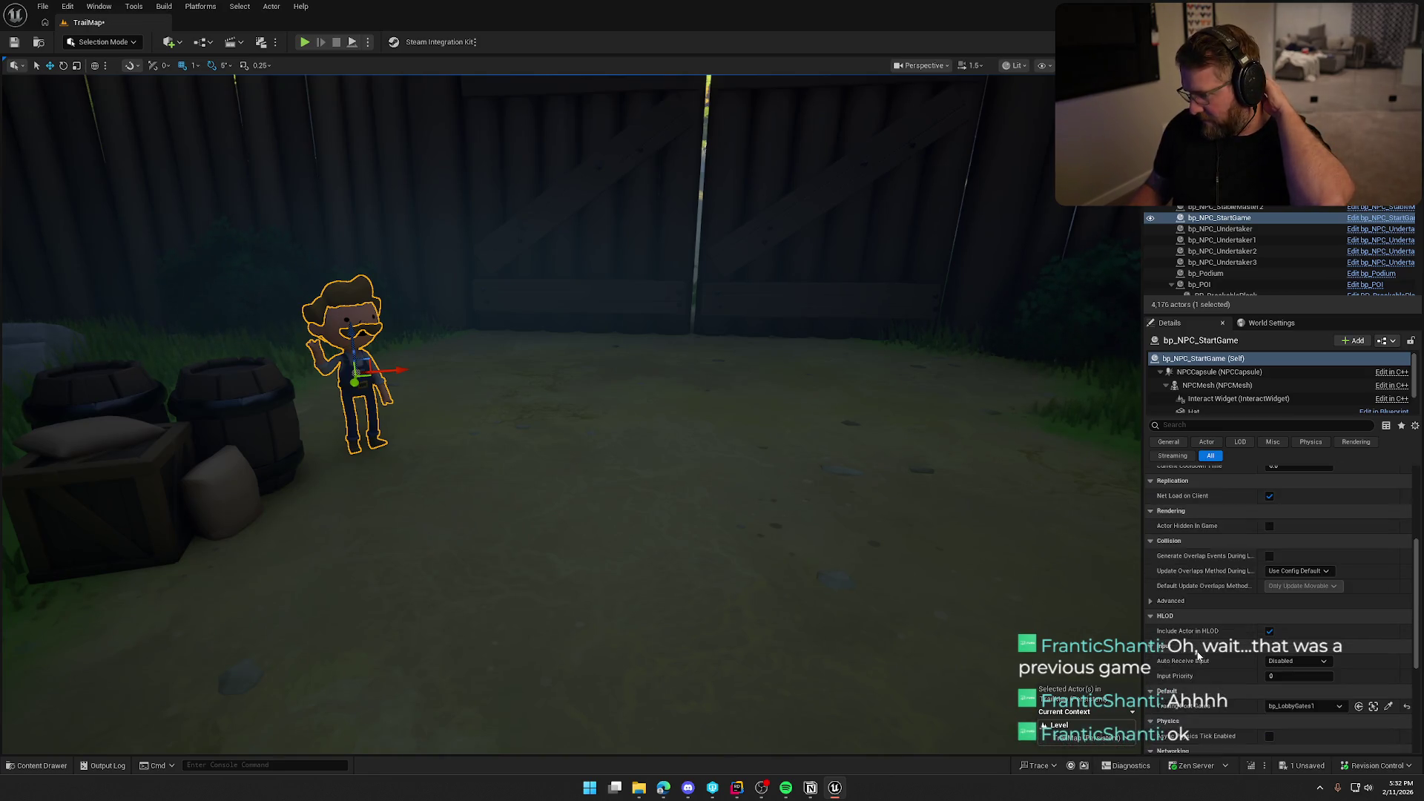
scroll(1200, 656, "down", 4)
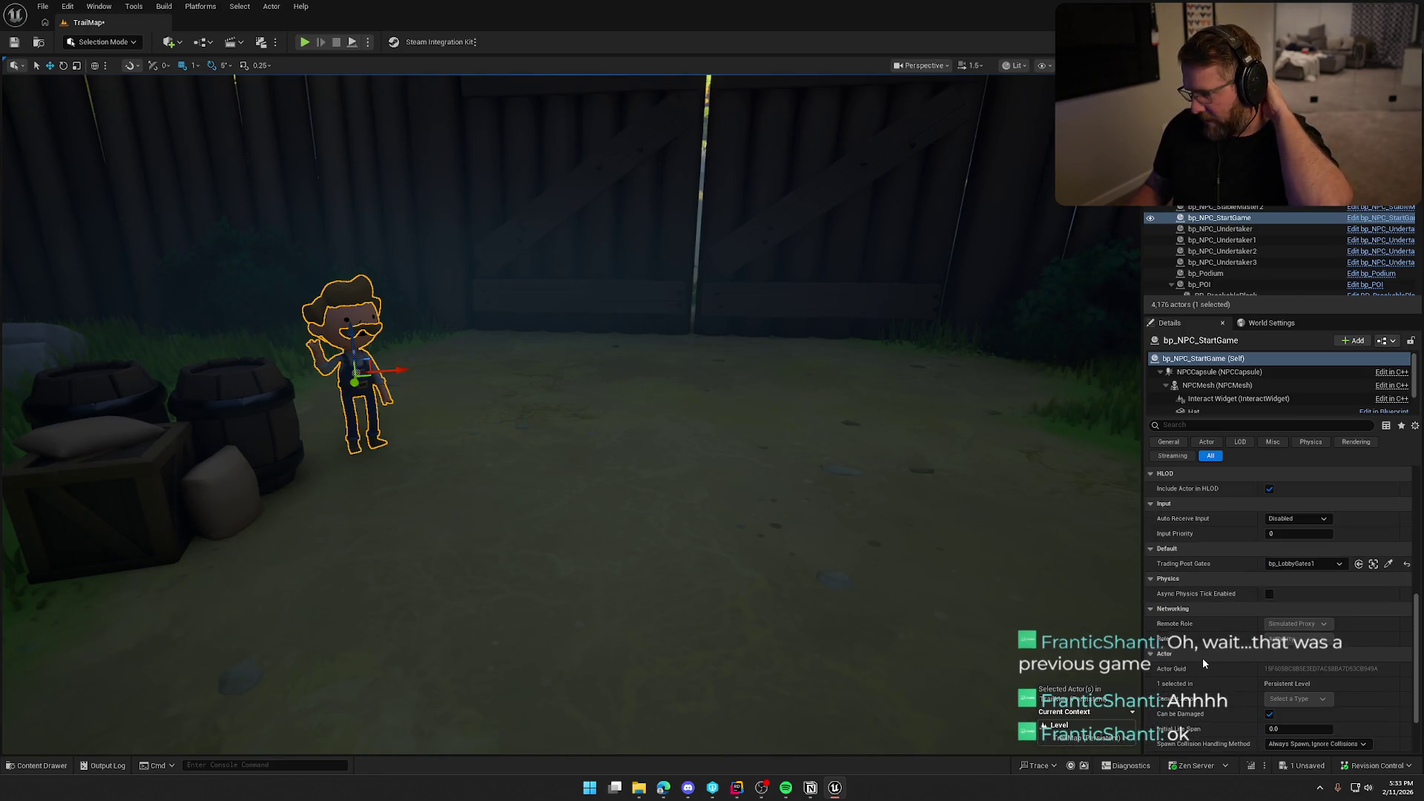
scroll(1204, 660, "down", 2)
scroll(1203, 666, "up", 3)
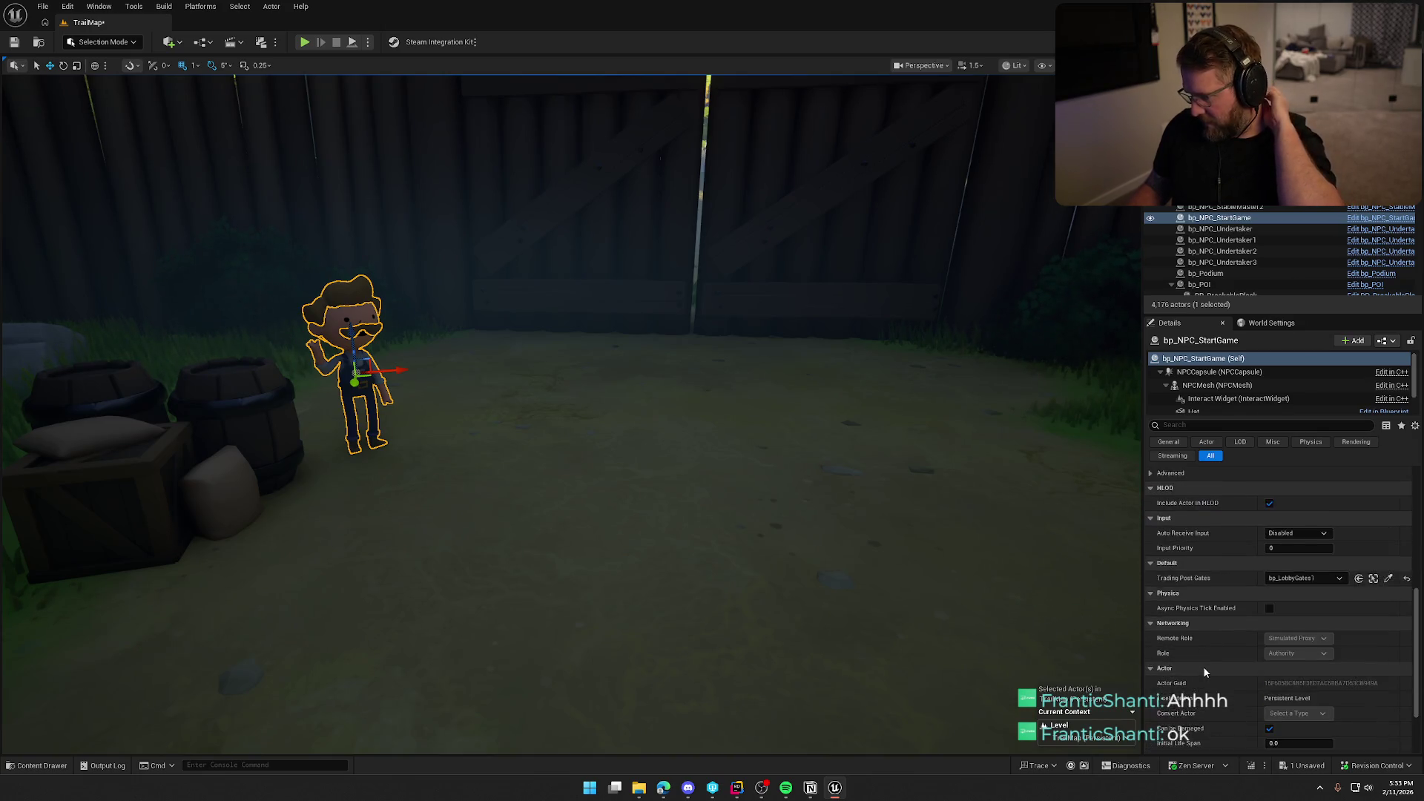
scroll(1203, 666, "up", 4)
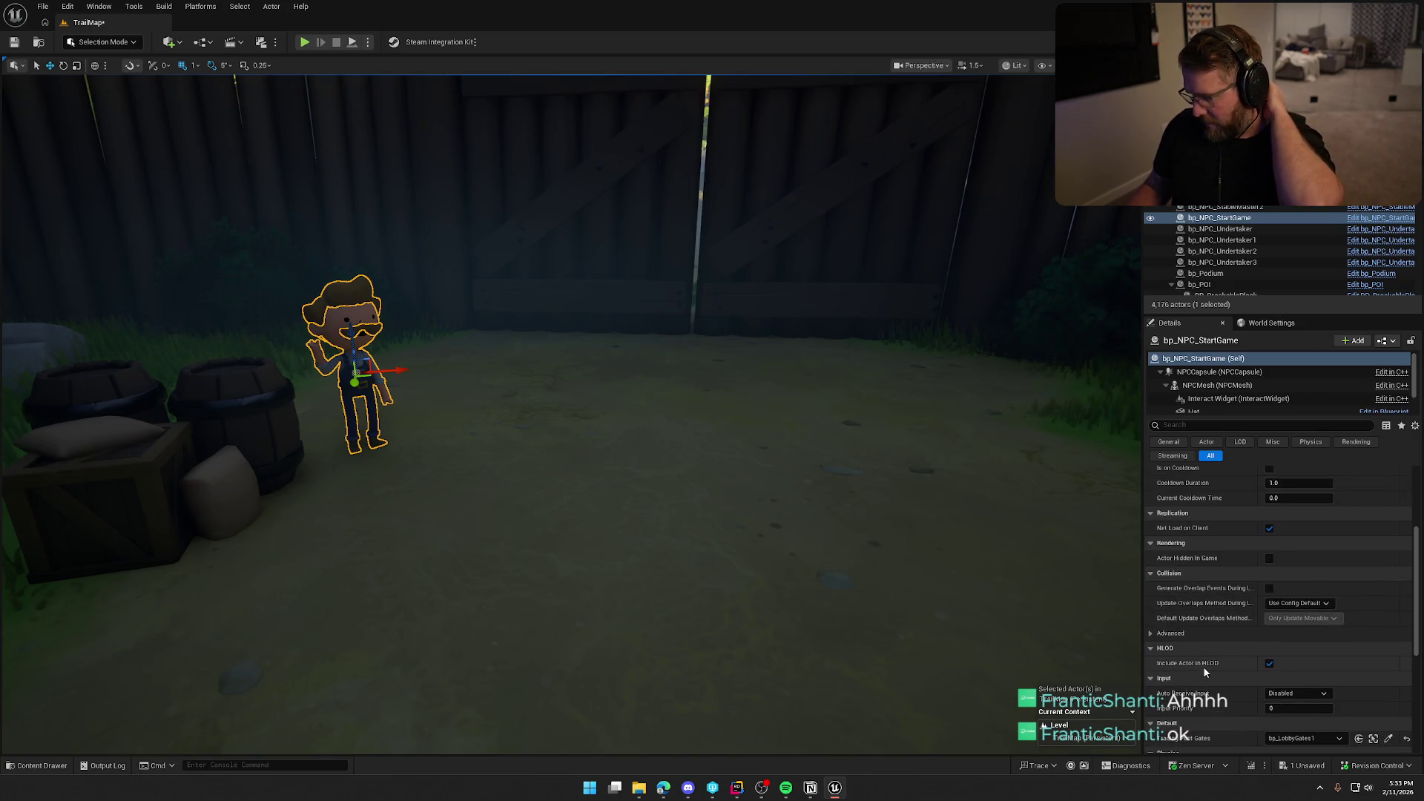
scroll(1225, 406, "down", 1)
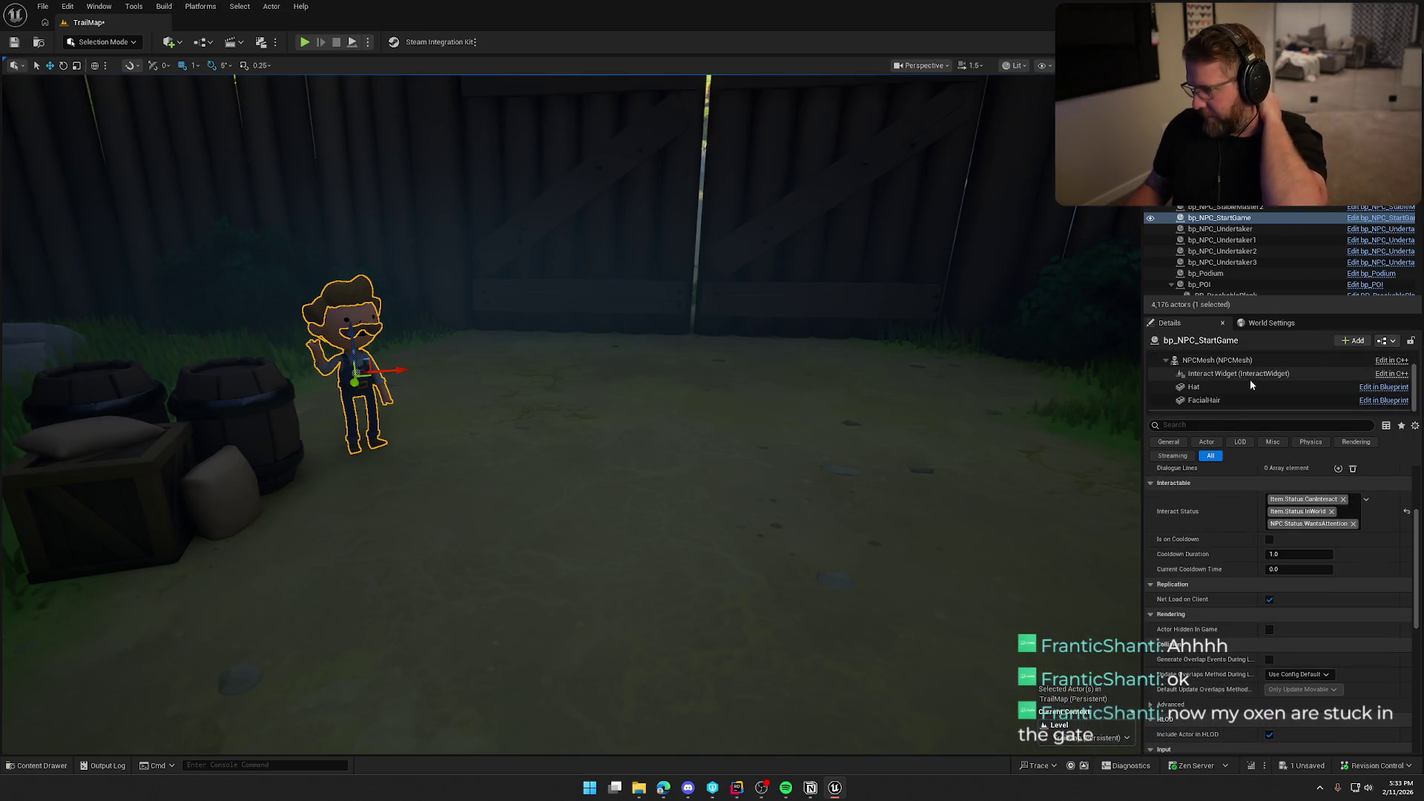
left_click(1259, 377)
scroll(1212, 615, "down", 5)
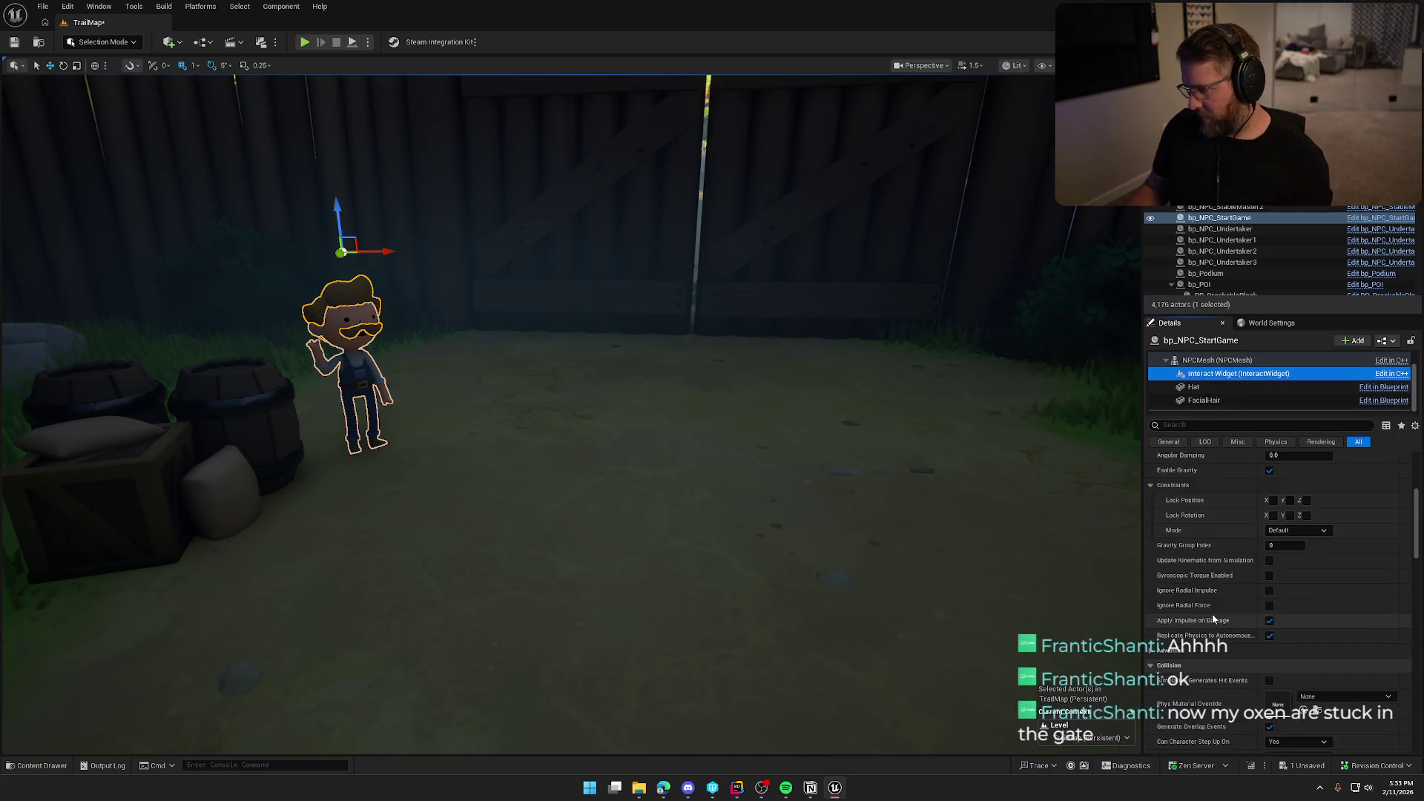
scroll(1212, 613, "down", 8)
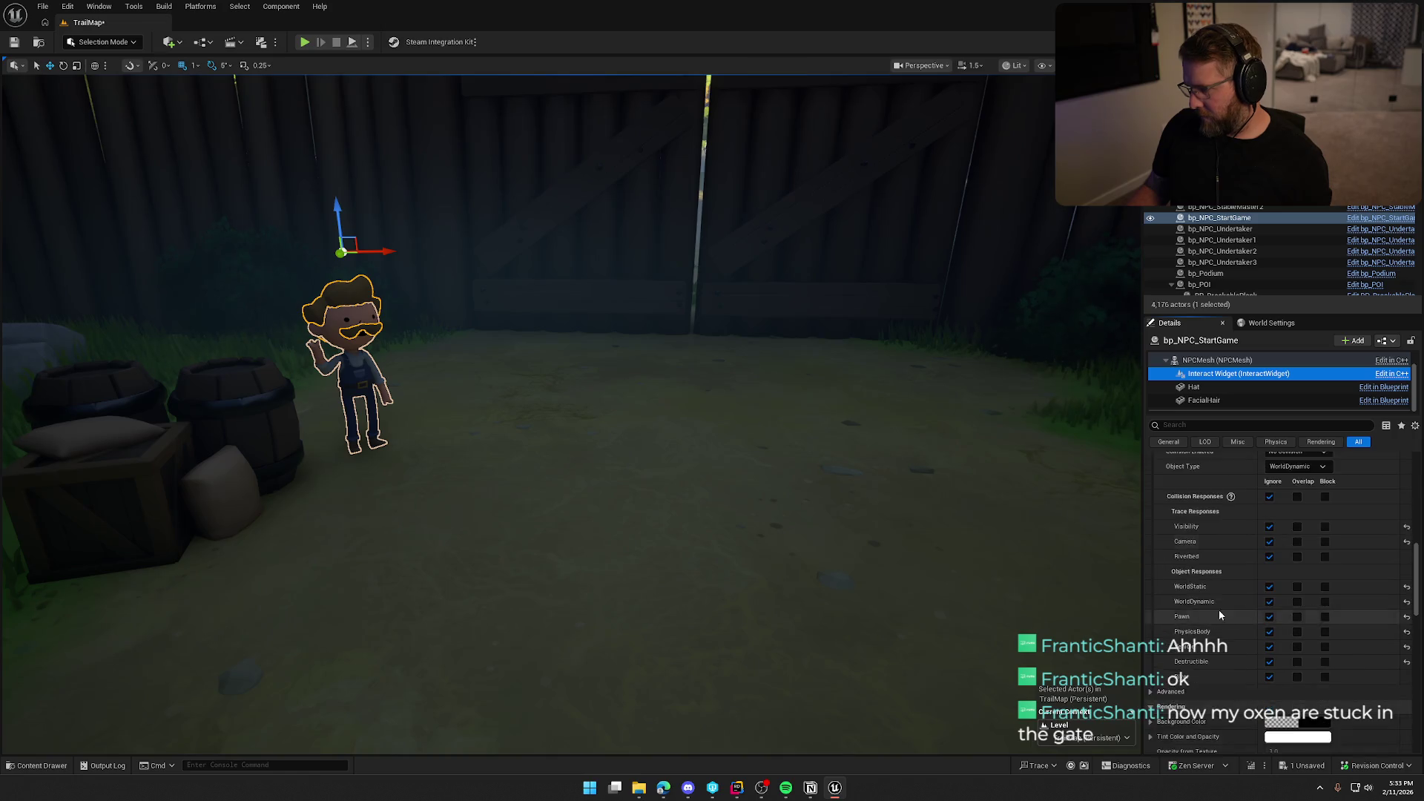
- Open the NPC blueprint and follow the Interact Widget's class to the UI_NPC_Interact widget
left_click(1373, 222)
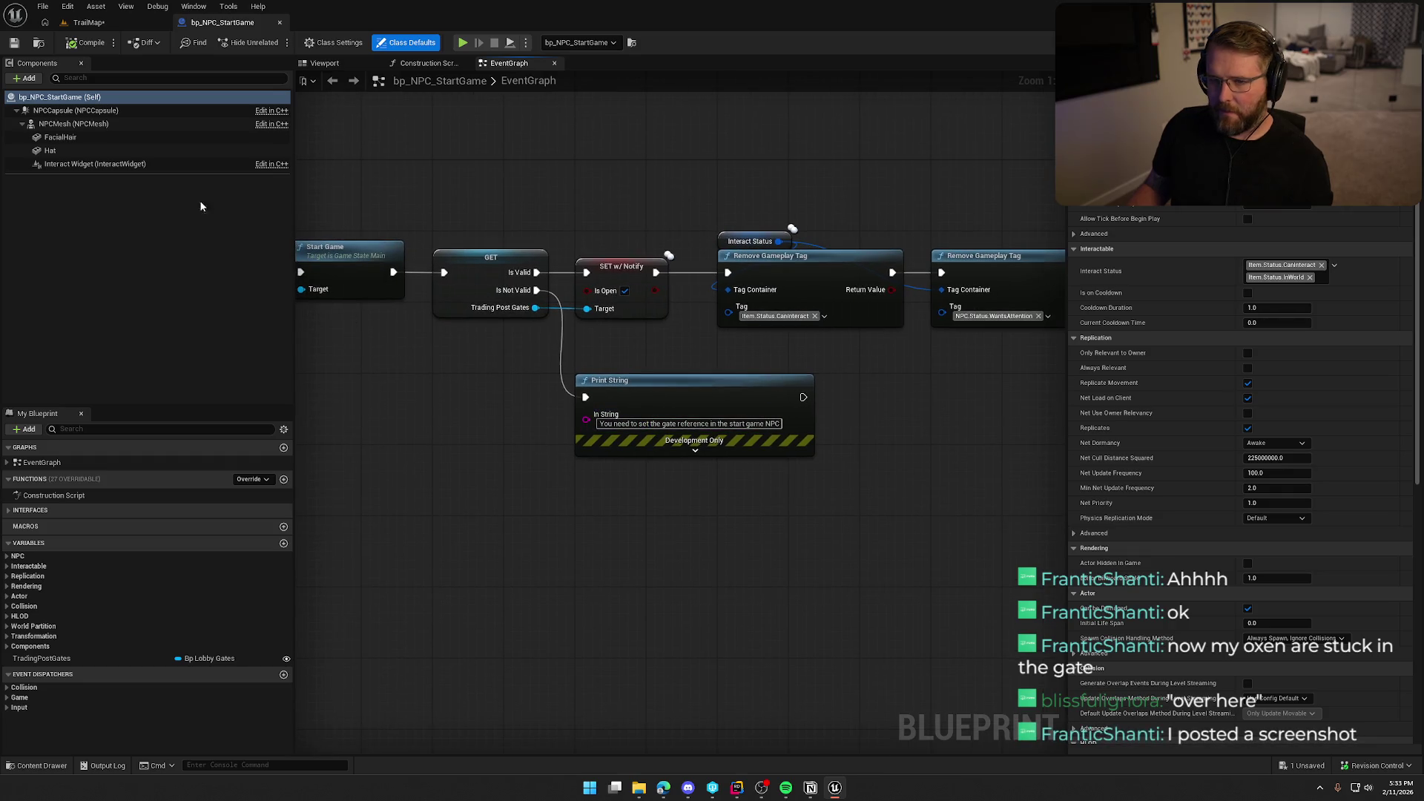
left_click(72, 164)
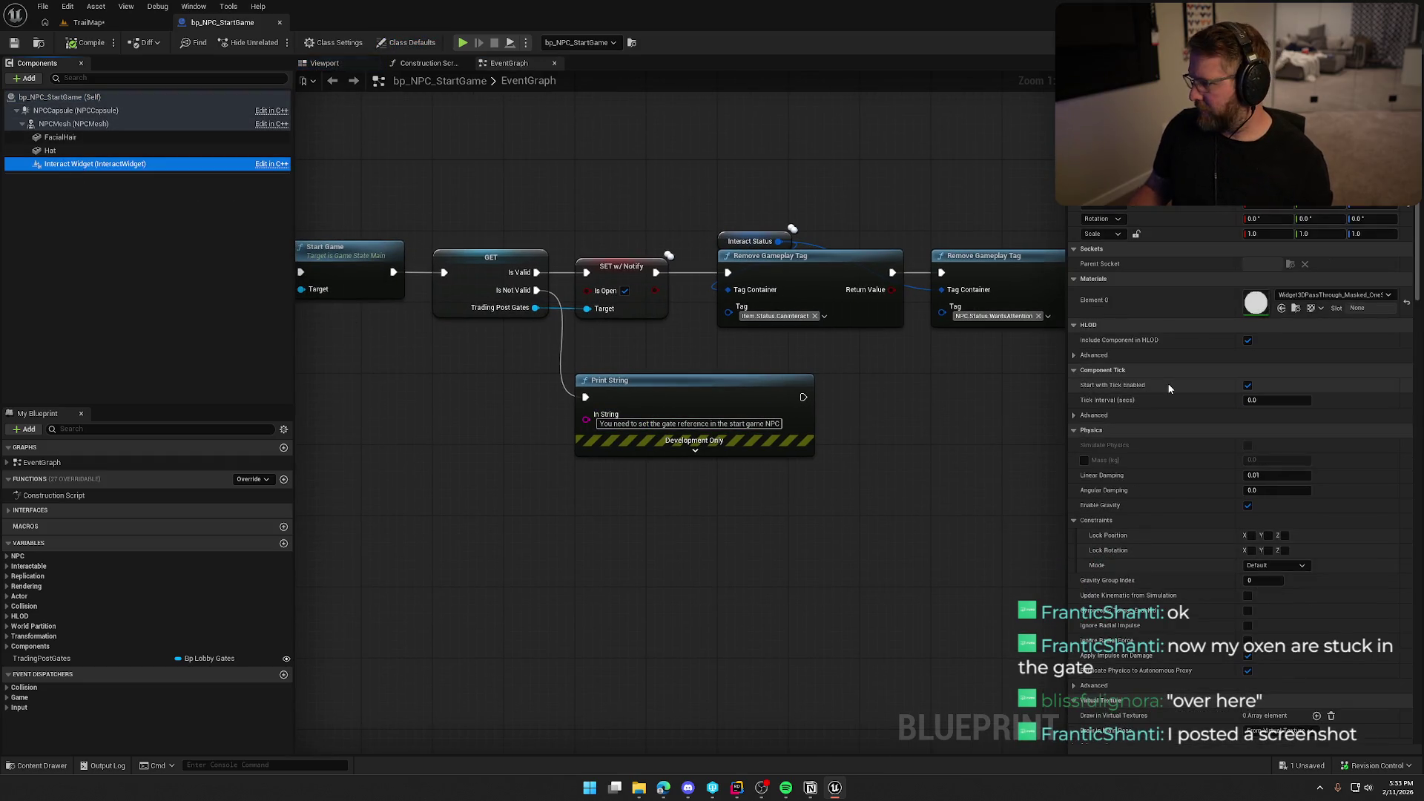
scroll(1169, 388, "down", 15)
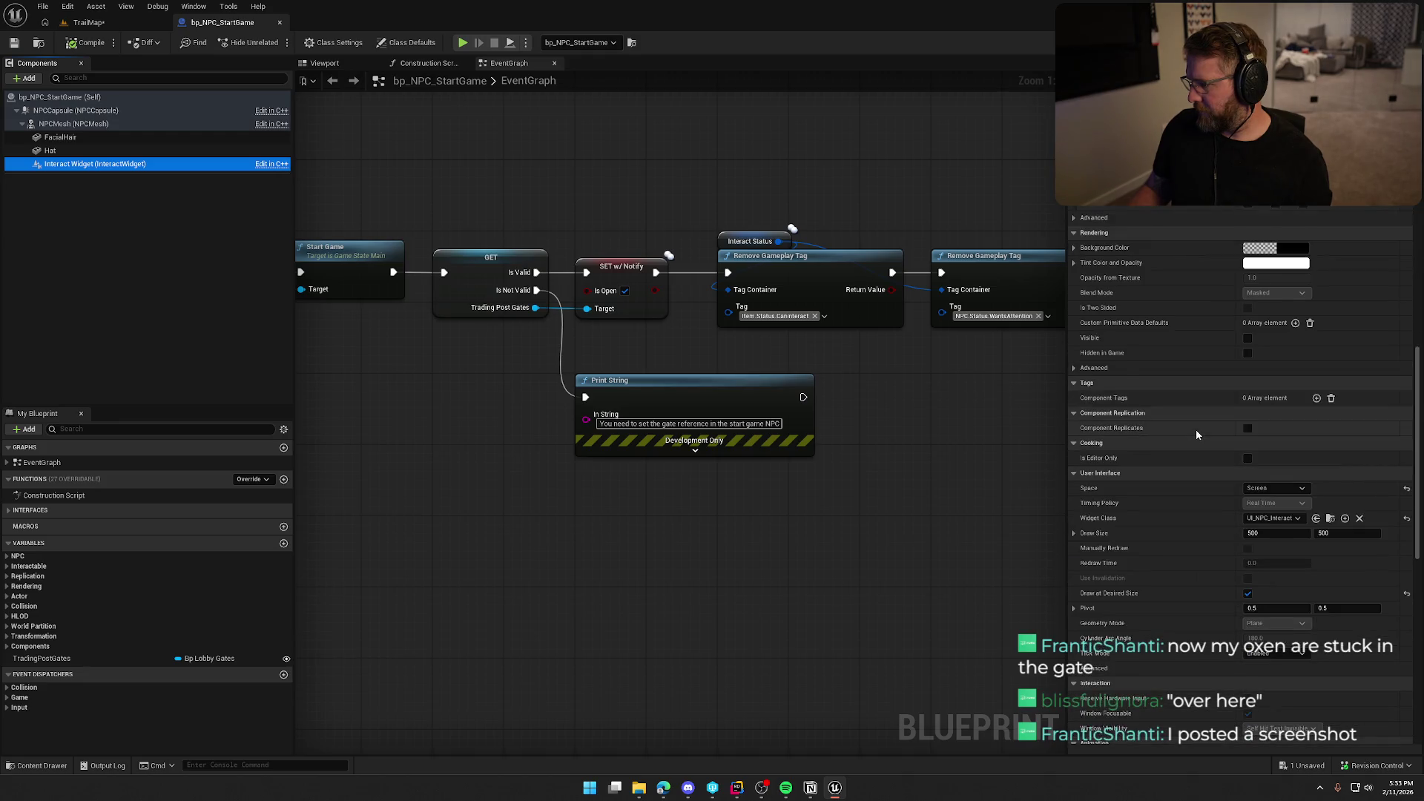
scroll(1195, 430, "down", 3)
left_click(1330, 429)
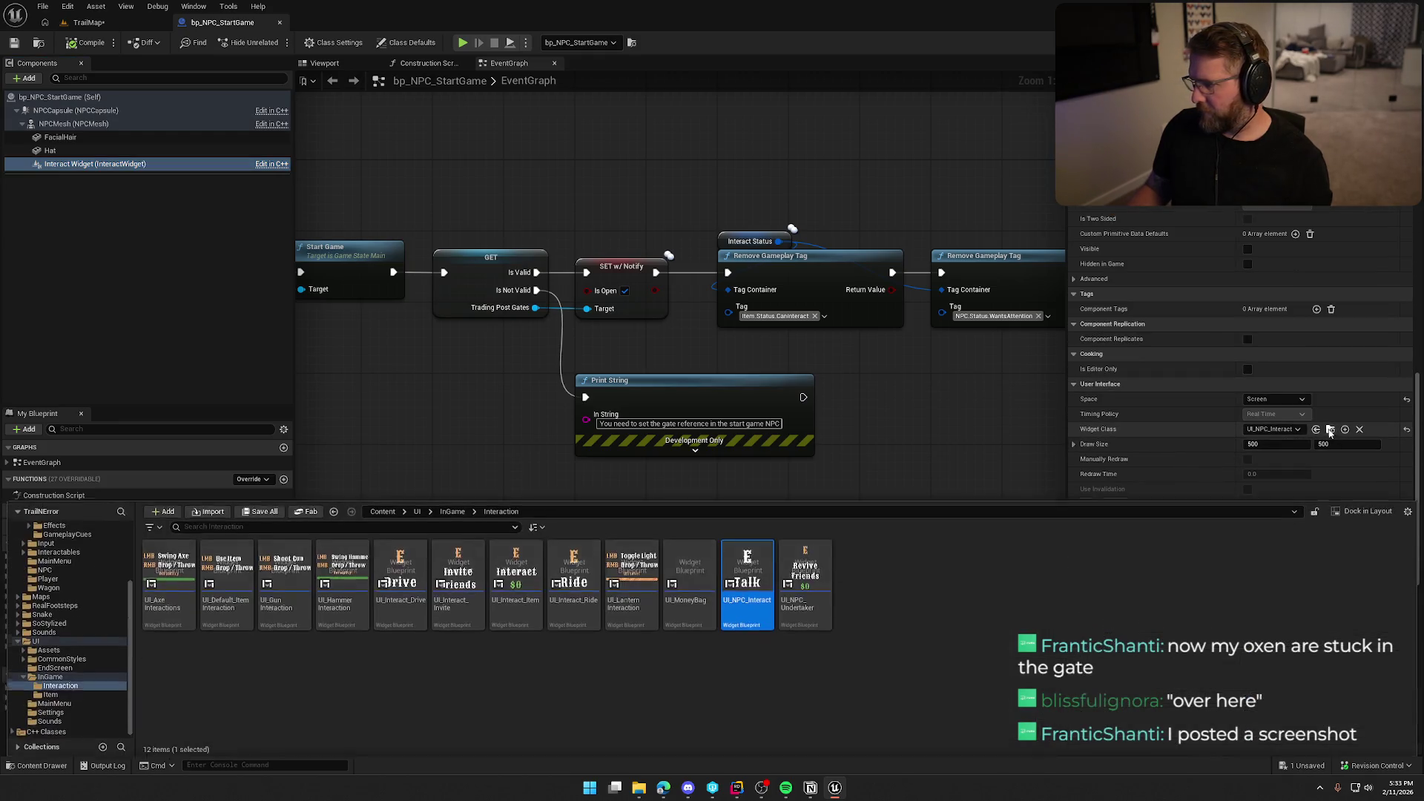
key("ctrl+space")
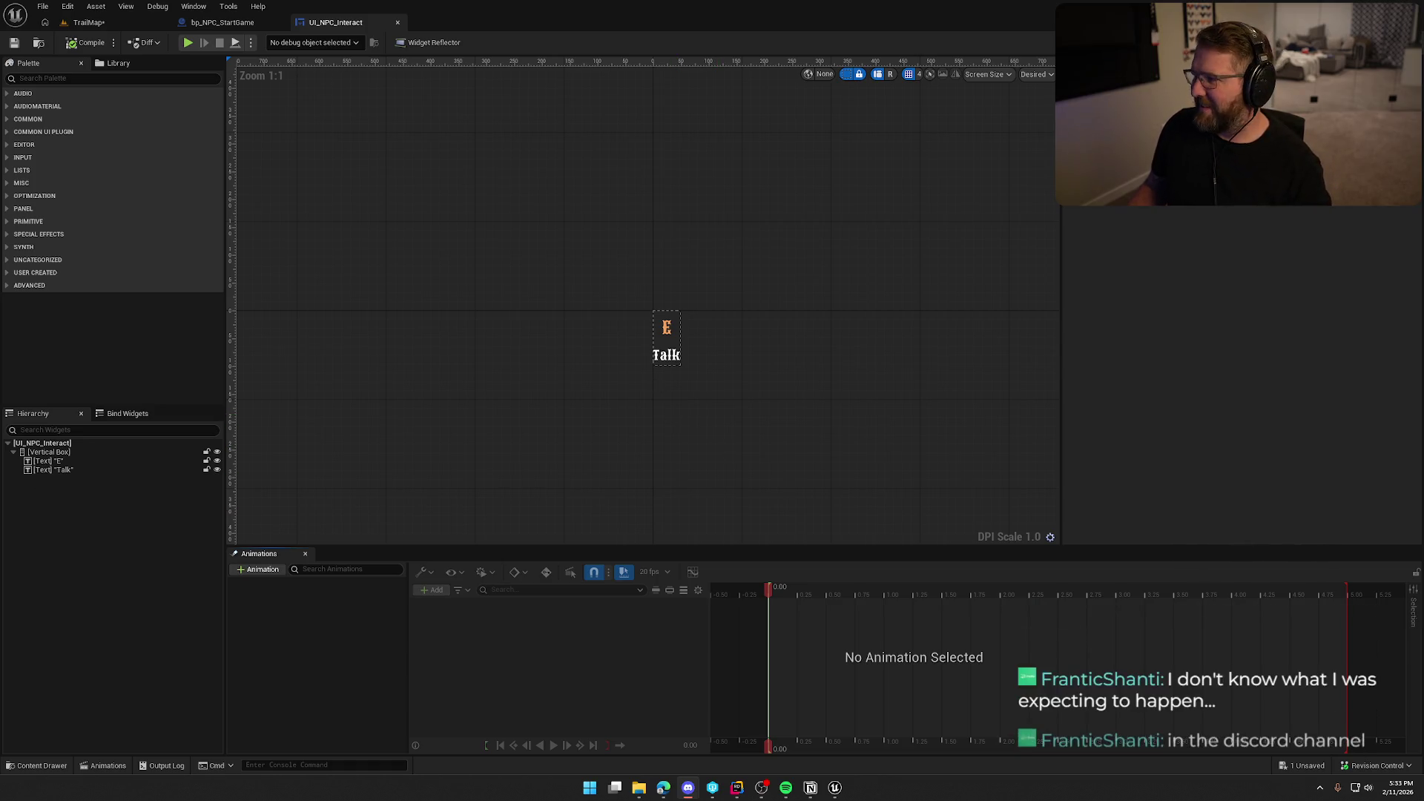
left_click(1391, 43)
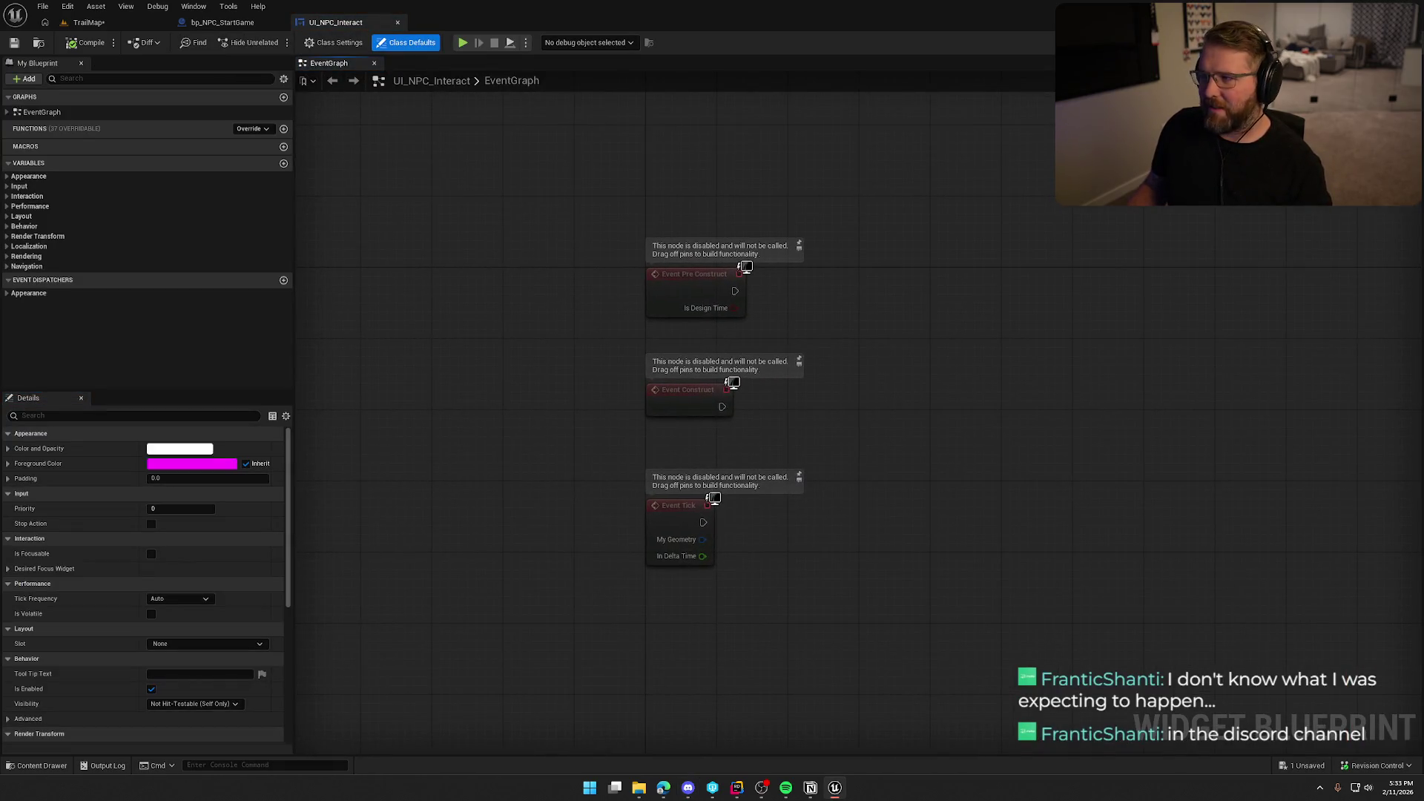
left_click(1342, 42)
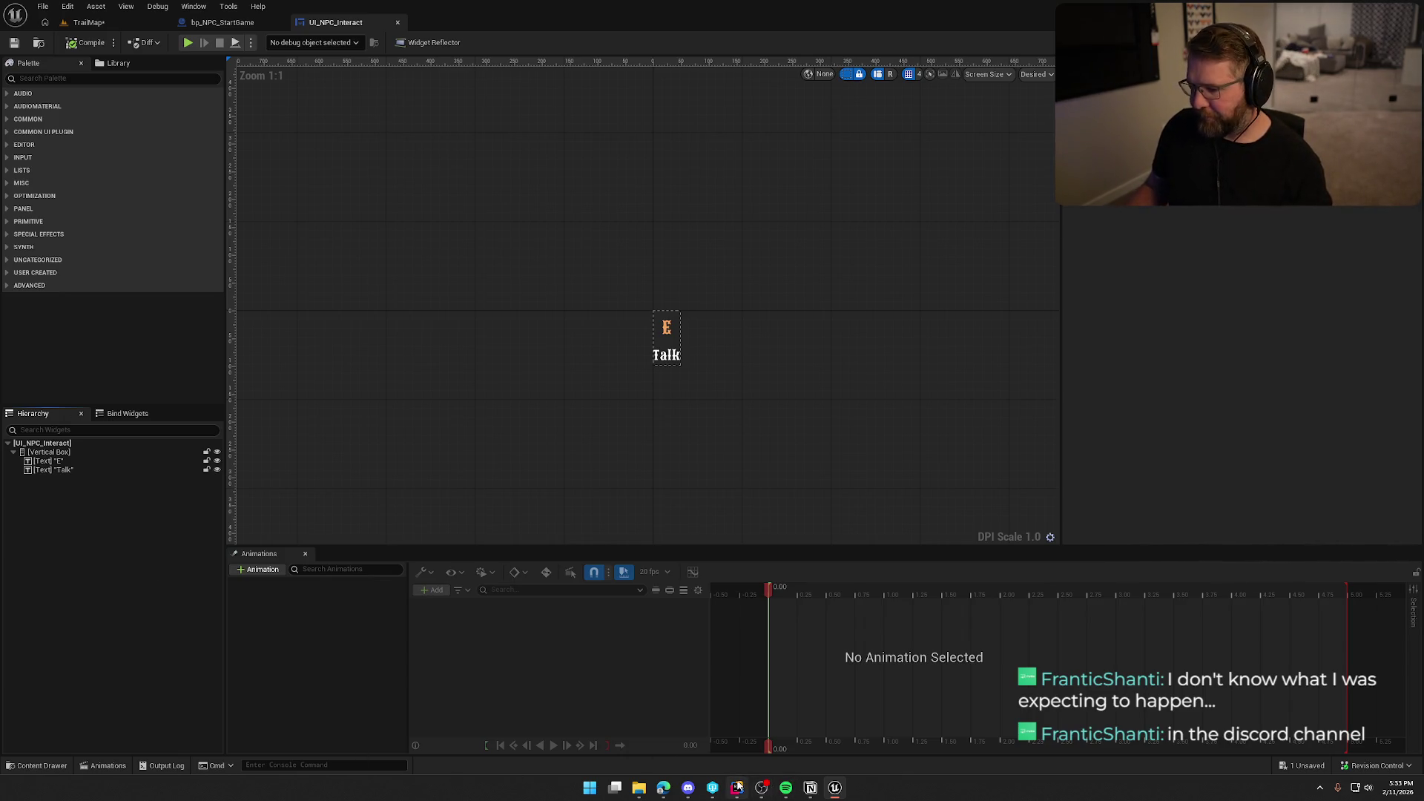
left_click(811, 788)
- Add a to-do asking the NPC interact UI to describe actions, not just 'Talk', then return to TrailMap
key("Return")
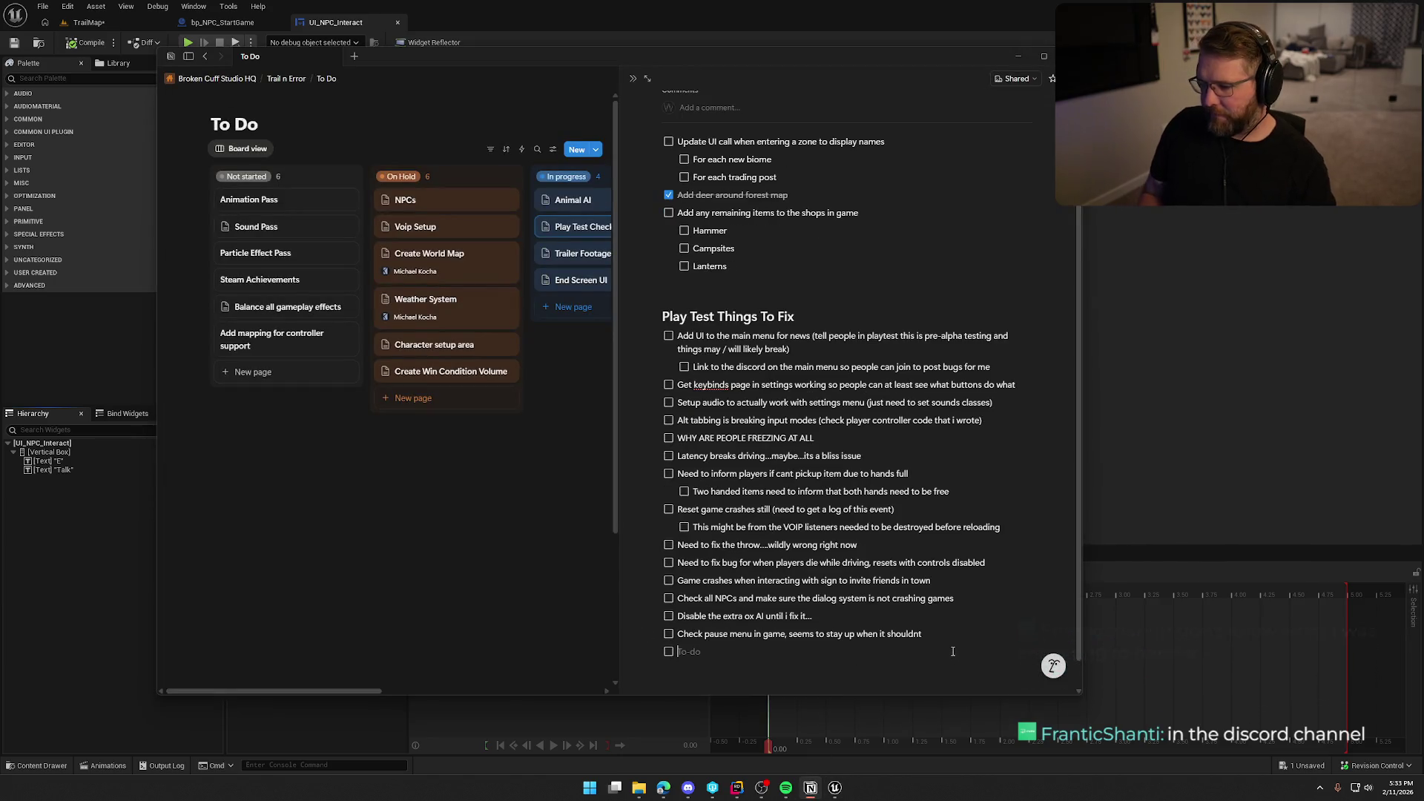
type("Make NPC UI give more of a d")
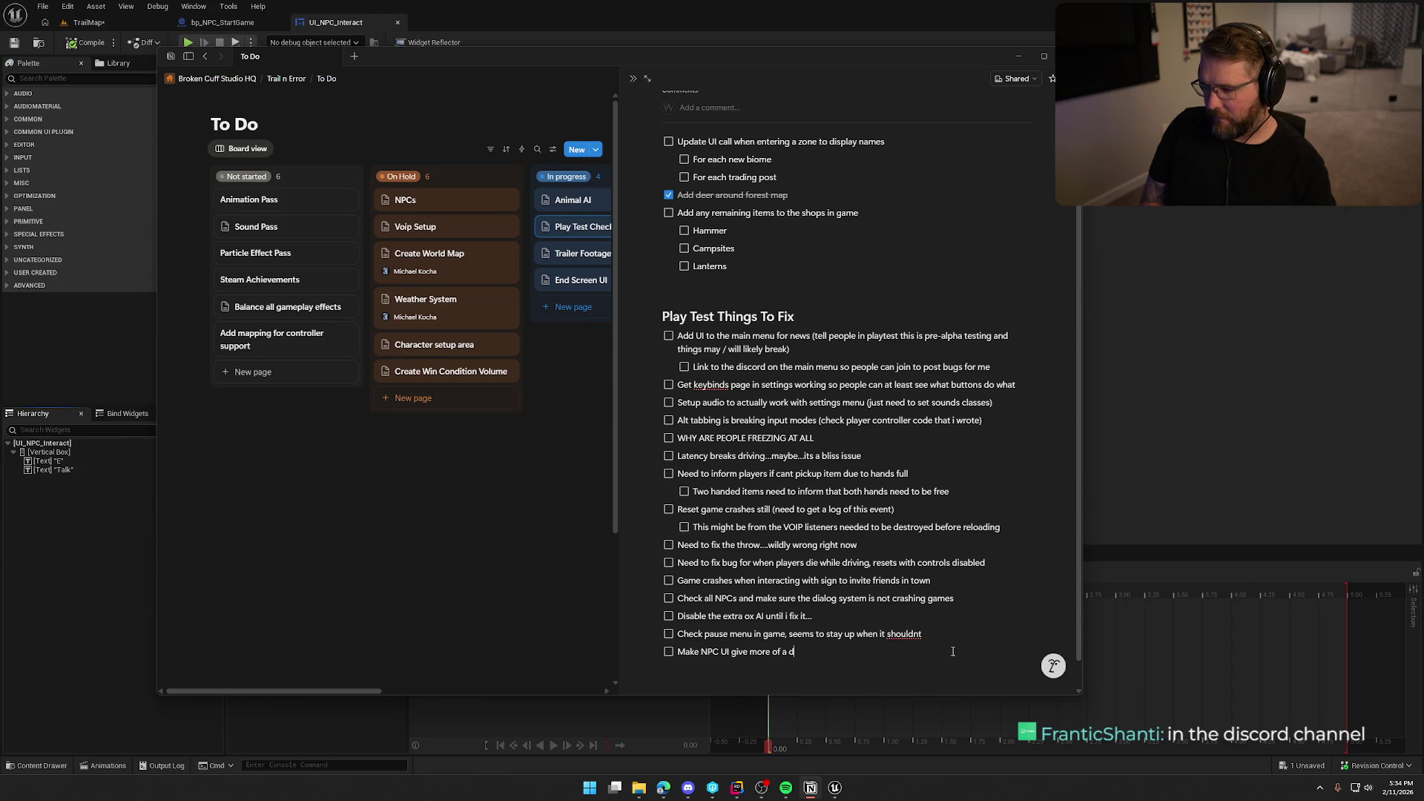
type("escription")
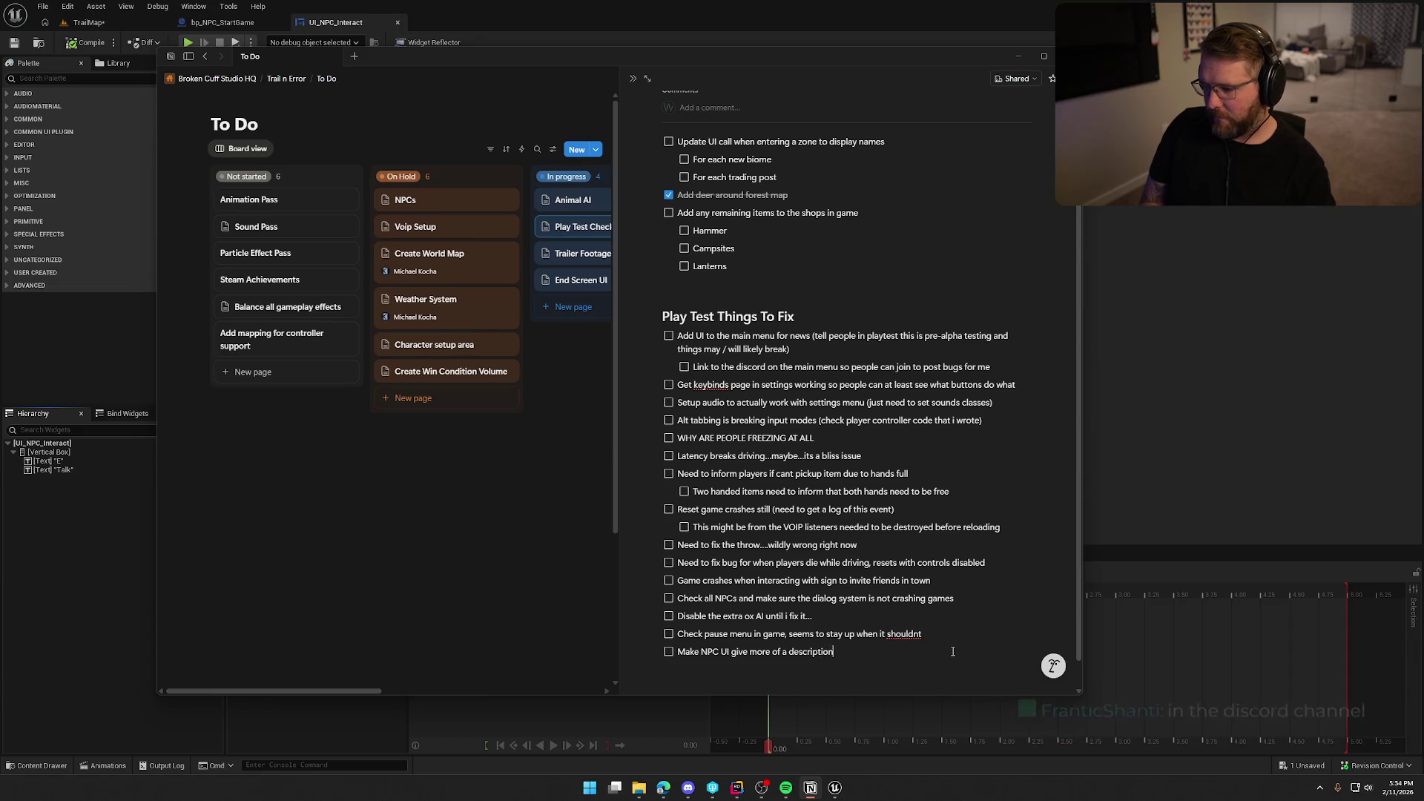
type(" of wthey do rather than j")
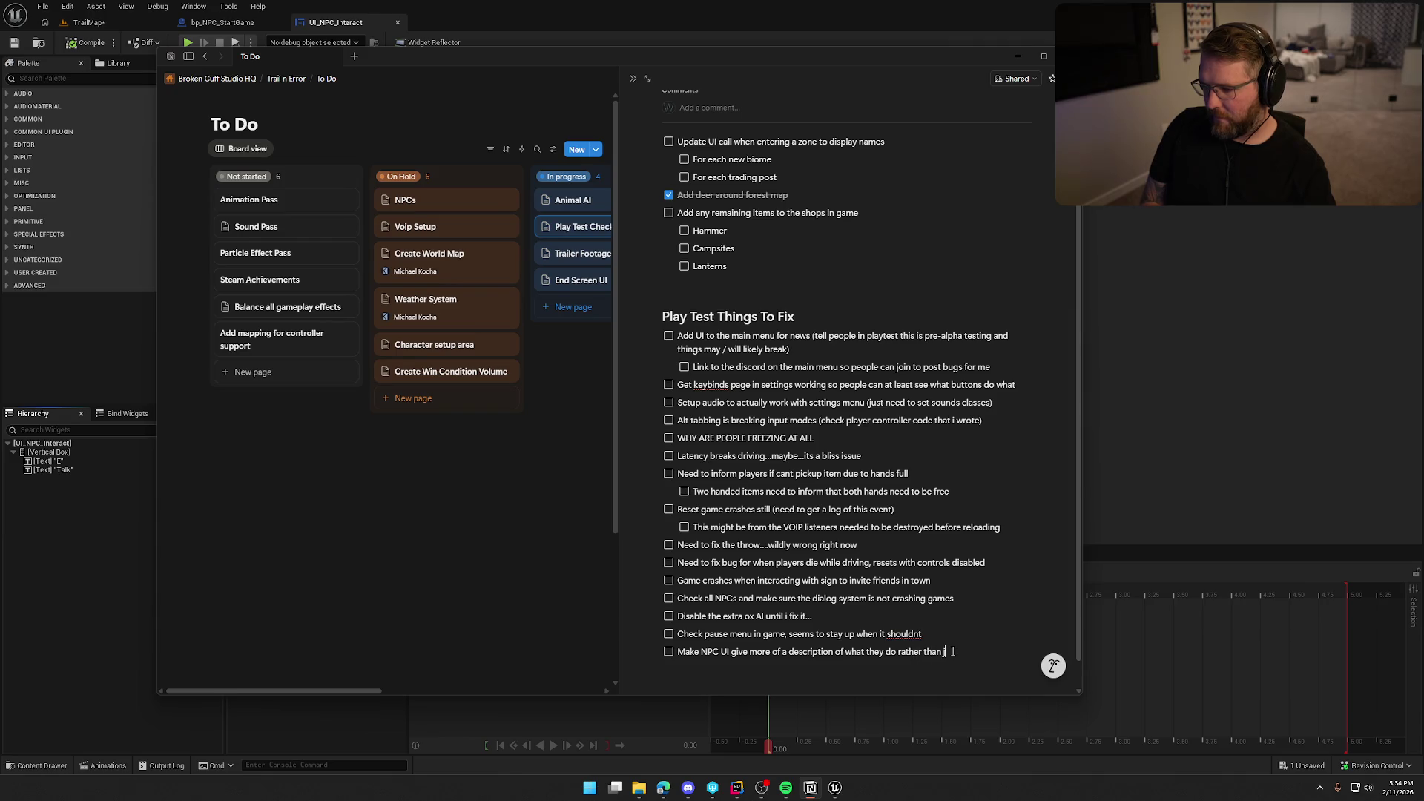
type("ust \"Talk\"")
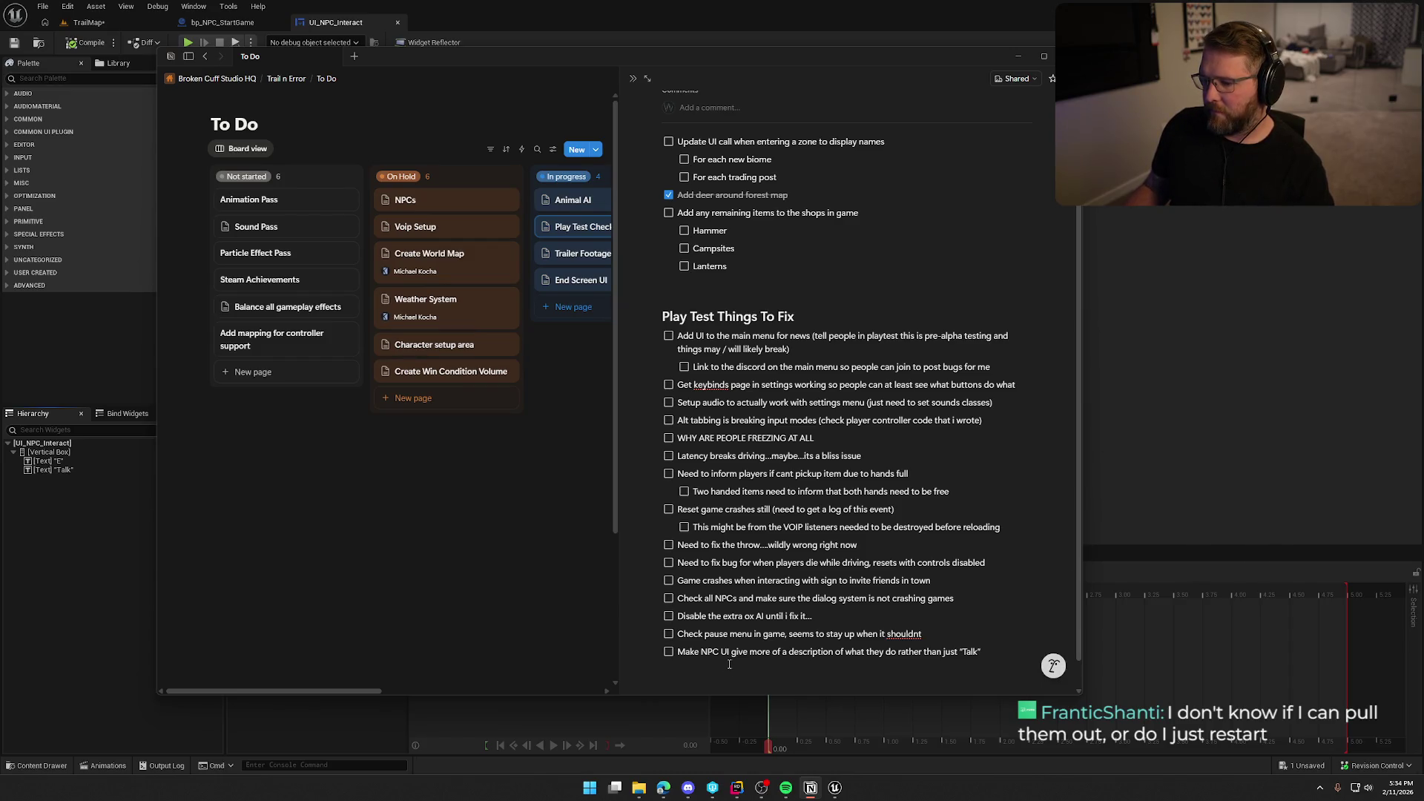
type("interac")
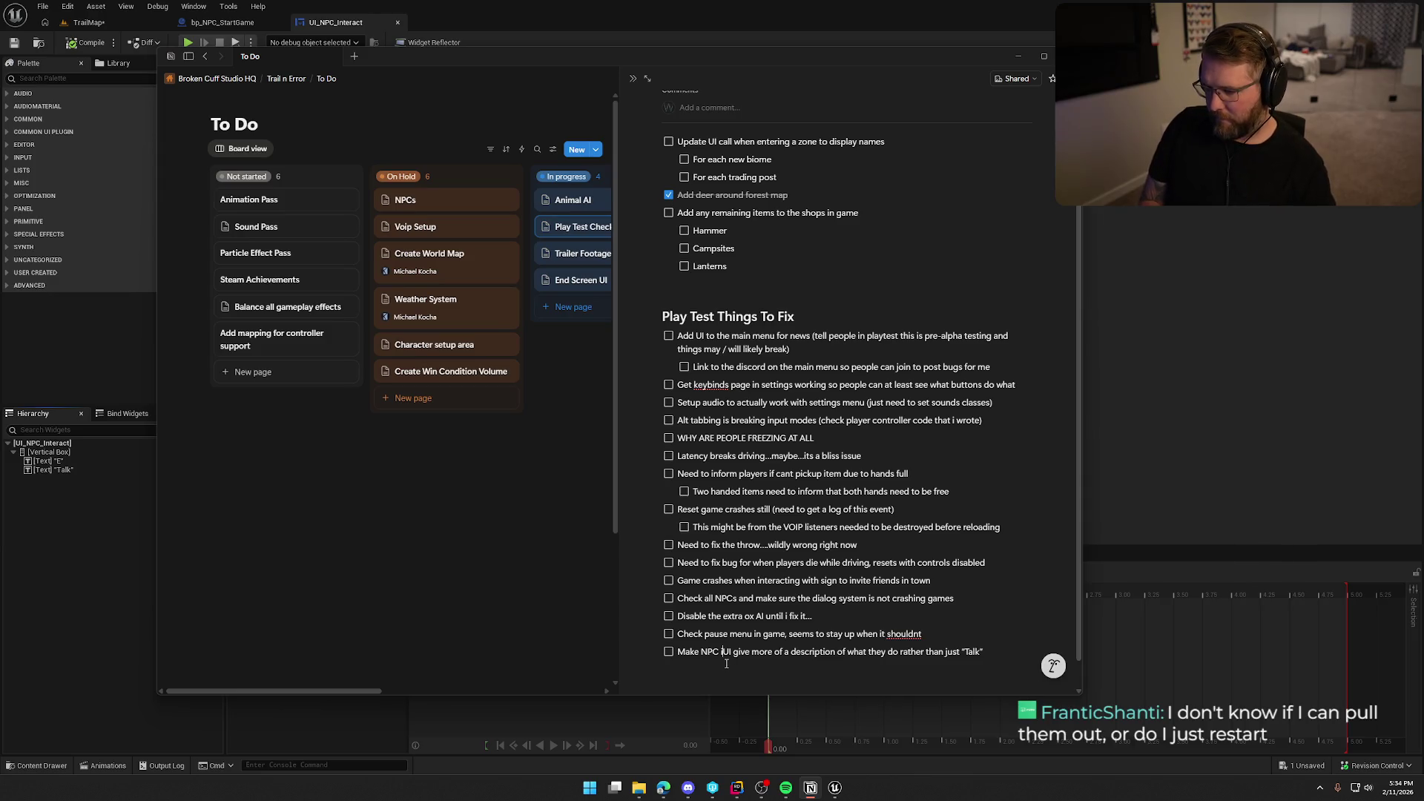
type("t")
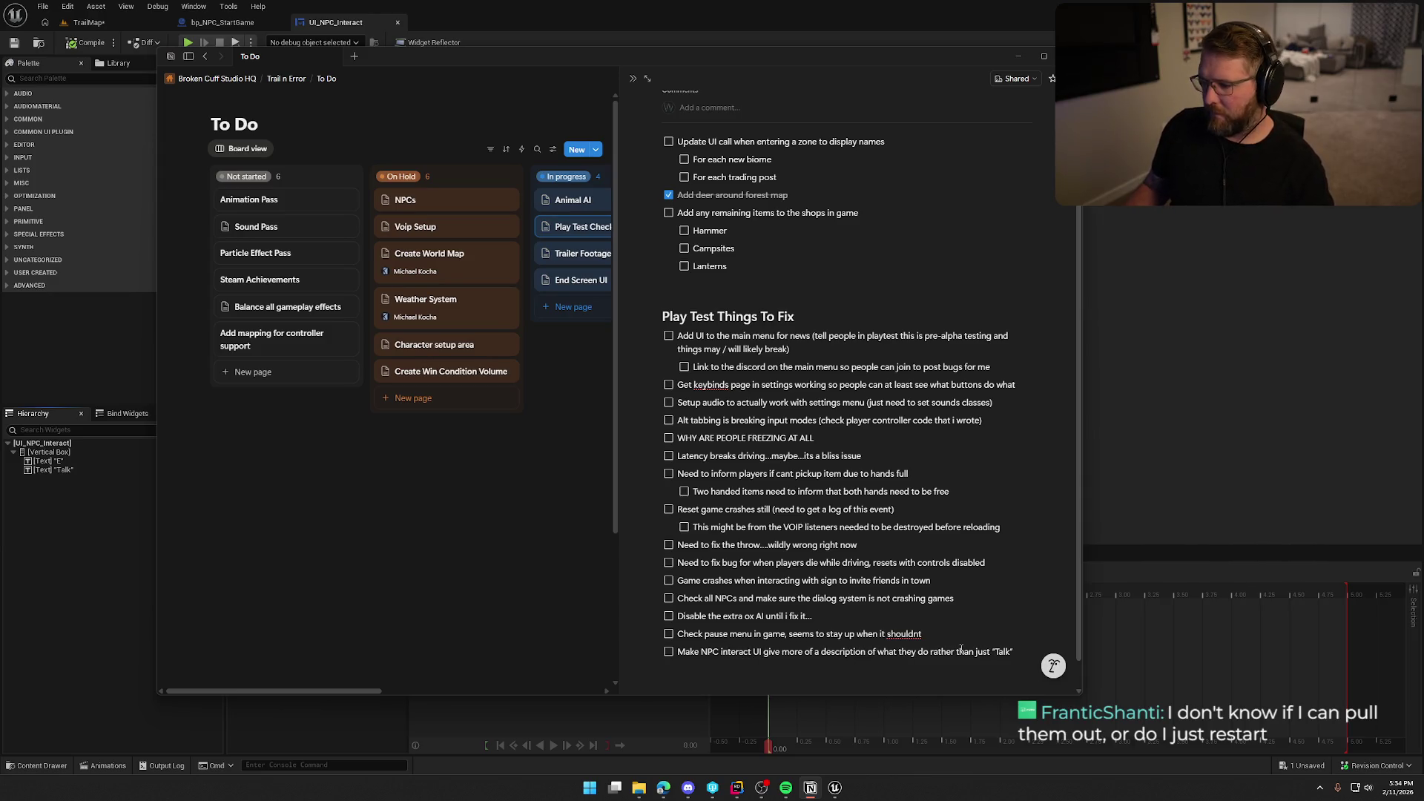
left_click(1229, 362)
left_click(107, 24)
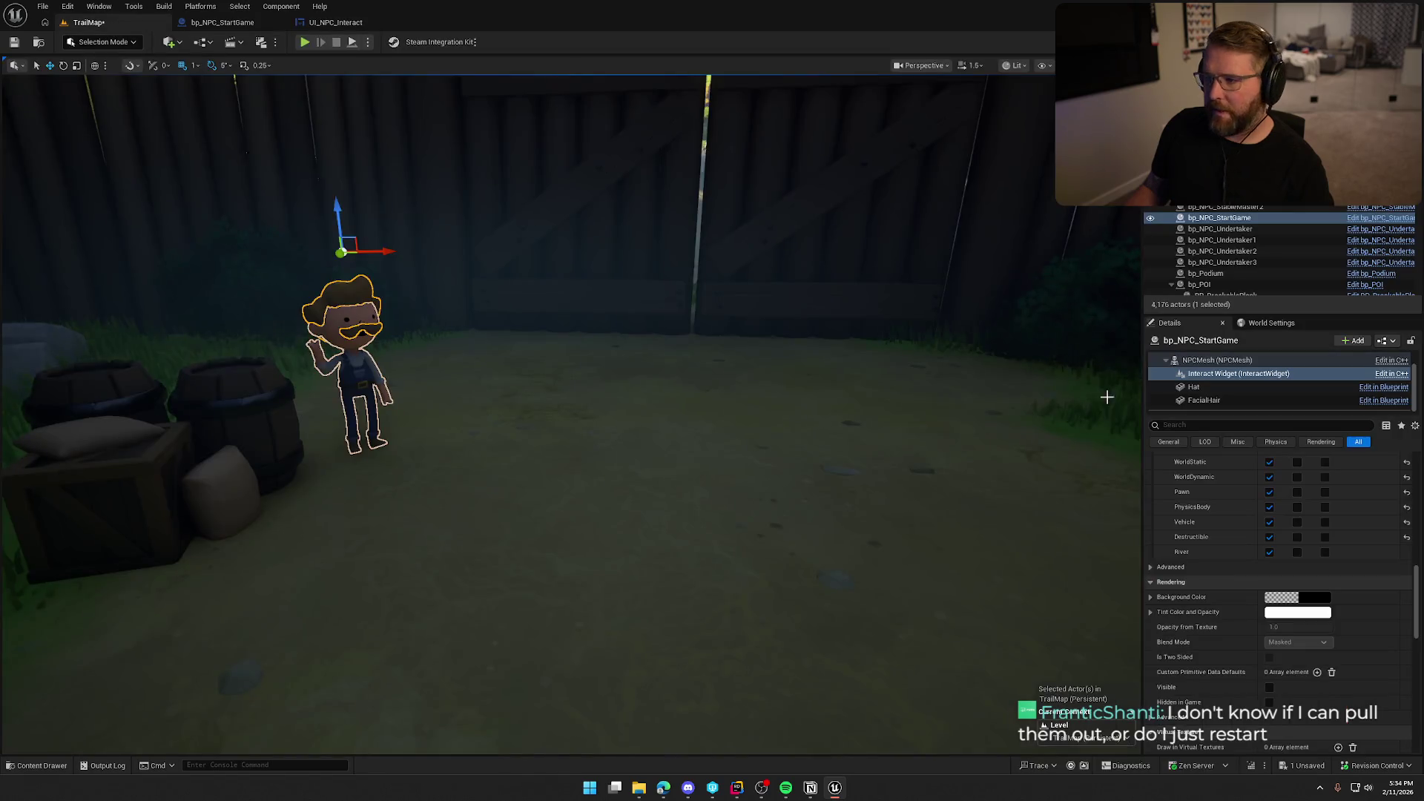
left_click_drag(812, 486, 804, 477)
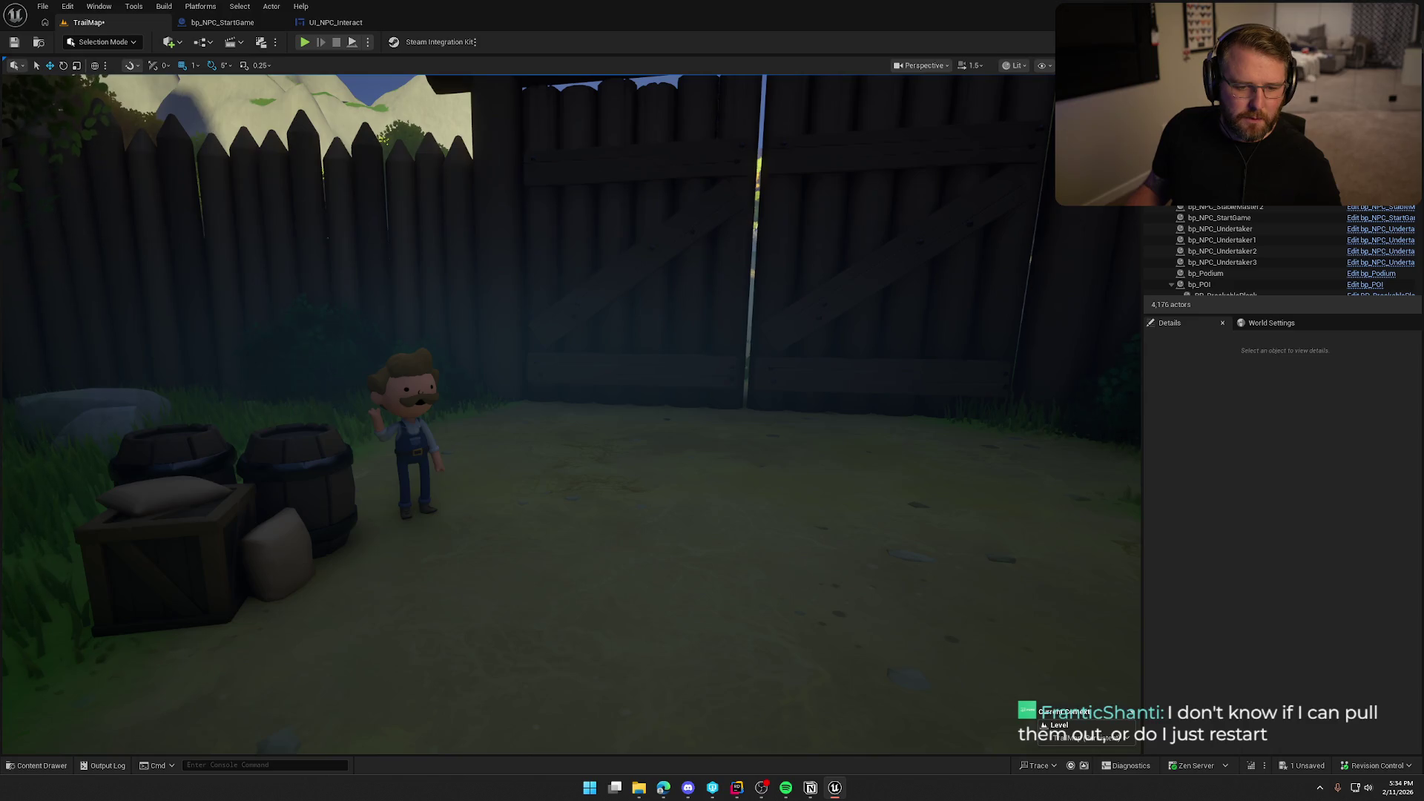
key("alt+Tab")
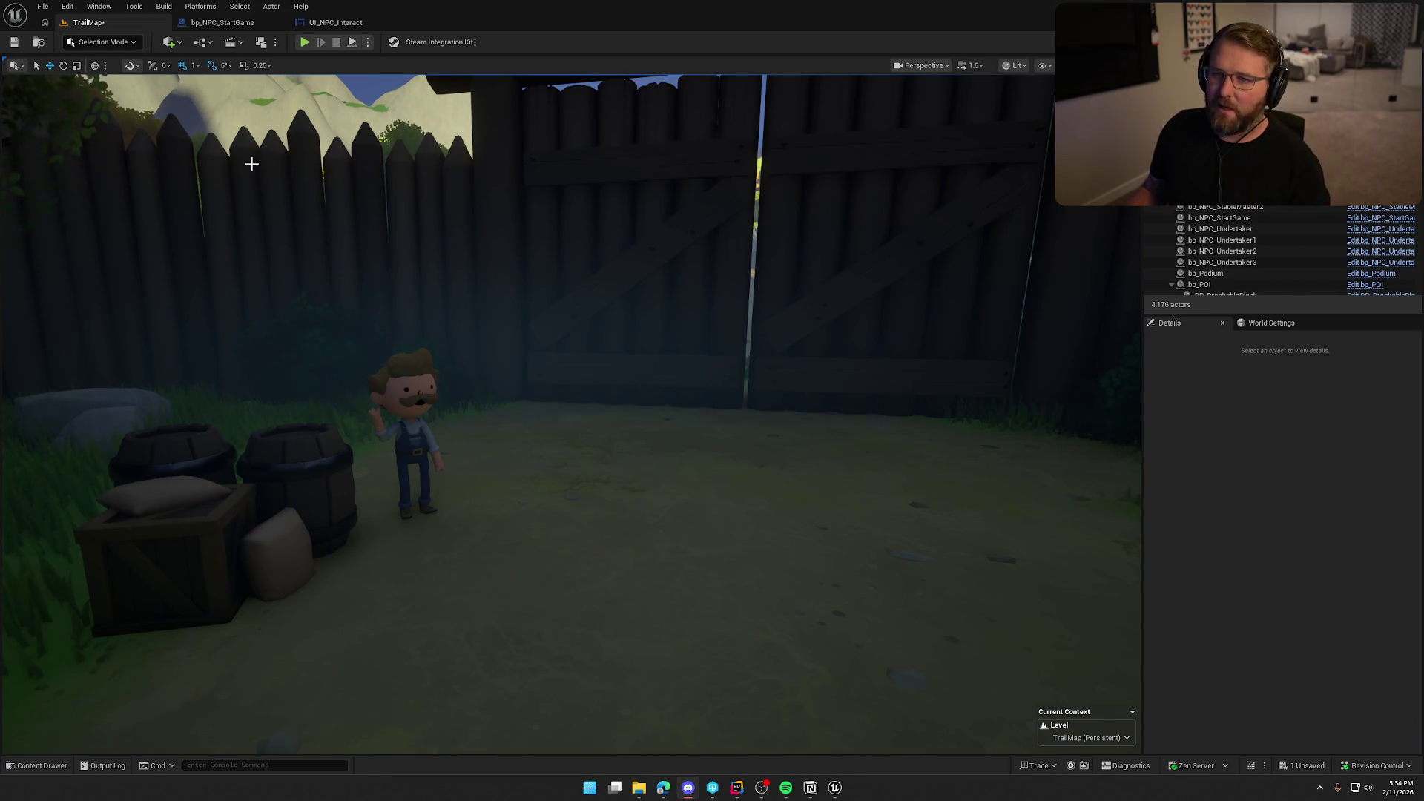
left_click_drag(517, 254, 519, 319)
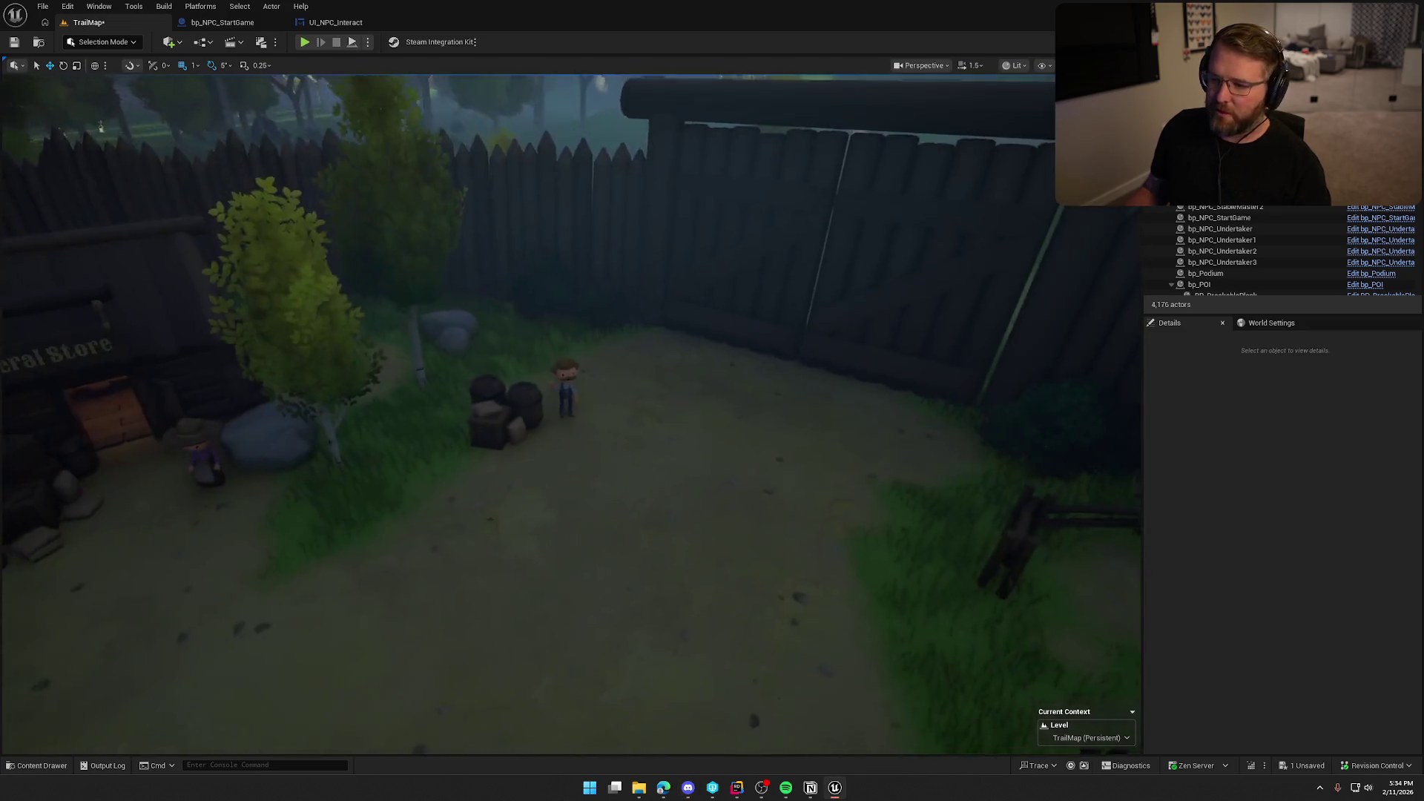
key("ctrl+space")
left_click(1155, 417)
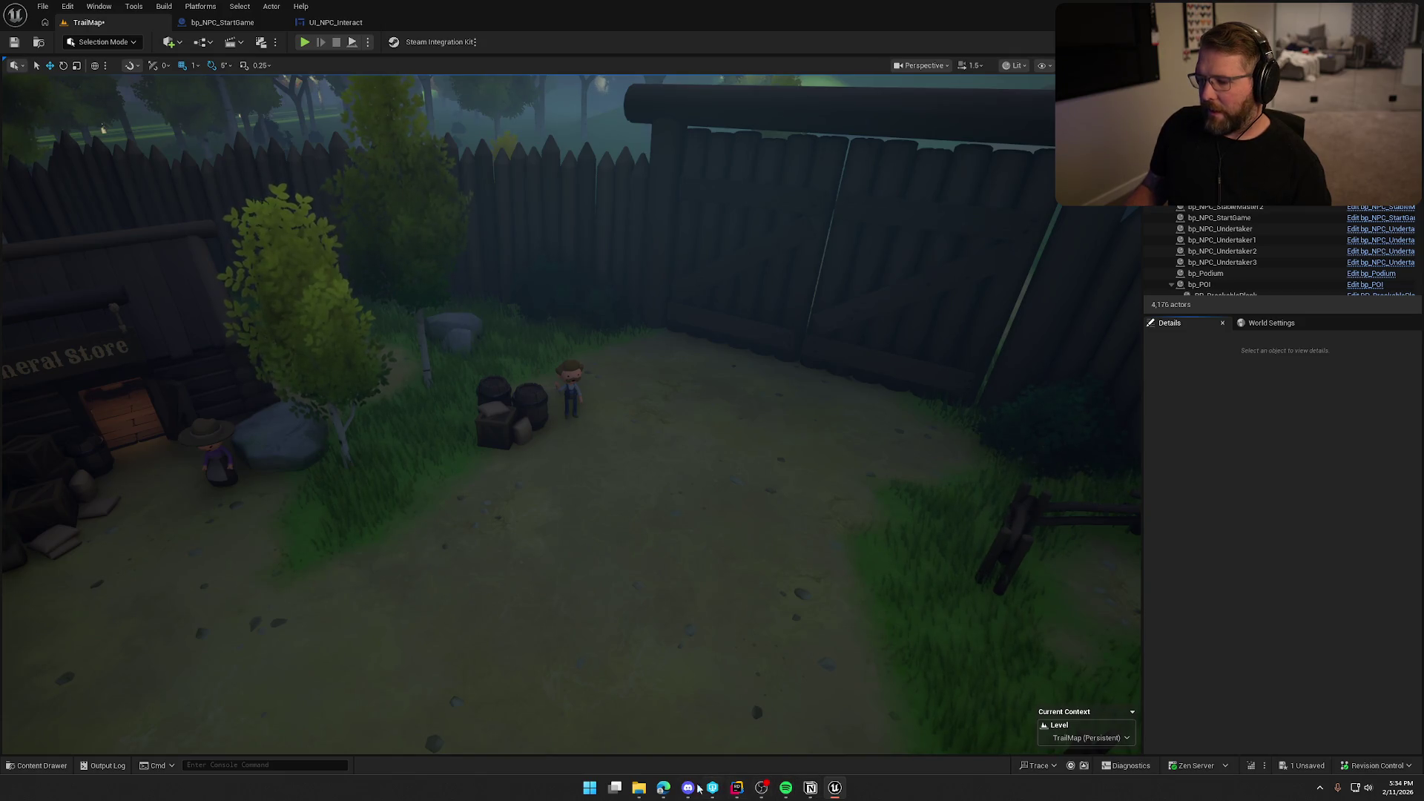
left_click(810, 787)
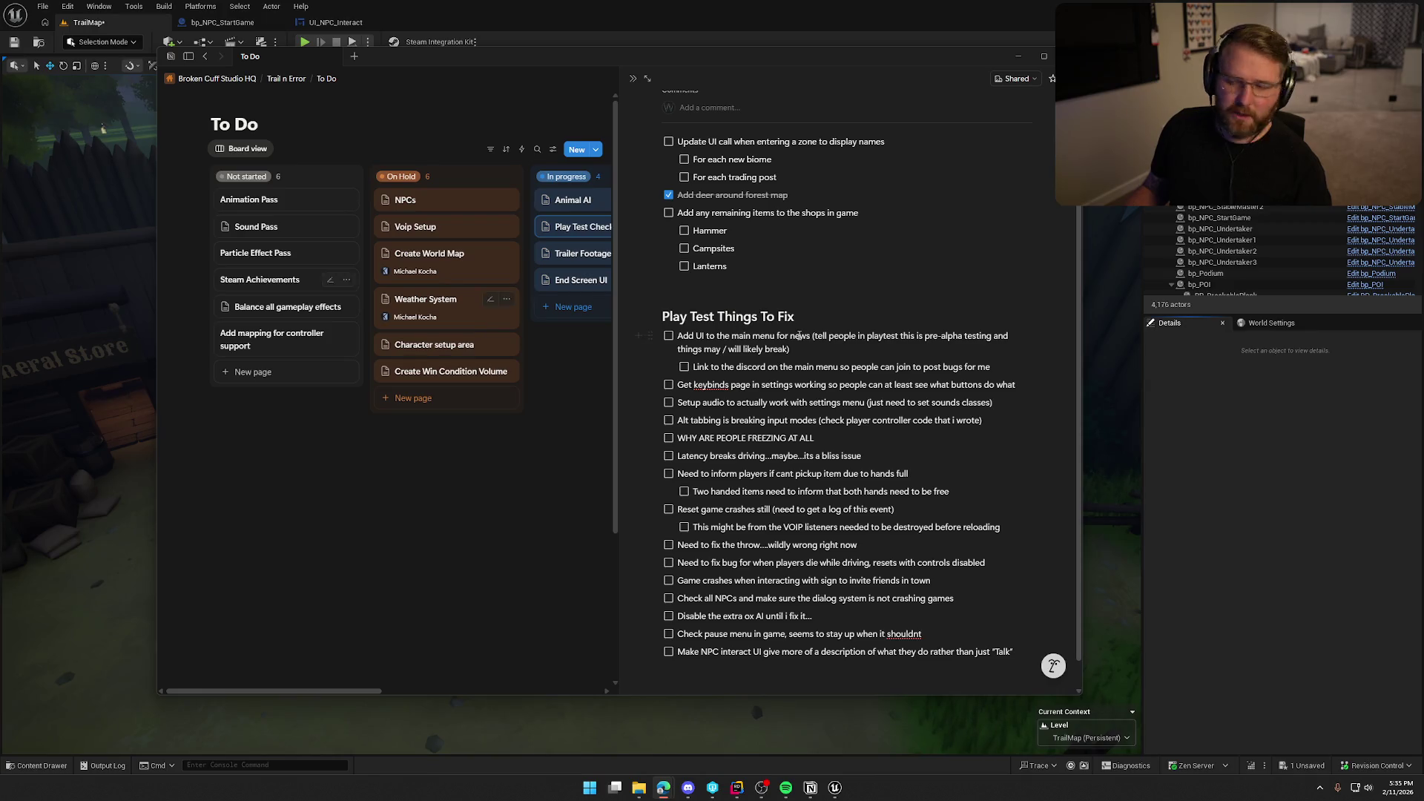
left_click(810, 787)
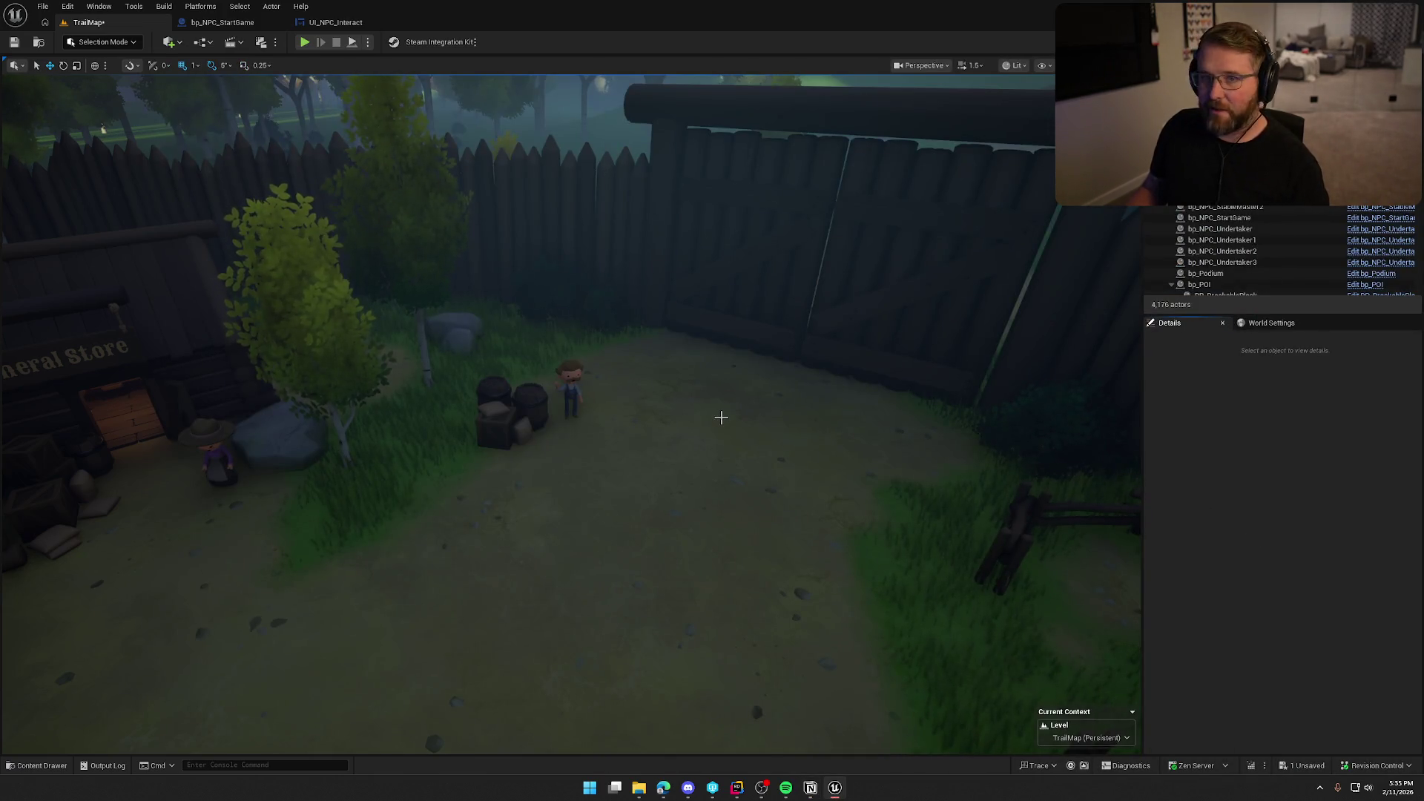
mouse_move(750, 403)
left_mouse_down()
mouse_move(720, 222)
mouse_move(426, 324)
left_mouse_up()
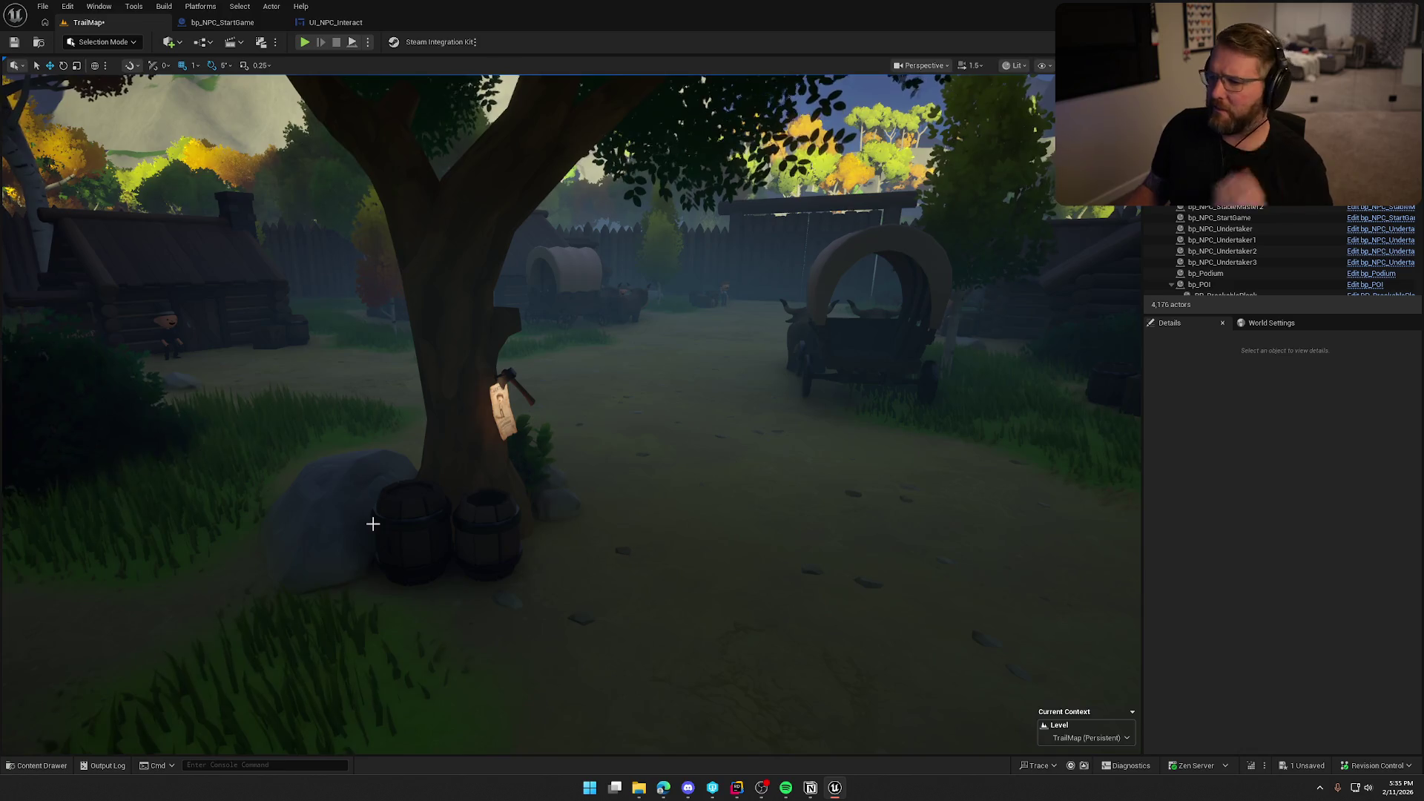
mouse_move(682, 566)
left_mouse_down()
mouse_move(564, 564)
mouse_move(667, 534)
mouse_move(614, 524)
left_mouse_up()
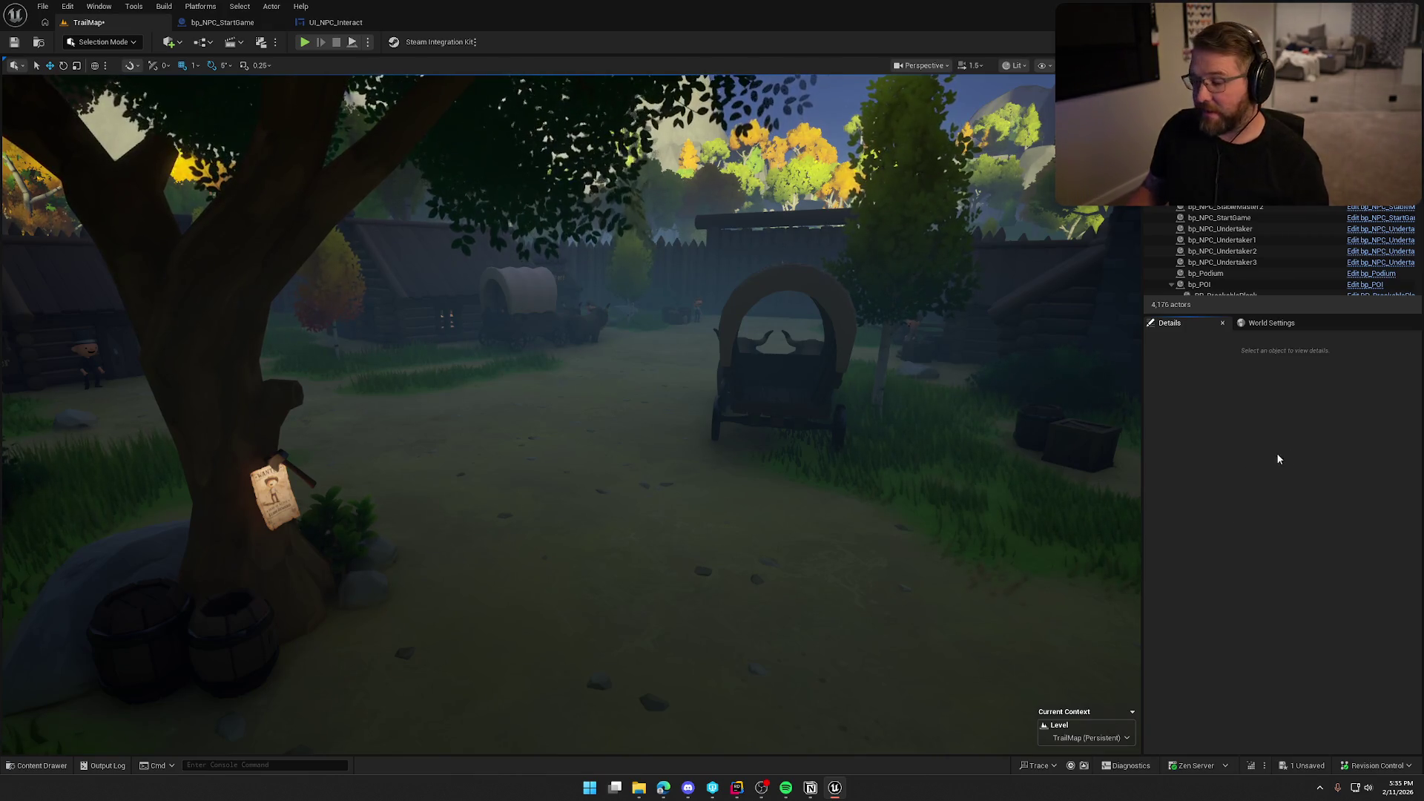
key("ctrl+space")
- Open the UI_MainMenu widget blueprint from UI/MainMenu and hide its animations area
left_click(36, 639)
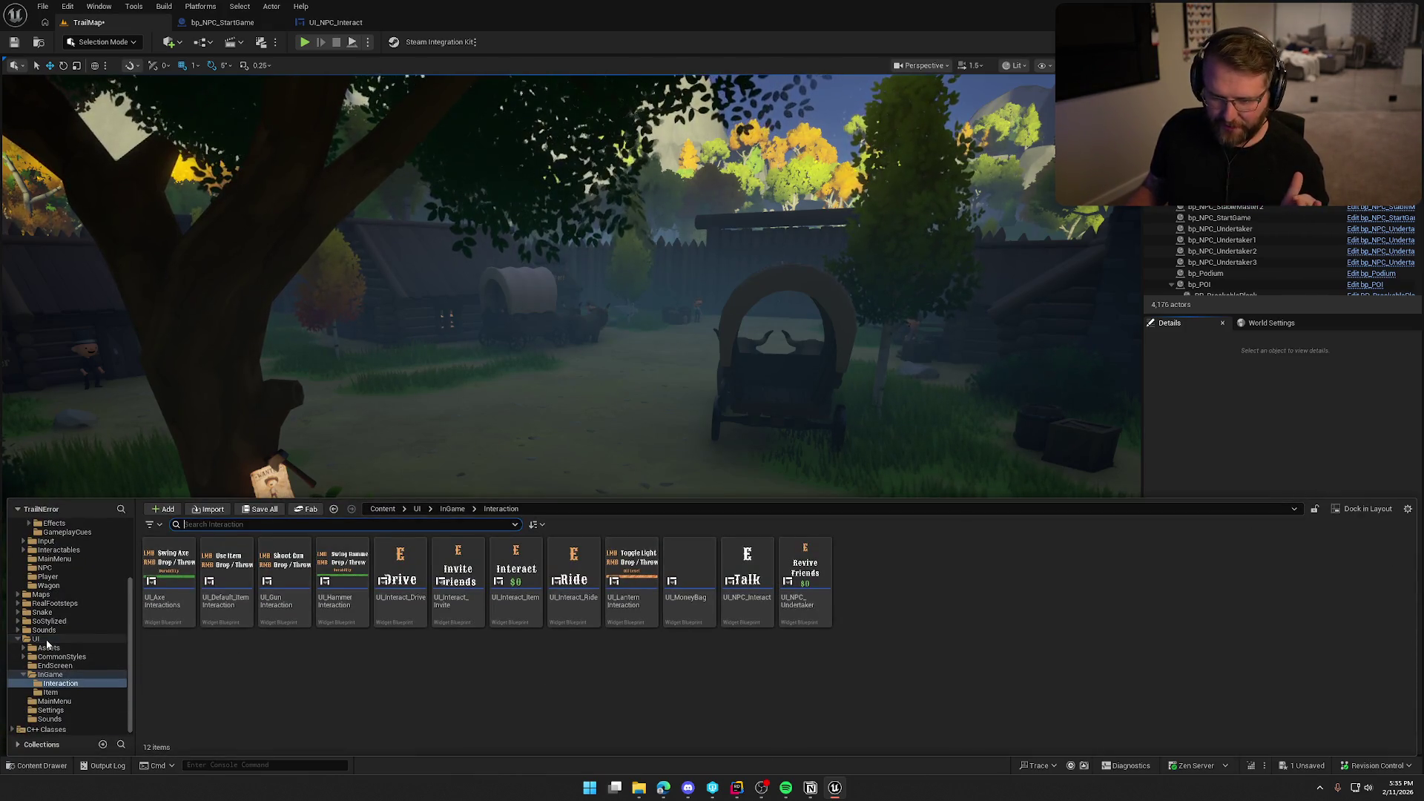
double_click(401, 563)
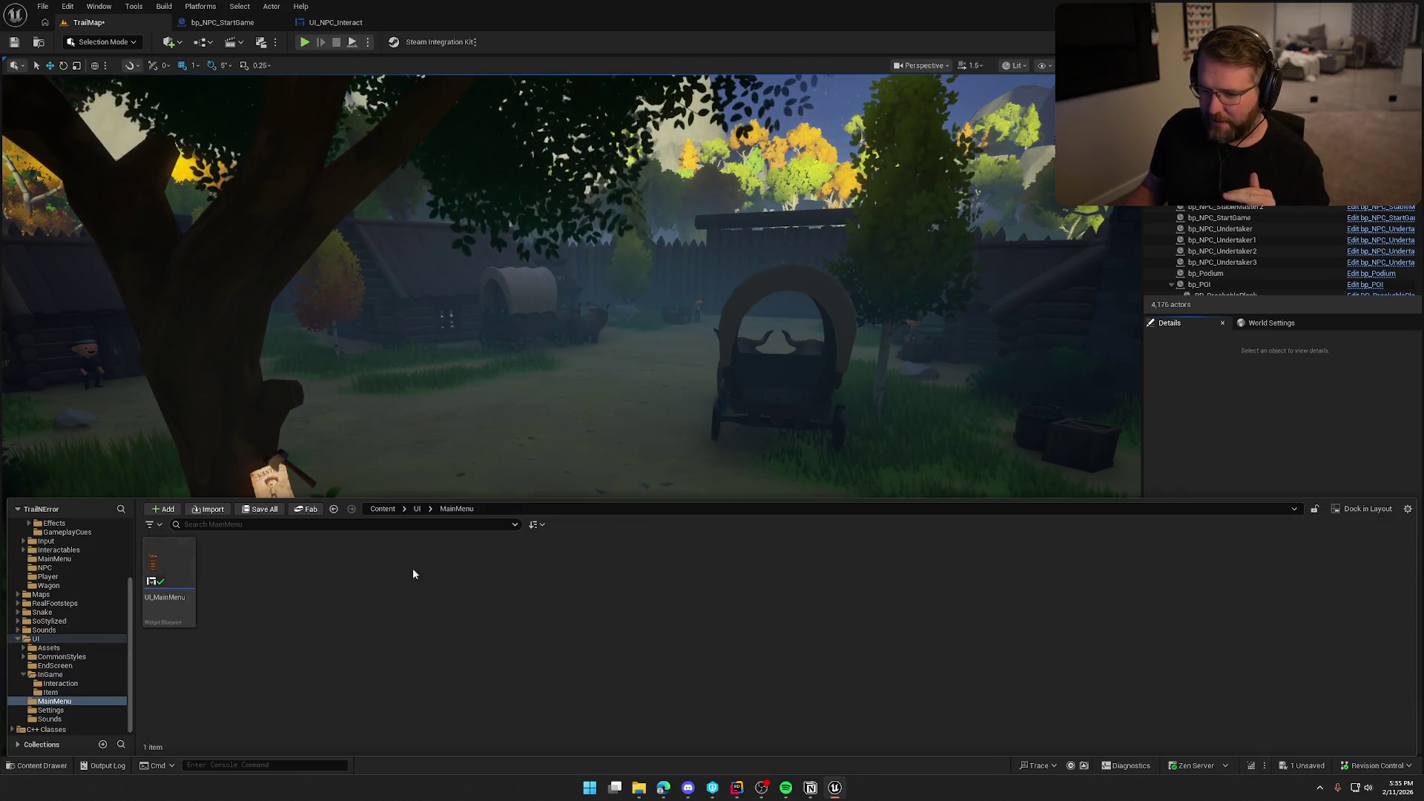
left_click(150, 564)
double_click(150, 563)
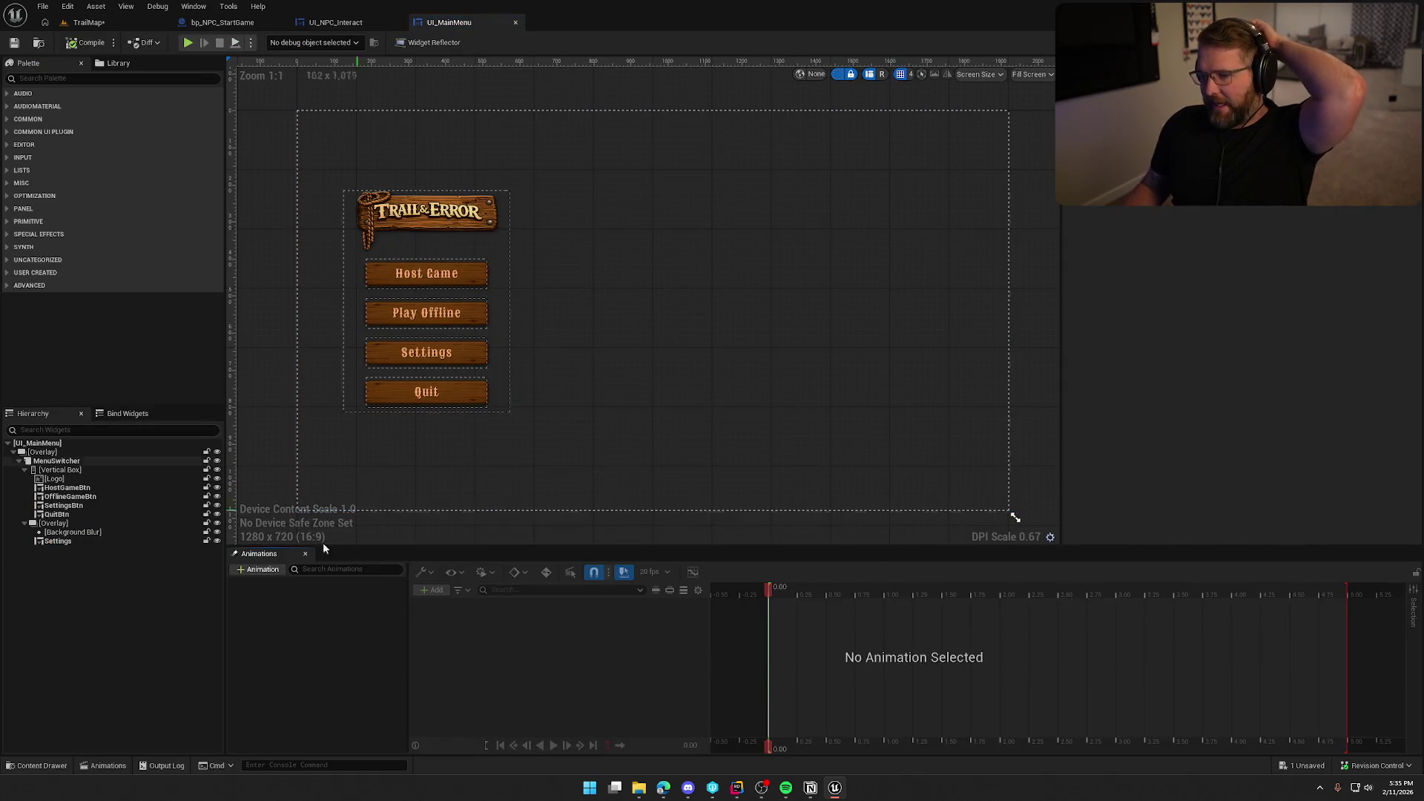
left_click(302, 554)
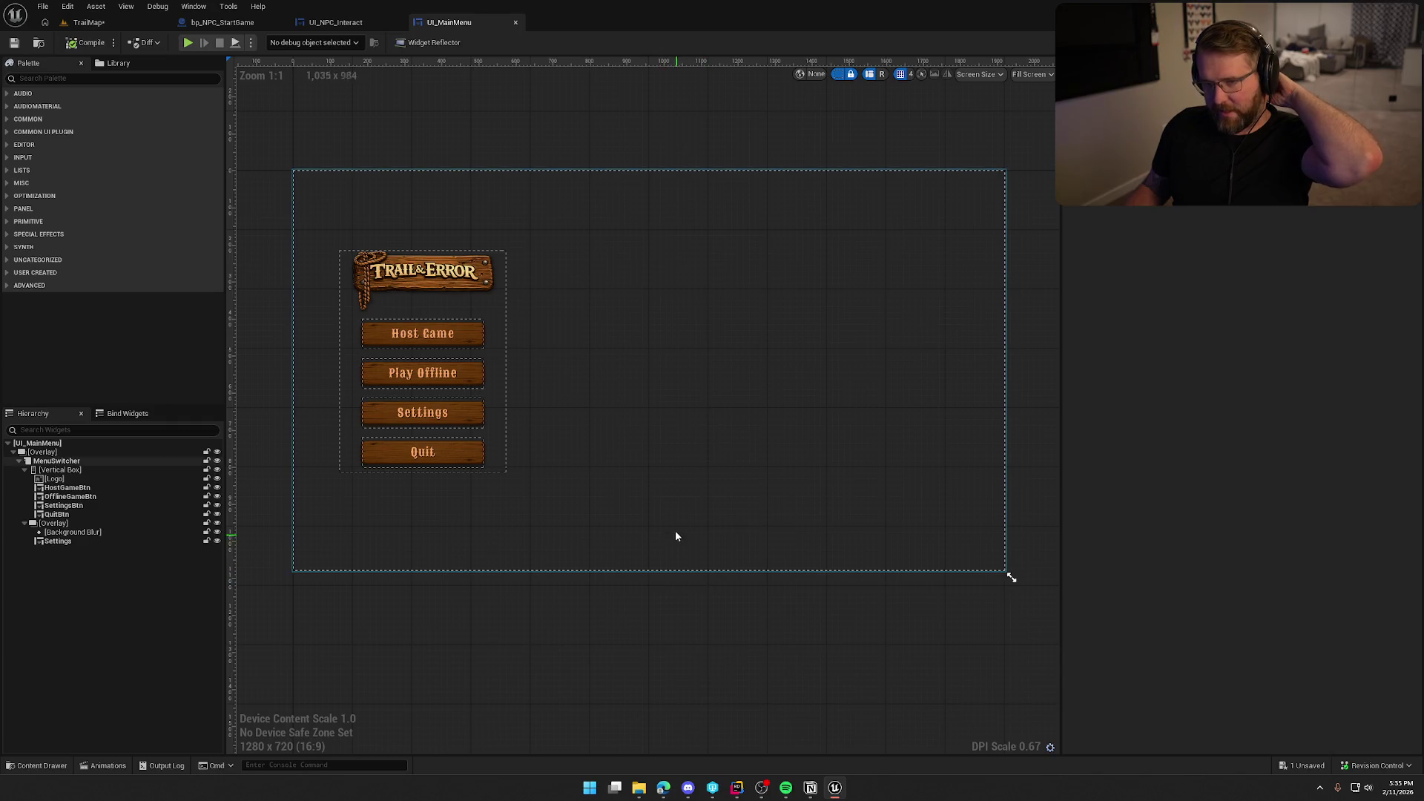
- Load the MainMenu level from Content/Maps, saving and checking out TrailMap when prompted
left_click(128, 28)
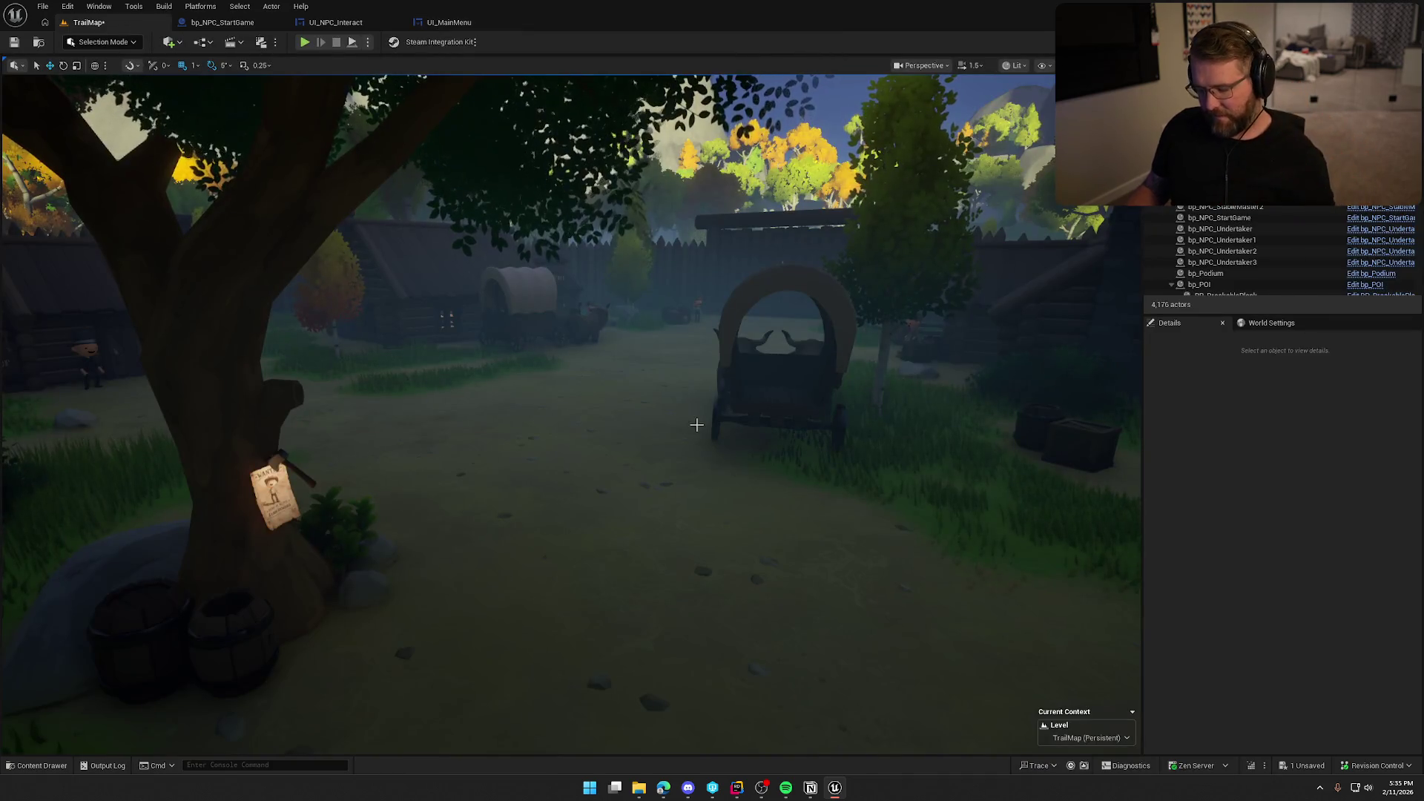
key("ctrl+space")
left_click(37, 594)
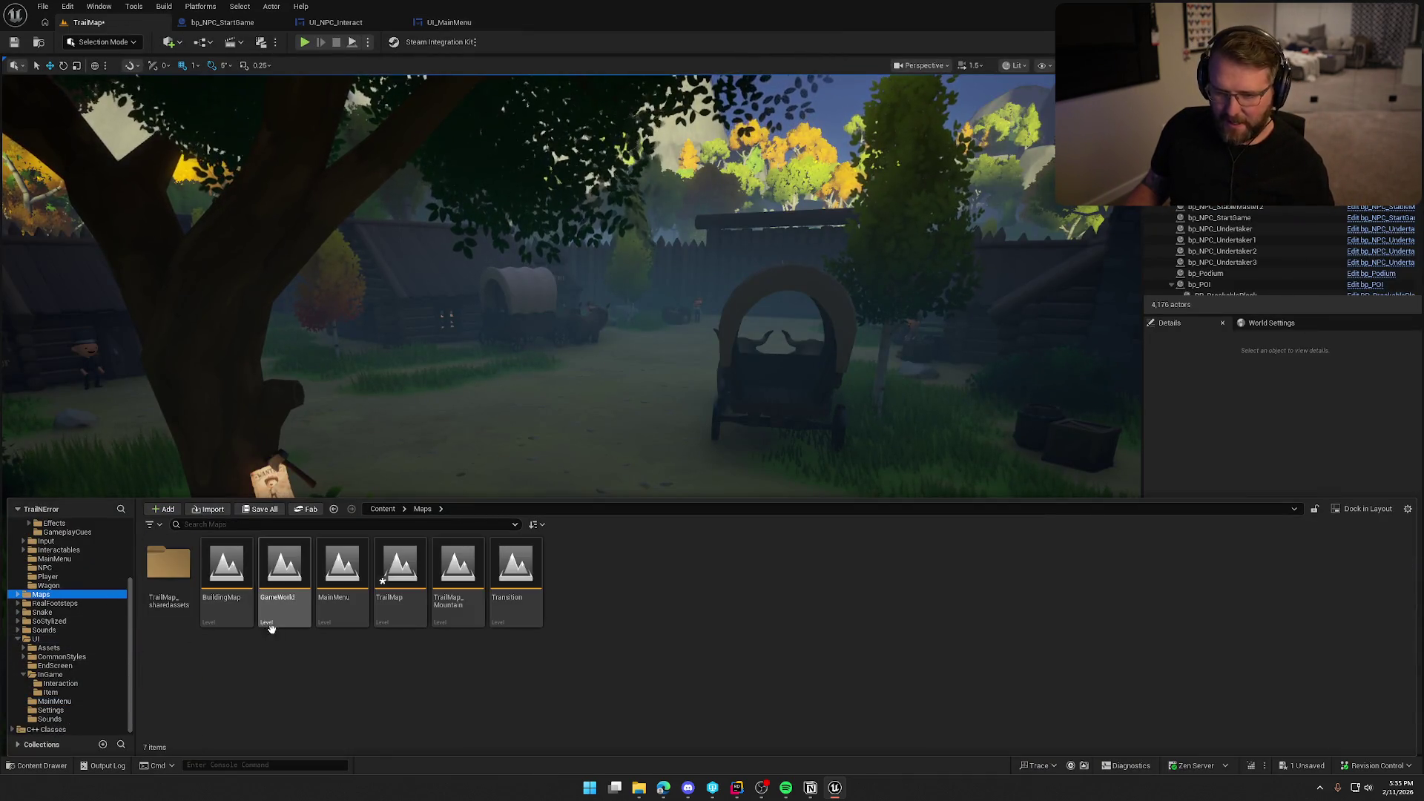
double_click(342, 571)
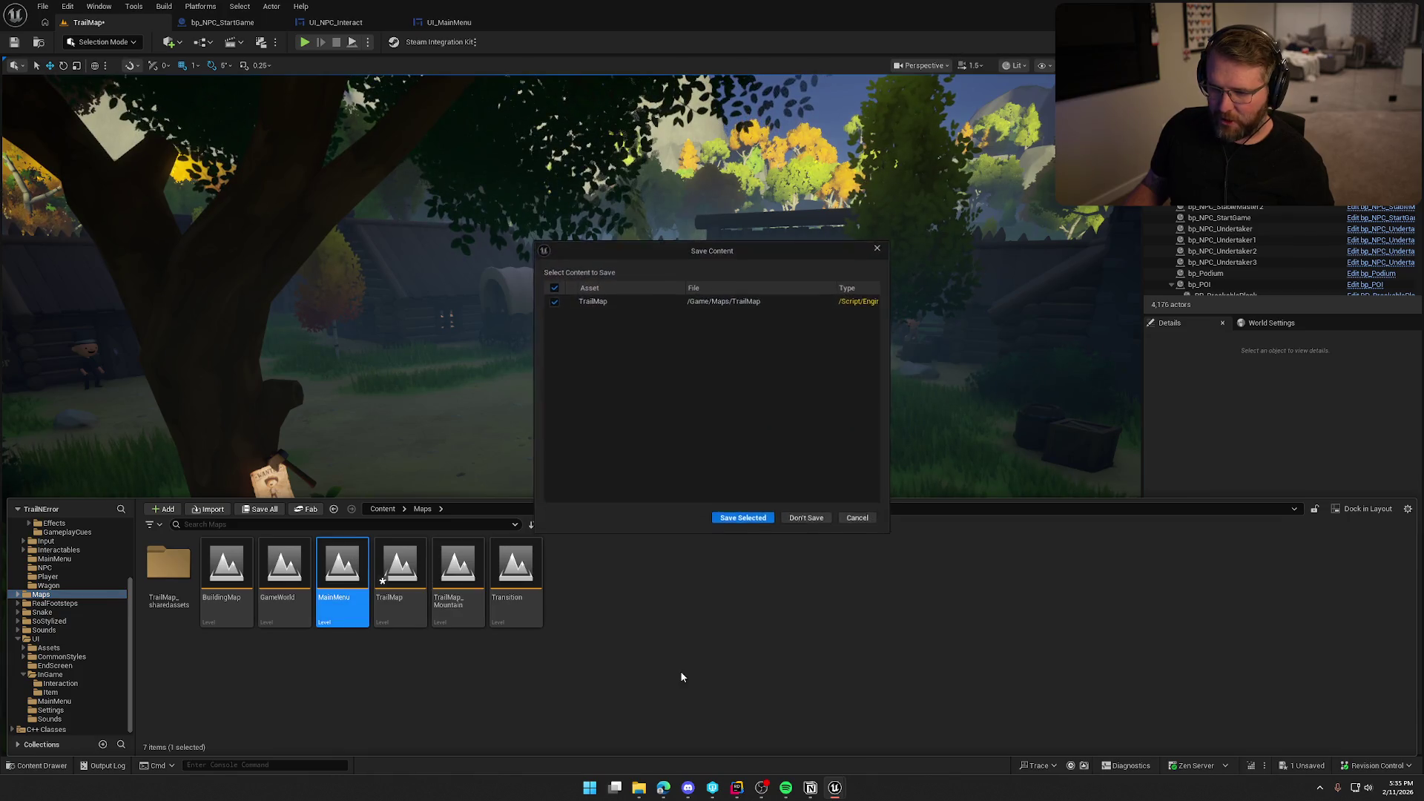
left_click(743, 521)
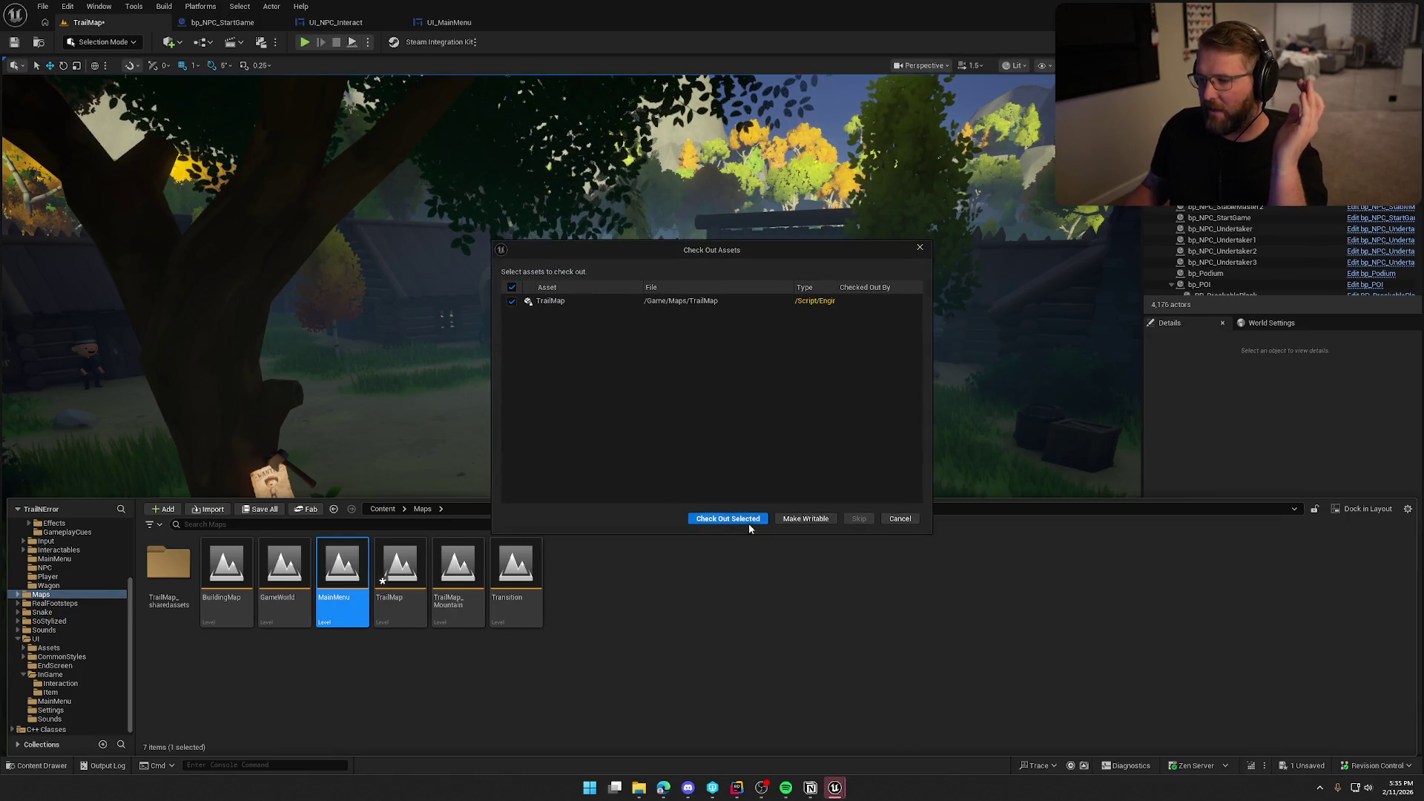
left_click(737, 519)
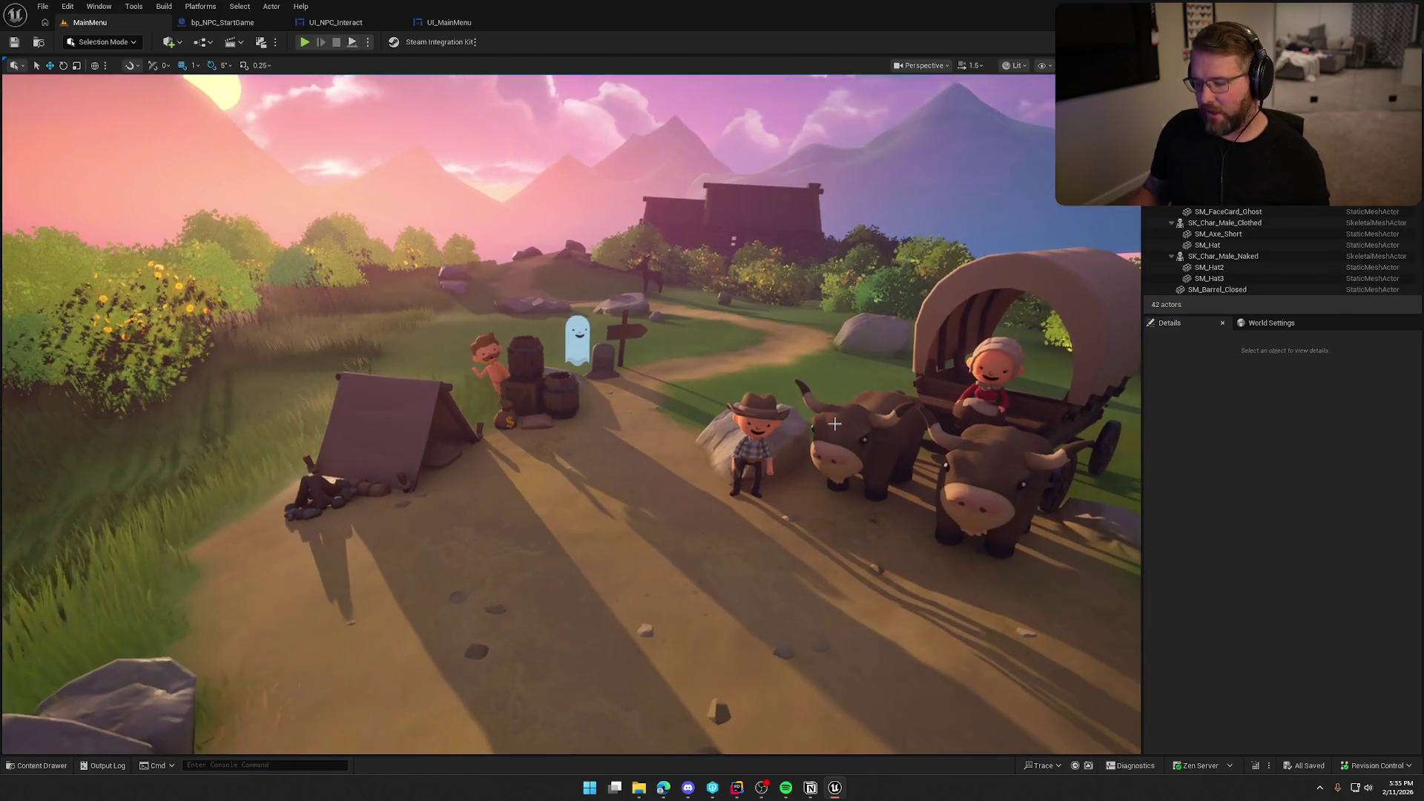
left_click_drag(834, 423, 796, 408)
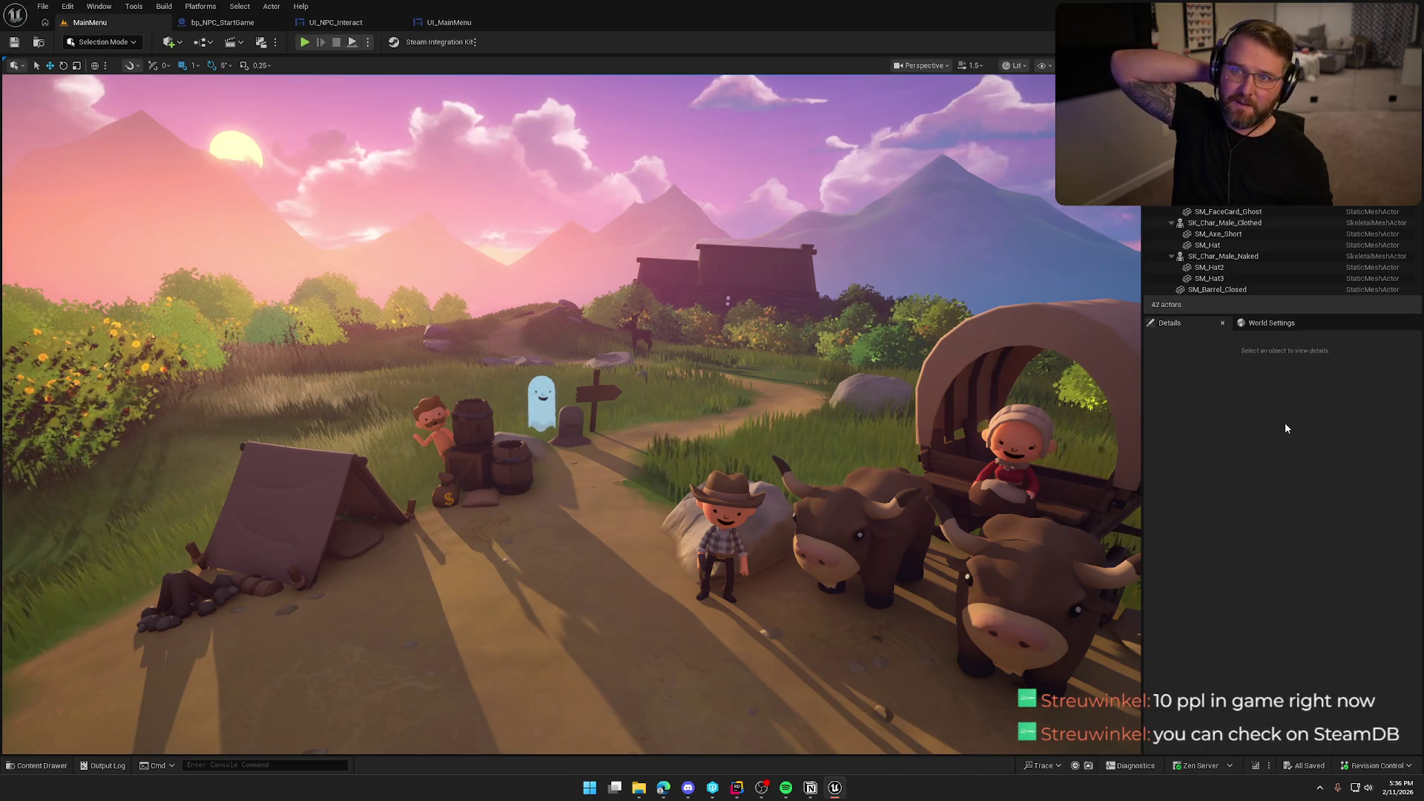
left_click(1250, 460)
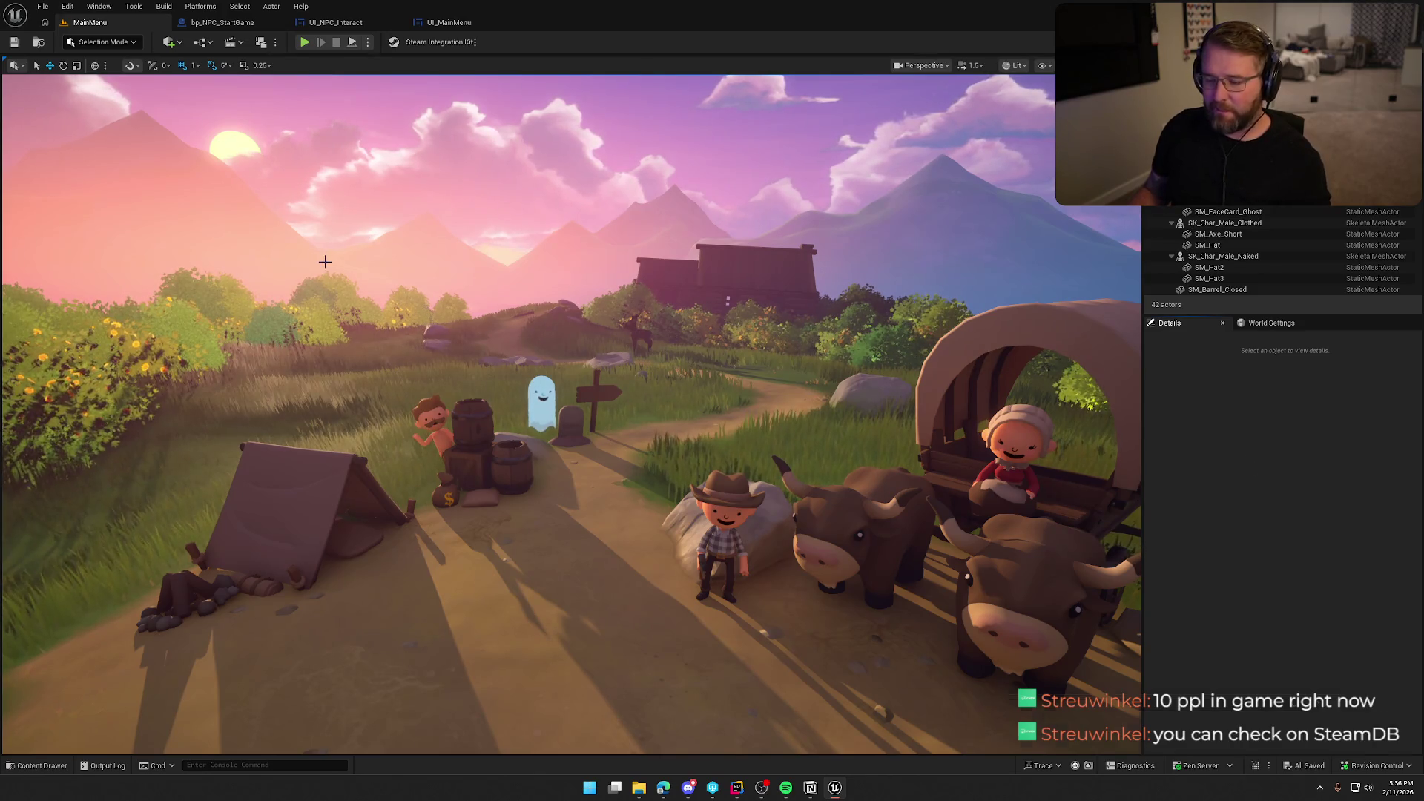
key("ctrl+space")
left_click(1295, 436)
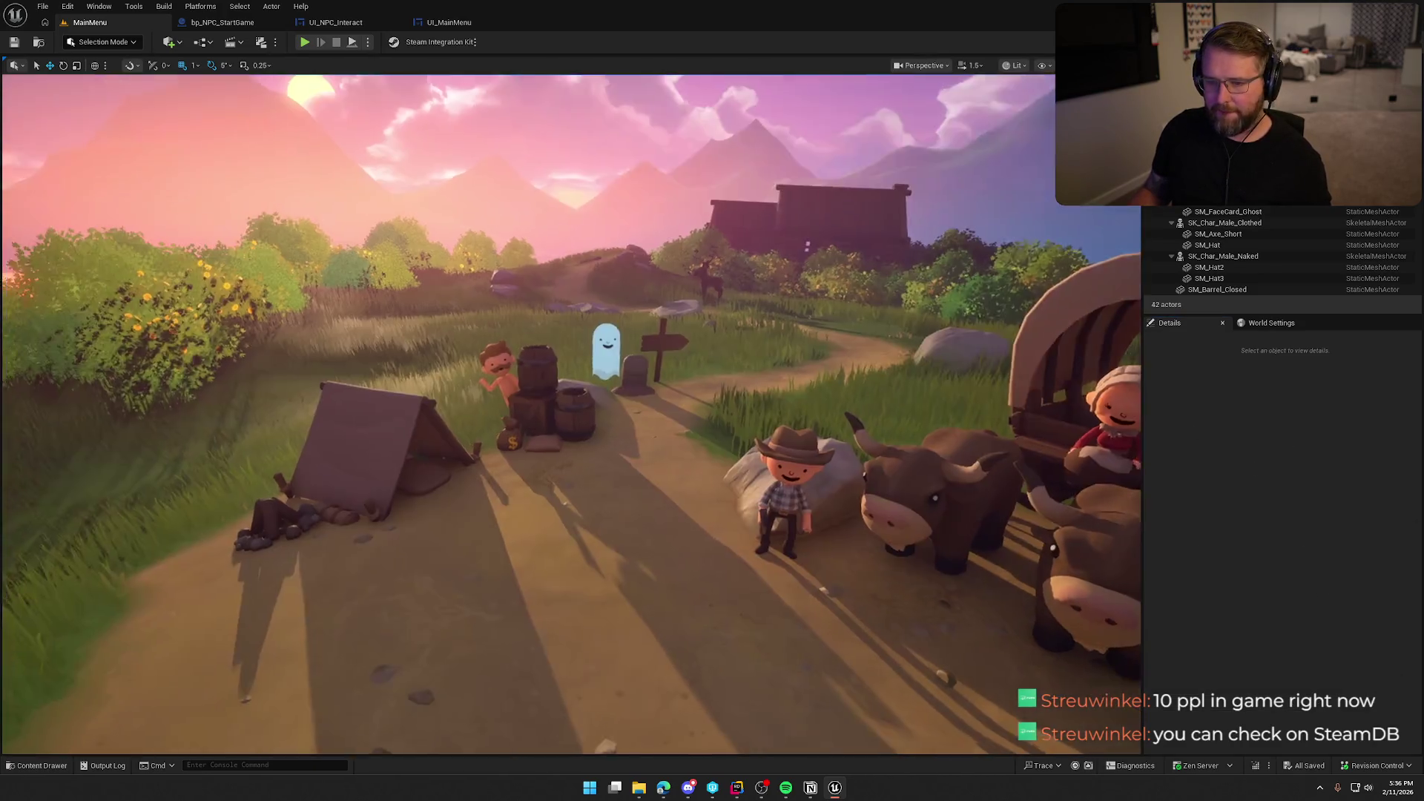
left_click_drag(526, 299, 586, 349)
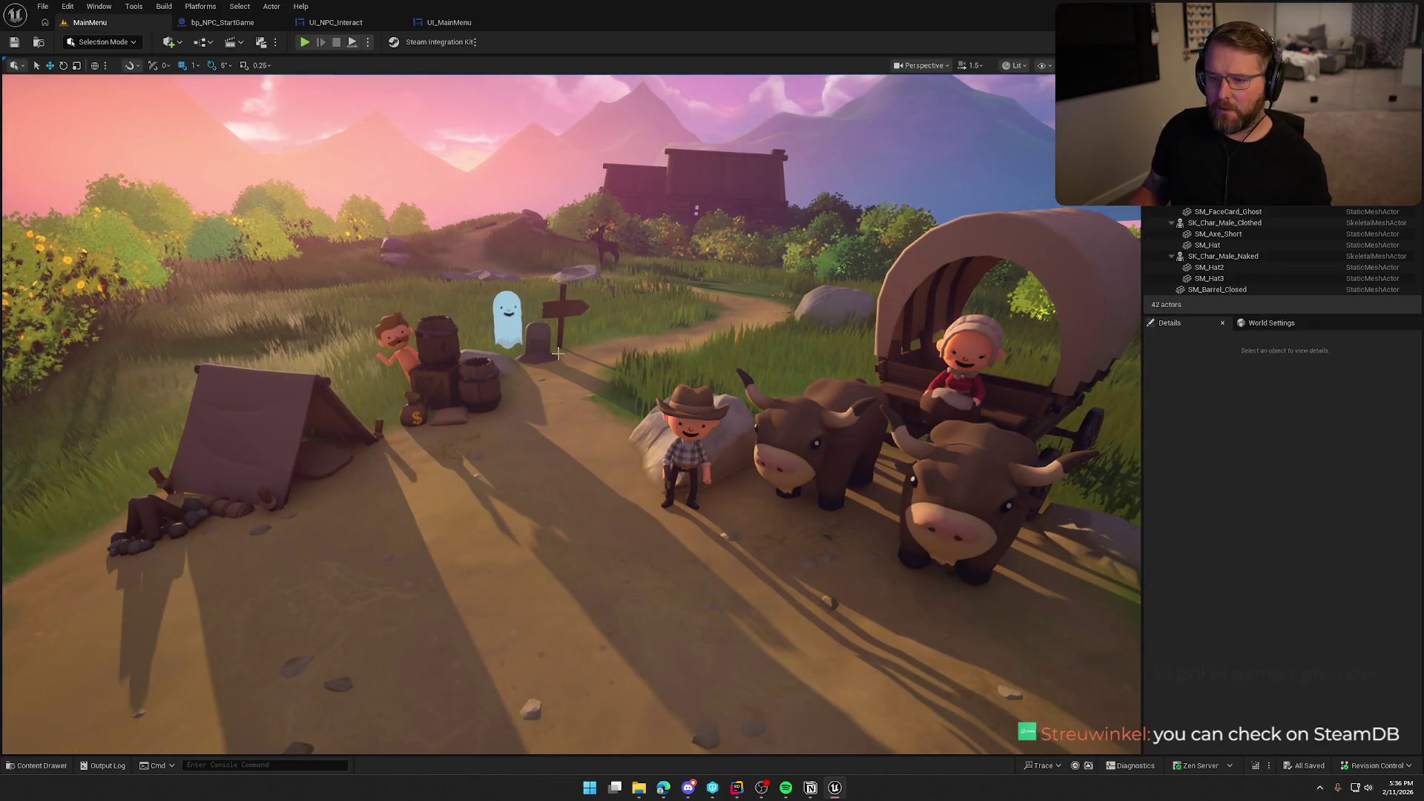
mouse_move(558, 354)
left_mouse_down()
mouse_move(564, 385)
mouse_move(549, 356)
mouse_move(557, 326)
mouse_move(557, 378)
mouse_move(557, 326)
mouse_move(546, 363)
left_mouse_up()
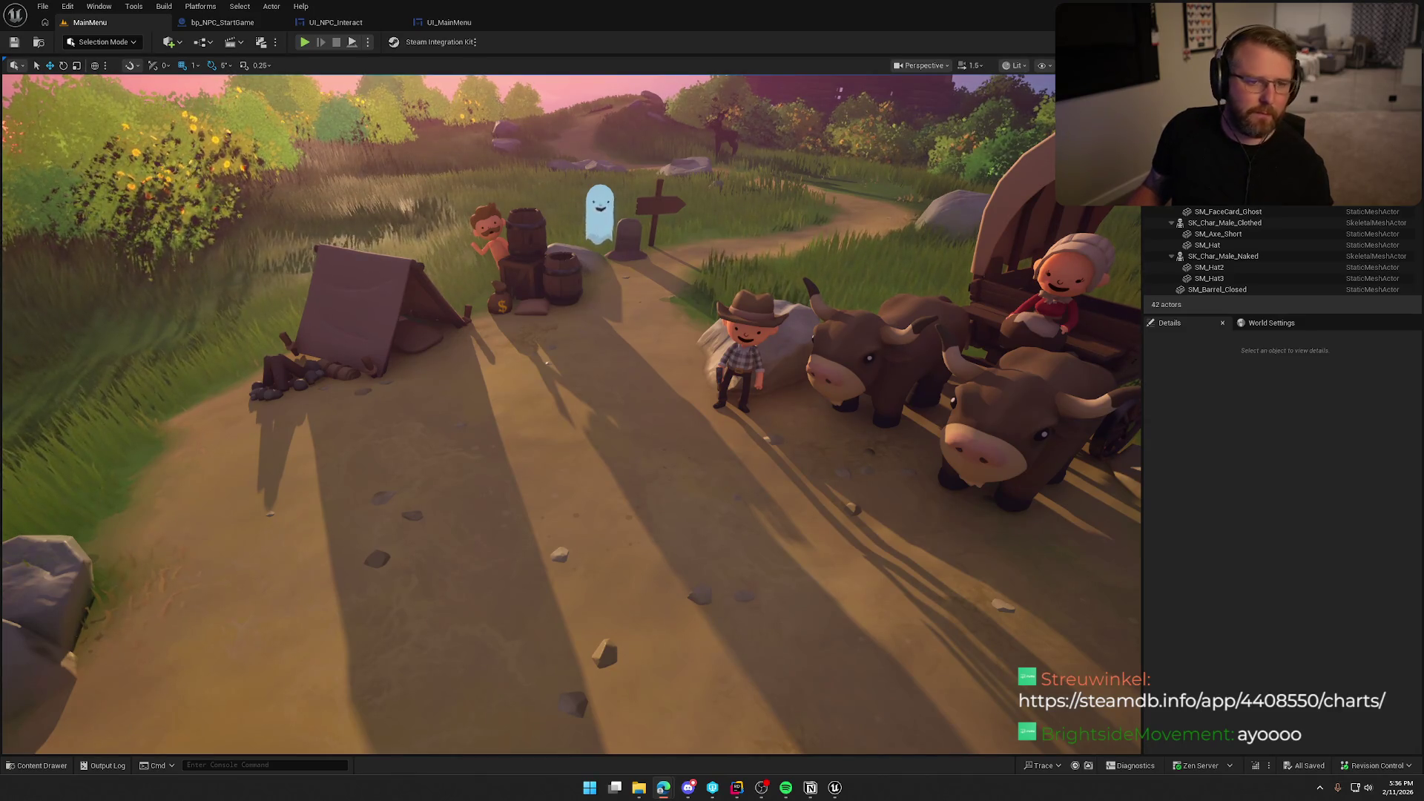
- Bring up the SteamDB Trail & Error Playtest player charts in a maximised browser window
key("alt+Tab")
key("super+Up")
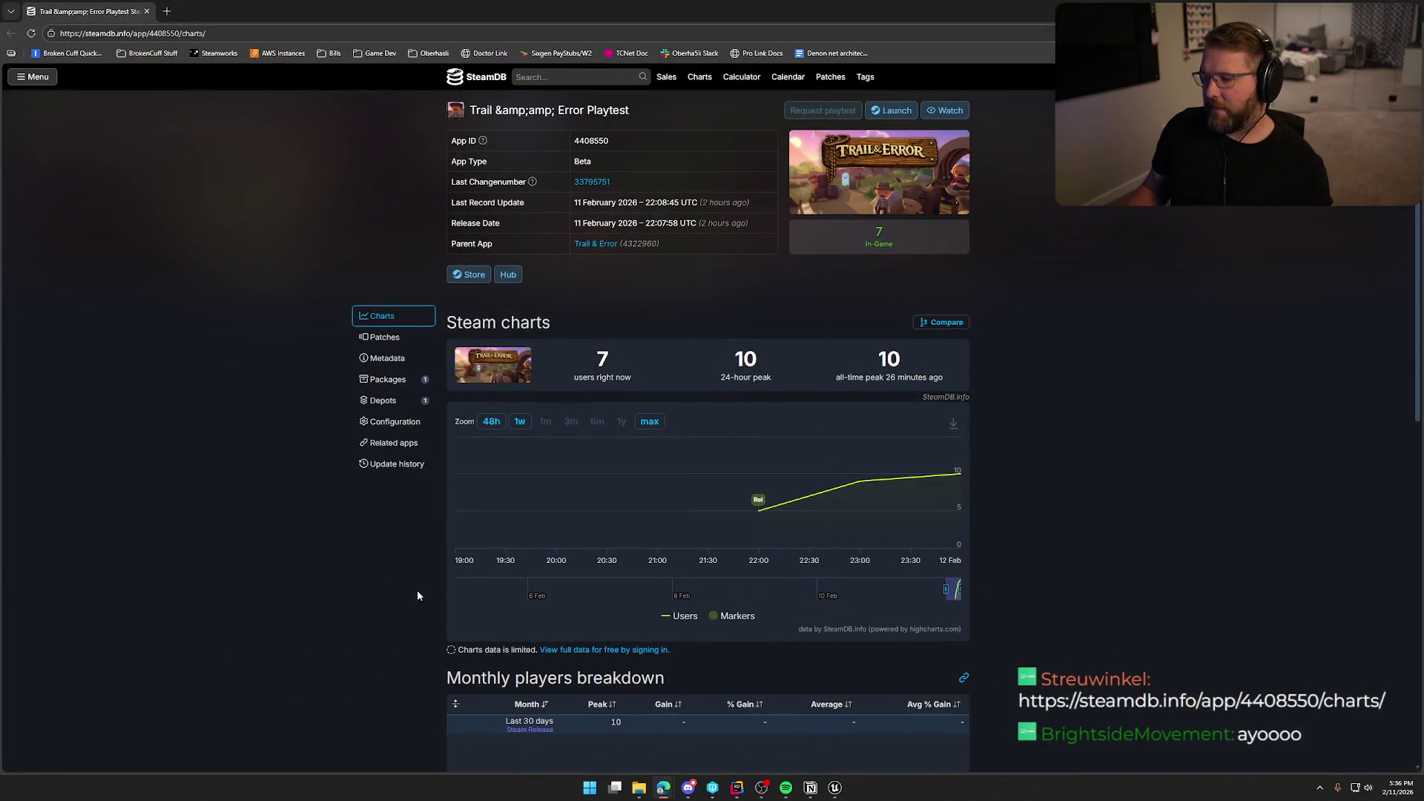
scroll(1123, 652, "down", 3)
scroll(1123, 651, "up", 3)
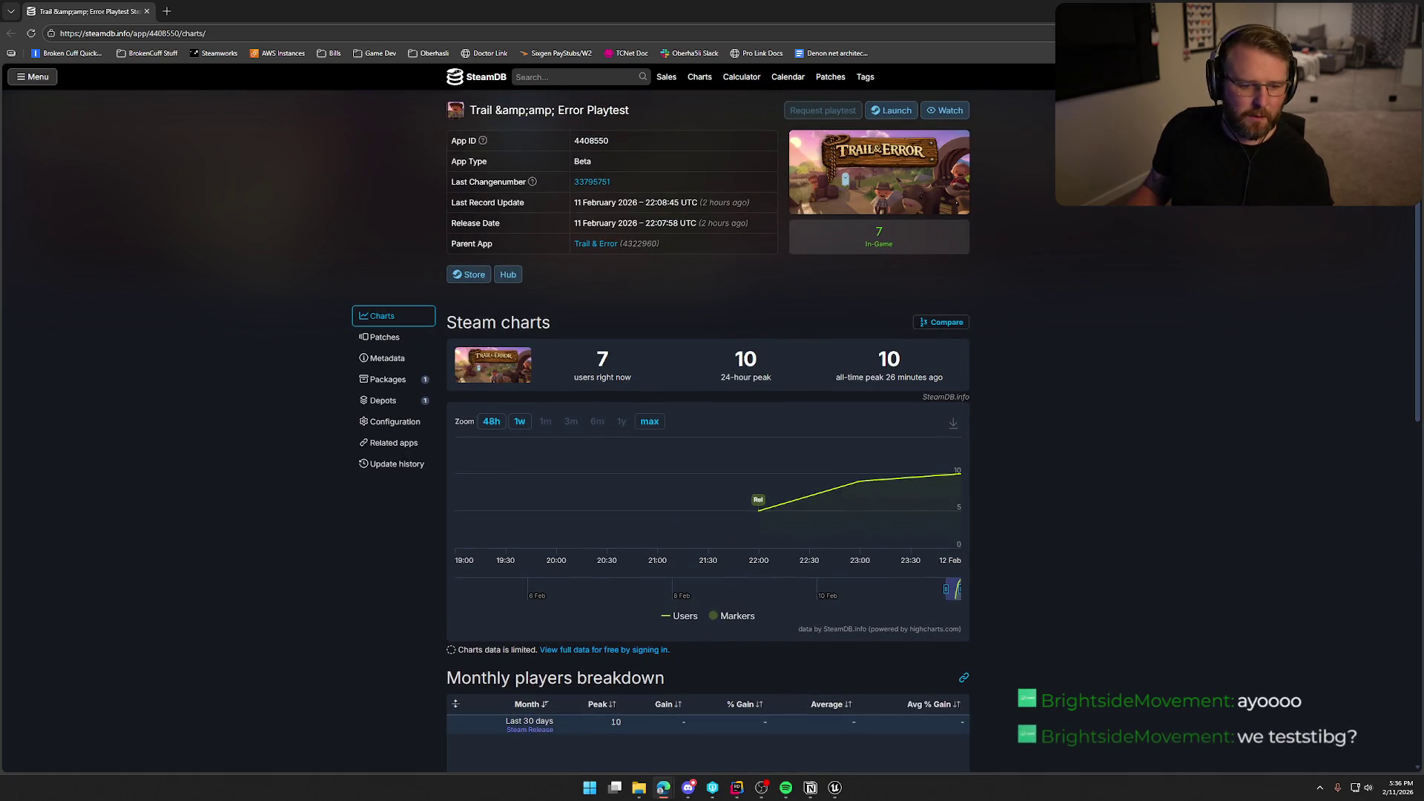
- Save the game log under the file name TrailNError_2.log
key("alt+Tab")
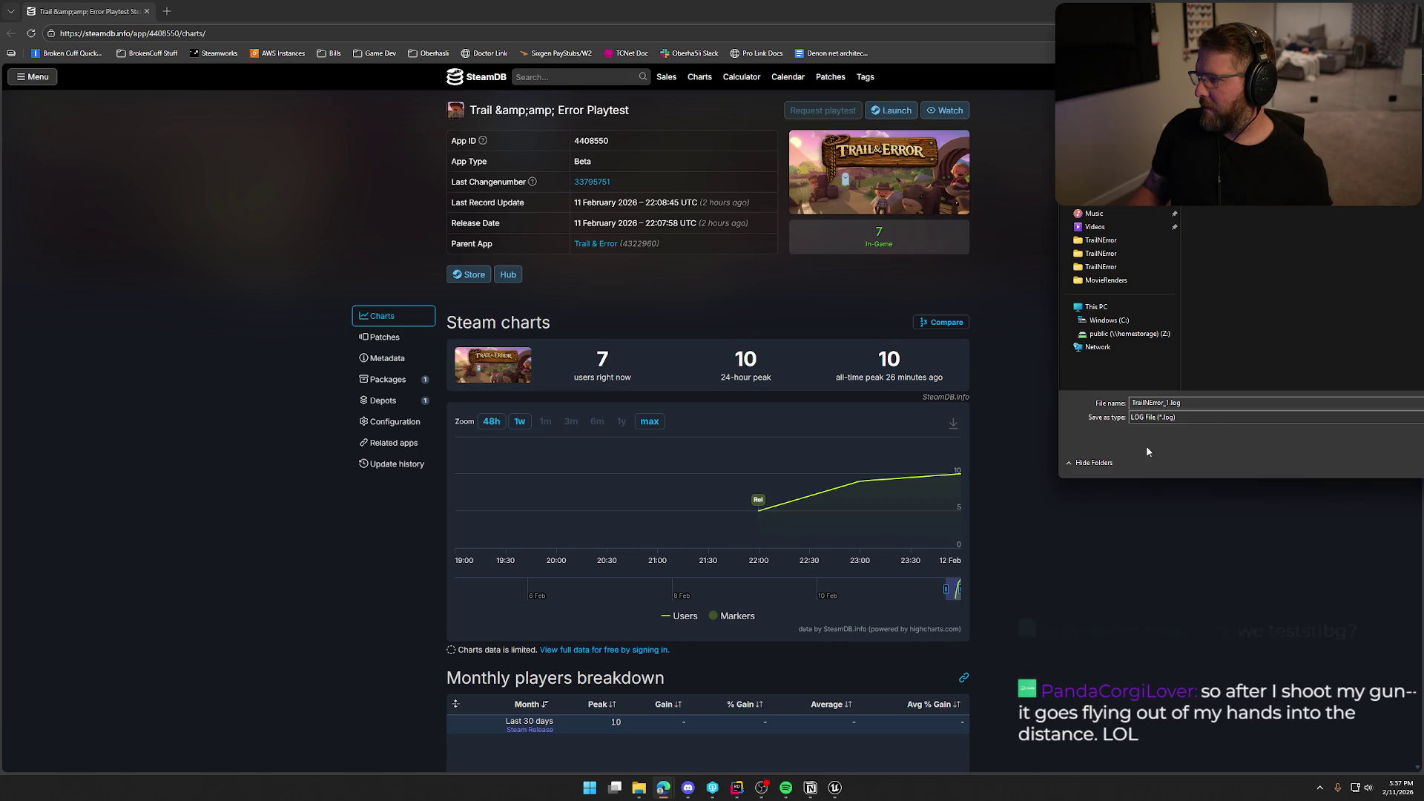
left_click(1169, 402)
left_click(1169, 402)
key("BackSpace")
type("2")
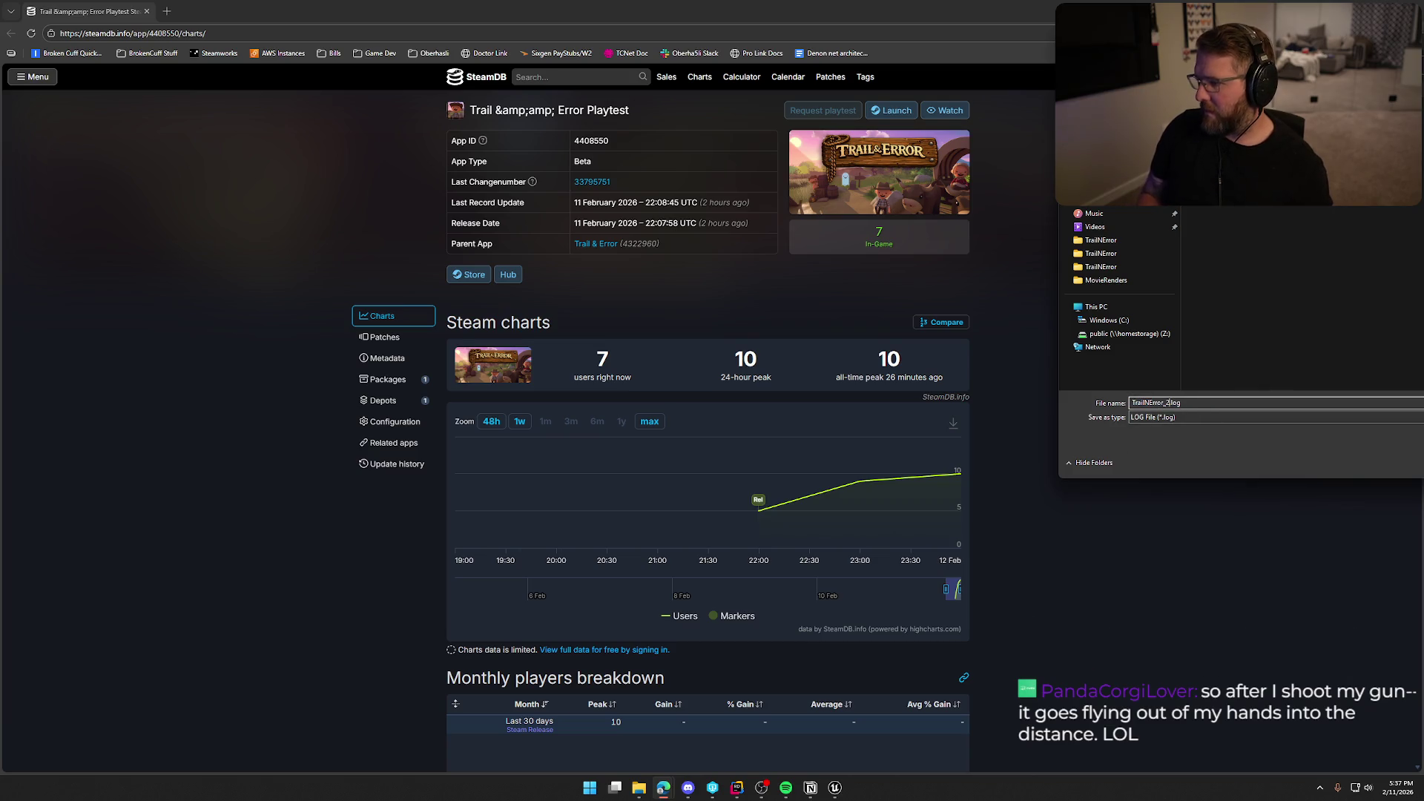
key("Return")
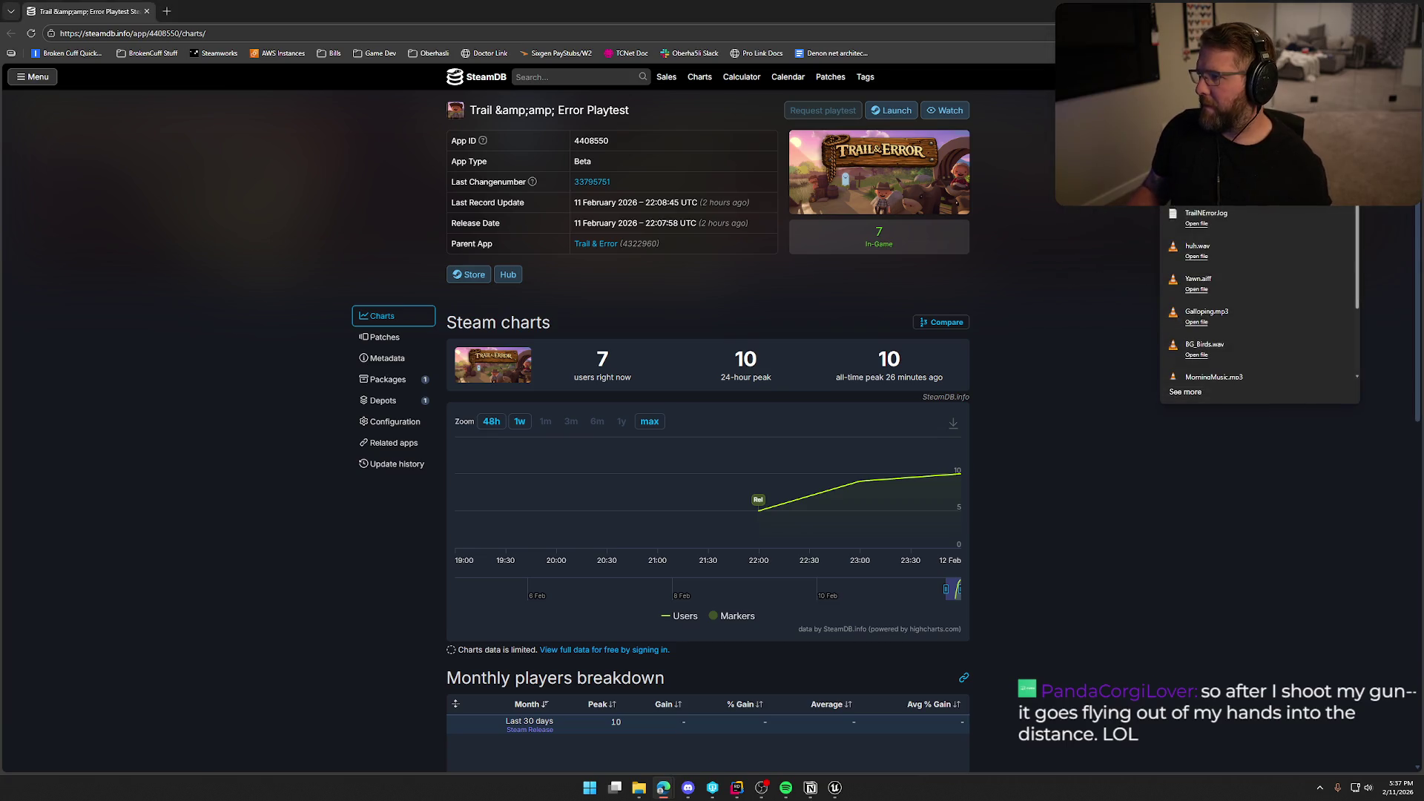
key("super+e")
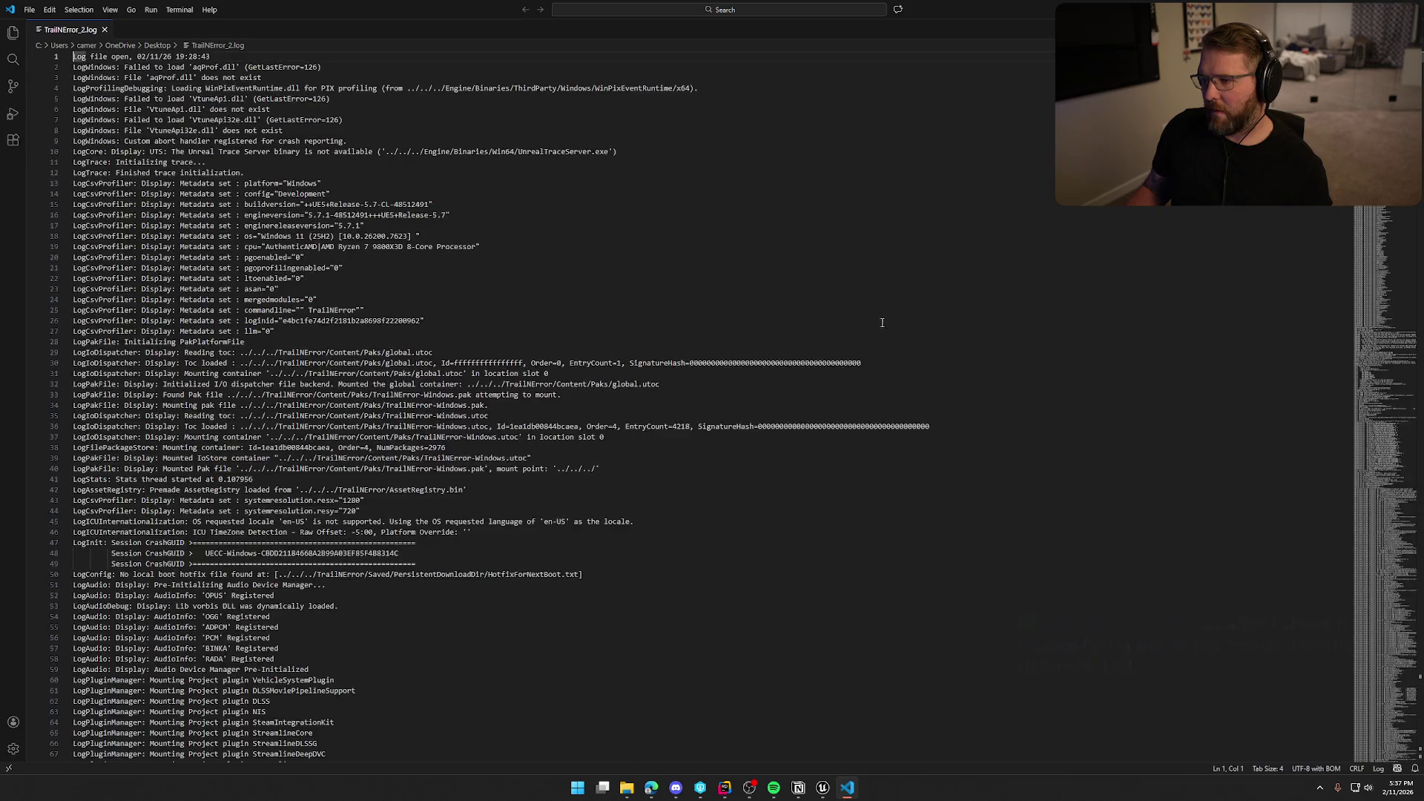
- Jump to the end of TrailNError_2.log, read the crash callstack, then close VS Code
key("ctrl+End")
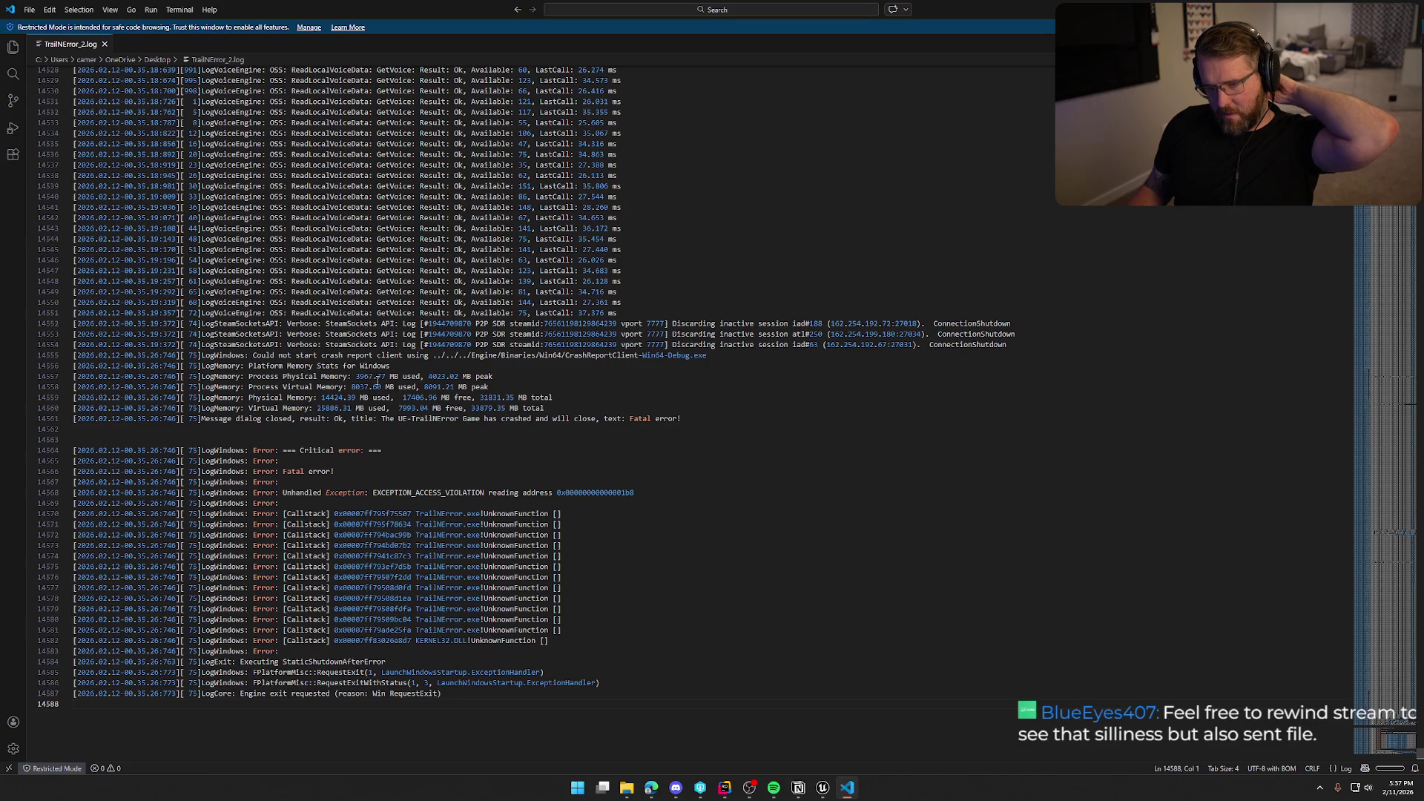
scroll(626, 456, "up", 20)
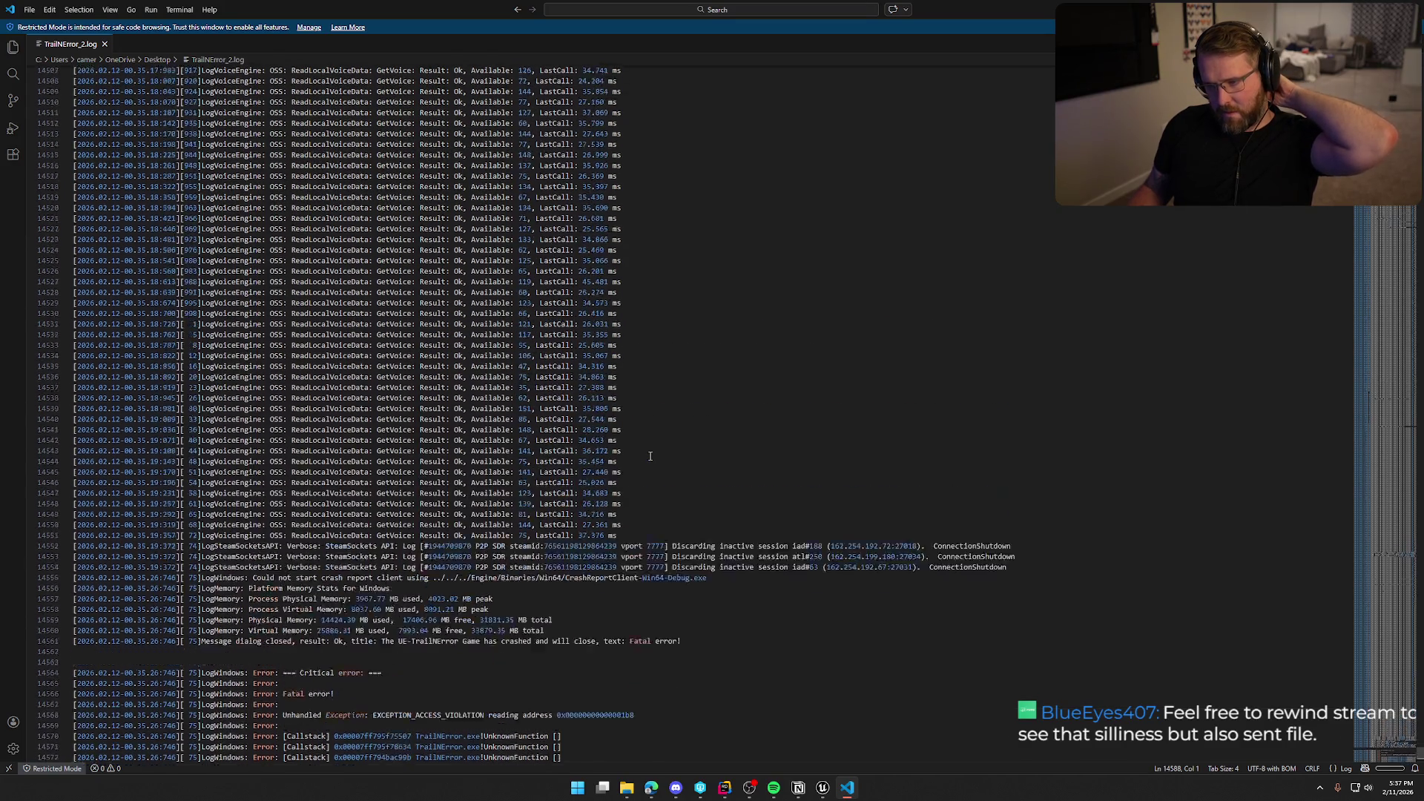
scroll(654, 455, "up", 4)
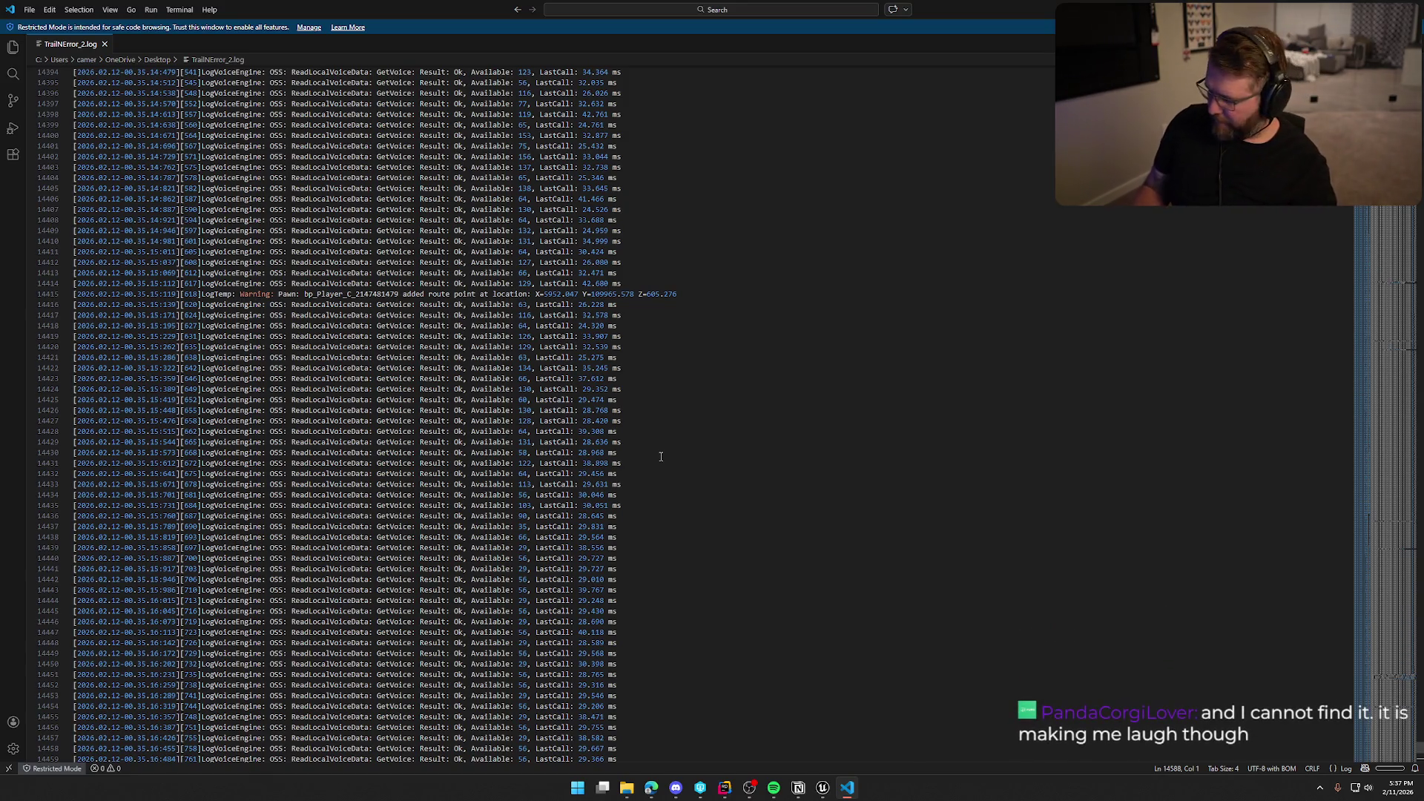
scroll(660, 456, "down", 20)
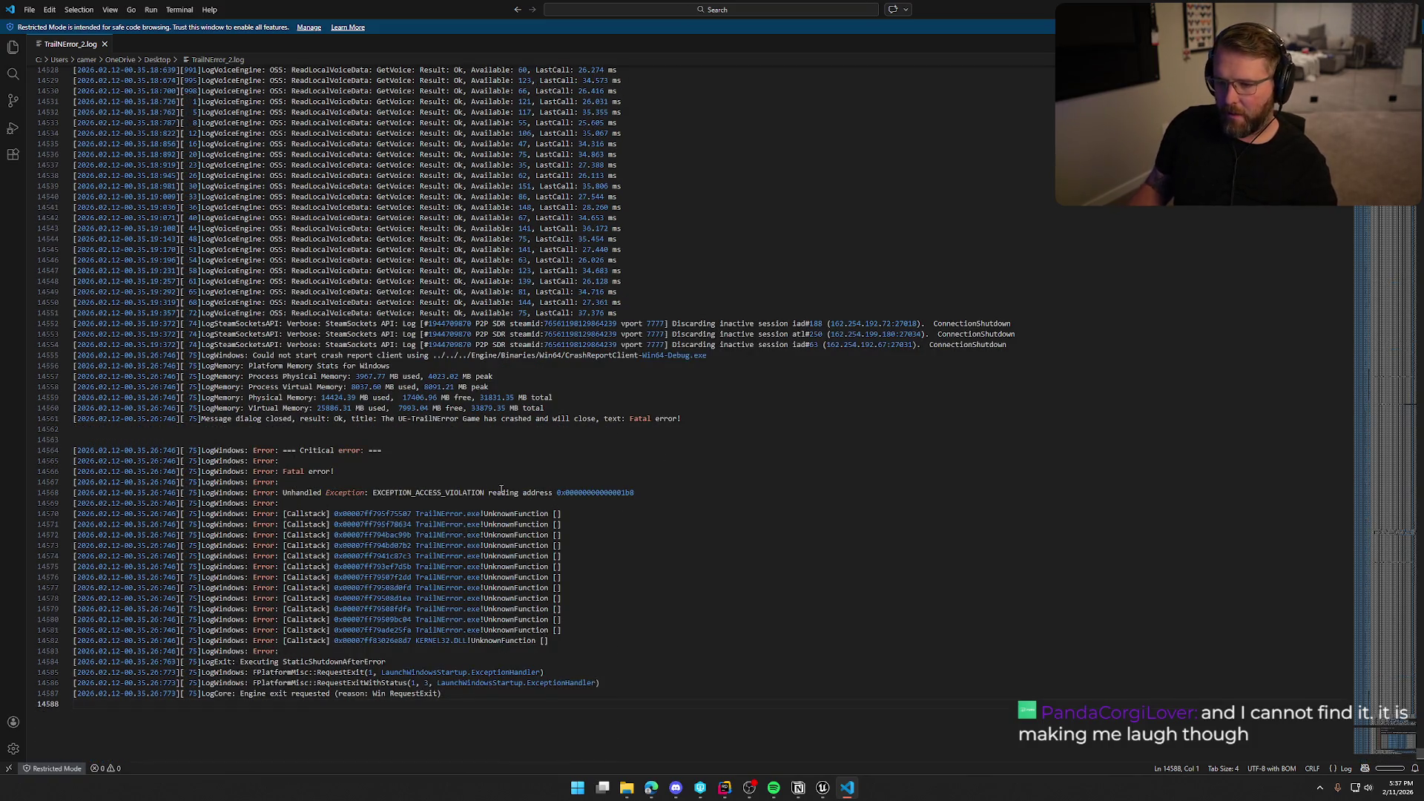
left_click(1412, 9)
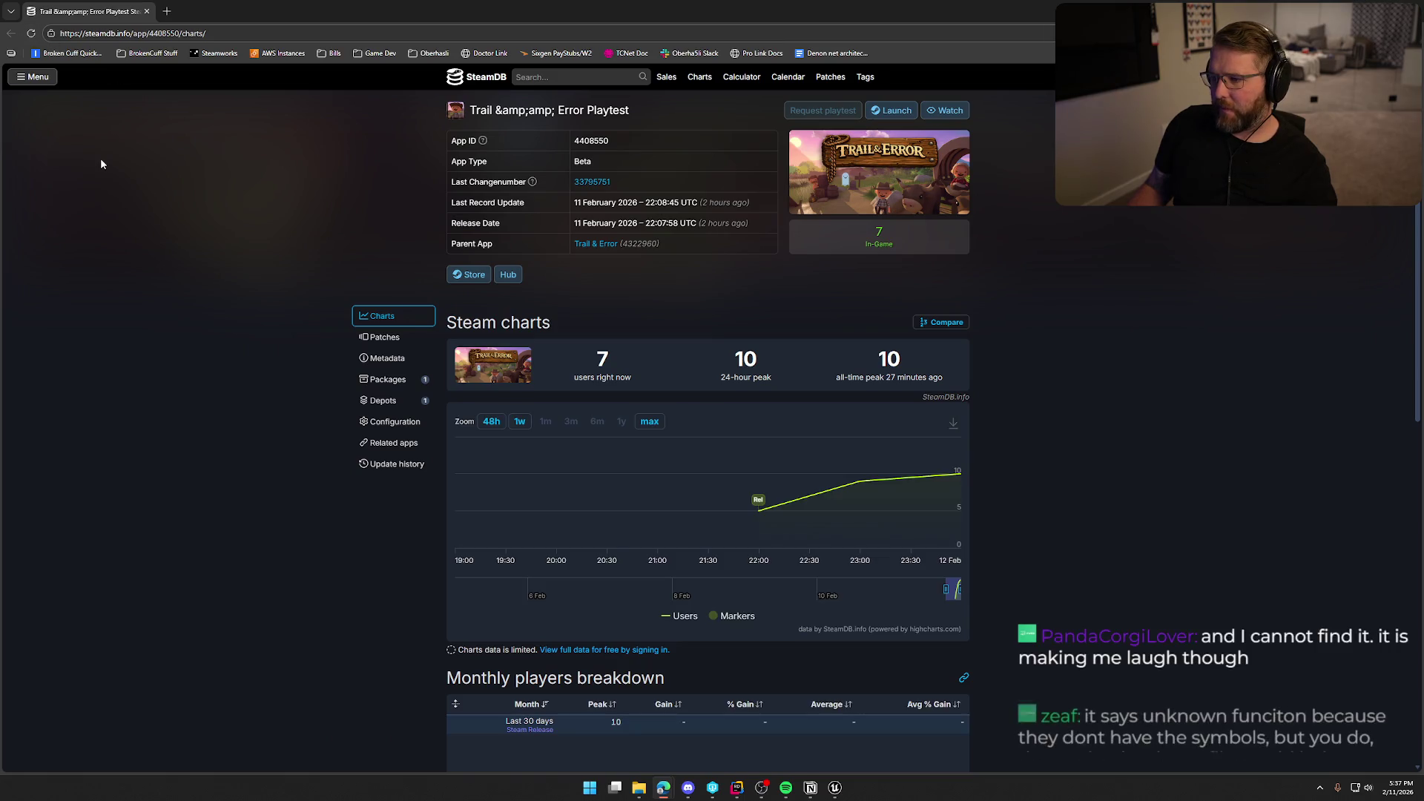
- Scroll over the SteamDB playtest player charts, then return to the Unreal editor
scroll(1062, 501, "down", 5)
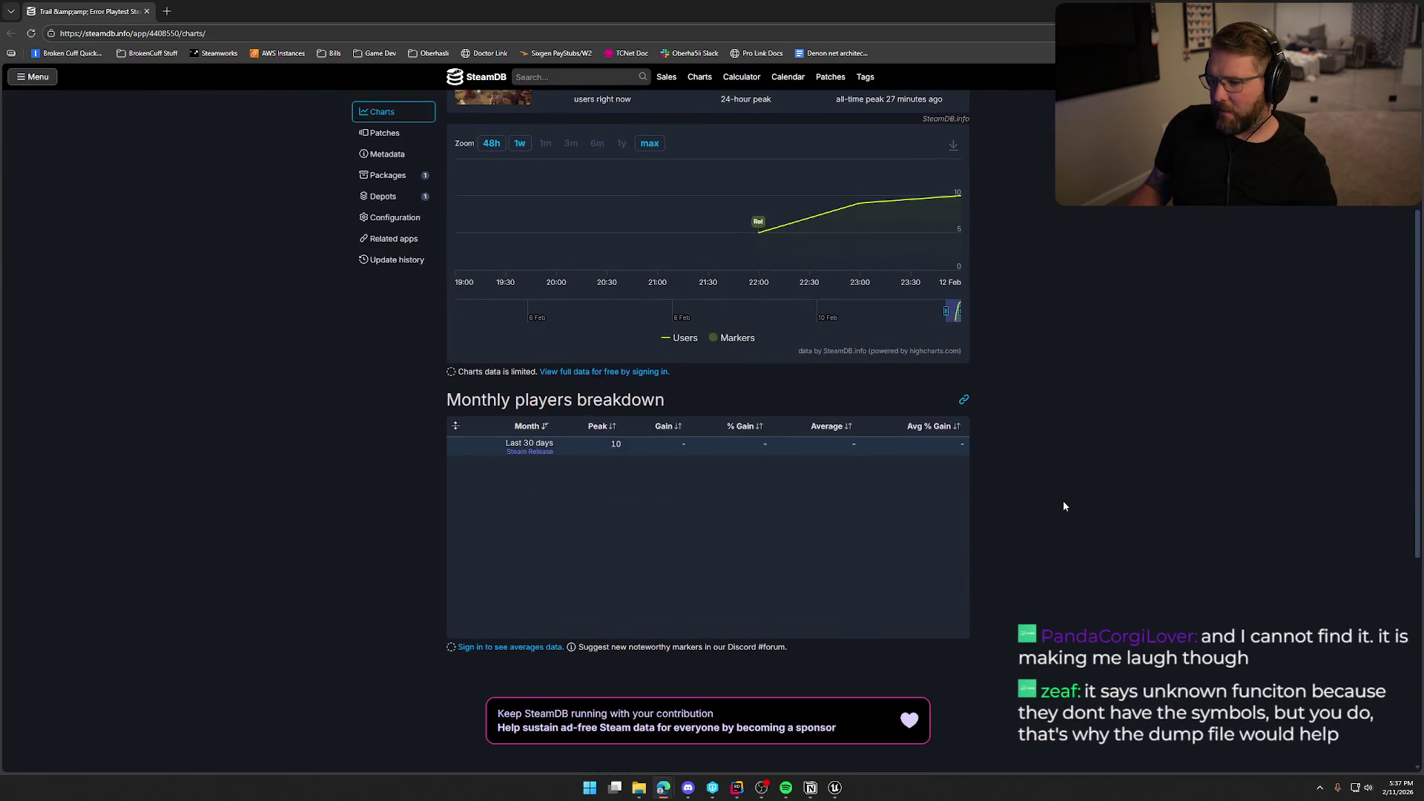
scroll(1062, 501, "up", 5)
key("alt+Tab")
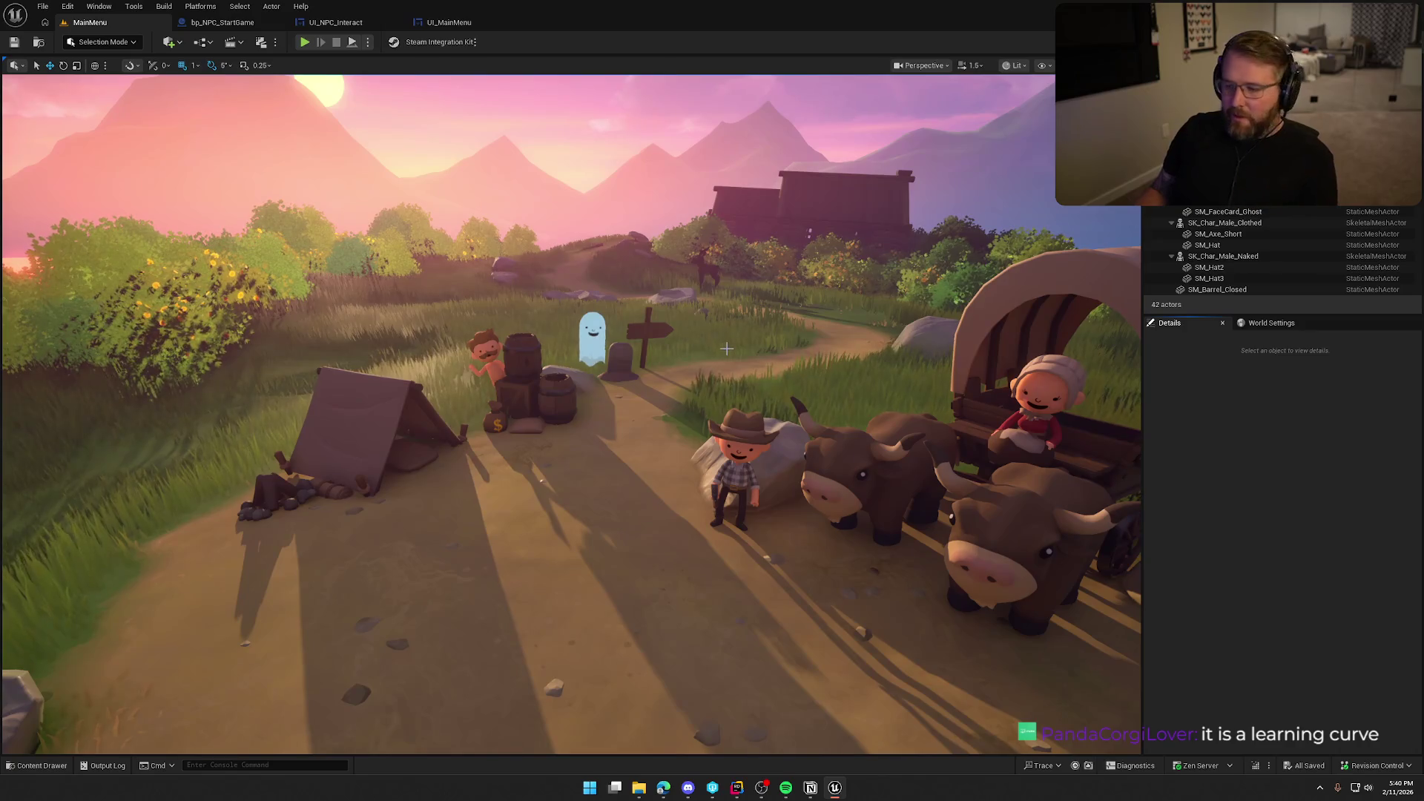
- Move the viewport camera in closer to the cowboy, oxen and wagon
mouse_move(727, 349)
left_mouse_down()
mouse_move(727, 393)
mouse_move(726, 308)
mouse_move(715, 331)
left_mouse_up()
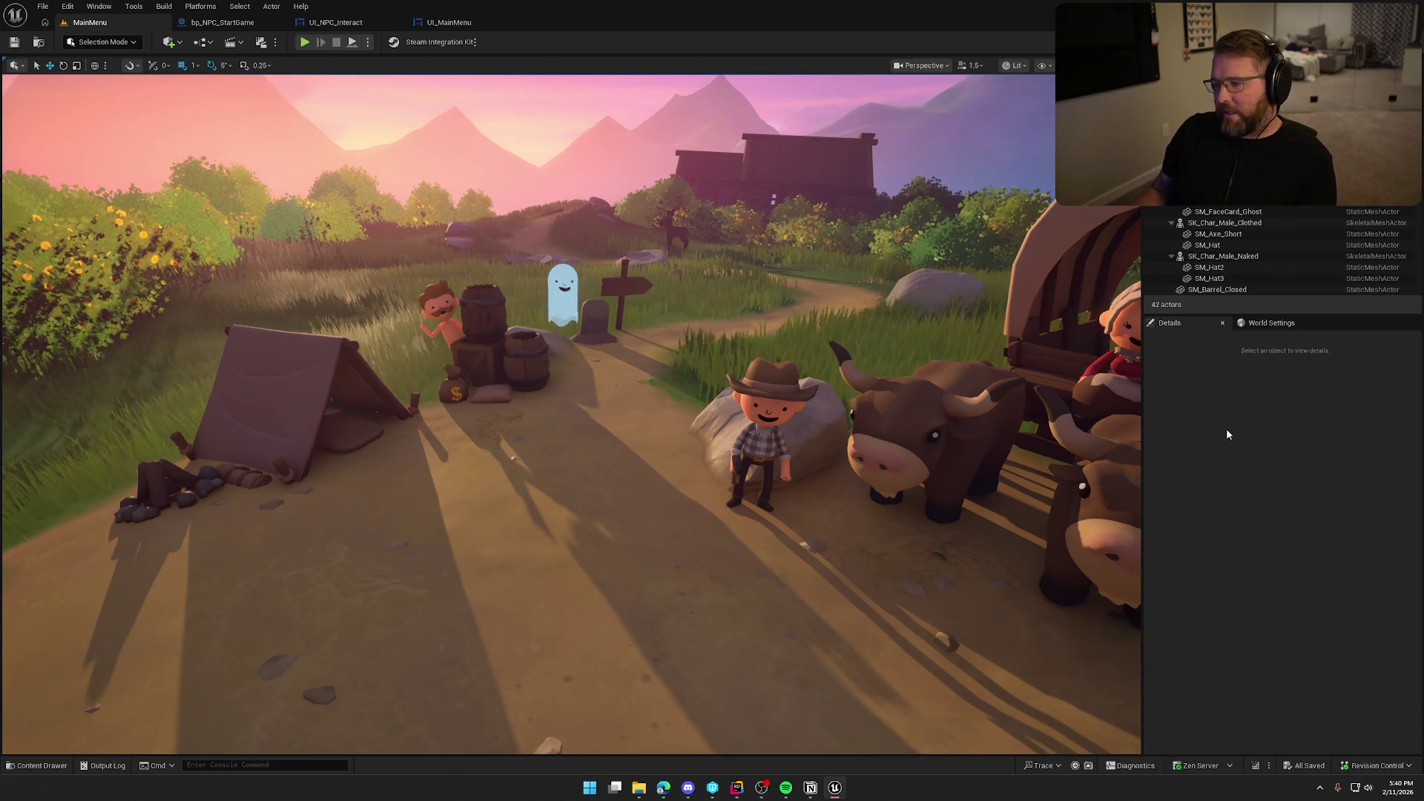
- Briefly play the MainMenu level, then switch to the UI_MainMenu widget designer
left_click(305, 42)
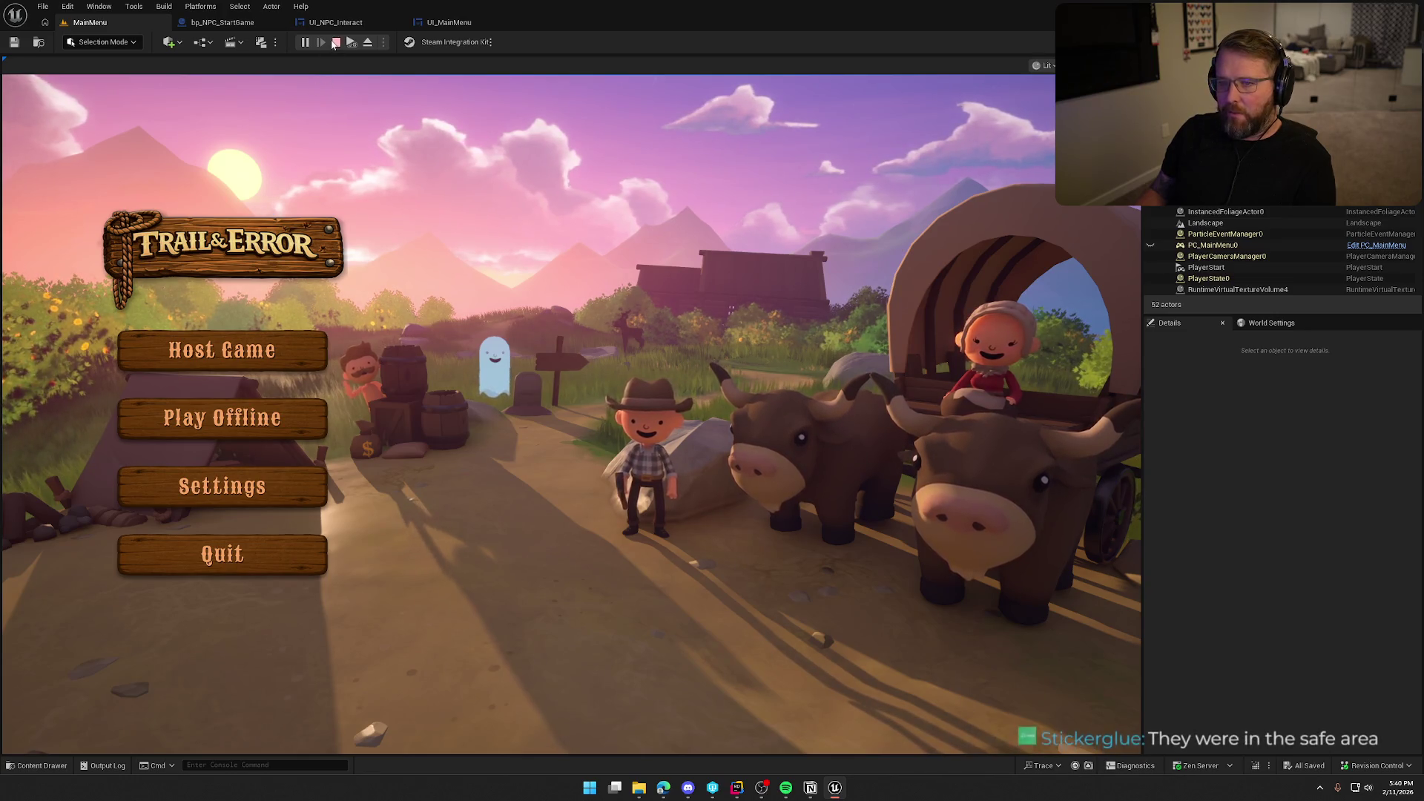
key("Escape")
left_click(445, 22)
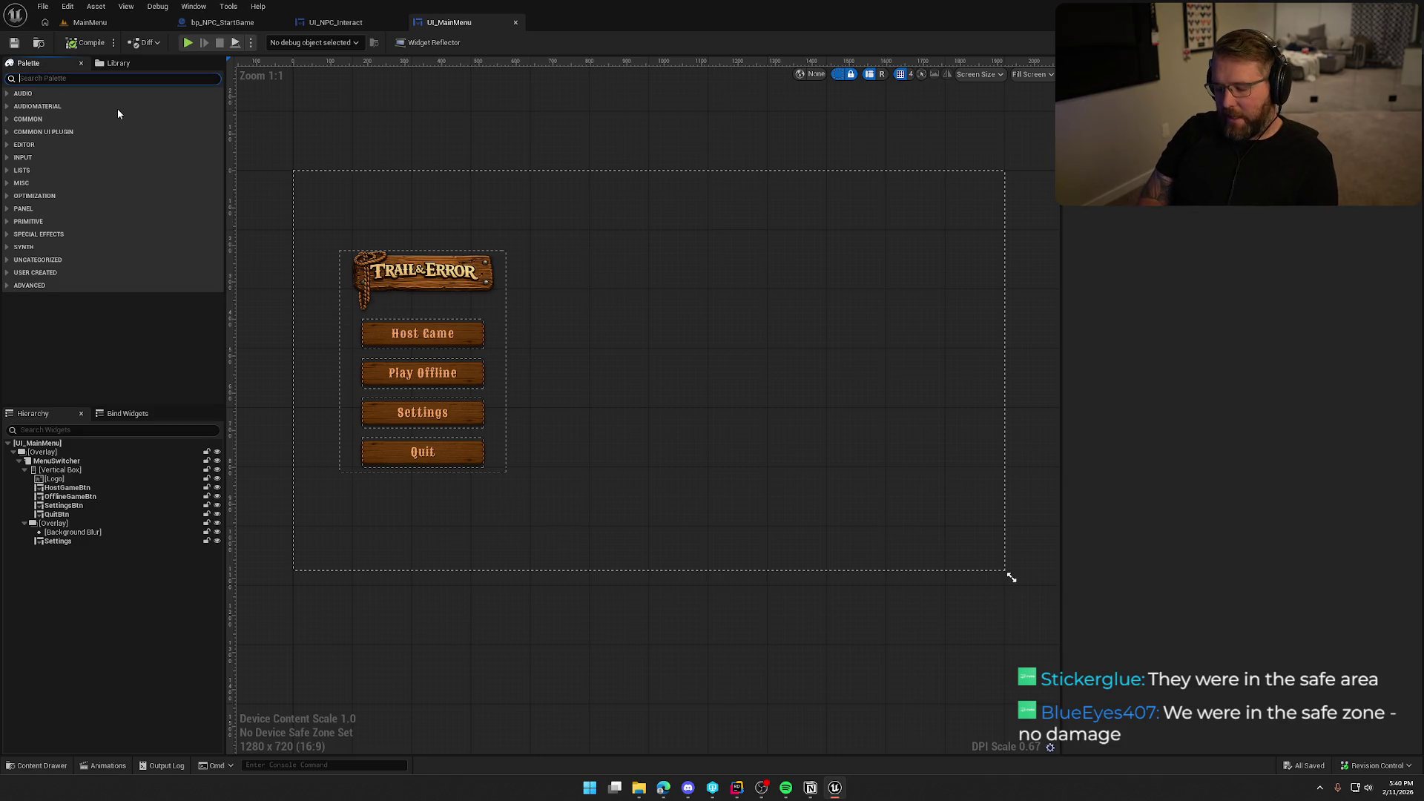
- Add an Overlay under the UI_MainMenu root and align it to the bottom
type("over")
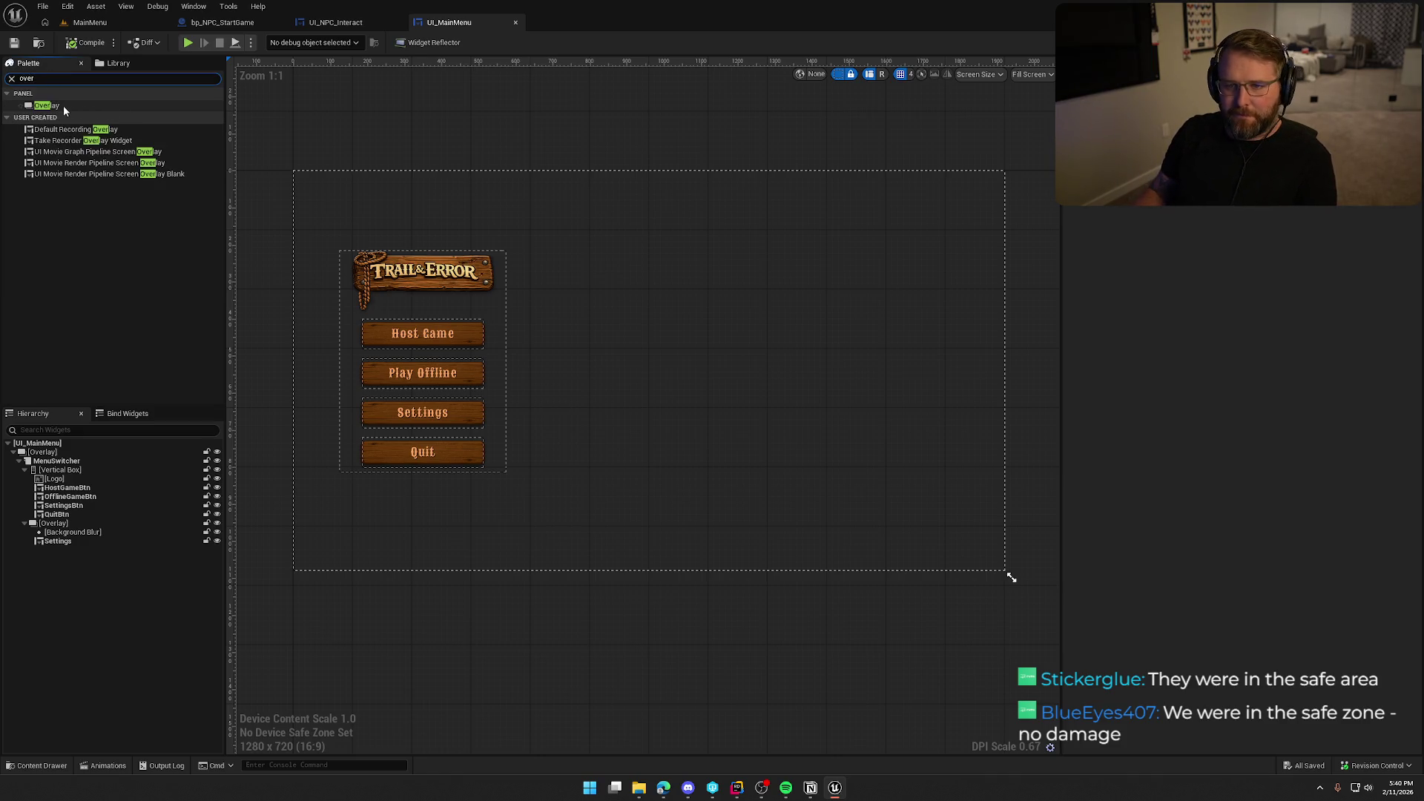
mouse_move(63, 105)
left_mouse_down()
mouse_move(66, 479)
mouse_move(44, 456)
mouse_move(71, 566)
left_mouse_up()
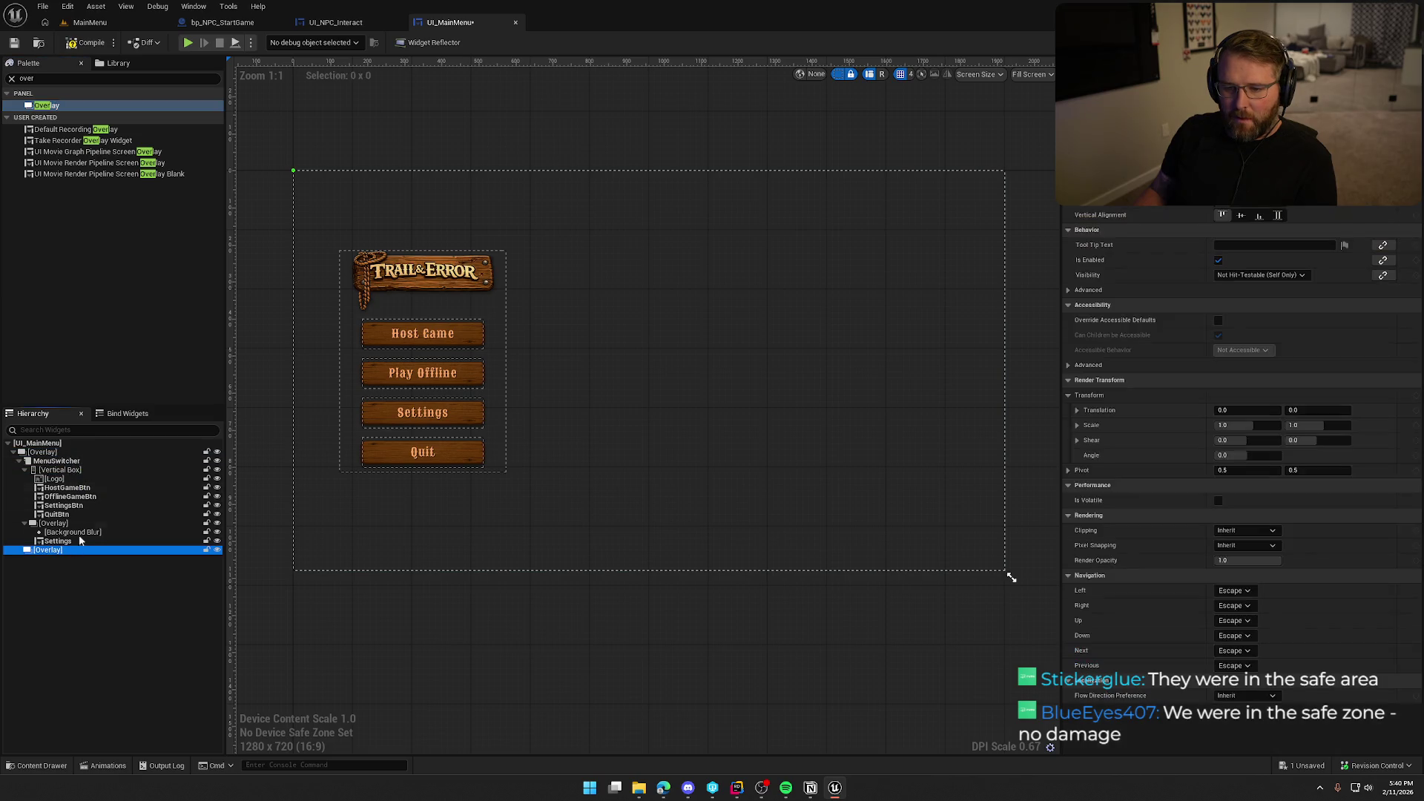
left_click(1258, 214)
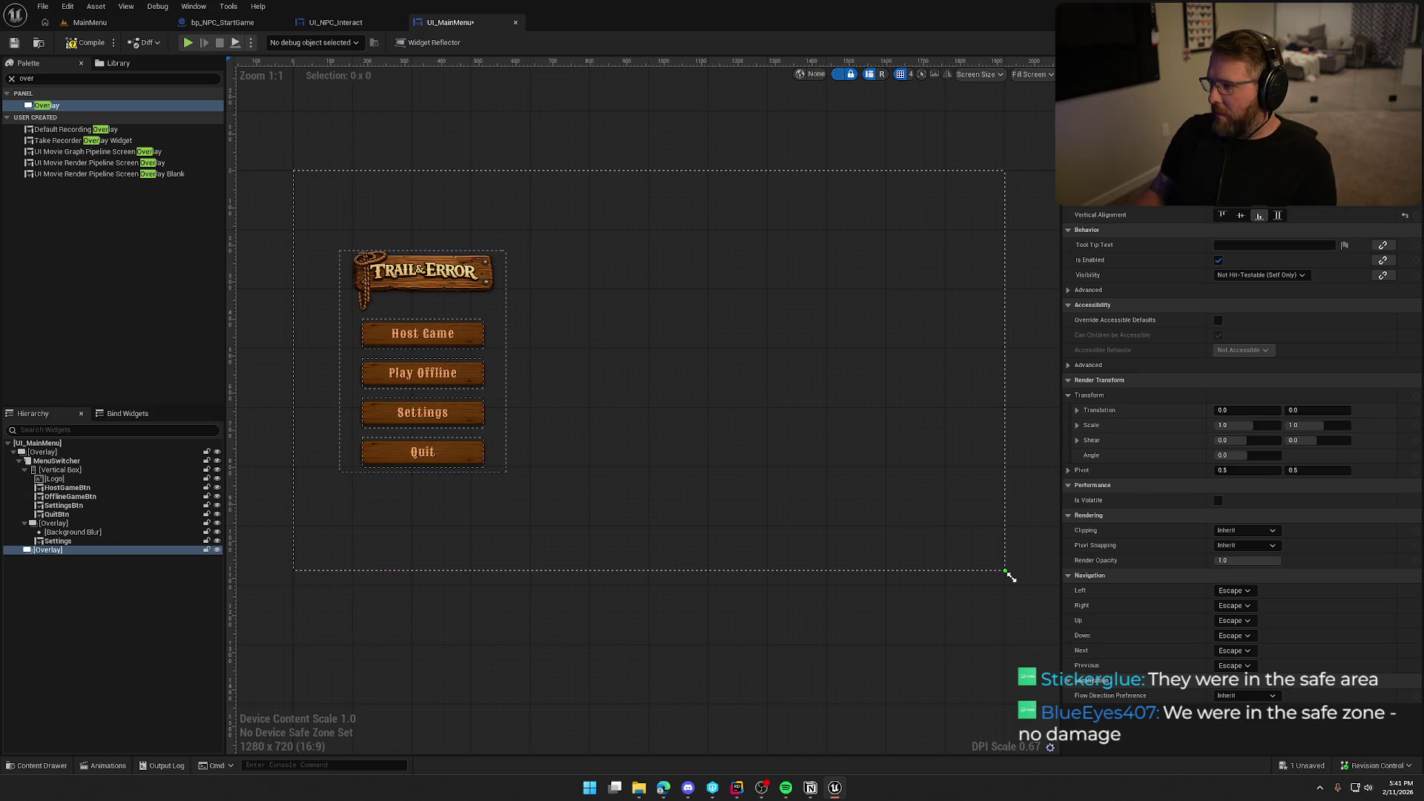
scroll(1226, 208, "up", 2)
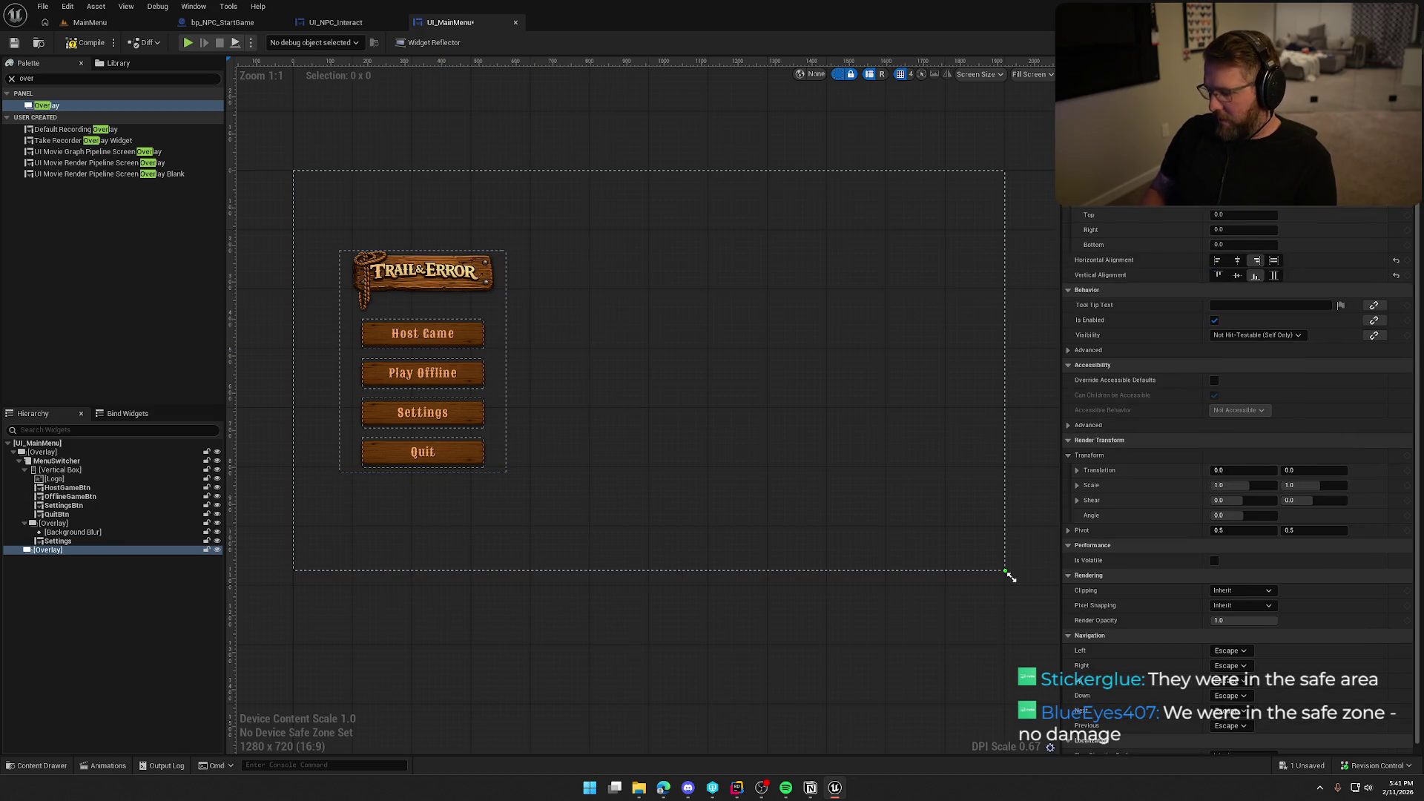
- Place an Image widget inside the new bottom Overlay
left_click(33, 78)
type("image")
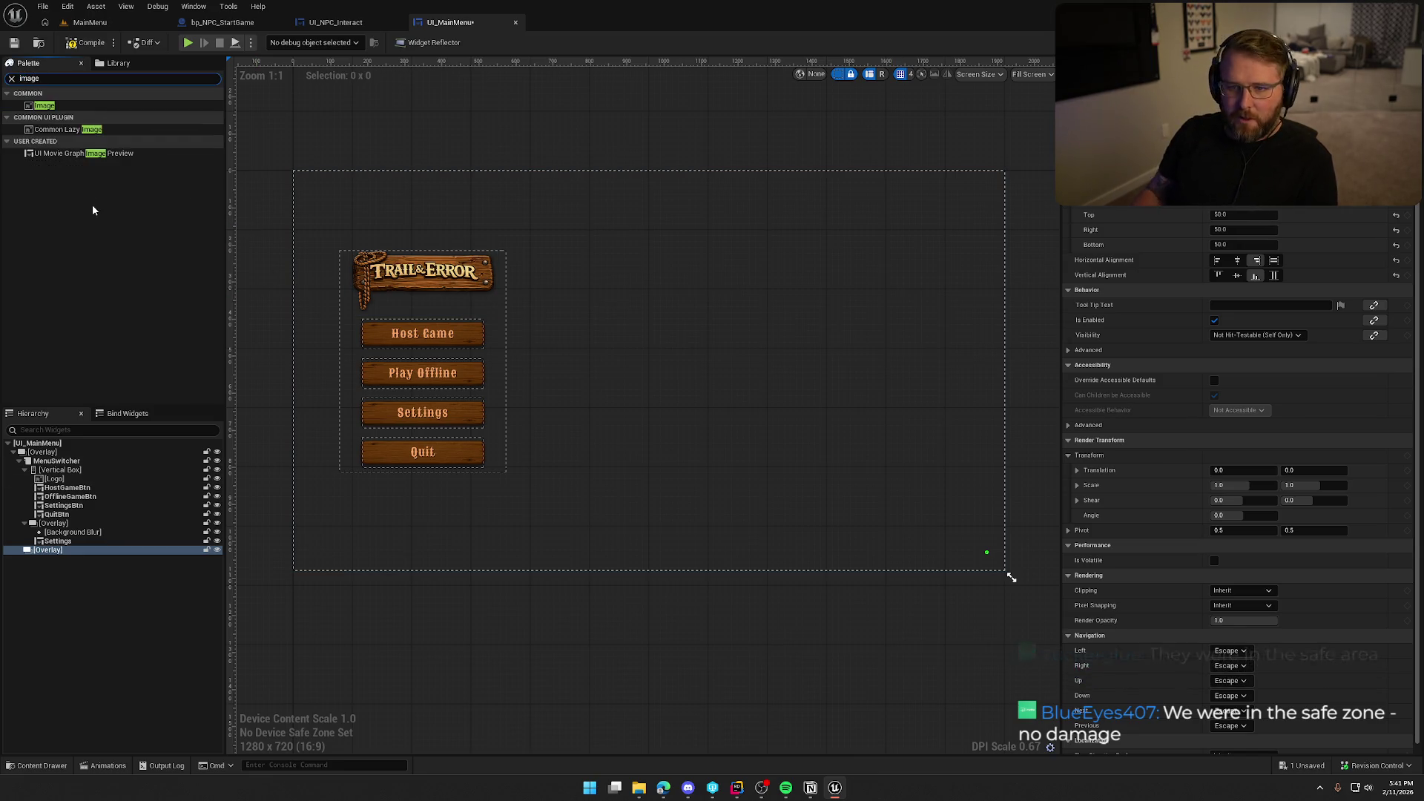
left_click_drag(45, 106, 65, 560)
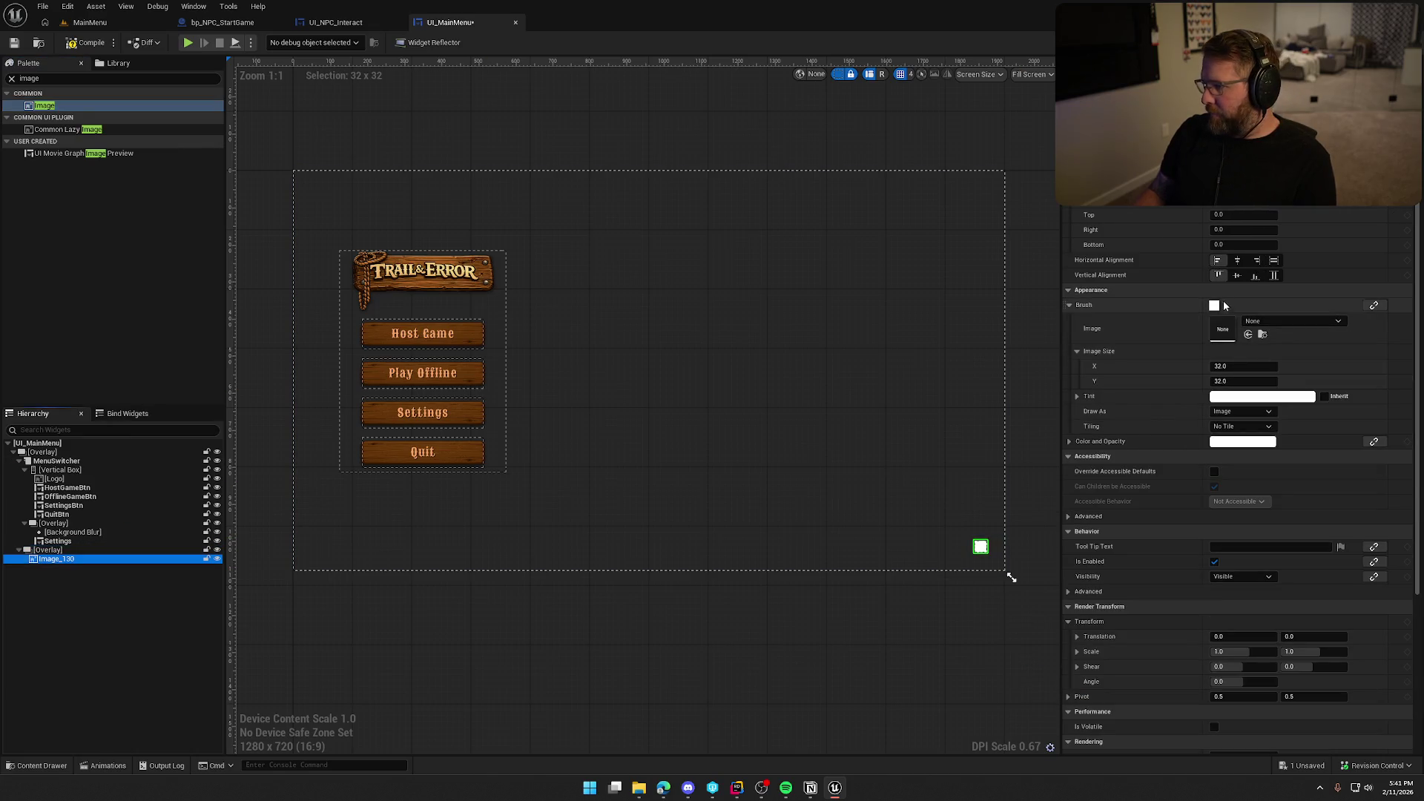
- Set the image's brush to the LargeWoodBG texture from the UI Assets folder
left_click(1011, 578)
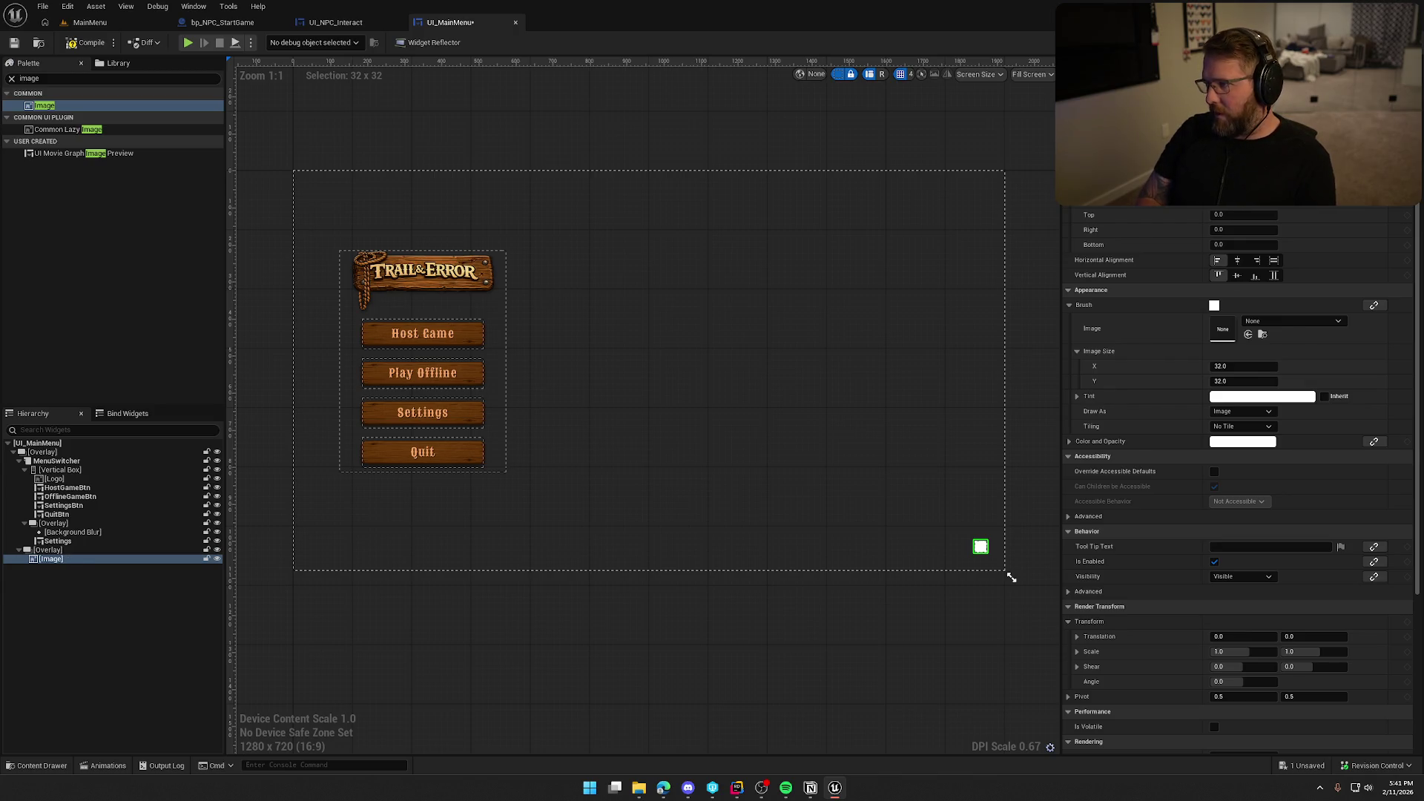
key("ctrl+space")
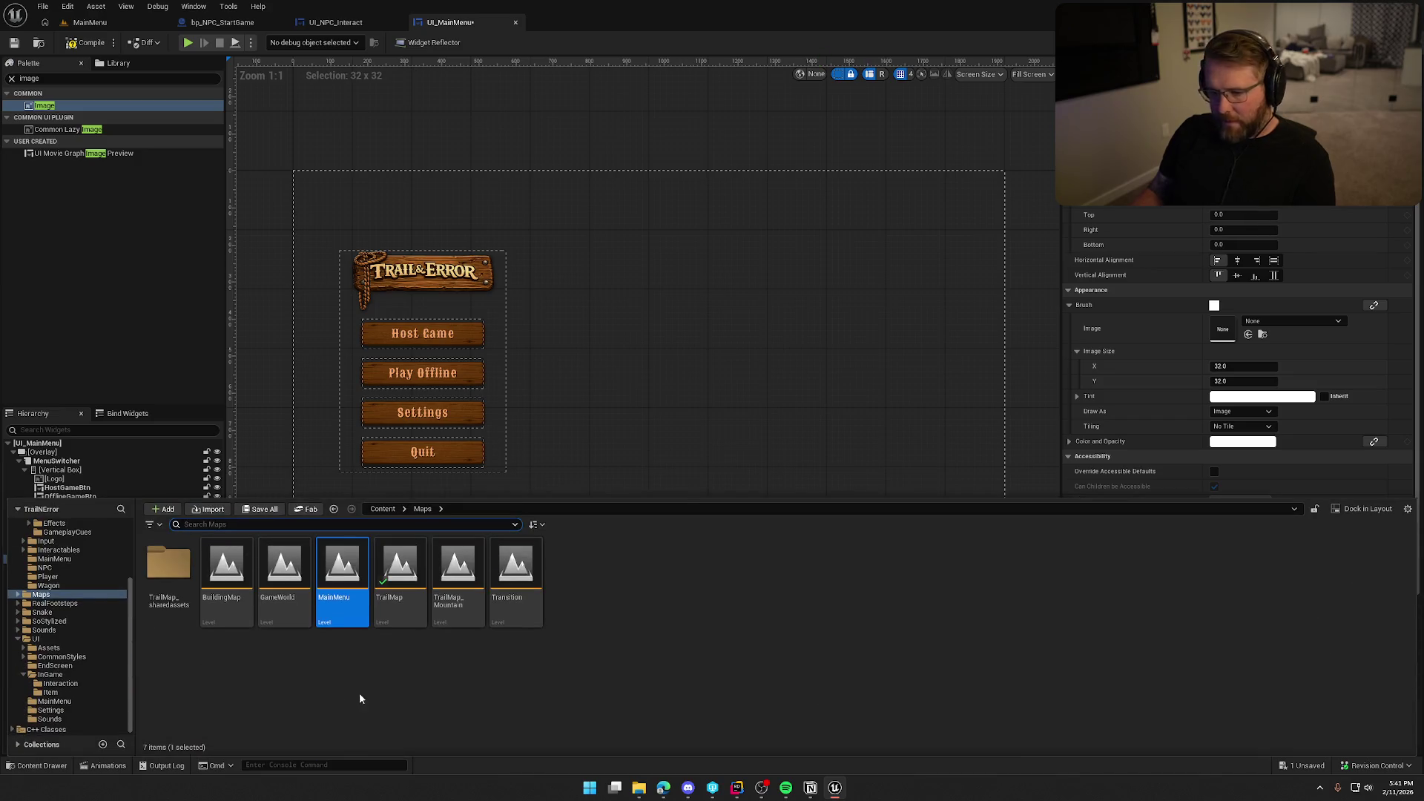
left_click(49, 647)
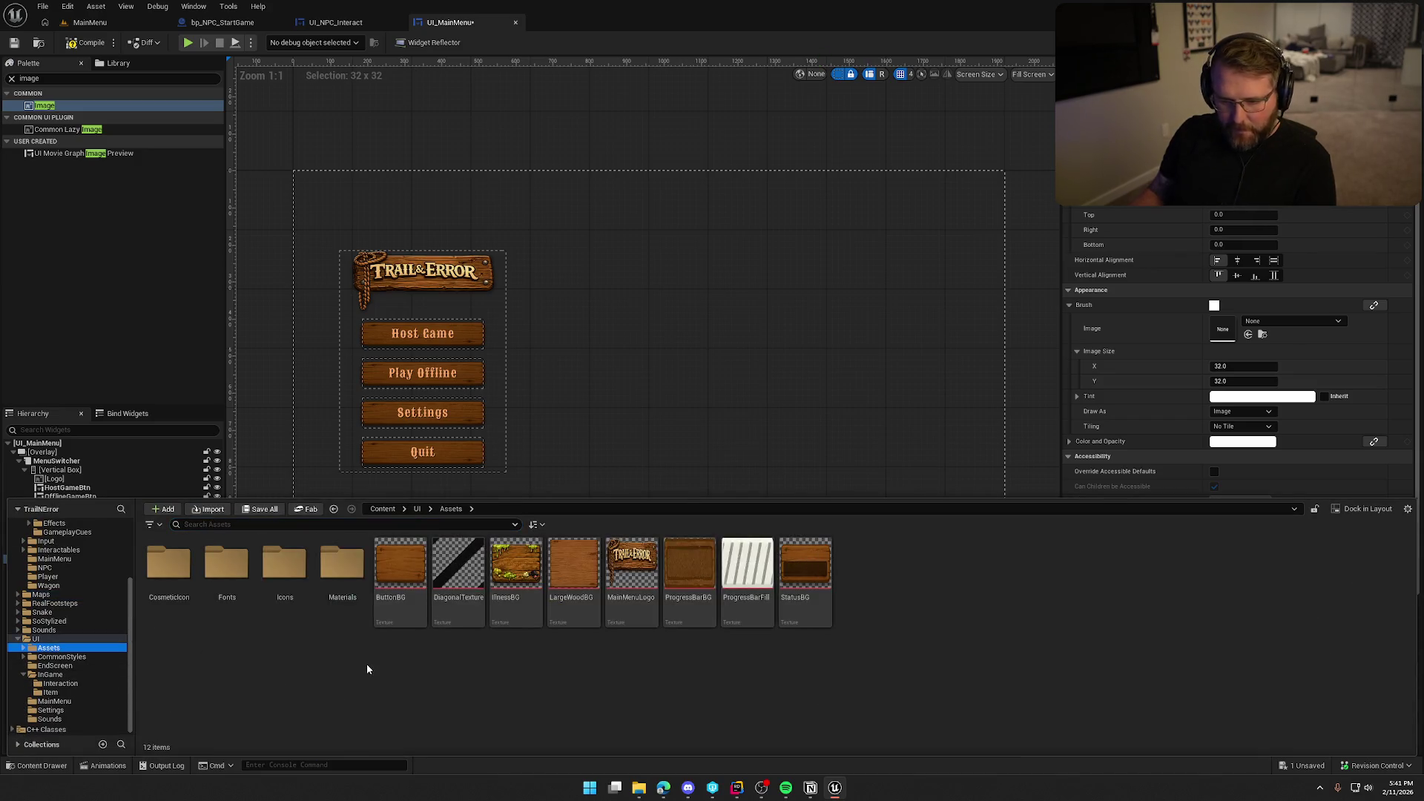
left_click(573, 567)
left_click(900, 392)
left_click(1248, 334)
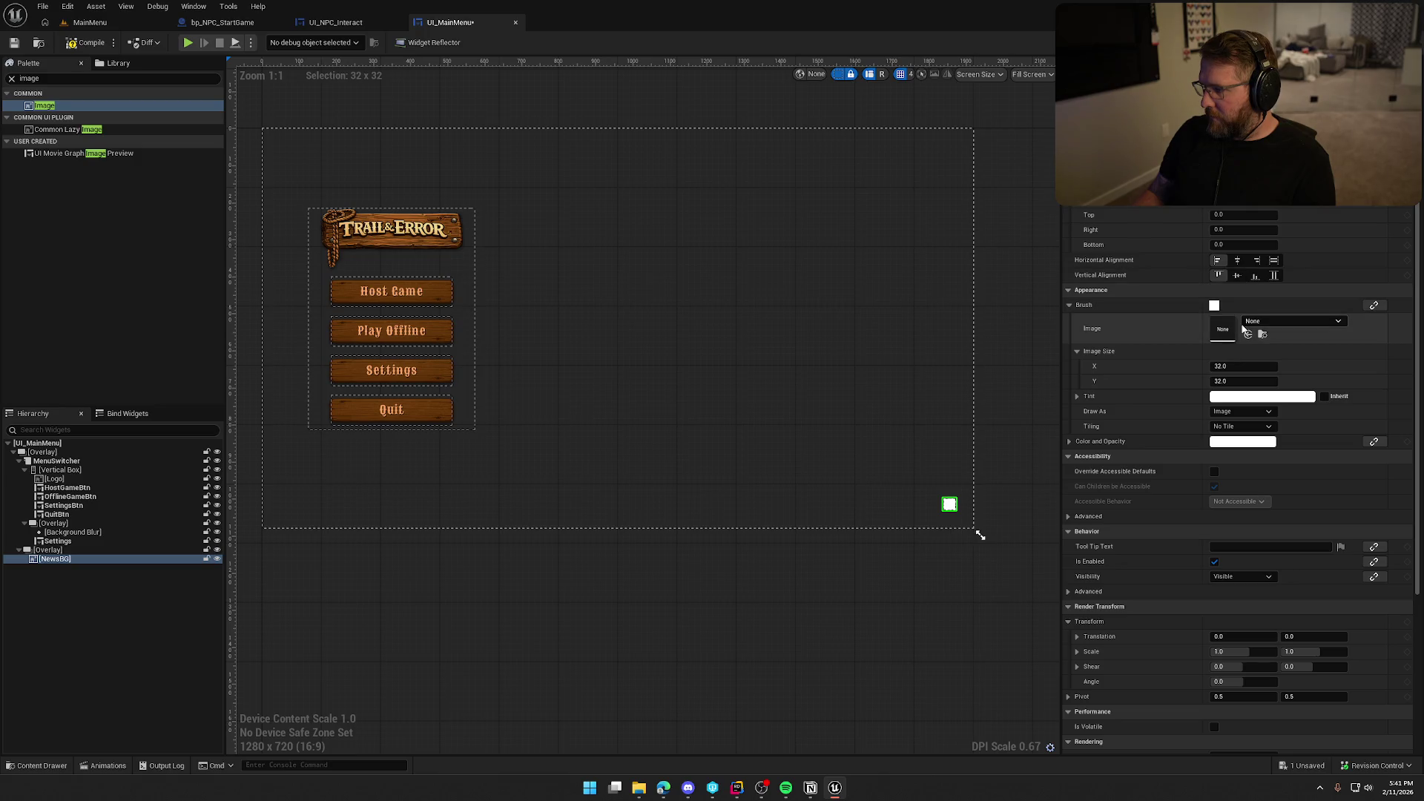
- Set the wood image's size to 500 by 500
left_click(1244, 366)
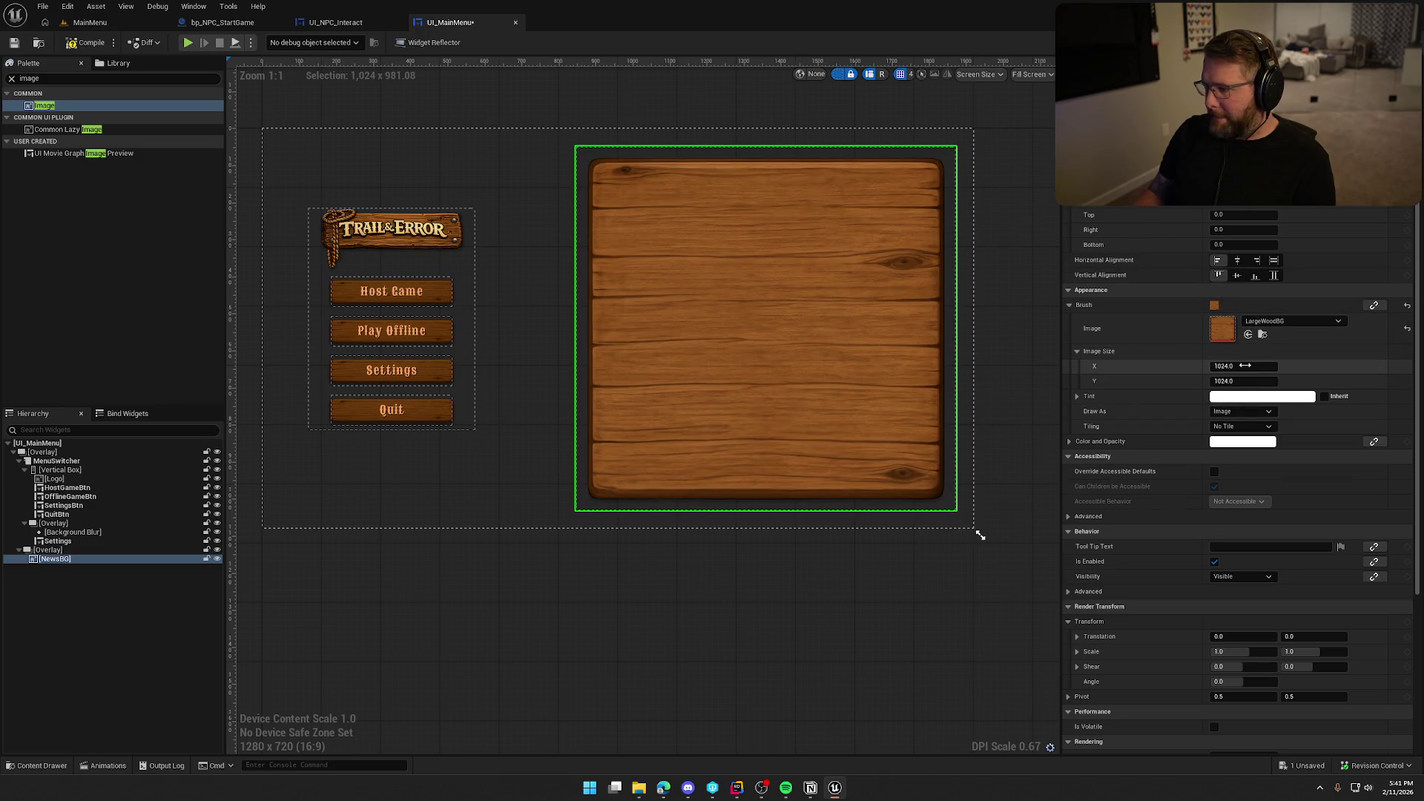
key("Tab")
type("100")
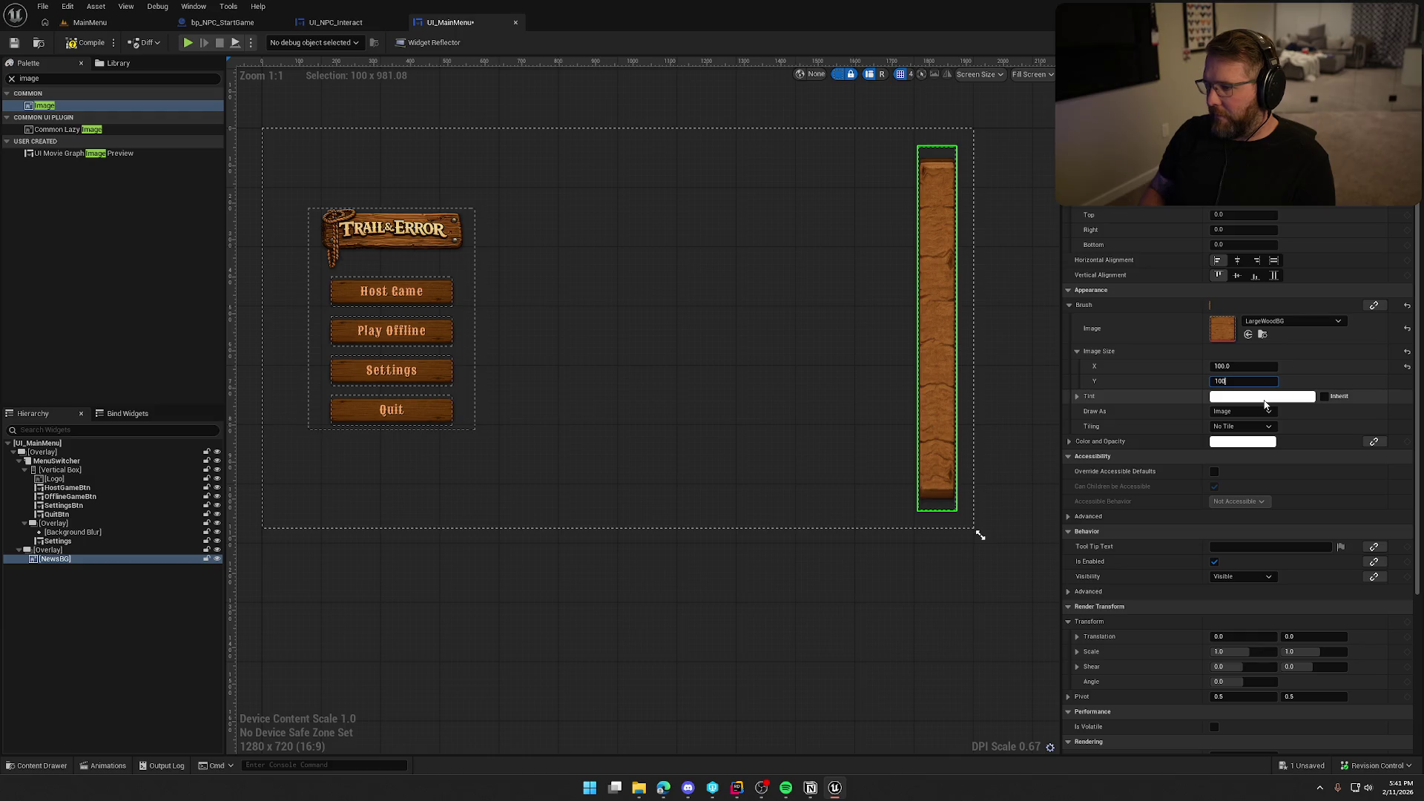
key("Return")
left_click(1267, 367)
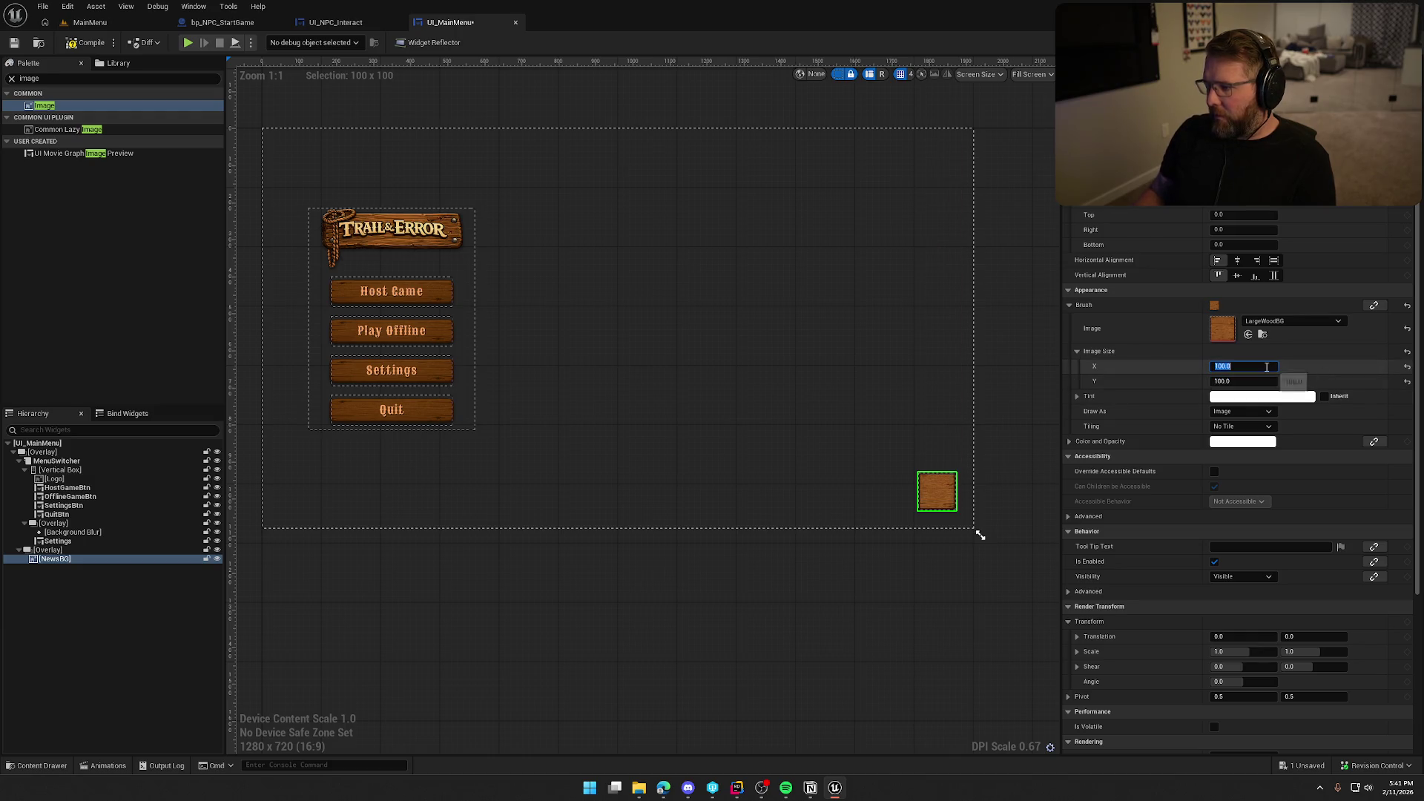
type("500")
key("Tab")
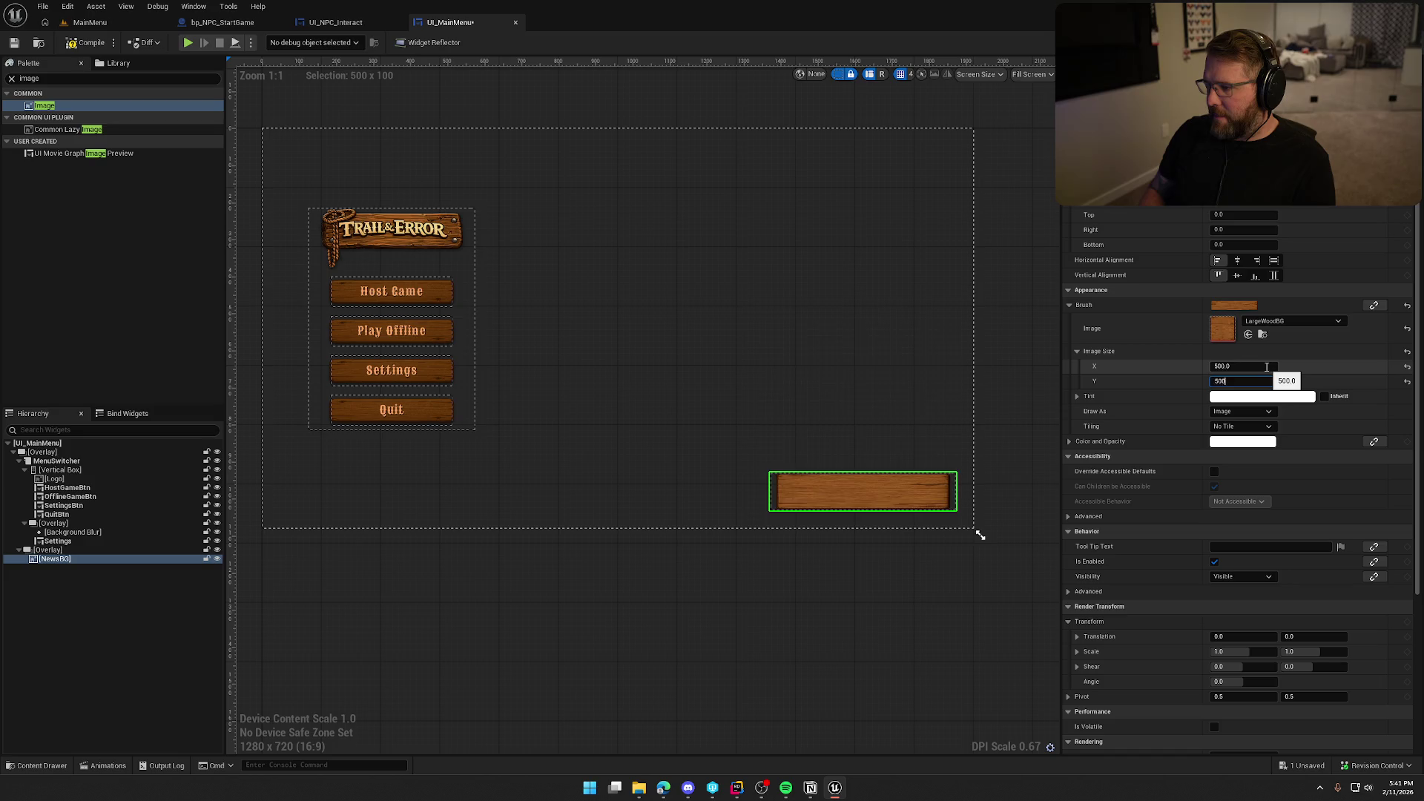
key("Return")
left_click(949, 631)
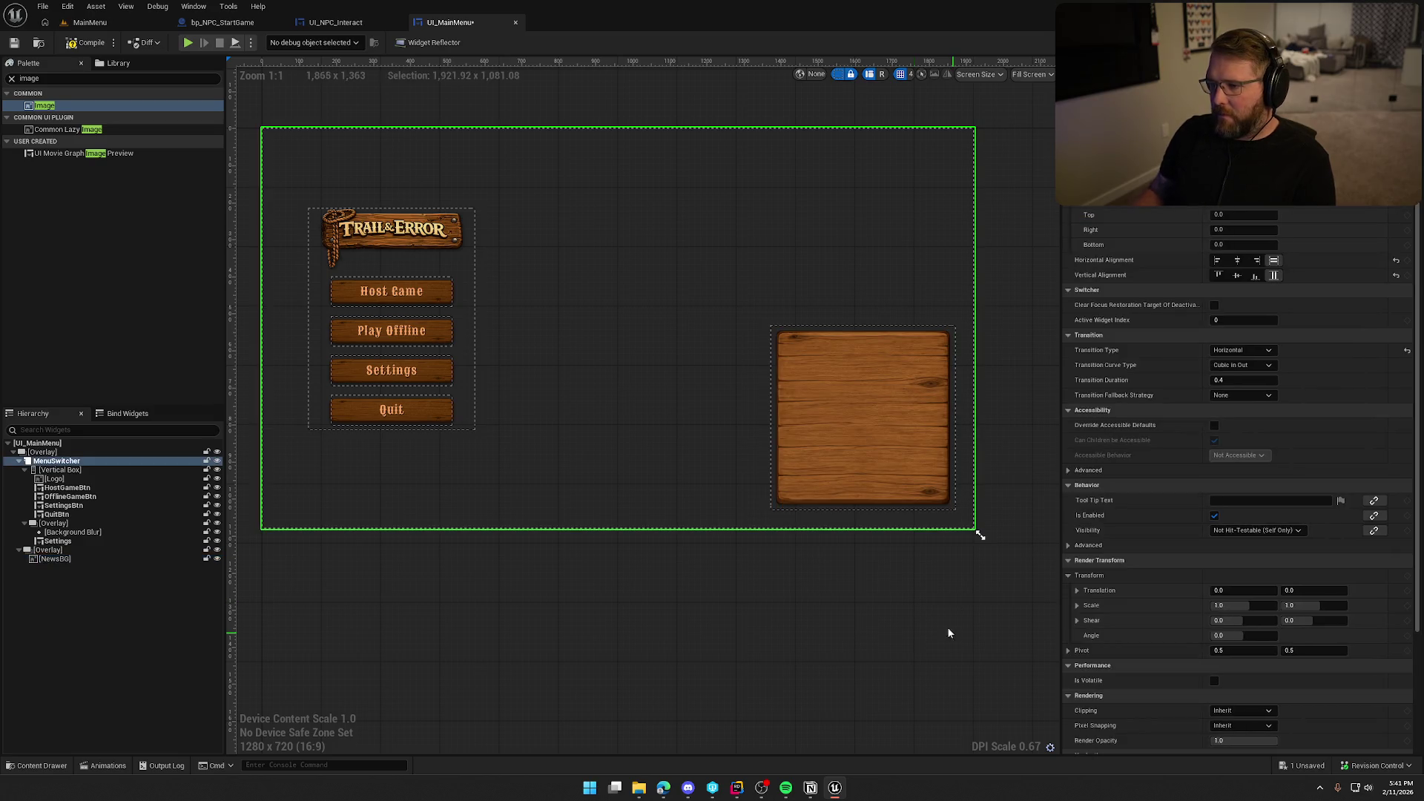
- Preview the main menu by playing the MainMenu level, then return to UI_MainMenu
left_click(87, 25)
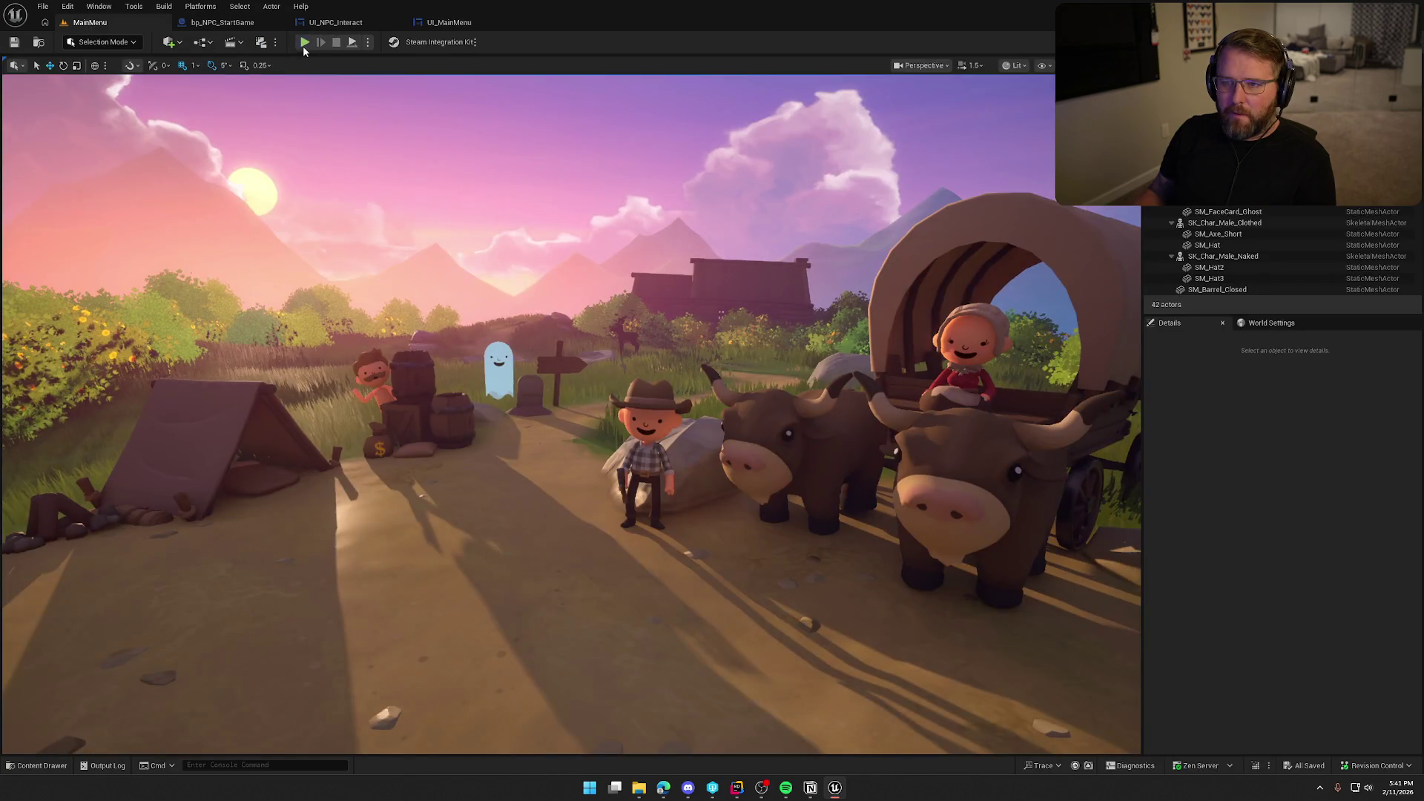
left_click(303, 46)
key("Escape")
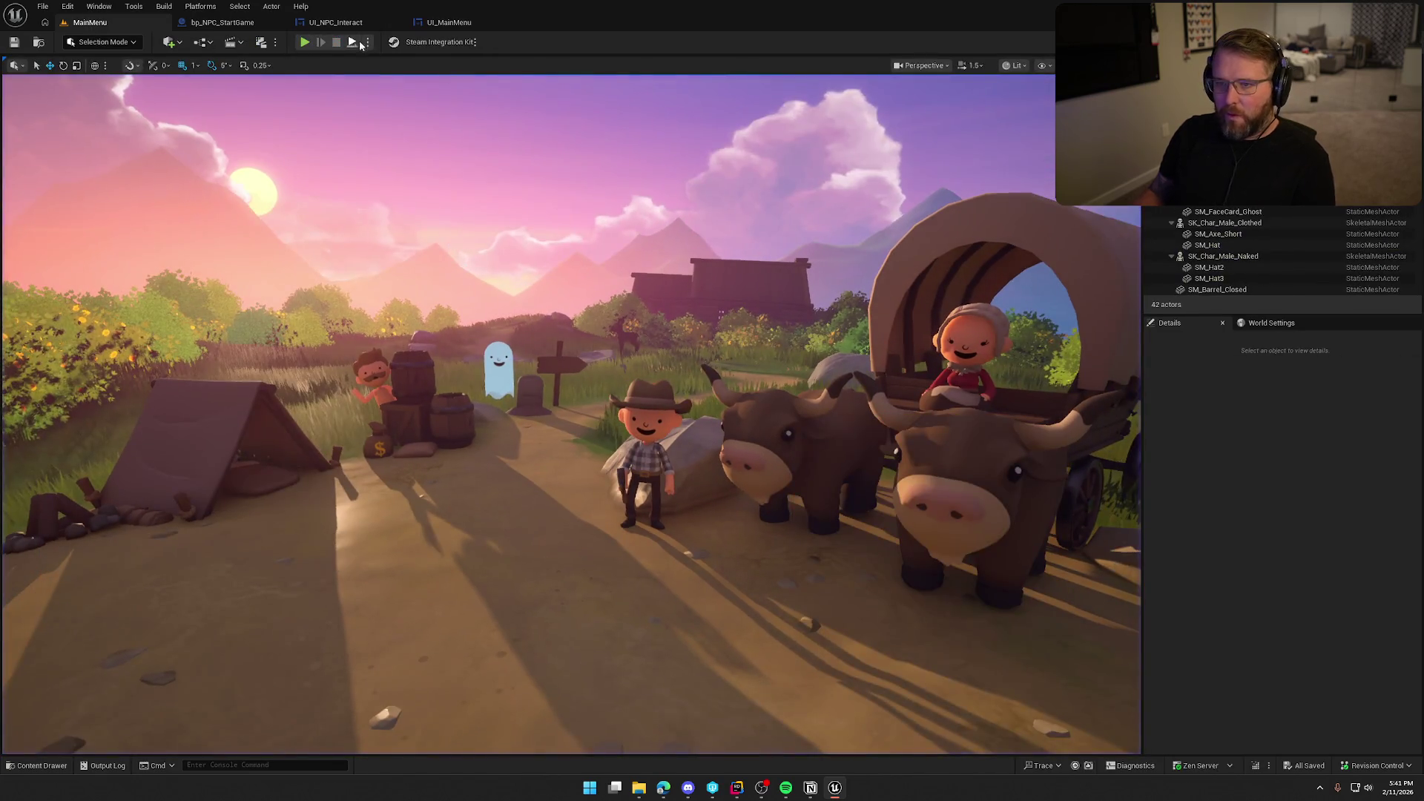
left_click(449, 22)
- Resize the NewsBG wood image to 300 by 300
left_click(833, 464)
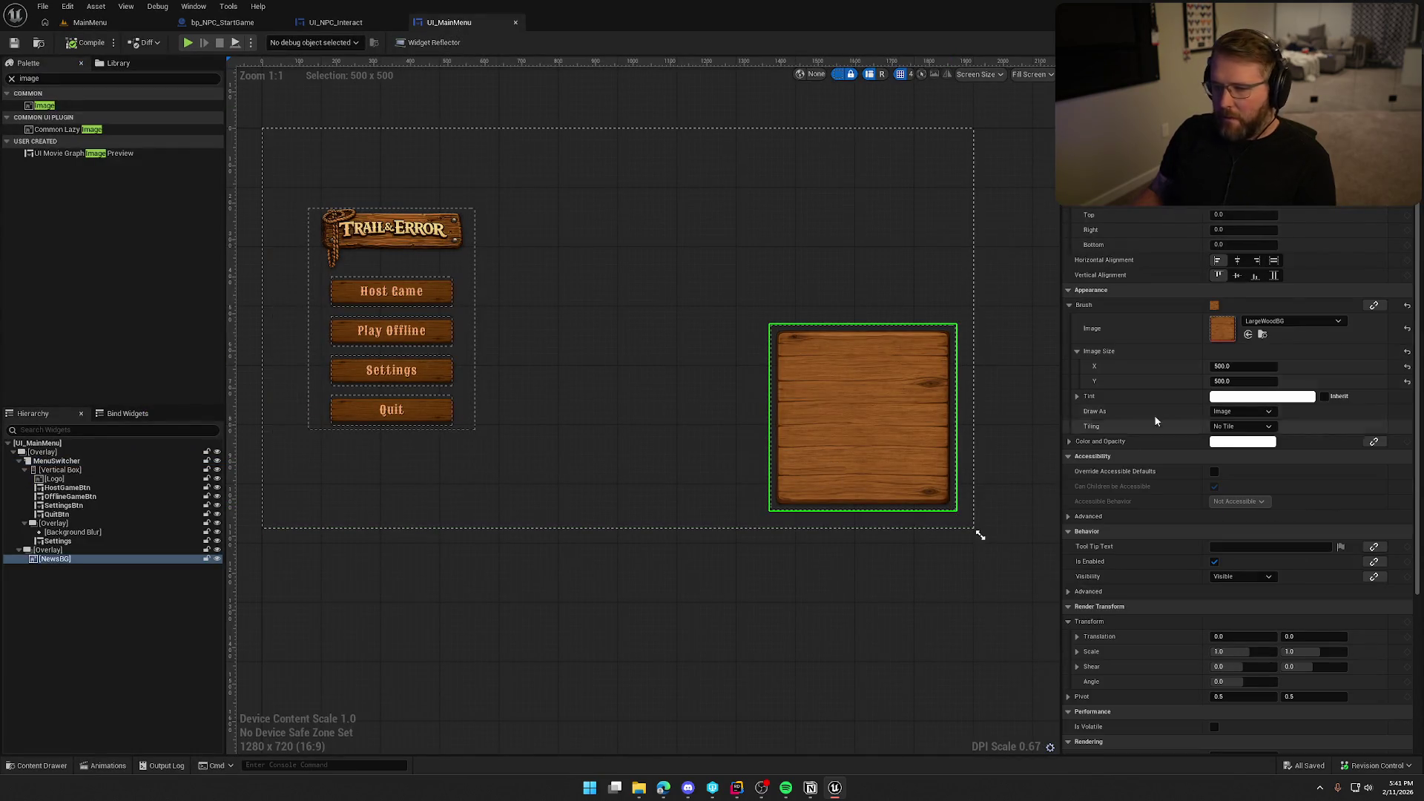
left_click(1240, 366)
type("0")
key("Tab")
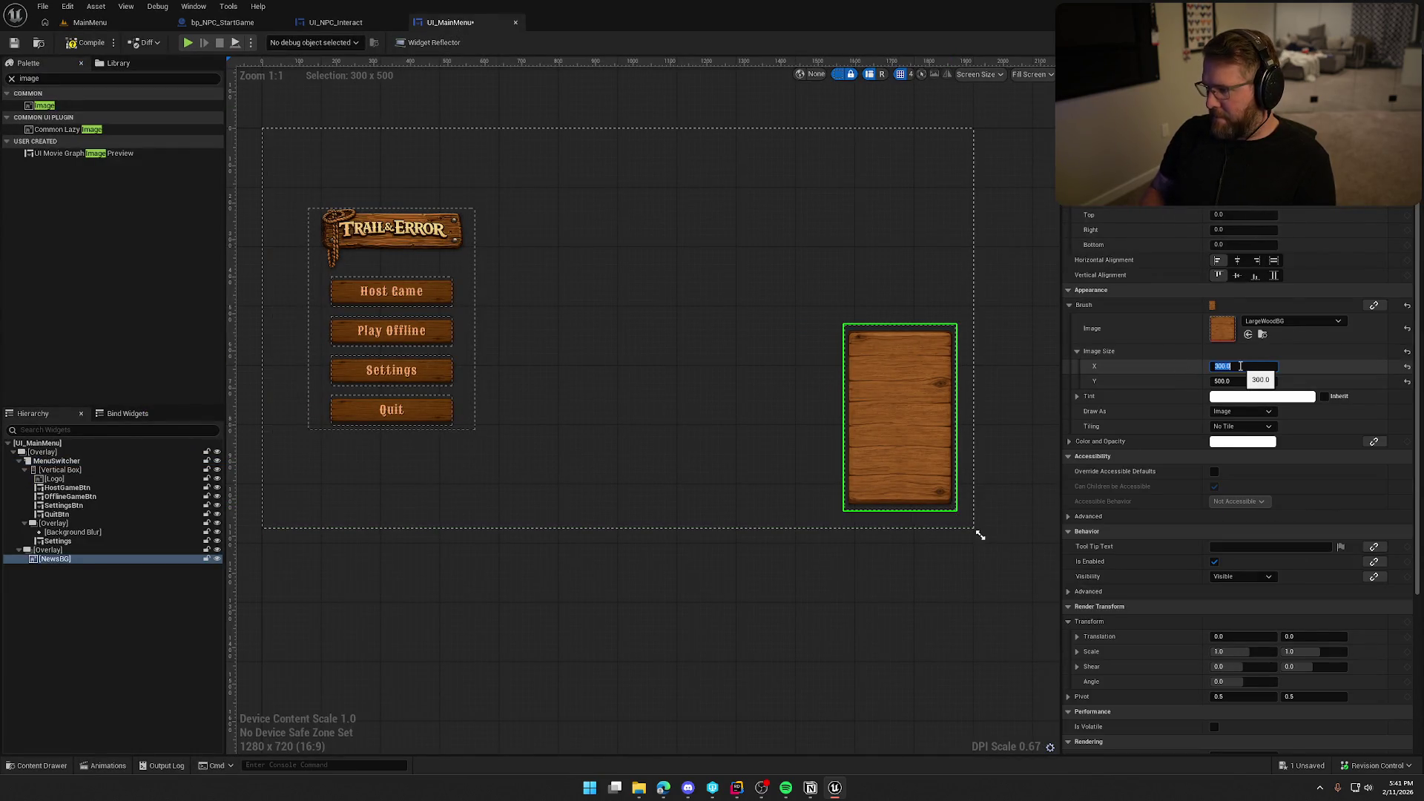
type("300")
key("Return")
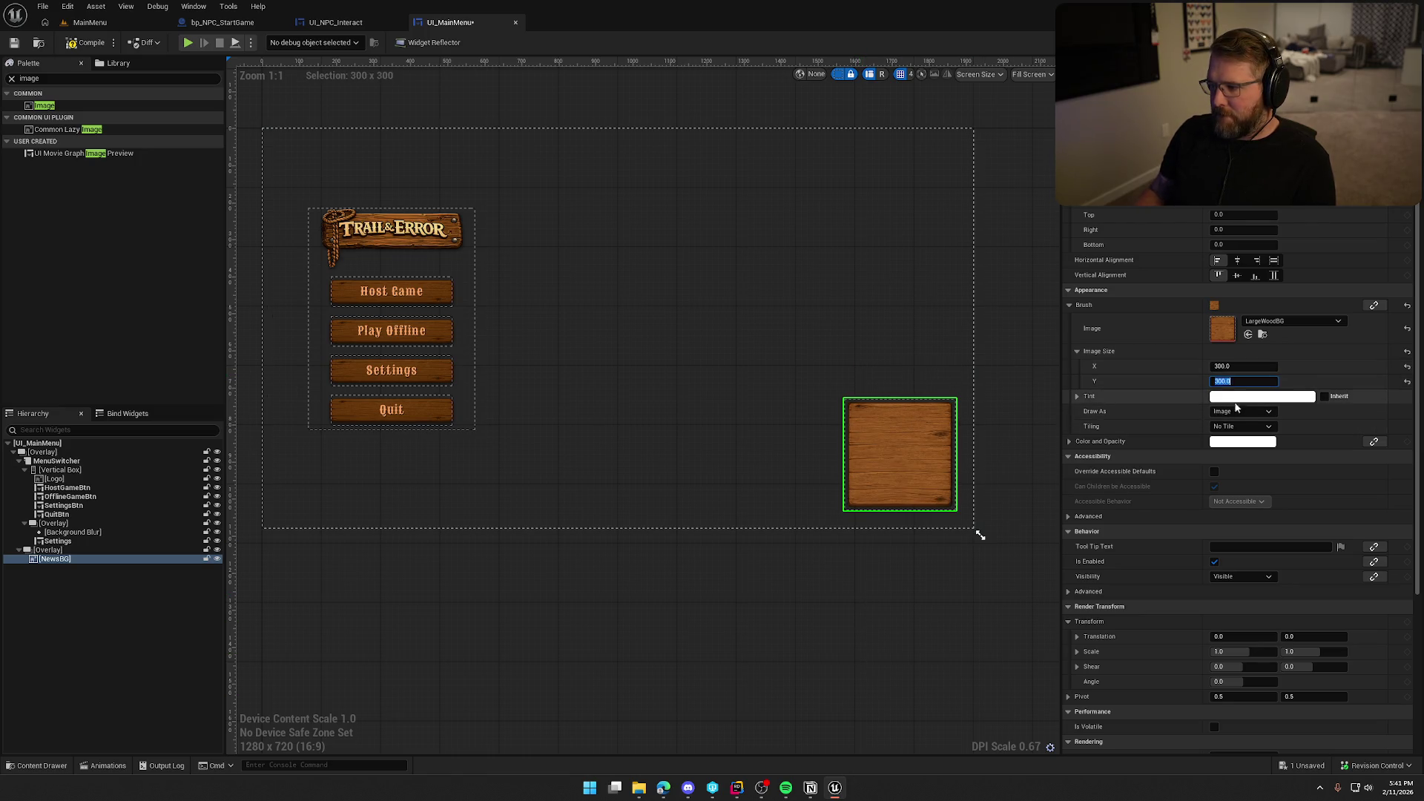
- Lighten the NewsBG tint slightly and test-play the main menu again
left_click(1261, 396)
left_click_drag(1152, 470, 1152, 464)
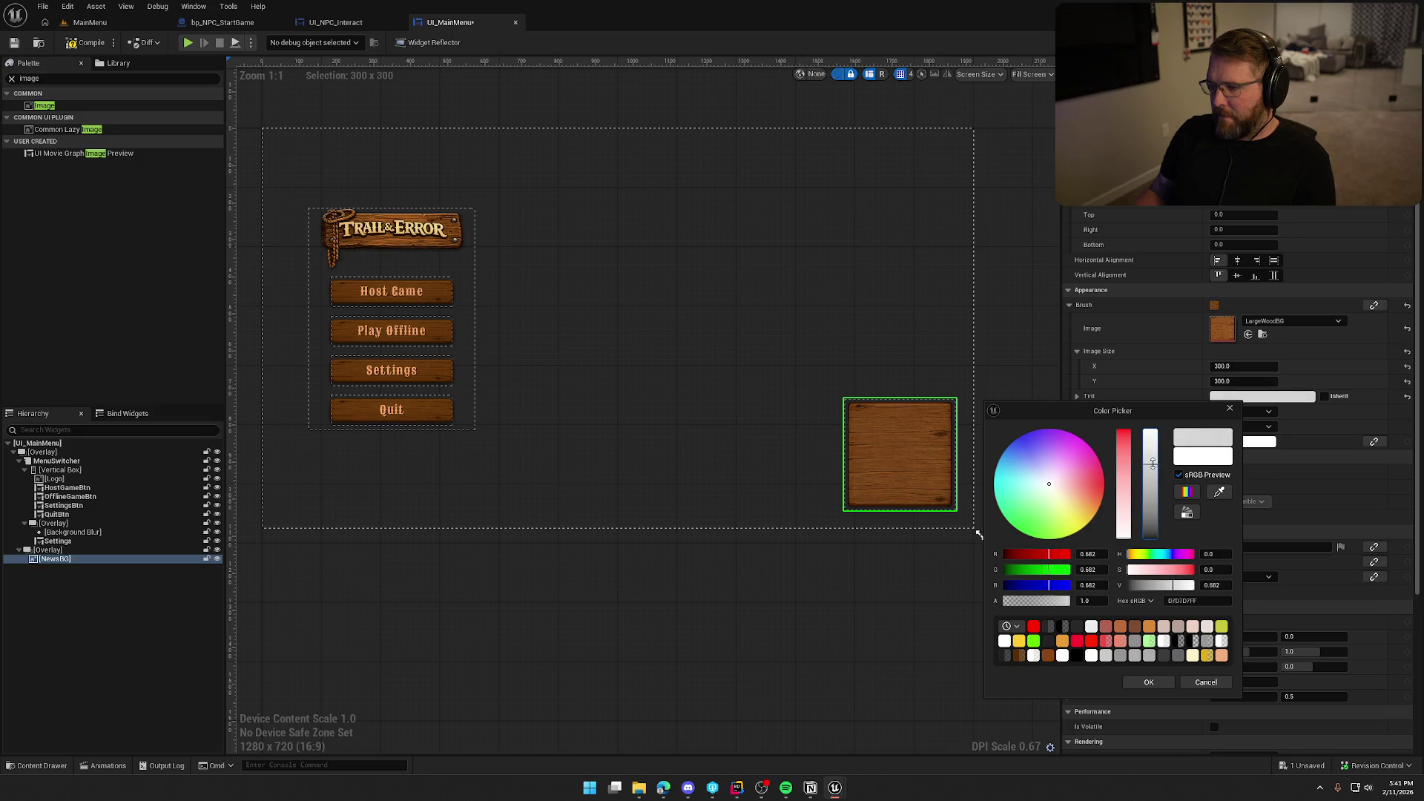
left_click(1148, 682)
left_click(90, 23)
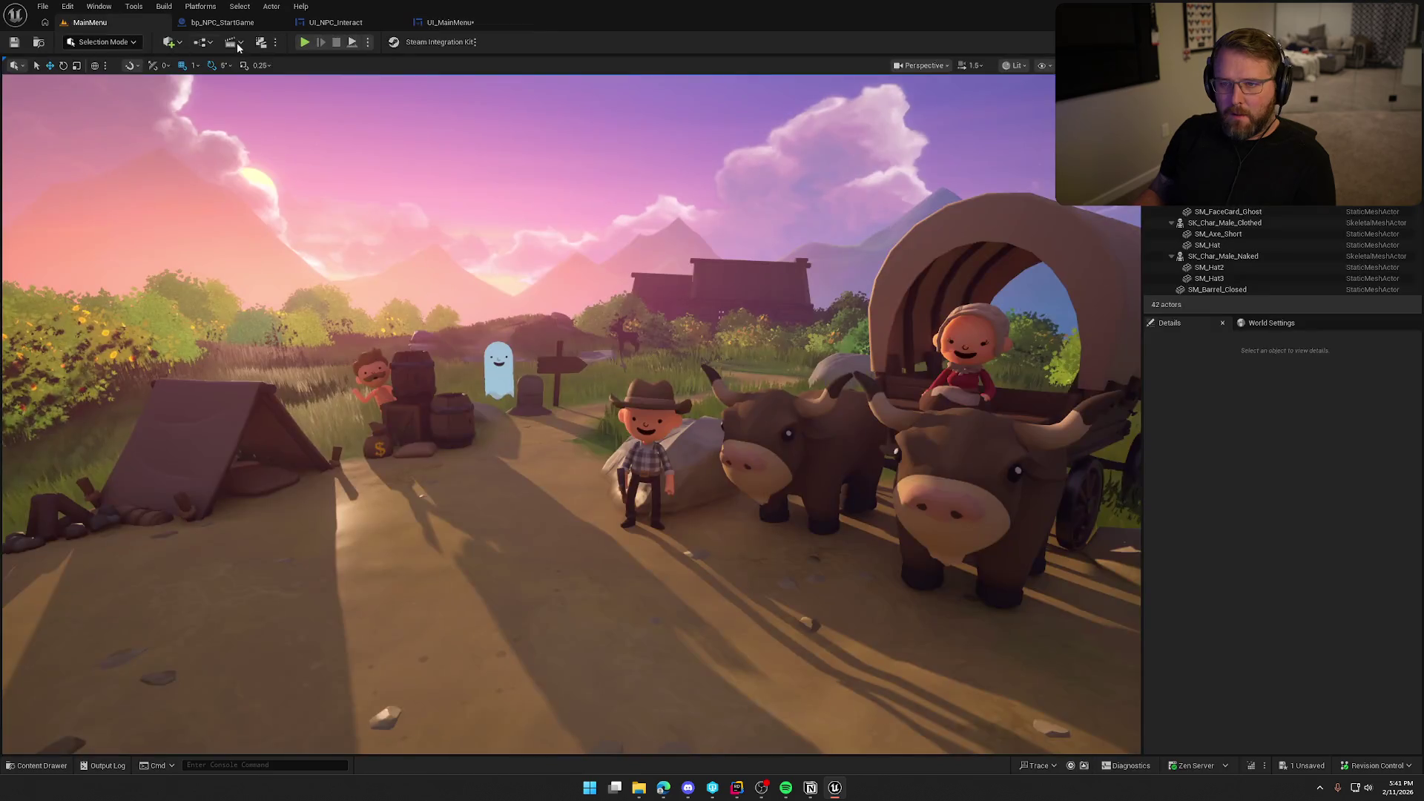
left_click(303, 43)
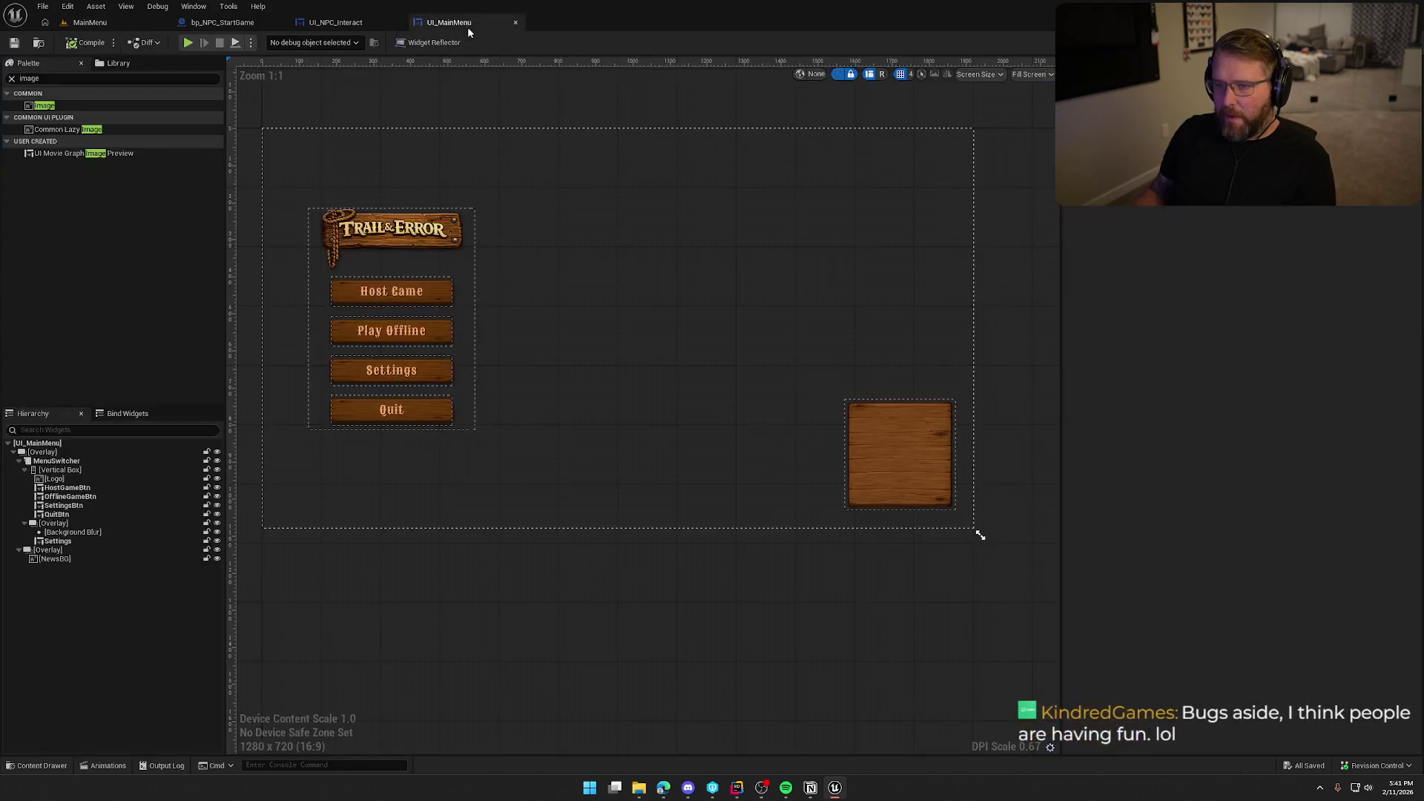
left_click(448, 22)
- Resize the news board to 450 by 300 and save the UI_MainMenu widget
left_click(905, 434)
mouse_move(1231, 381)
left_mouse_down()
mouse_move(1219, 380)
mouse_move(1263, 366)
left_mouse_up()
left_click(1219, 381)
key("Return")
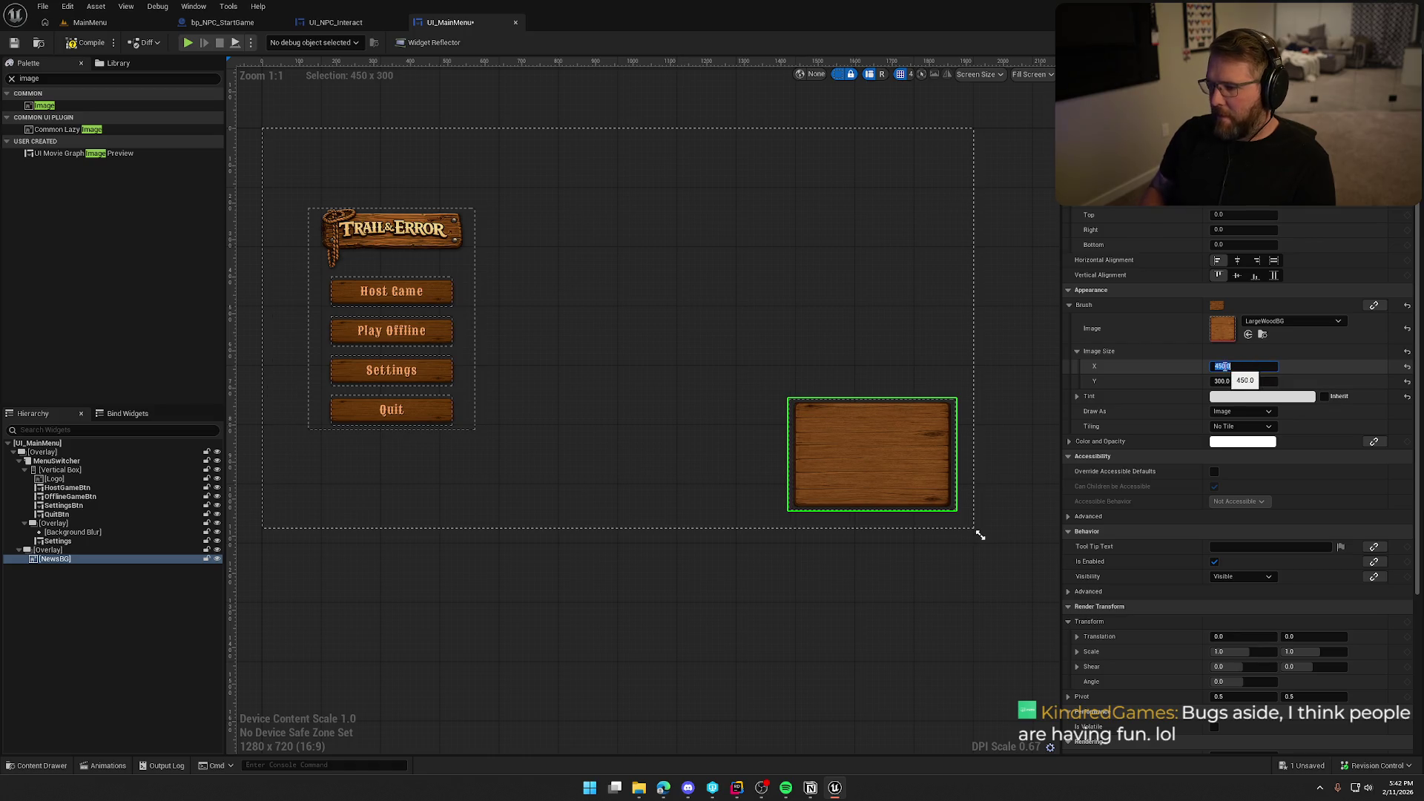
left_click(820, 645)
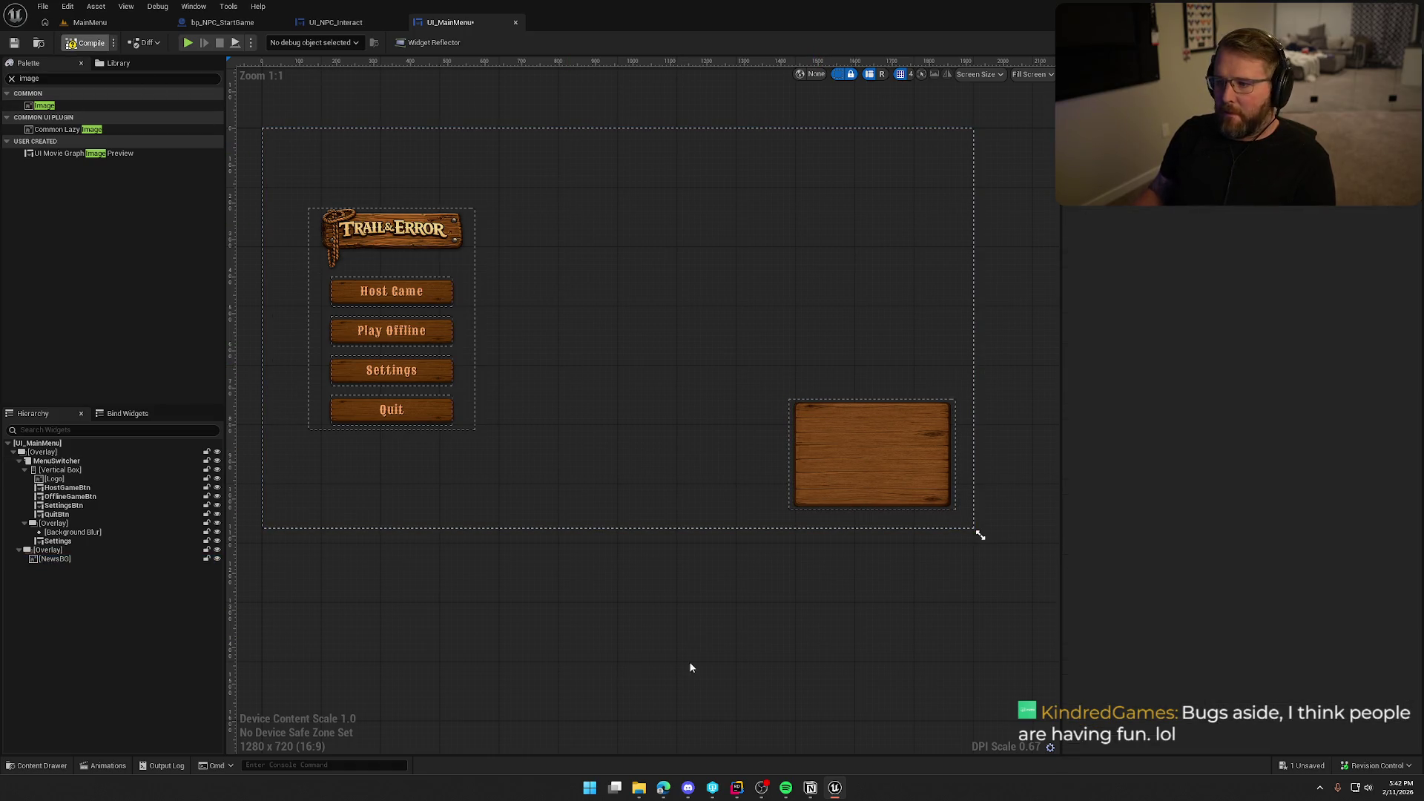
key("ctrl+s")
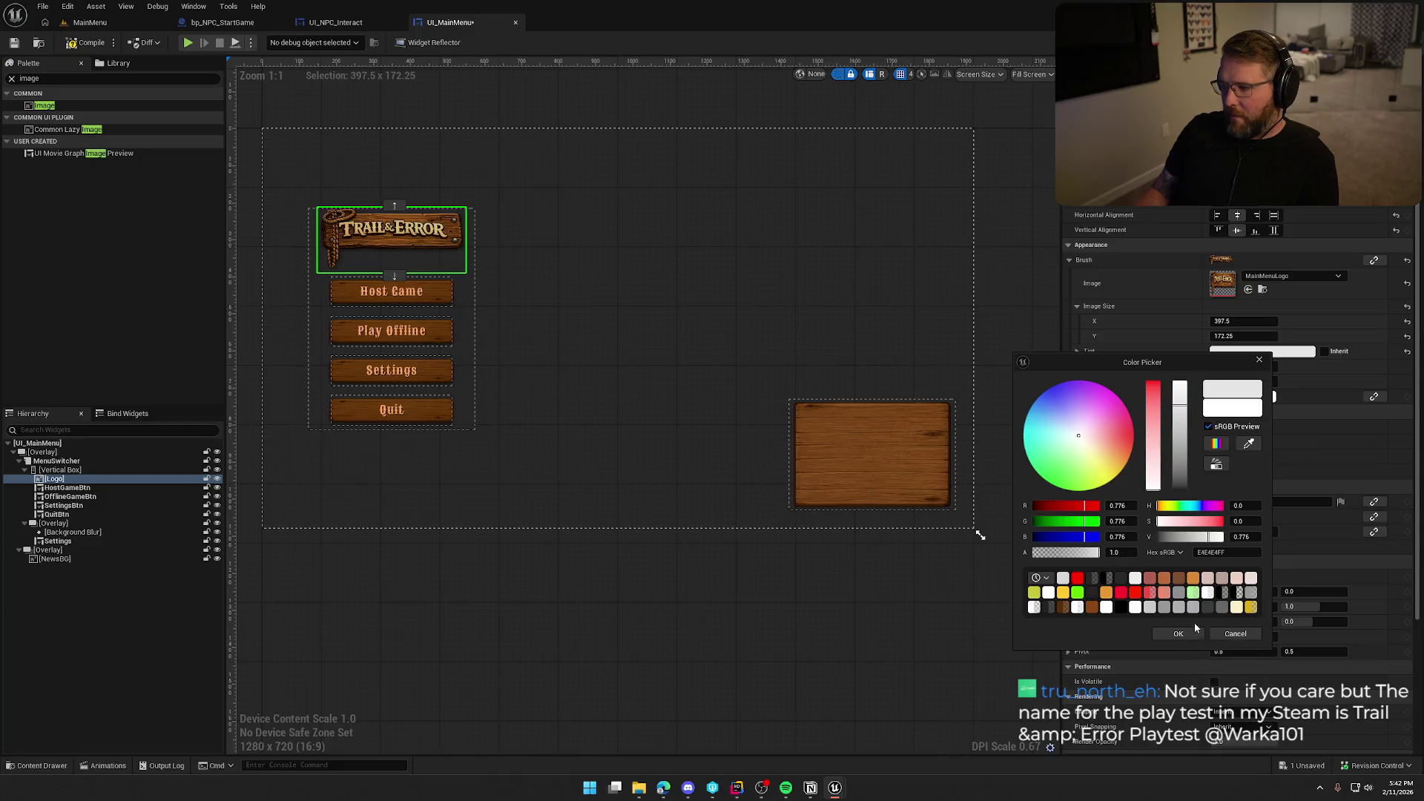
left_click(954, 584)
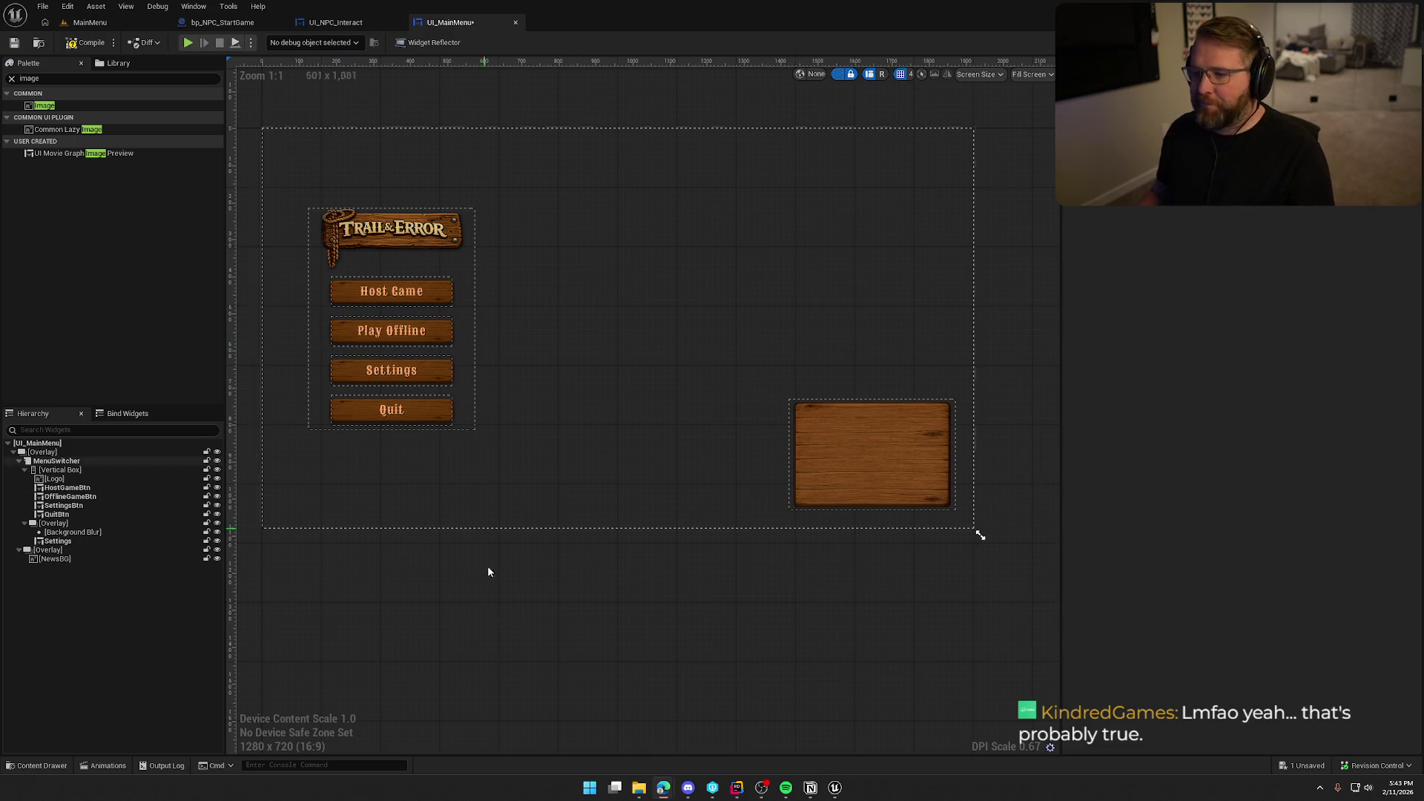
- Recentre the canvas, hide the dashed widget outlines, and select the board's overlay
mouse_move(490, 572)
left_mouse_down()
mouse_move(645, 639)
mouse_move(661, 677)
left_mouse_up()
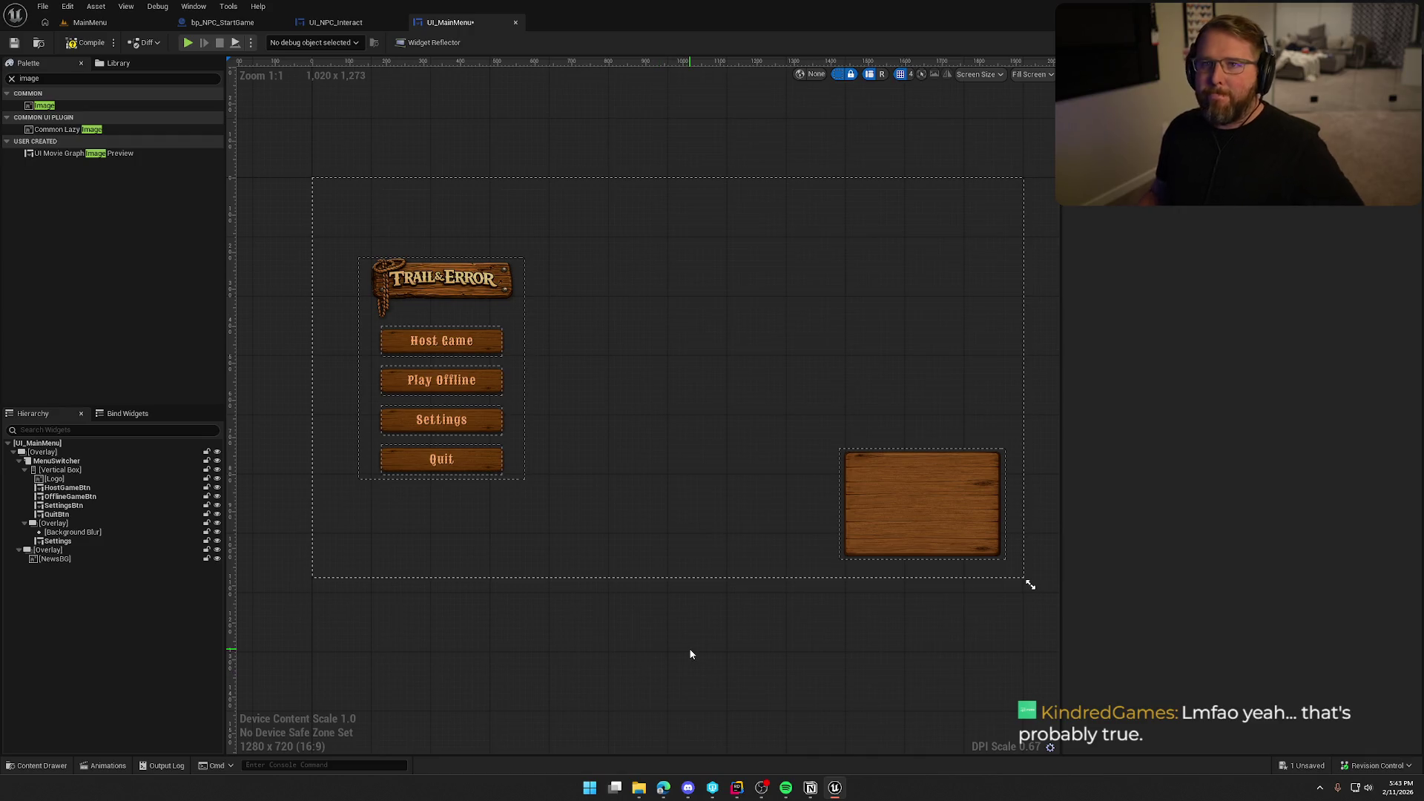
left_click(816, 188)
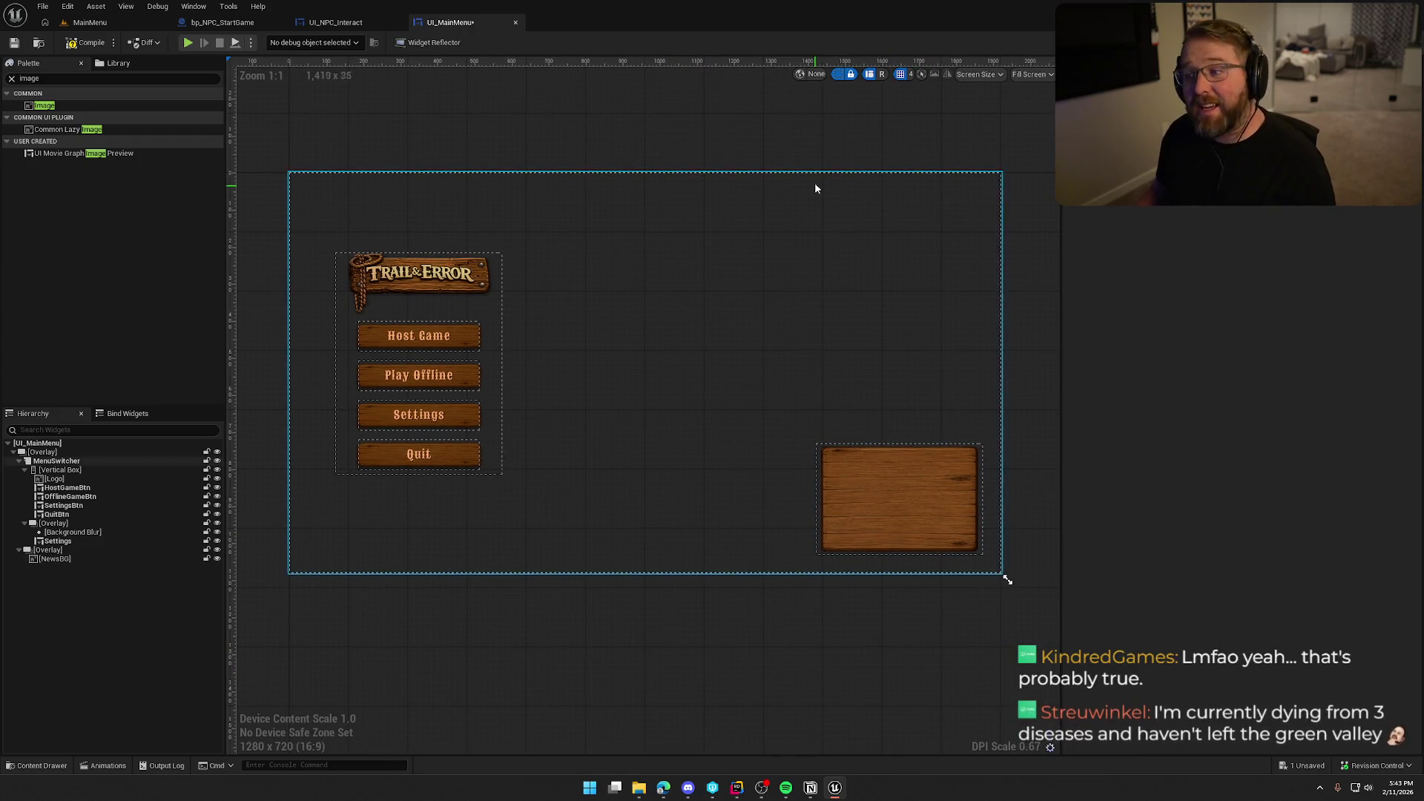
left_click(839, 74)
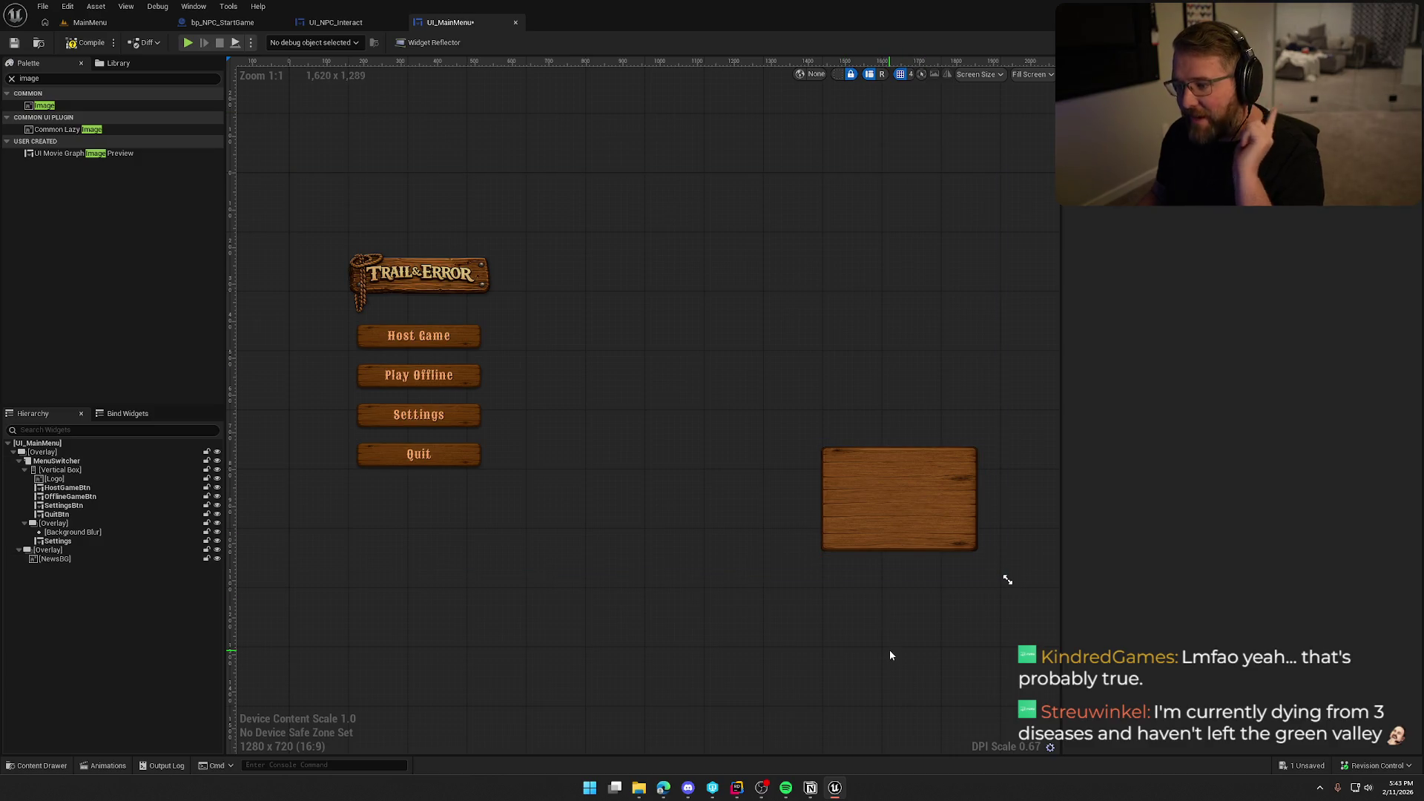
left_click(48, 550)
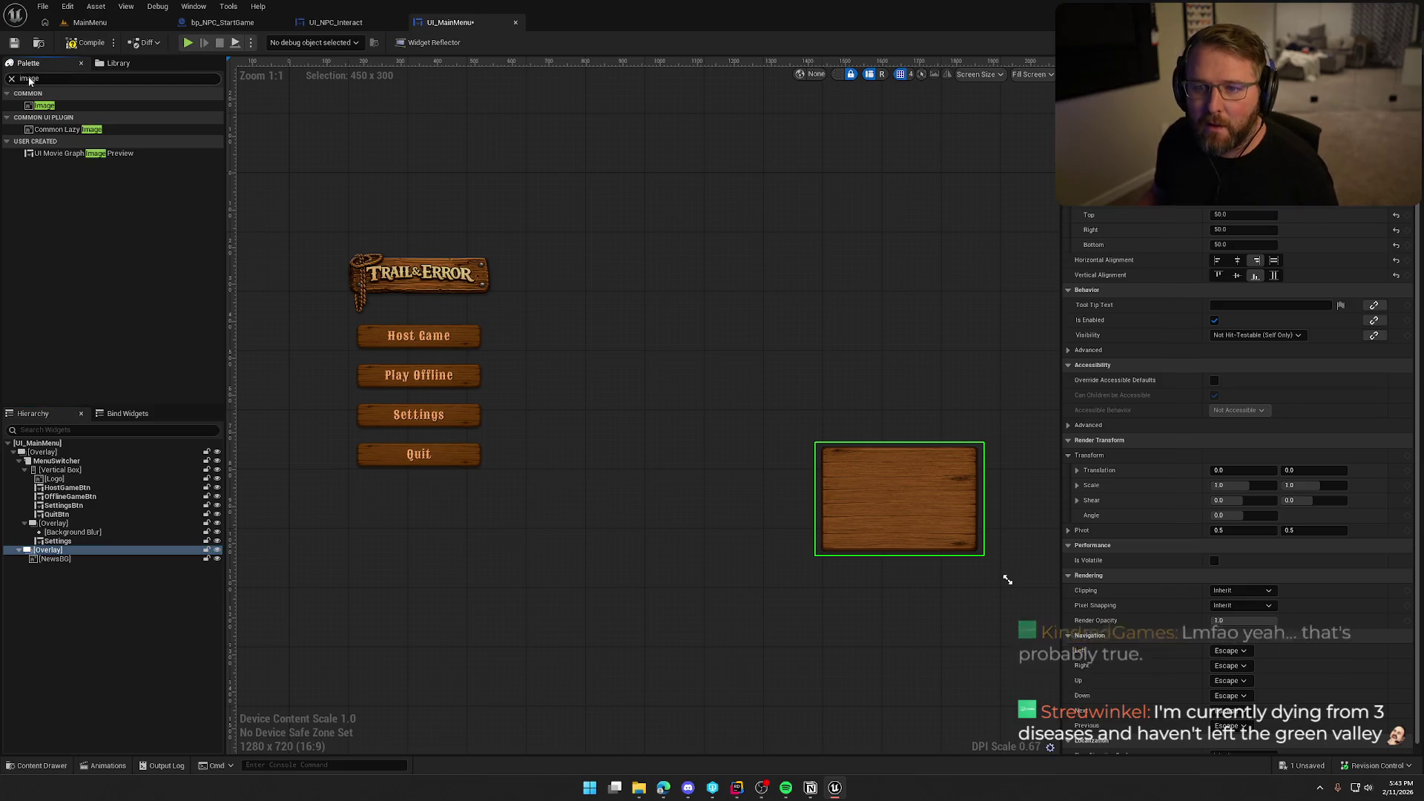
- Add a Common Text to the board's overlay, centred at the top with 25 padding
double_click(51, 79)
type("Co")
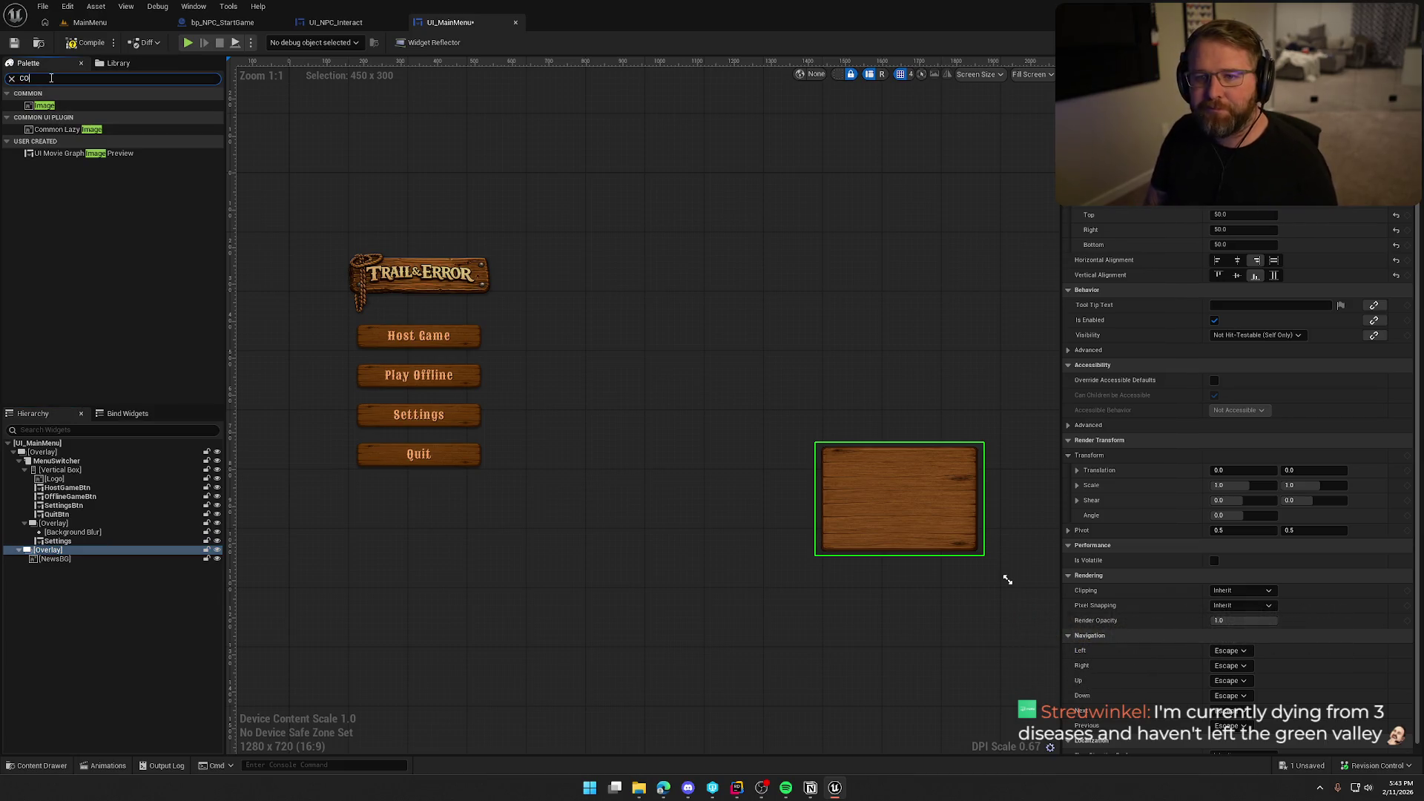
type("mmon t")
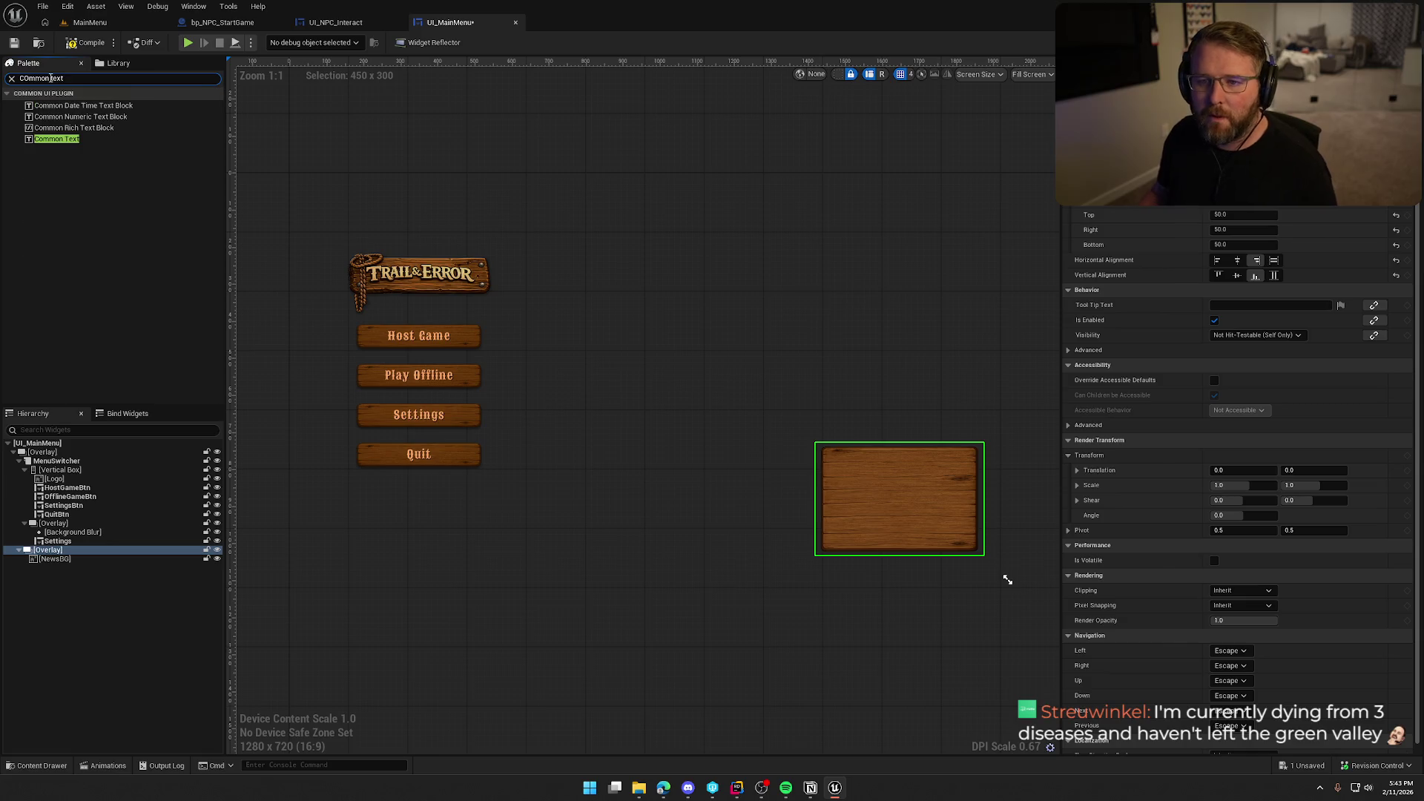
left_click_drag(56, 139, 70, 553)
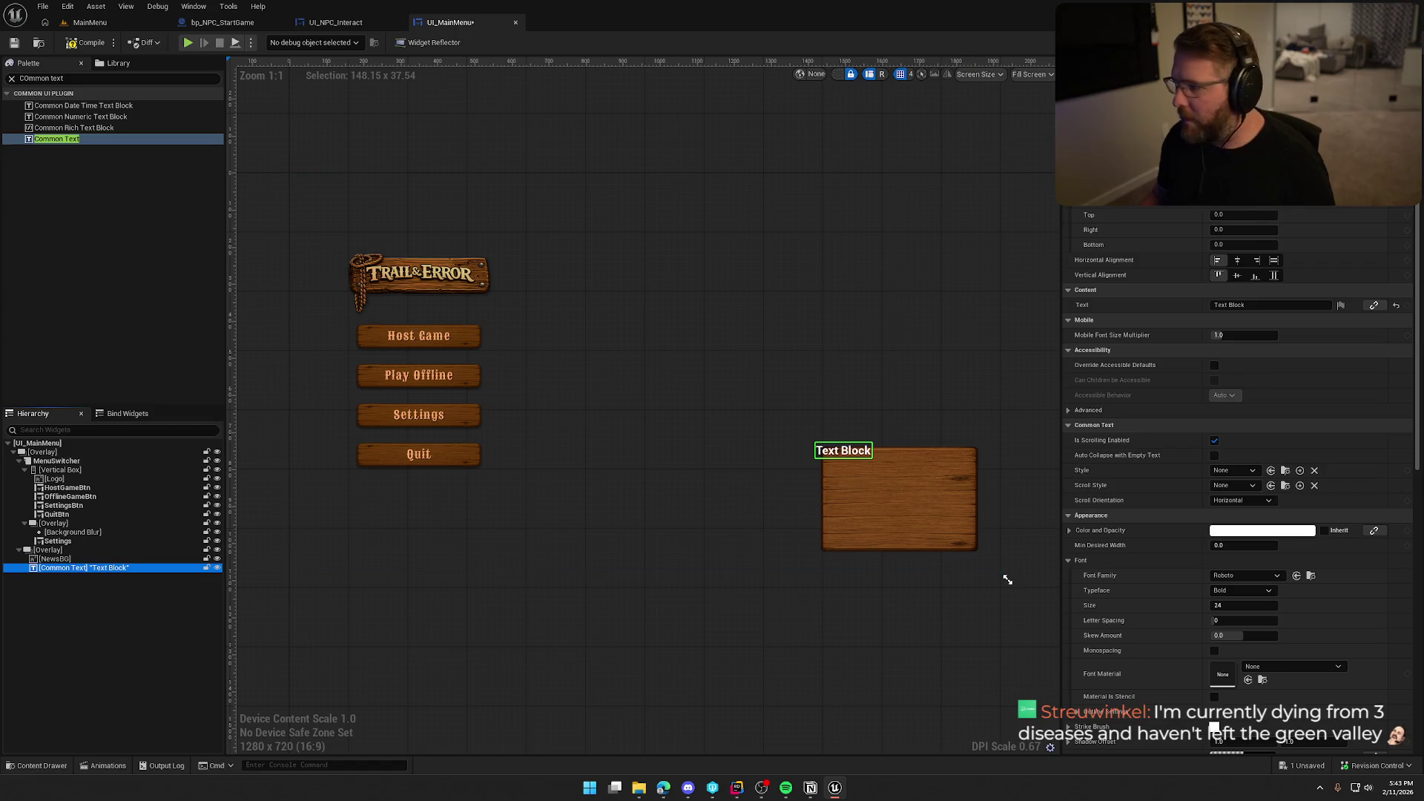
left_click(1237, 261)
left_click(1237, 275)
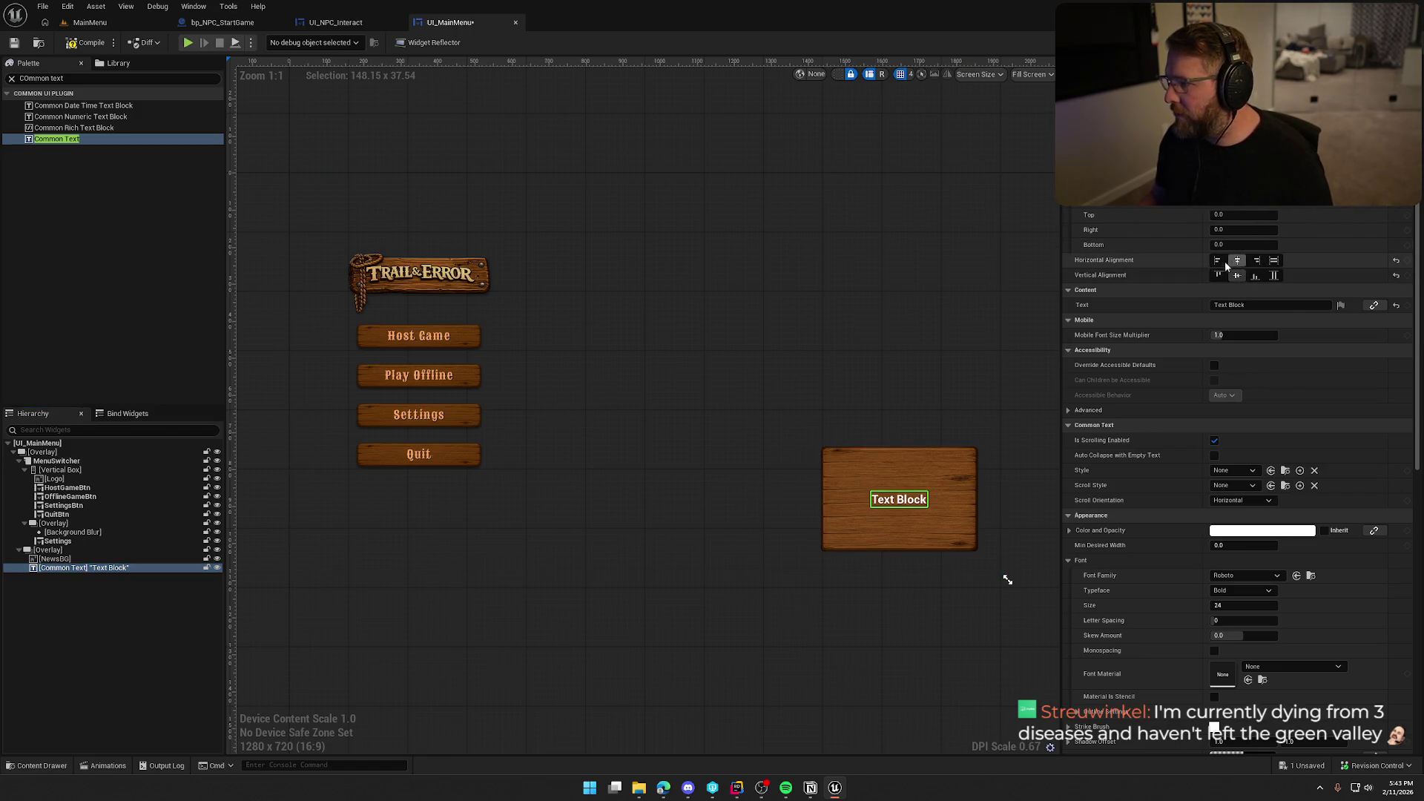
left_click(1218, 275)
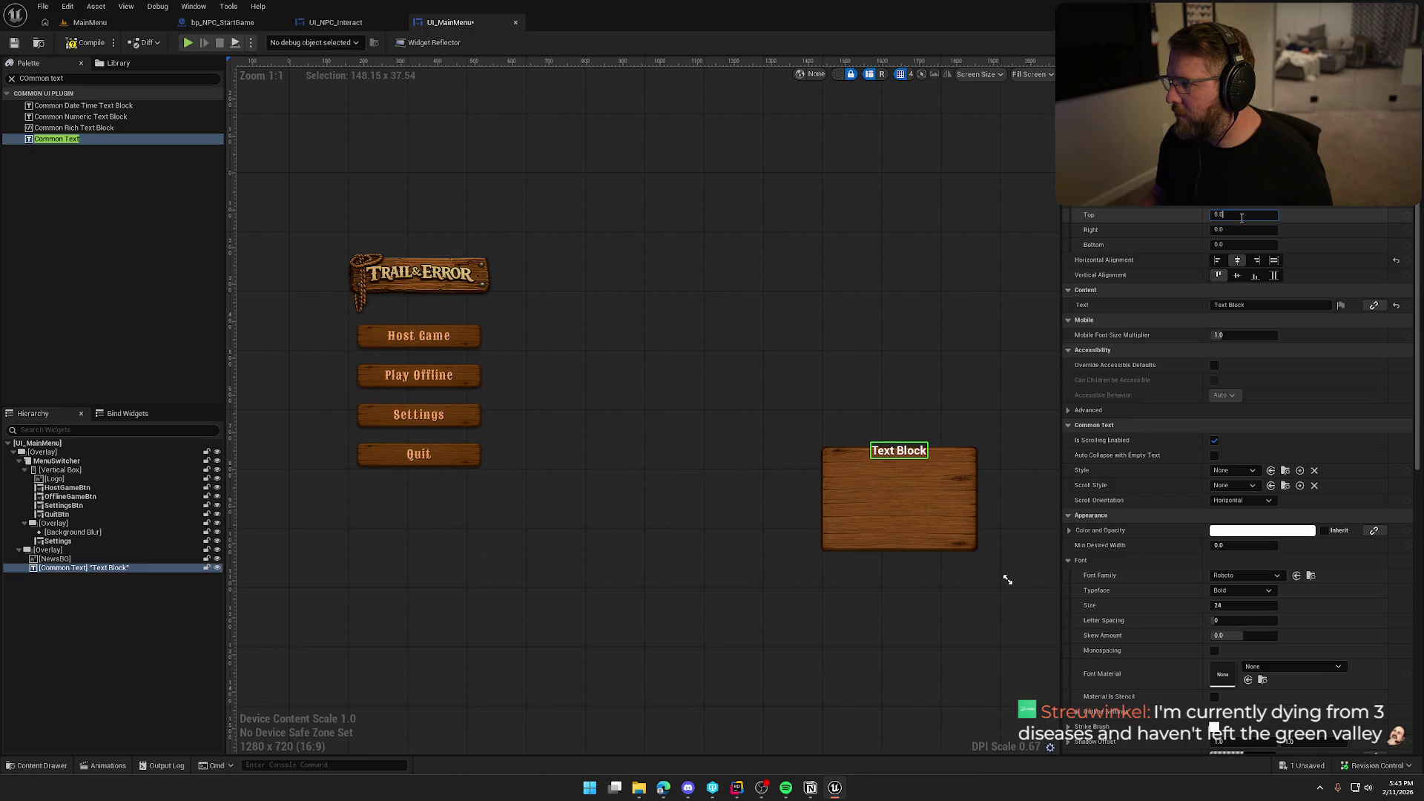
type("2")
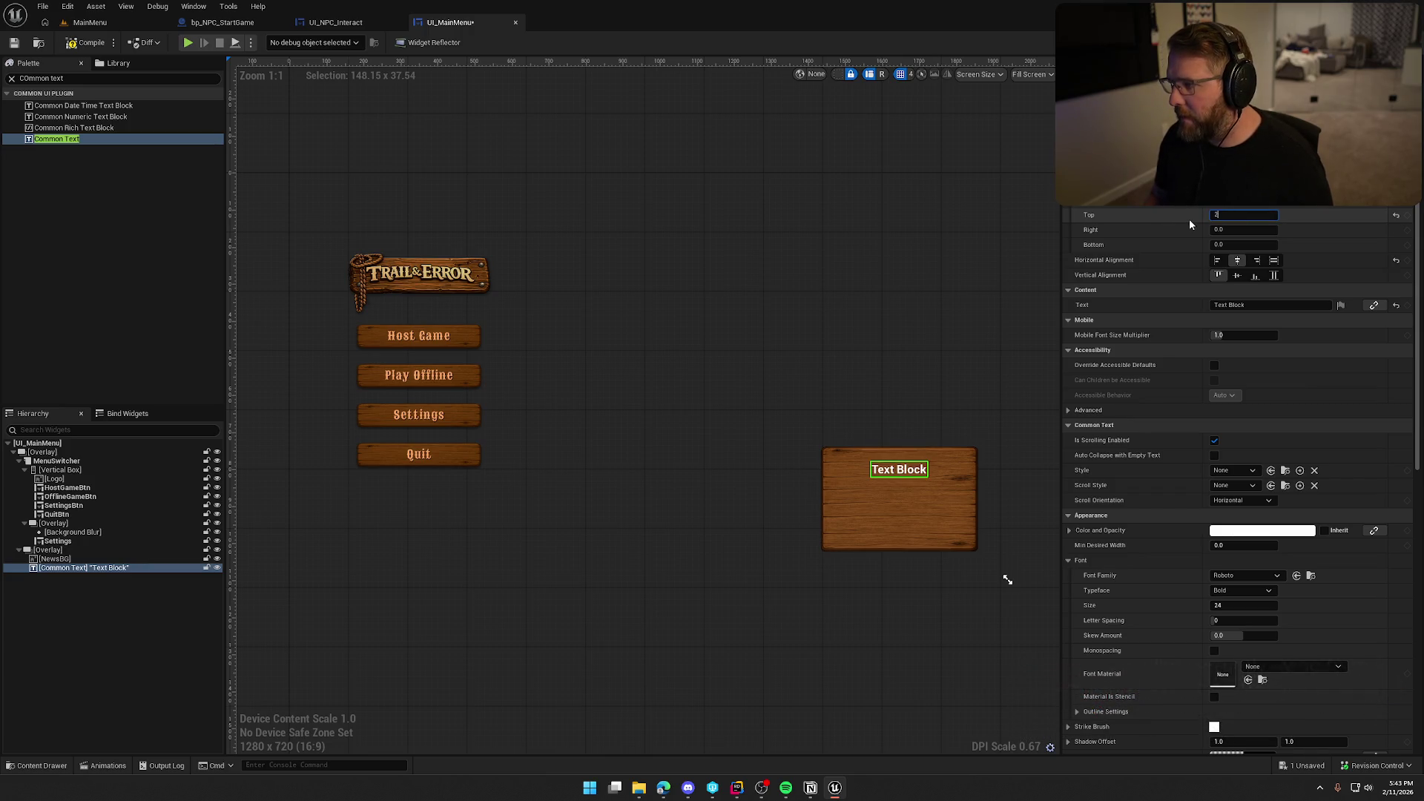
type("5")
key("Return")
key("Return")
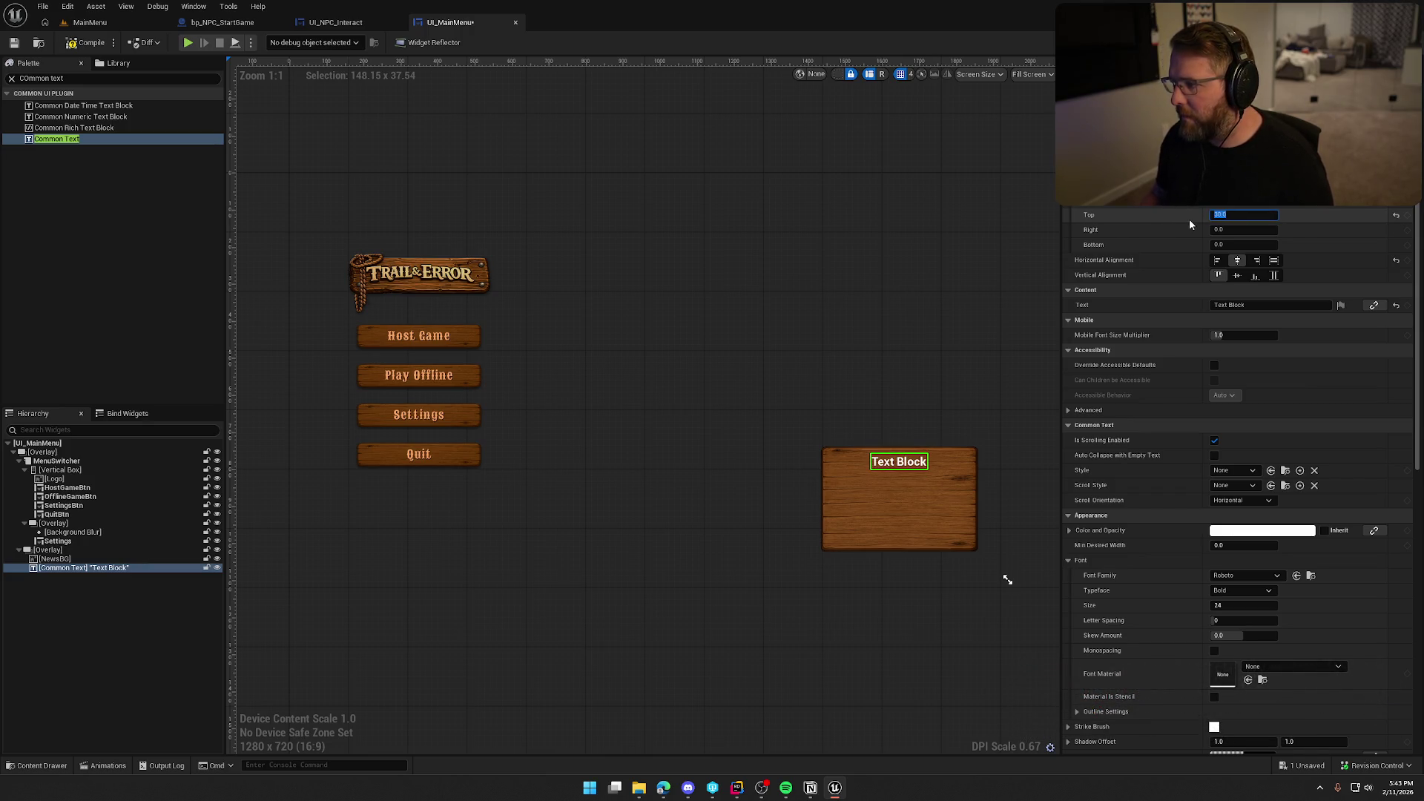
- Give the title the Default_24_White text style
left_click(1231, 471)
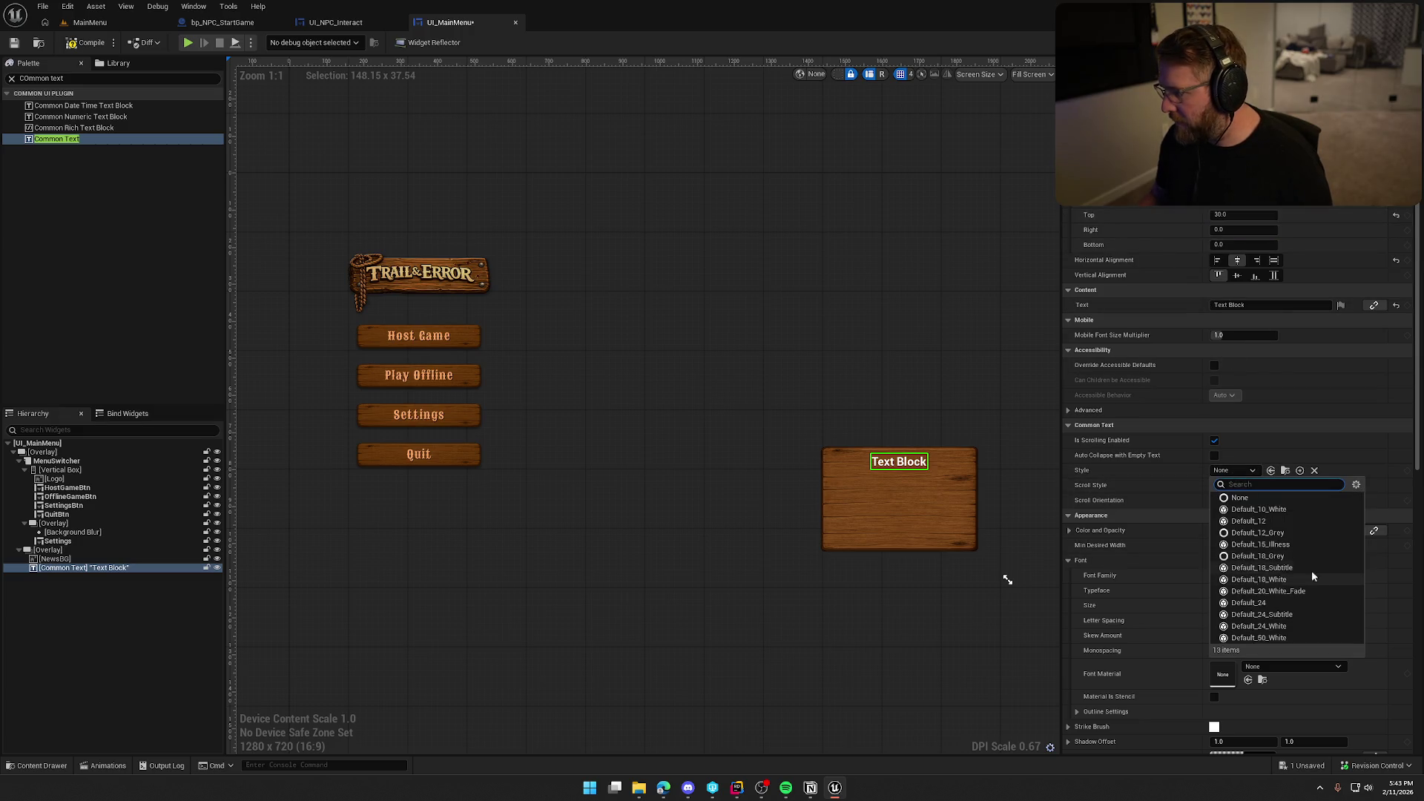
left_click(1296, 603)
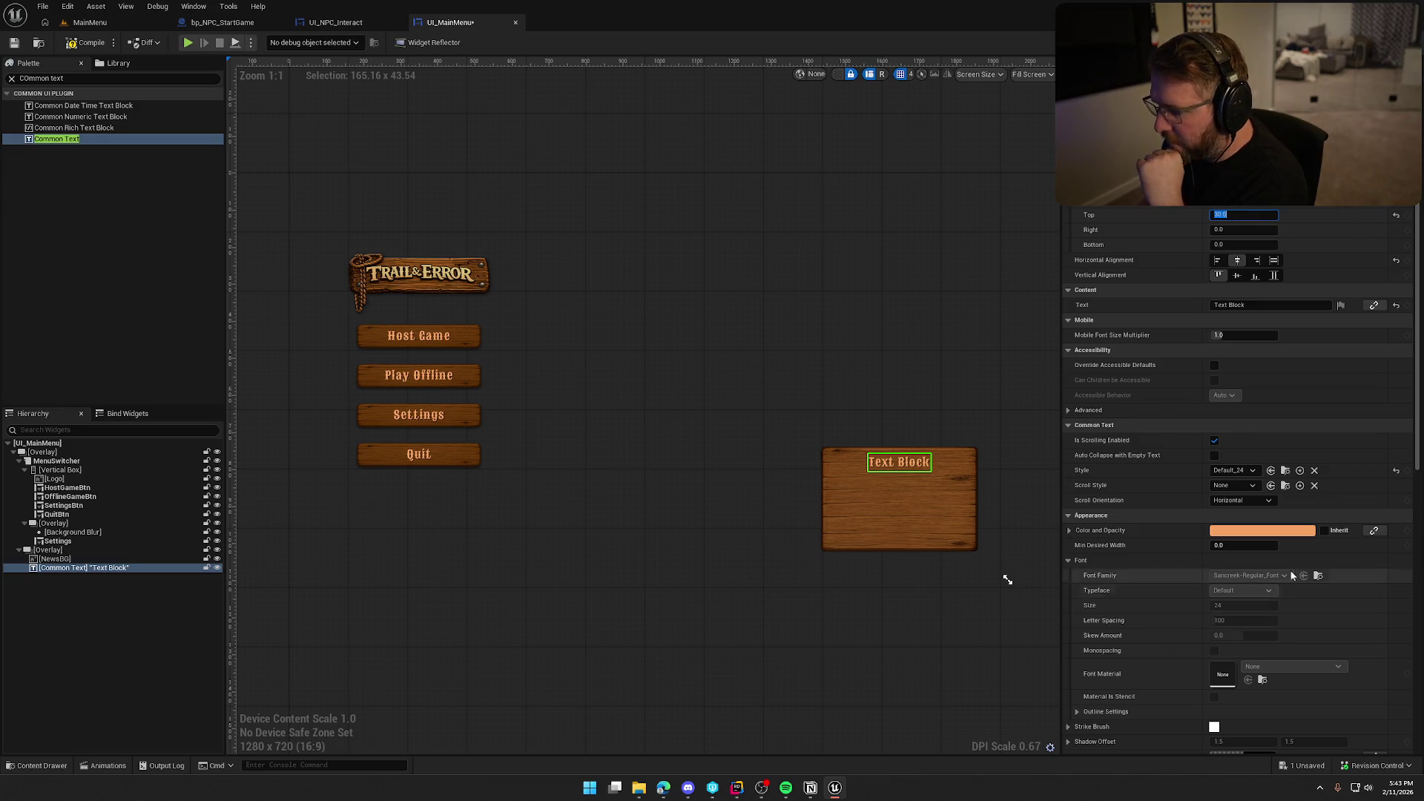
left_click(1244, 473)
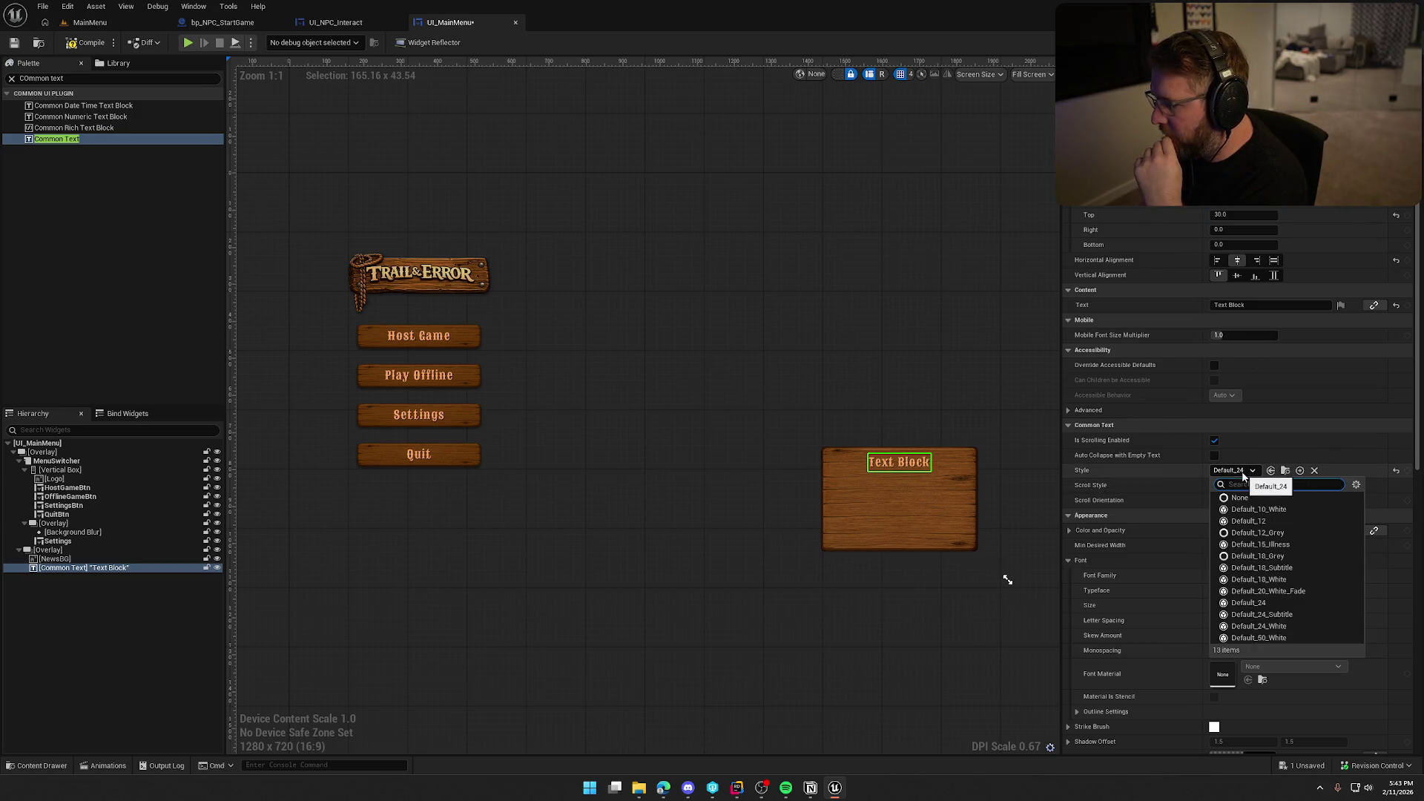
left_click(1289, 614)
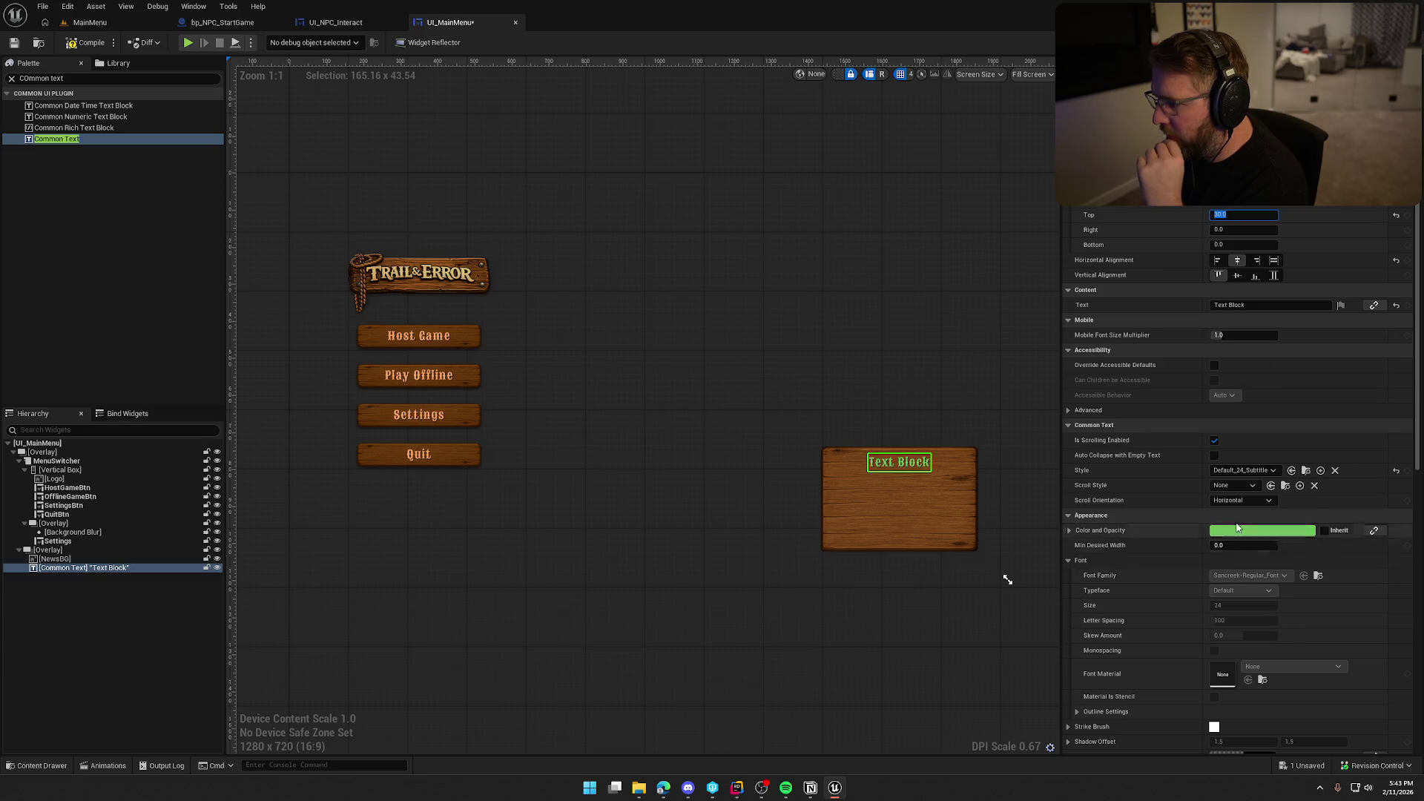
left_click(1243, 470)
left_click(1292, 625)
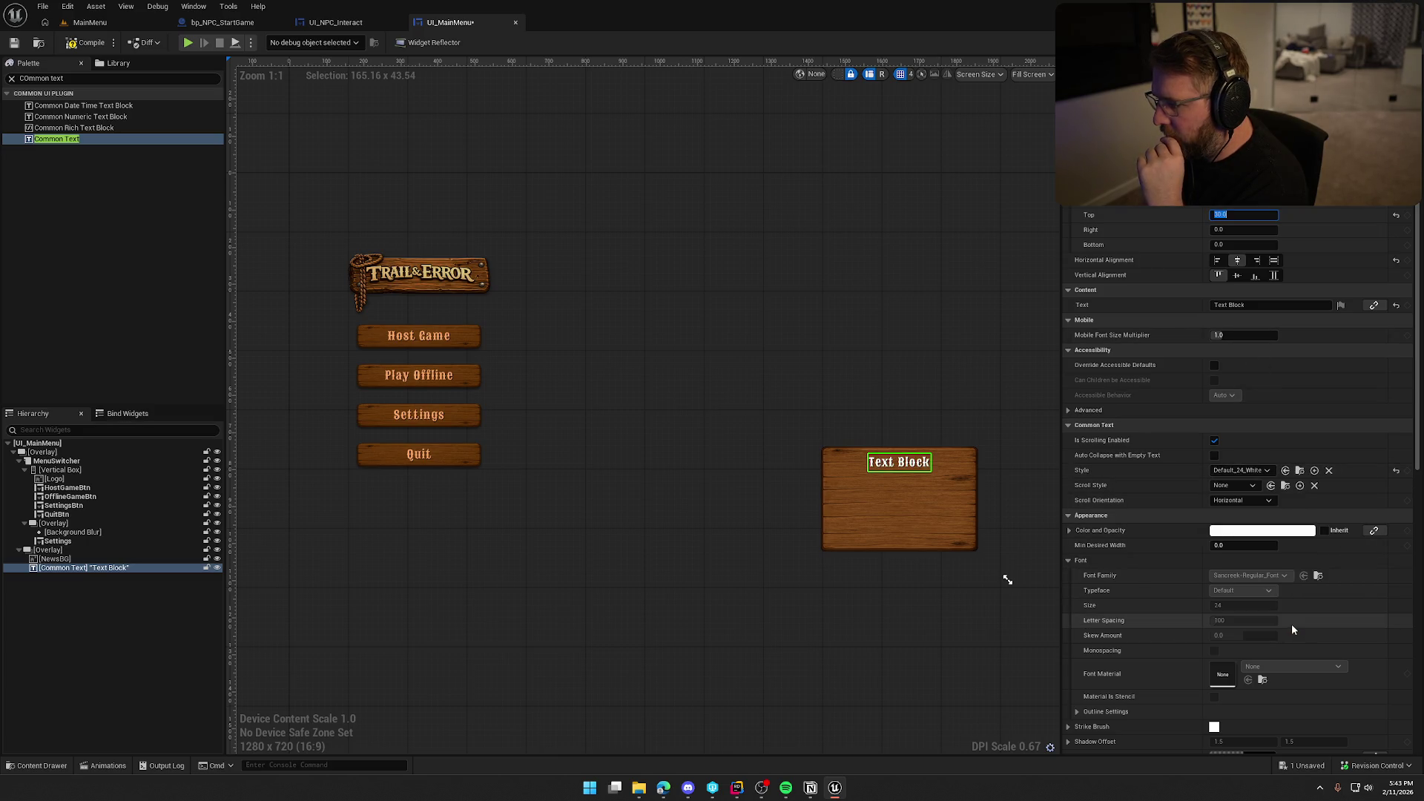
- Set the title's text to 'Pre-Alpha Test 1.0'
left_click(1250, 306)
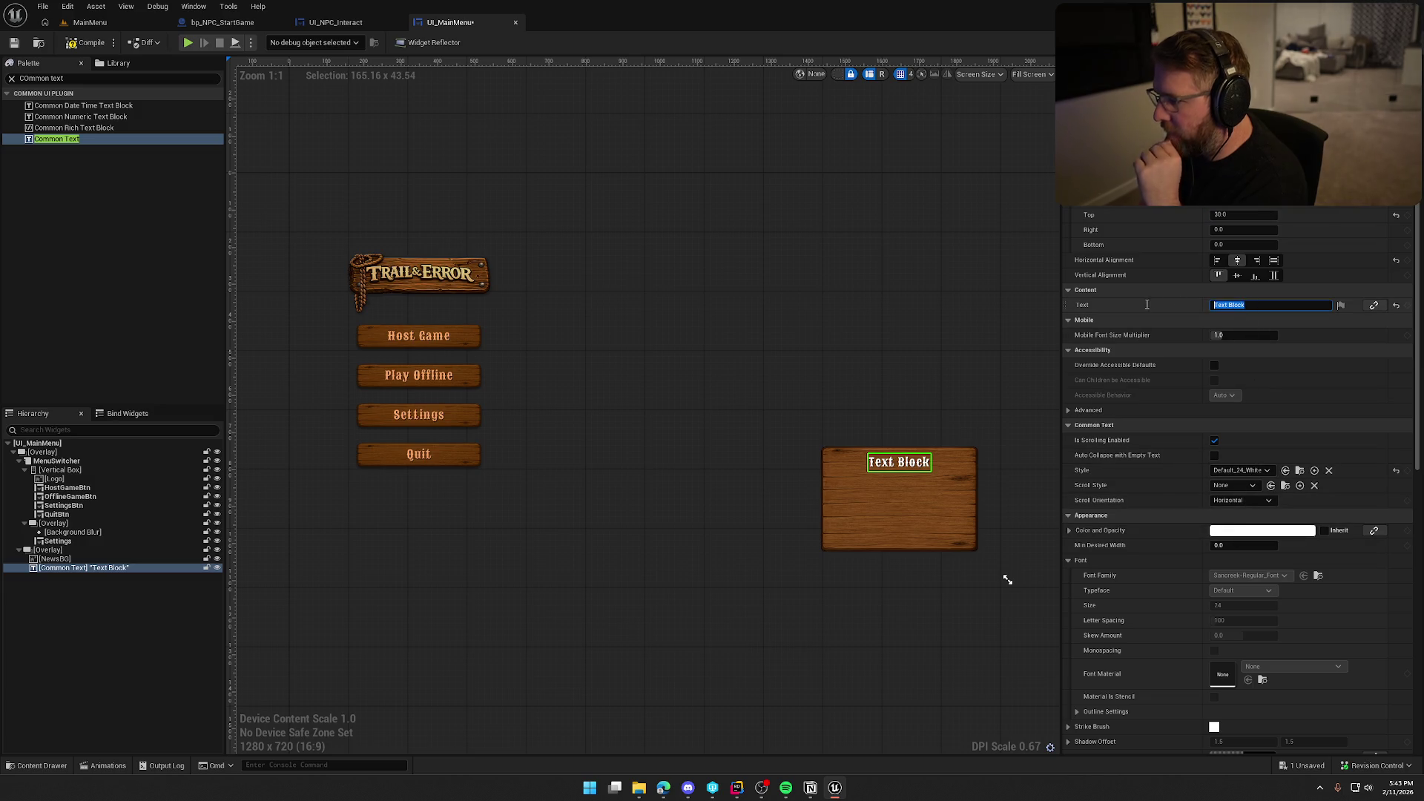
type("Pre")
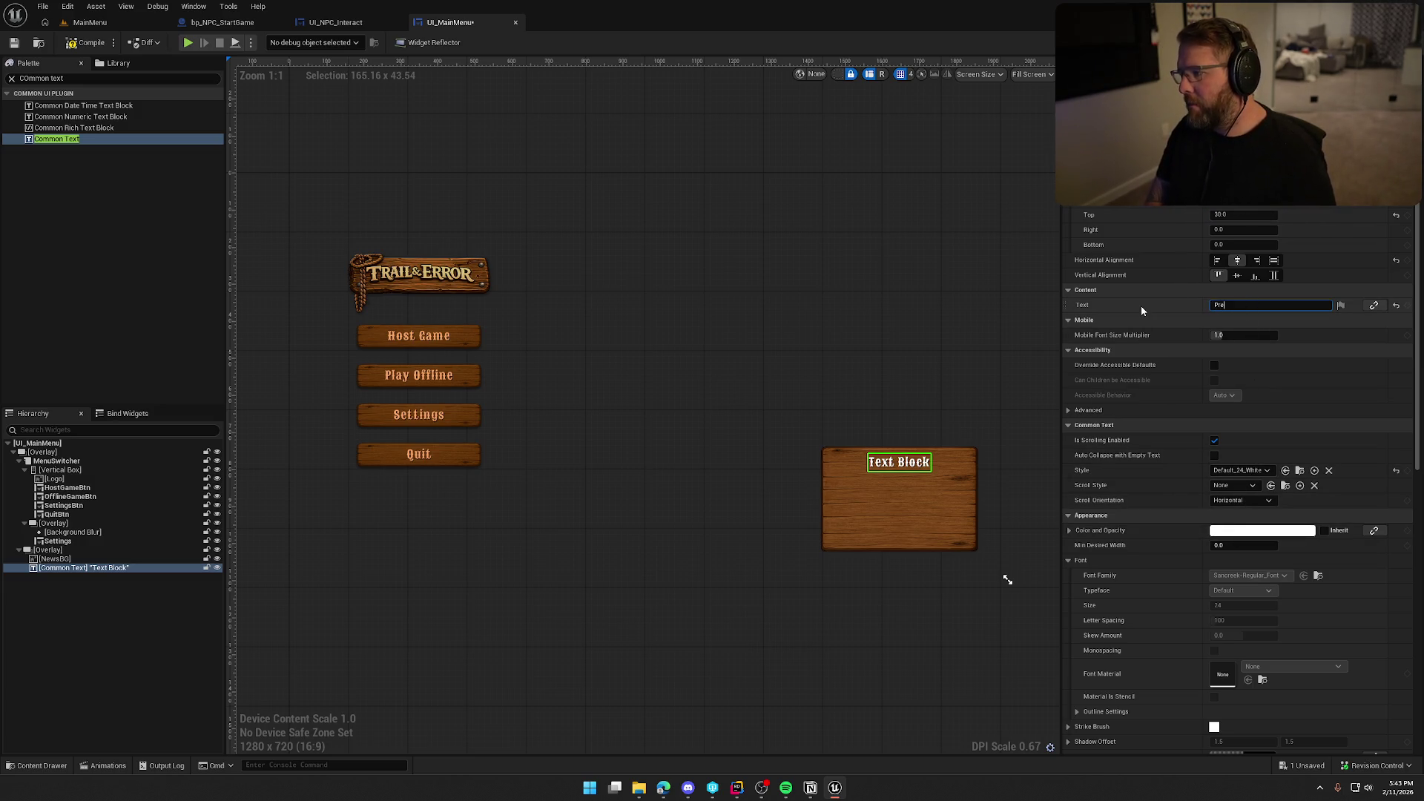
type("-Alpha Test 1.0")
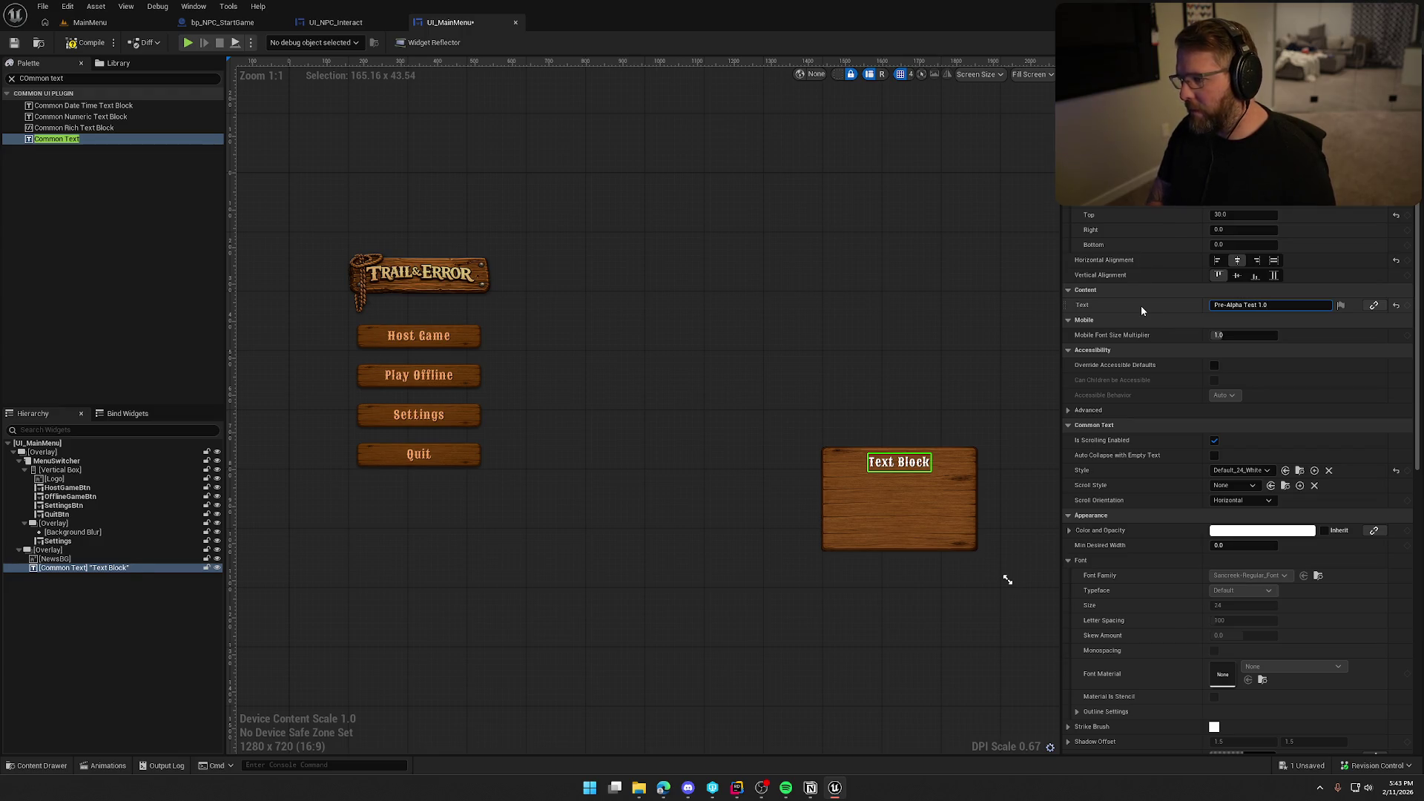
key("Return")
left_click(946, 322)
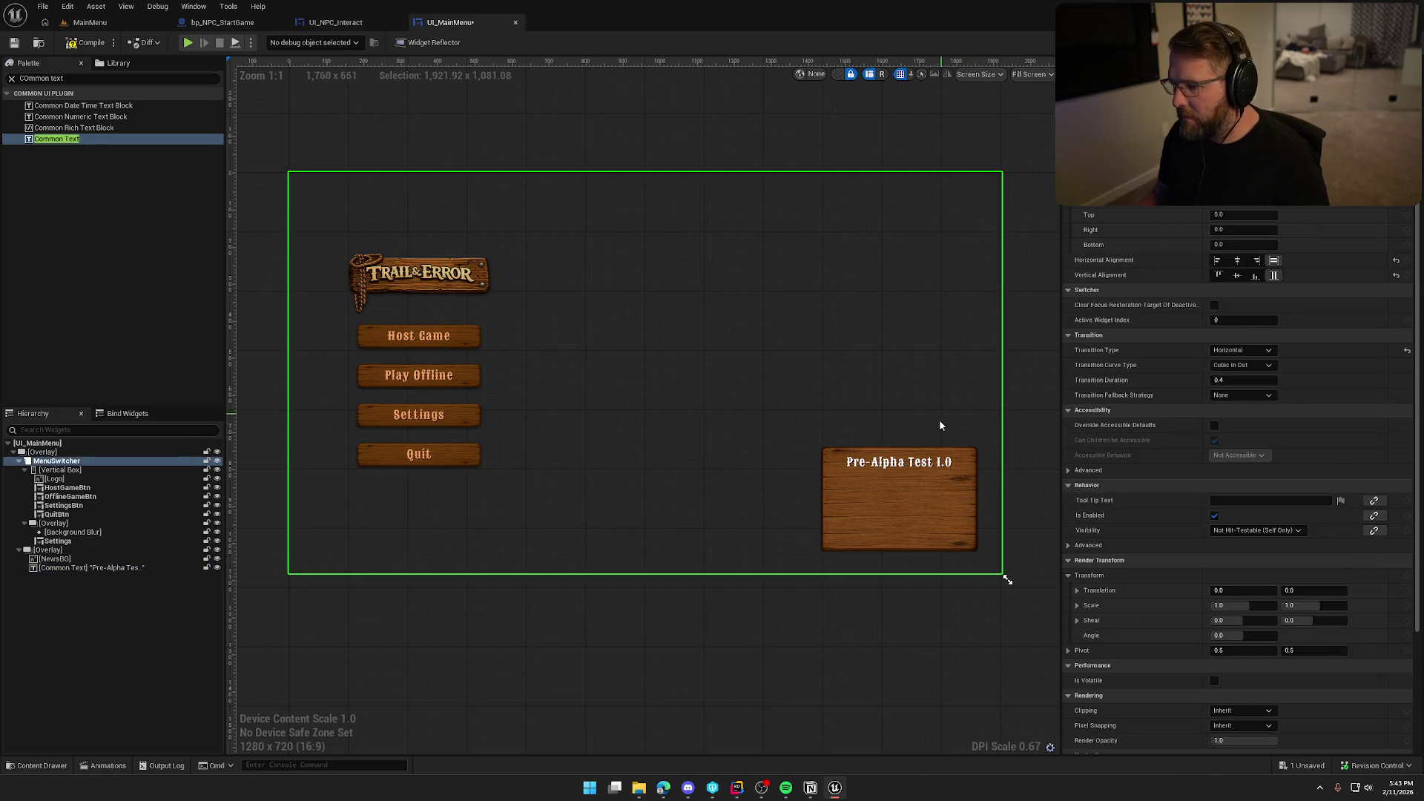
- Add a second text and wrap both texts in a Vertical Box, title on top
mouse_move(59, 140)
left_mouse_down()
mouse_move(75, 570)
mouse_move(66, 555)
left_mouse_up()
right_click(66, 569)
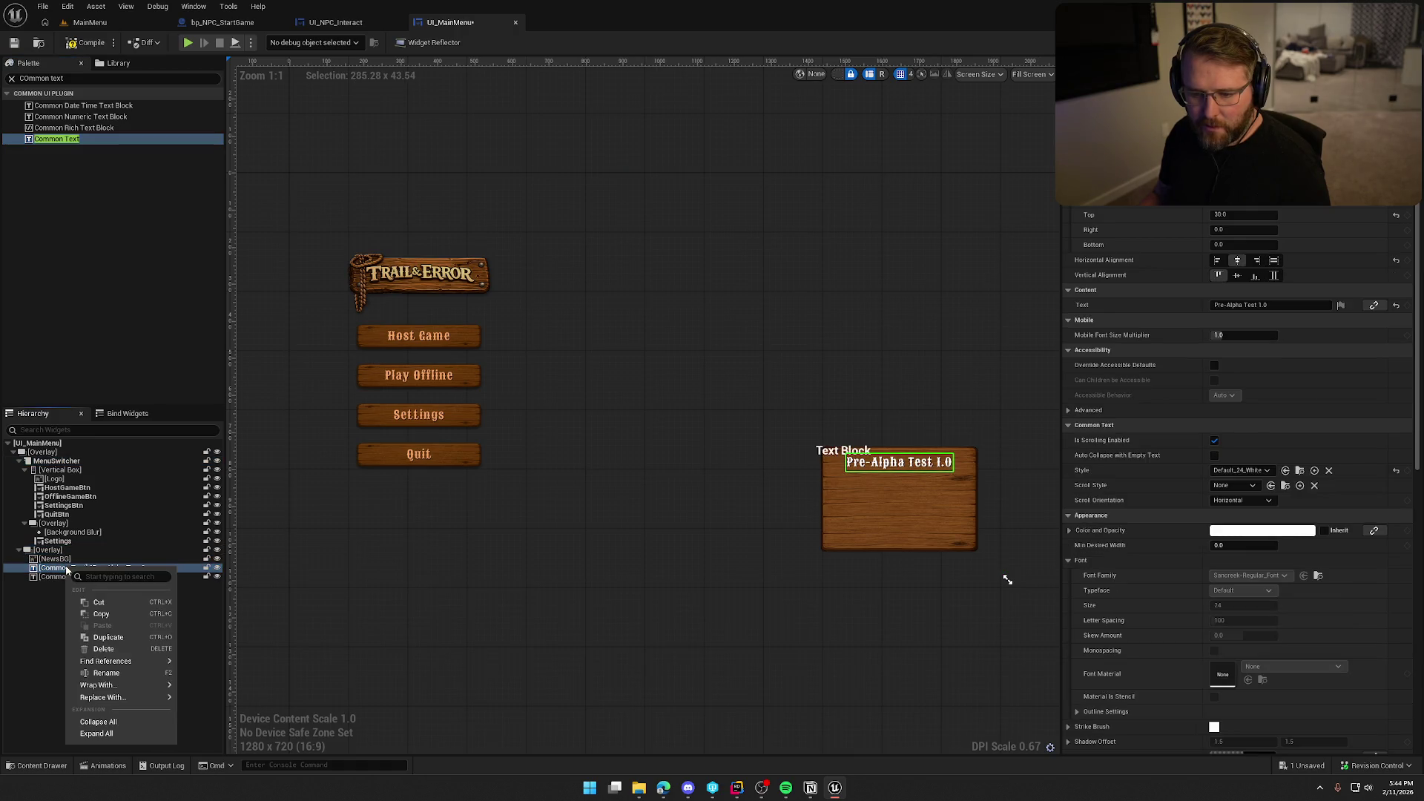
mouse_move(134, 685)
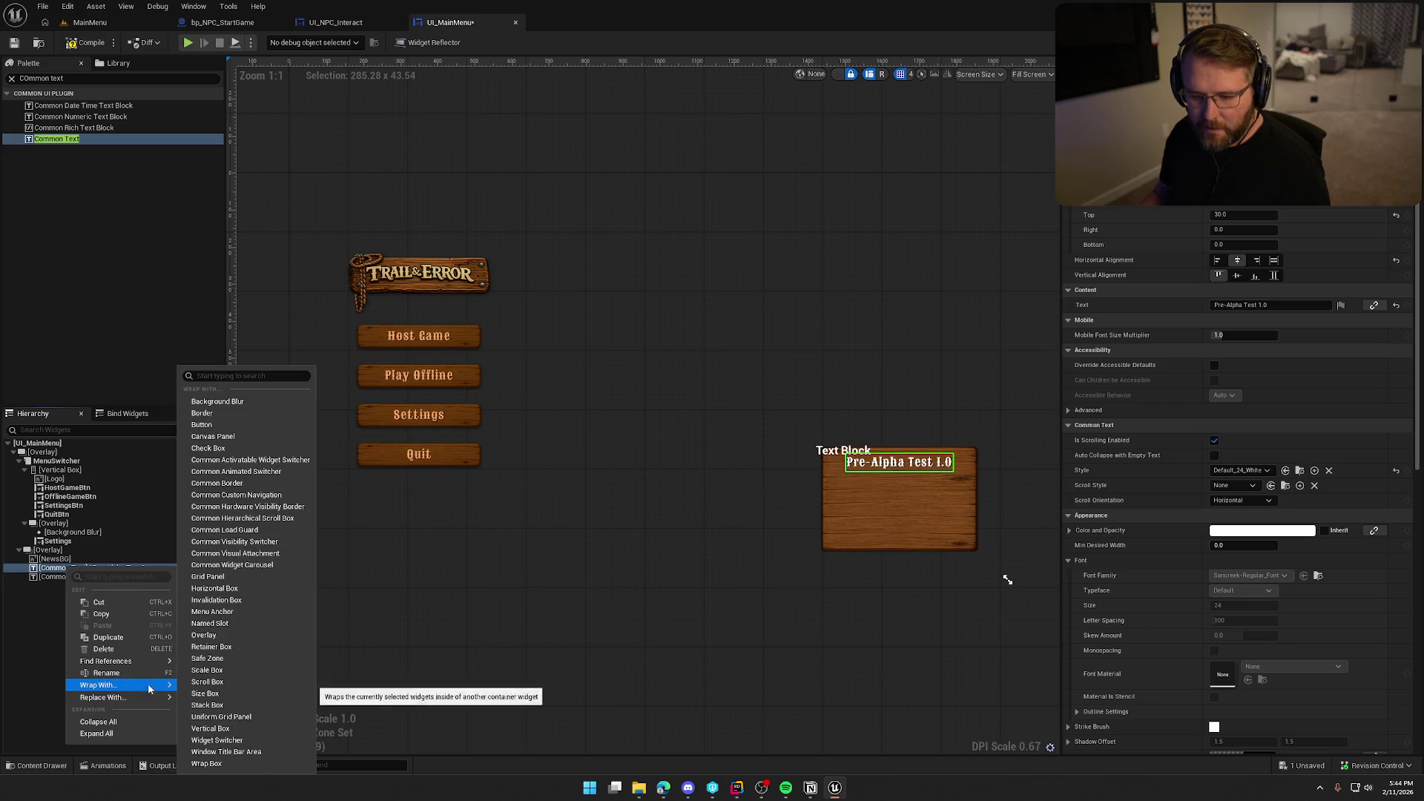
left_click(240, 730)
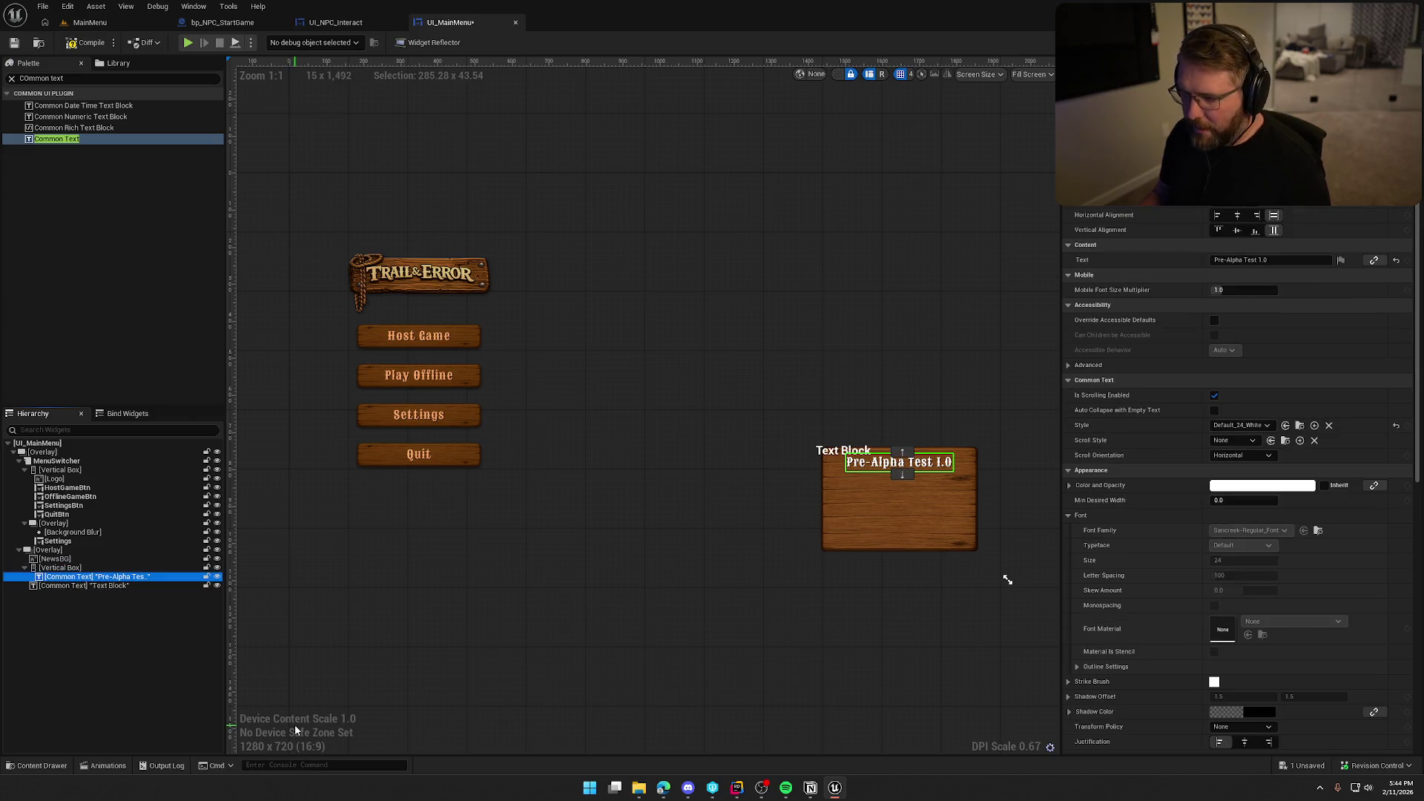
left_click(59, 586)
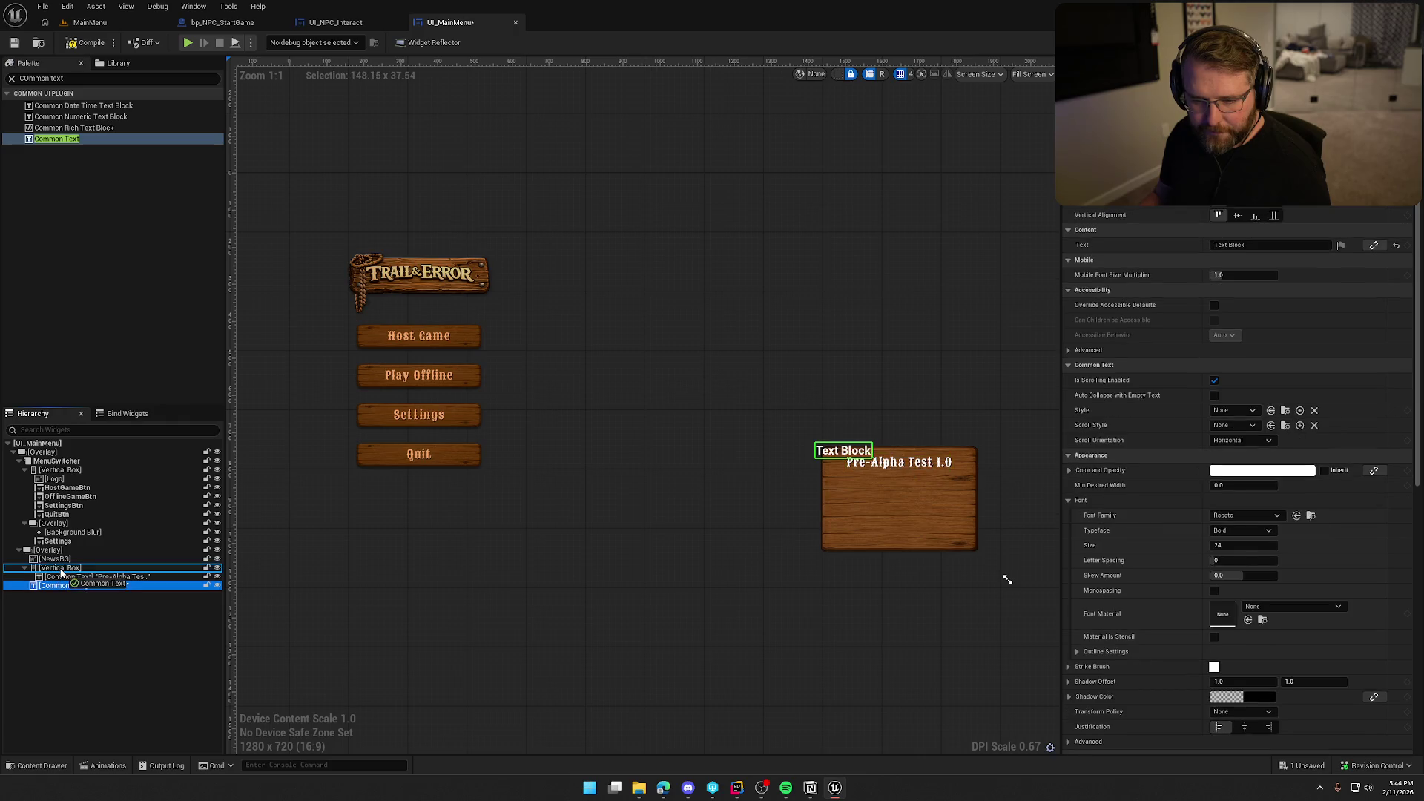
left_click_drag(59, 586, 60, 568)
left_click(59, 568)
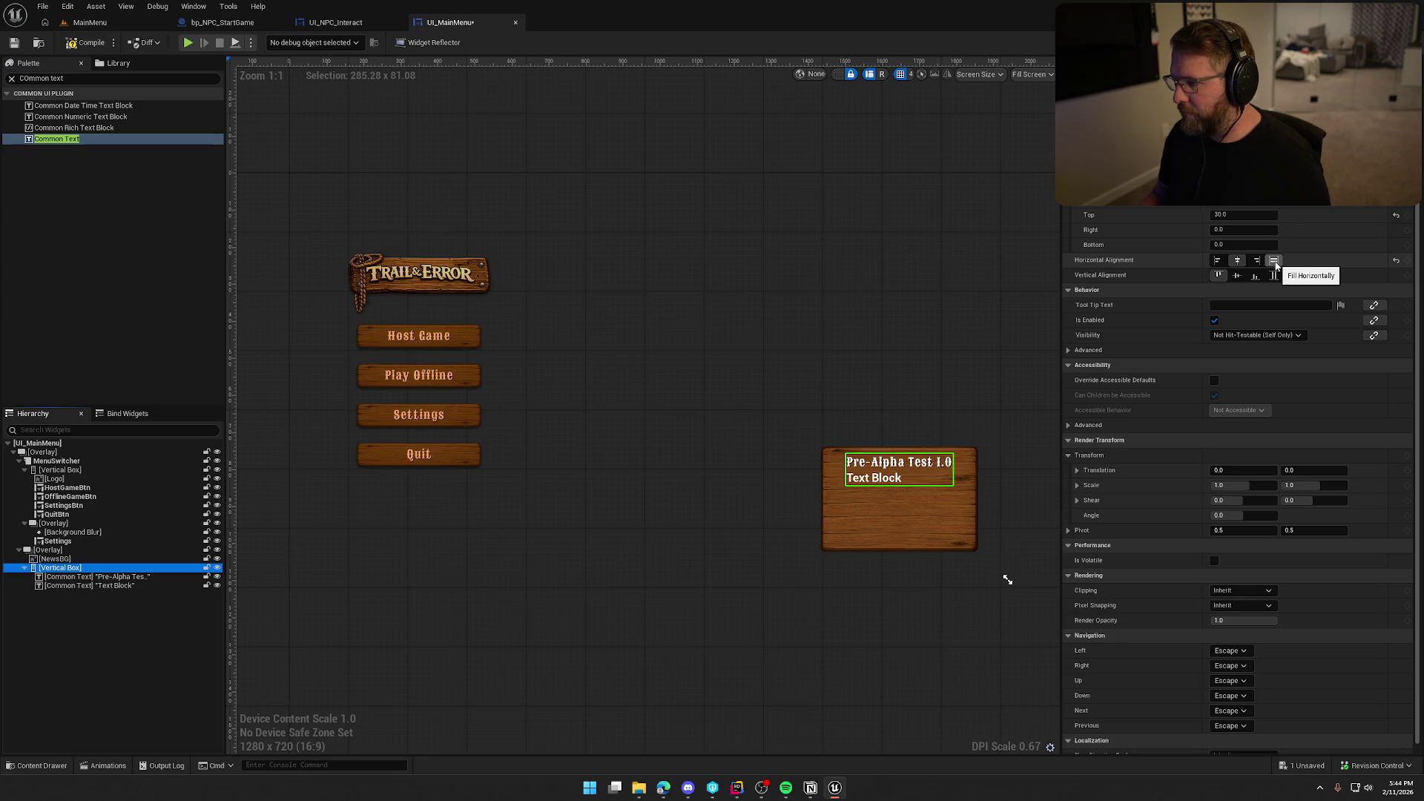
- Make the Vertical Box fill the board both ways with 30 padding
left_click(1274, 261)
left_click(1275, 276)
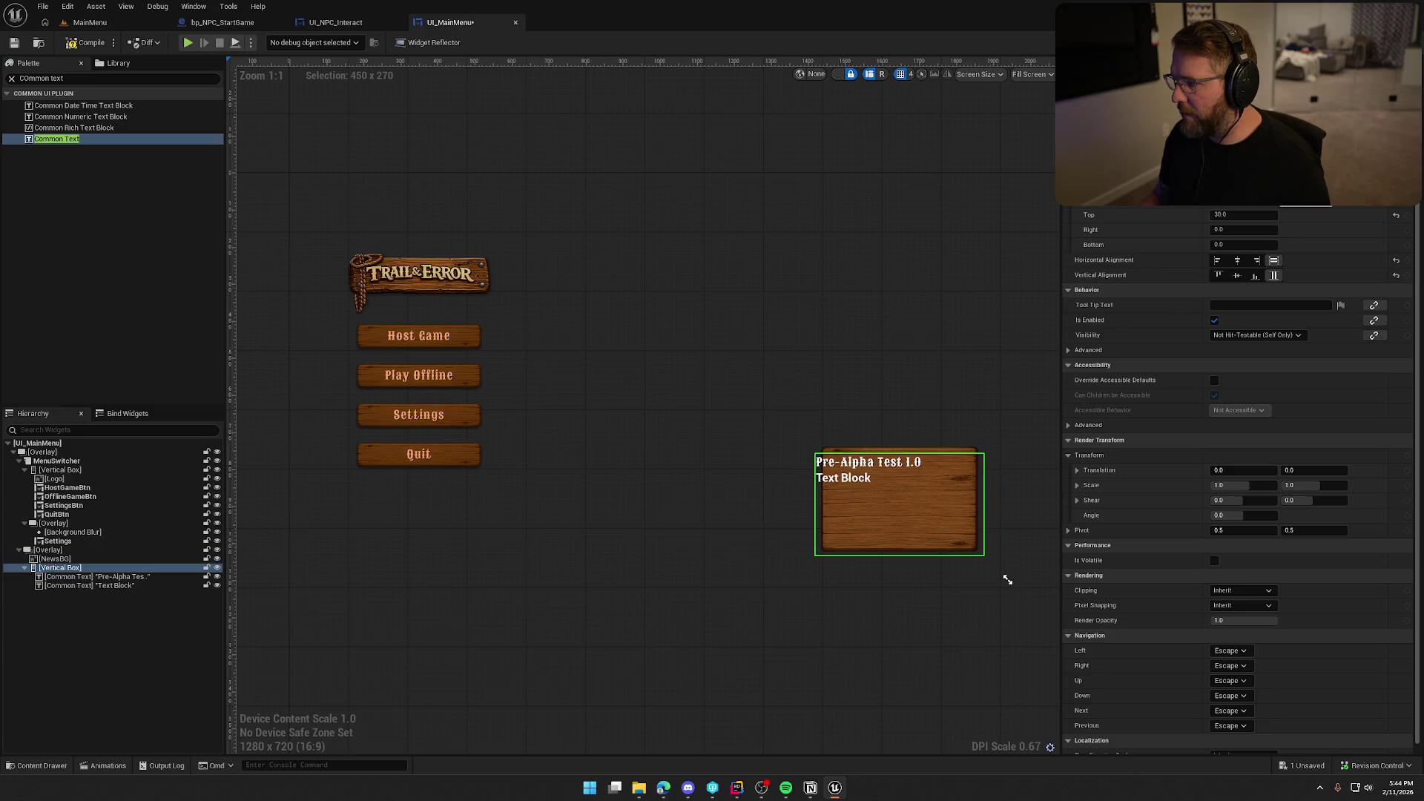
type("30")
key("Return")
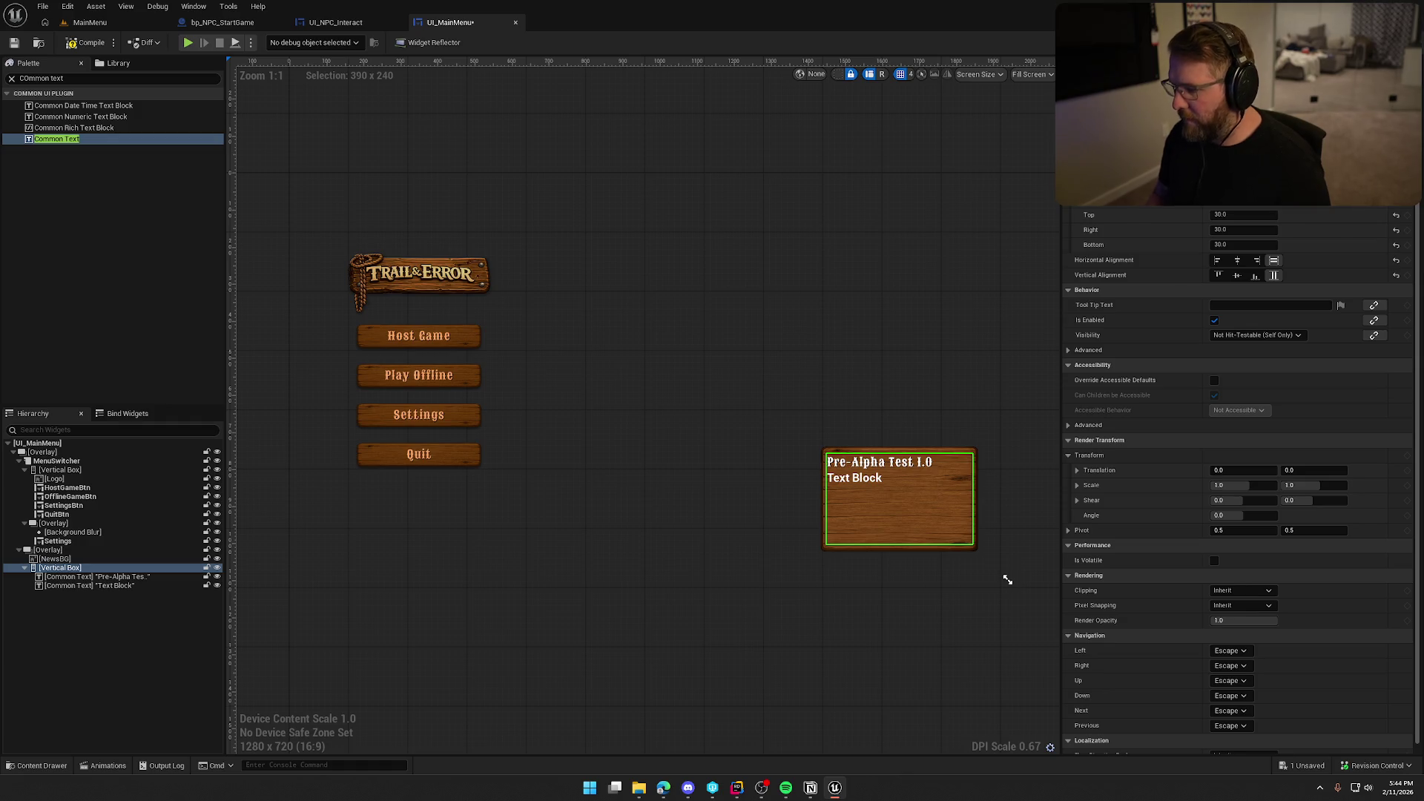
key("Tab")
key("Tab")
type("30")
key("Return")
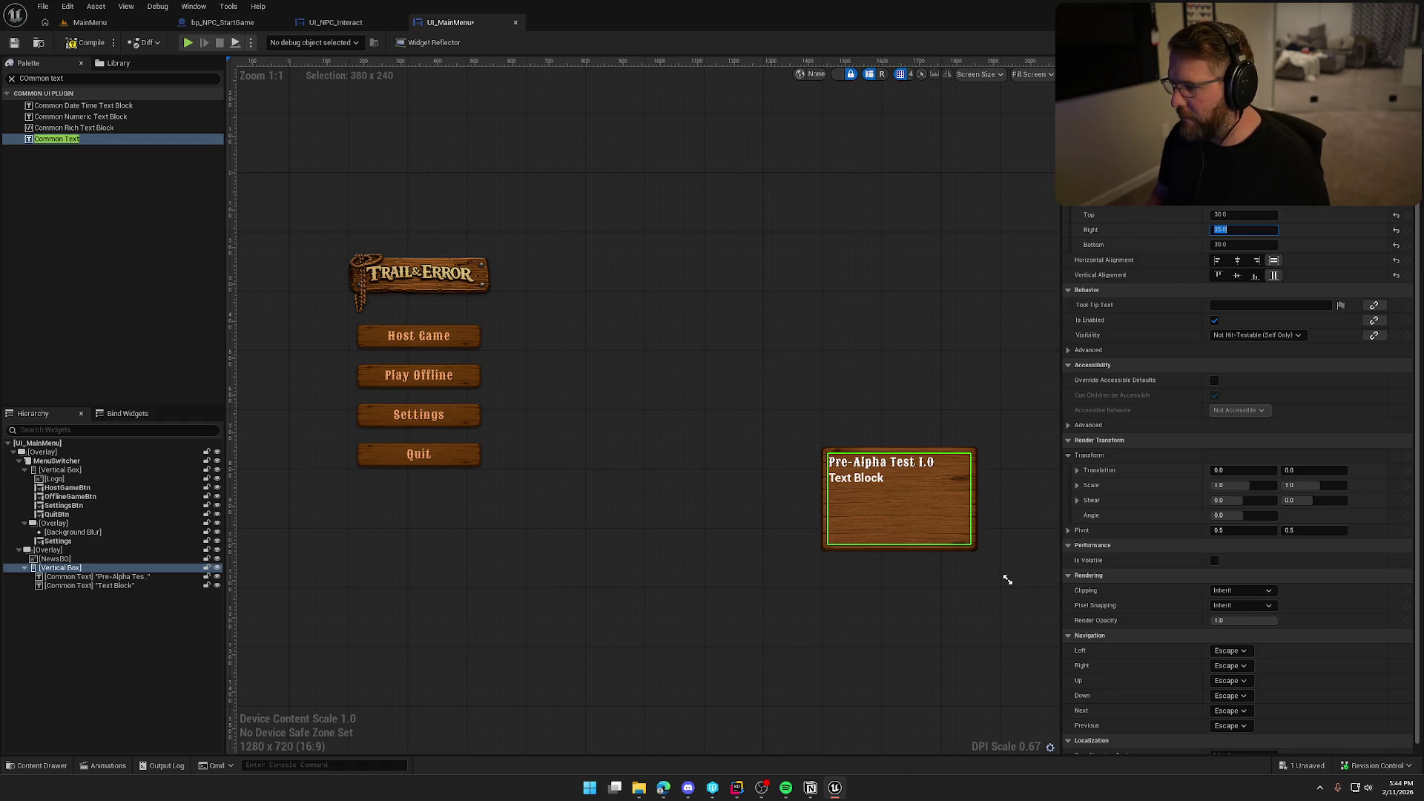
left_click(892, 471)
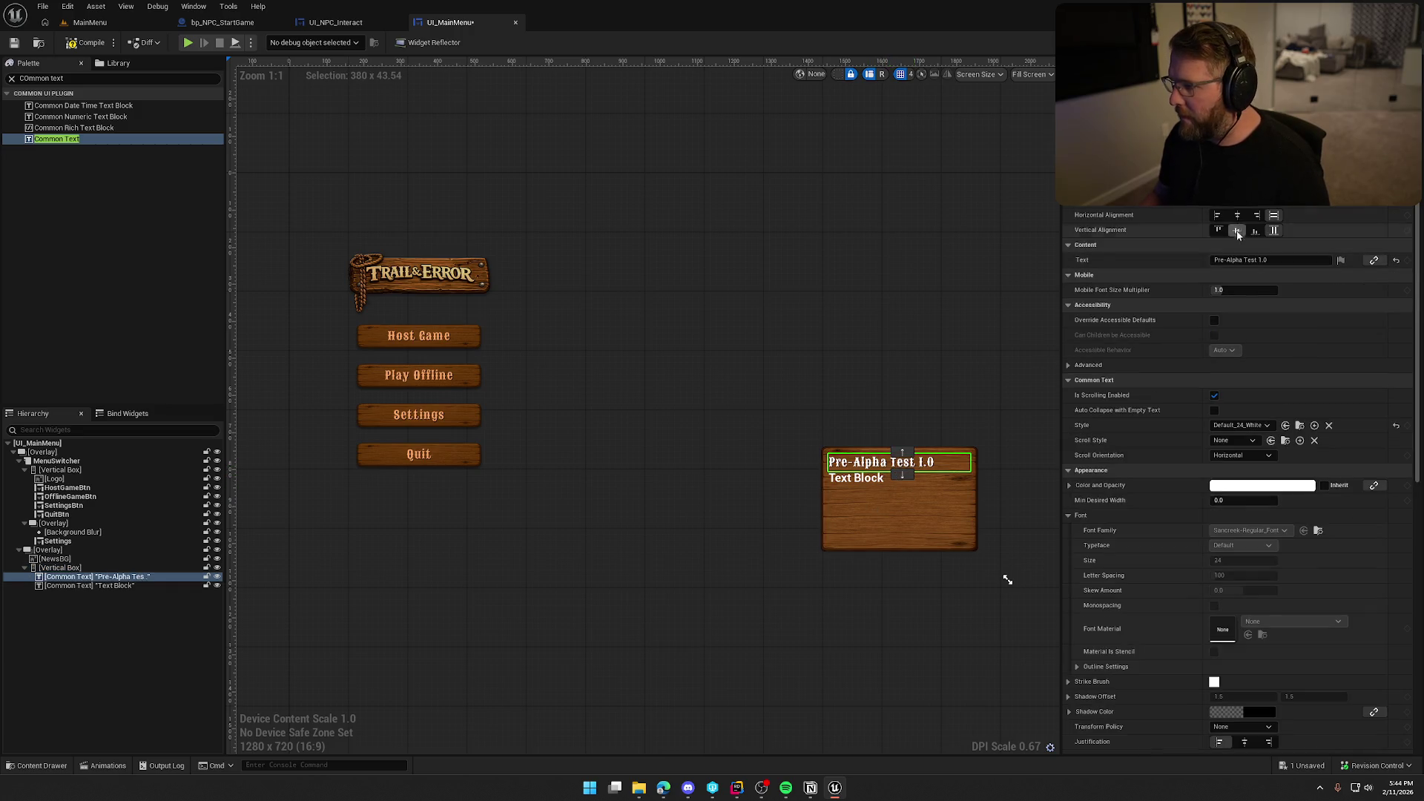
- Give the second text line the Default_18_White style, after briefly trying Default_18_Subtitle
left_click(869, 480)
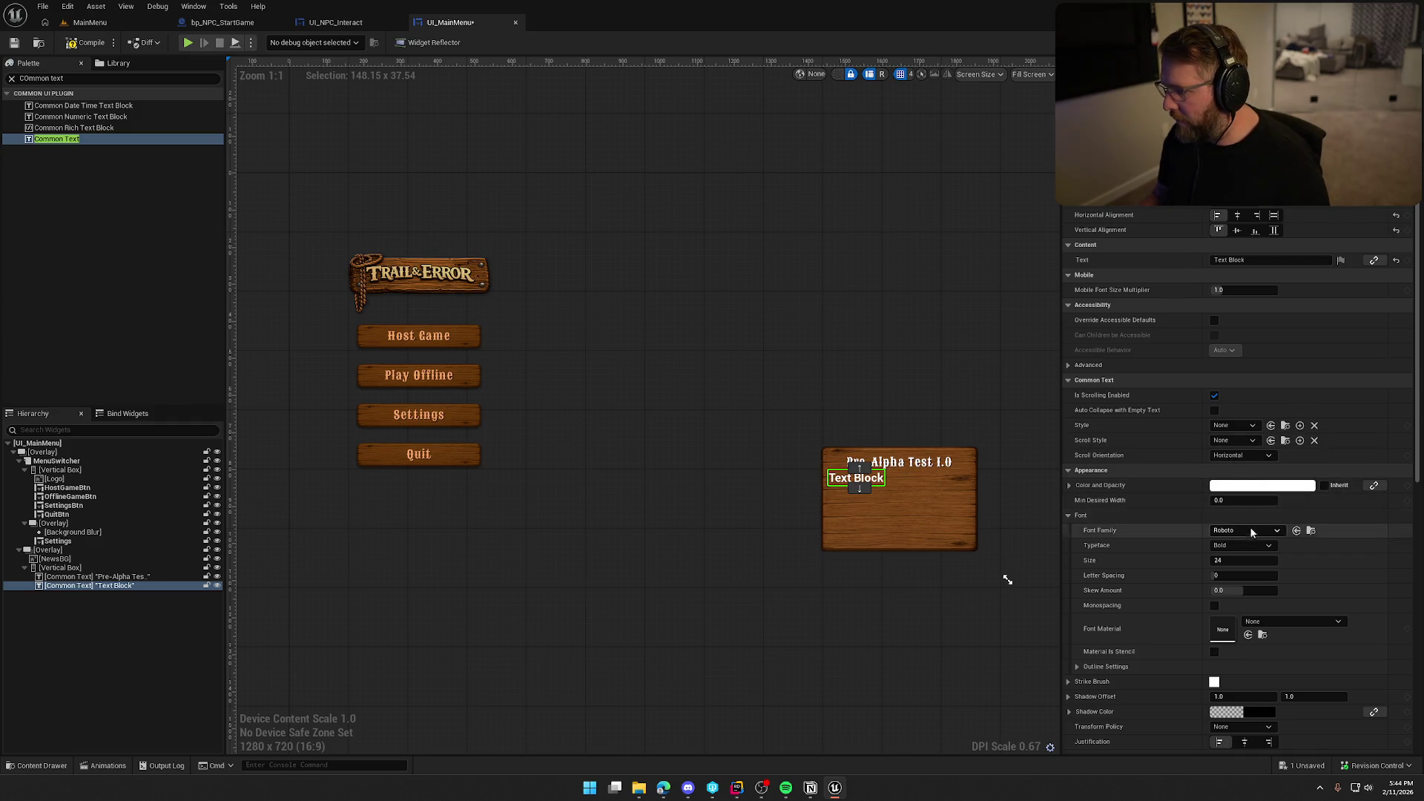
left_click(1235, 425)
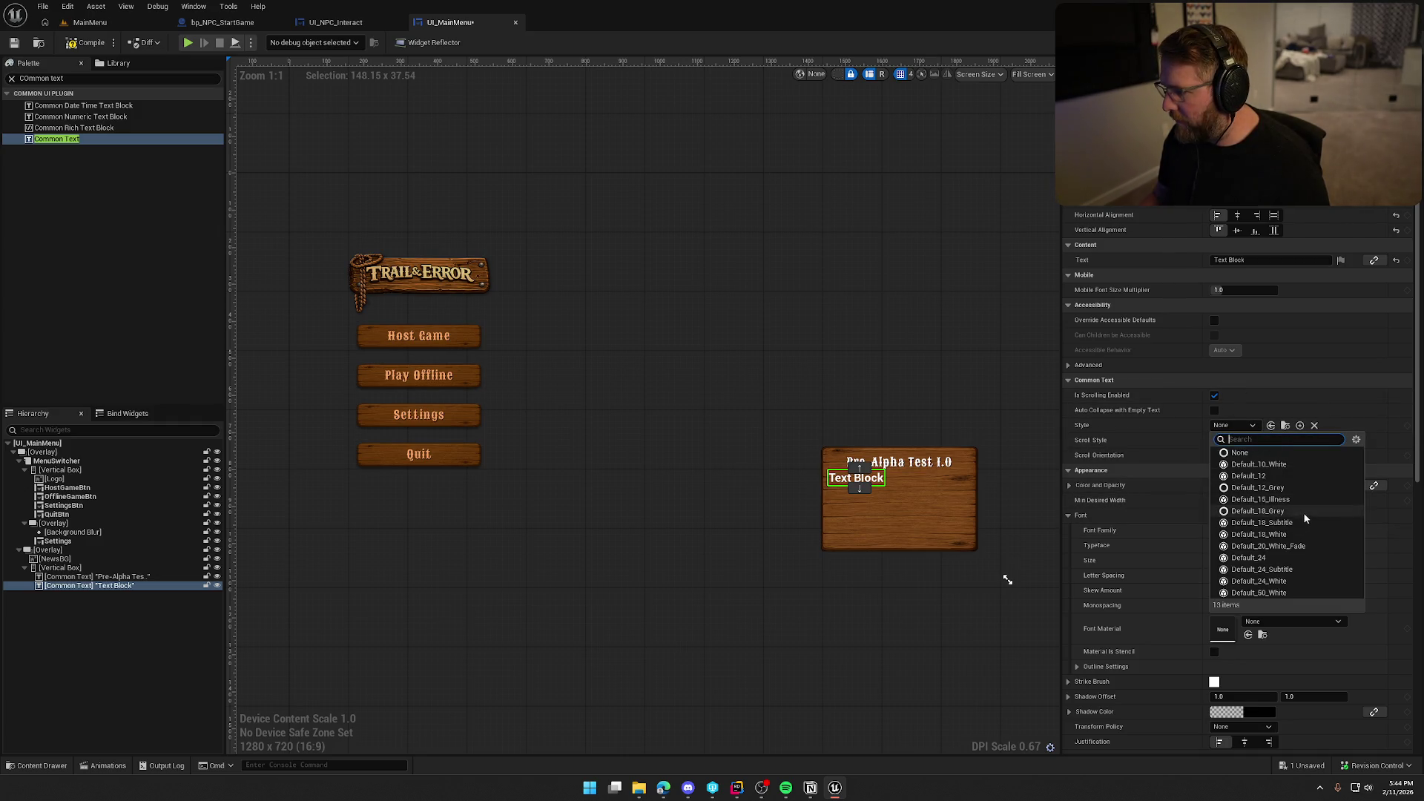
left_click(1297, 534)
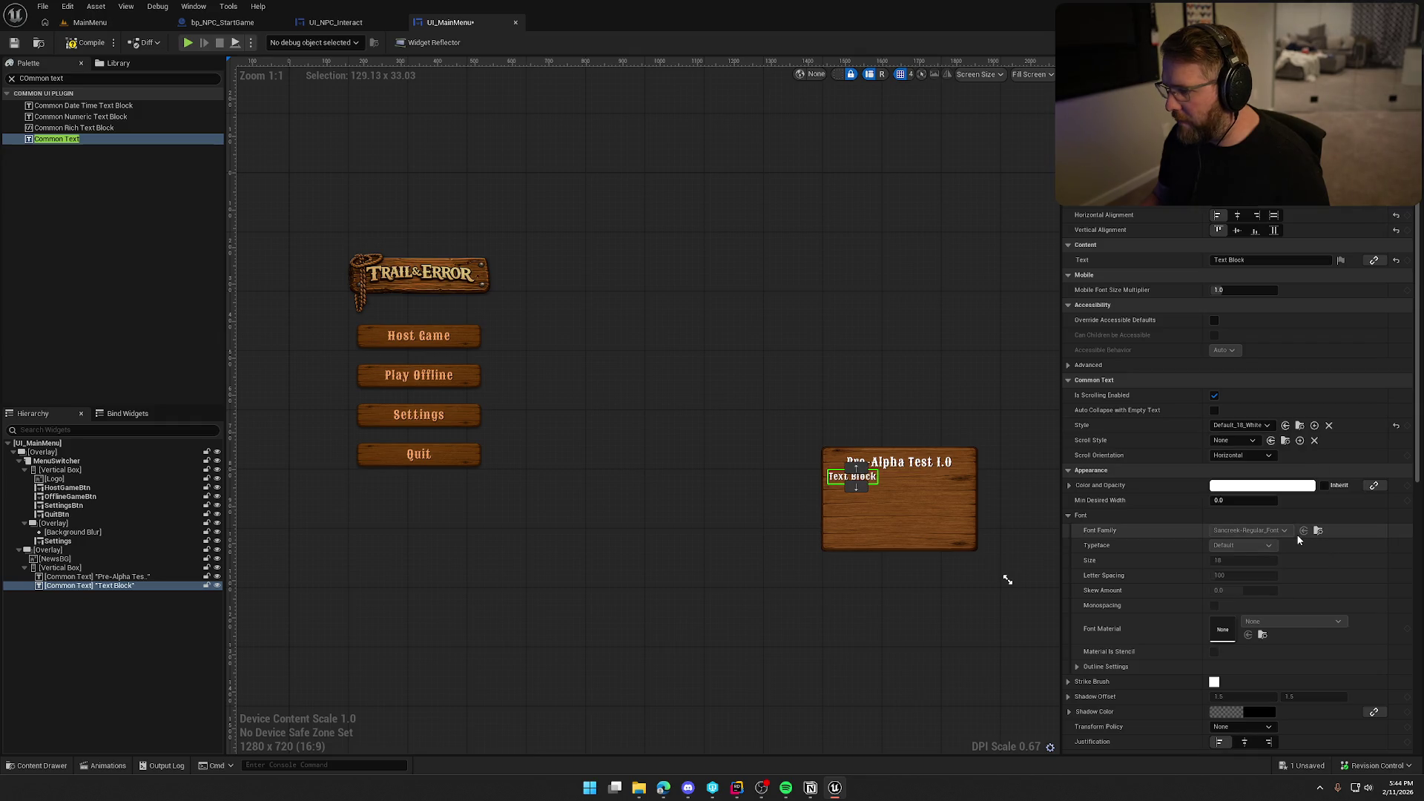
left_click(1246, 425)
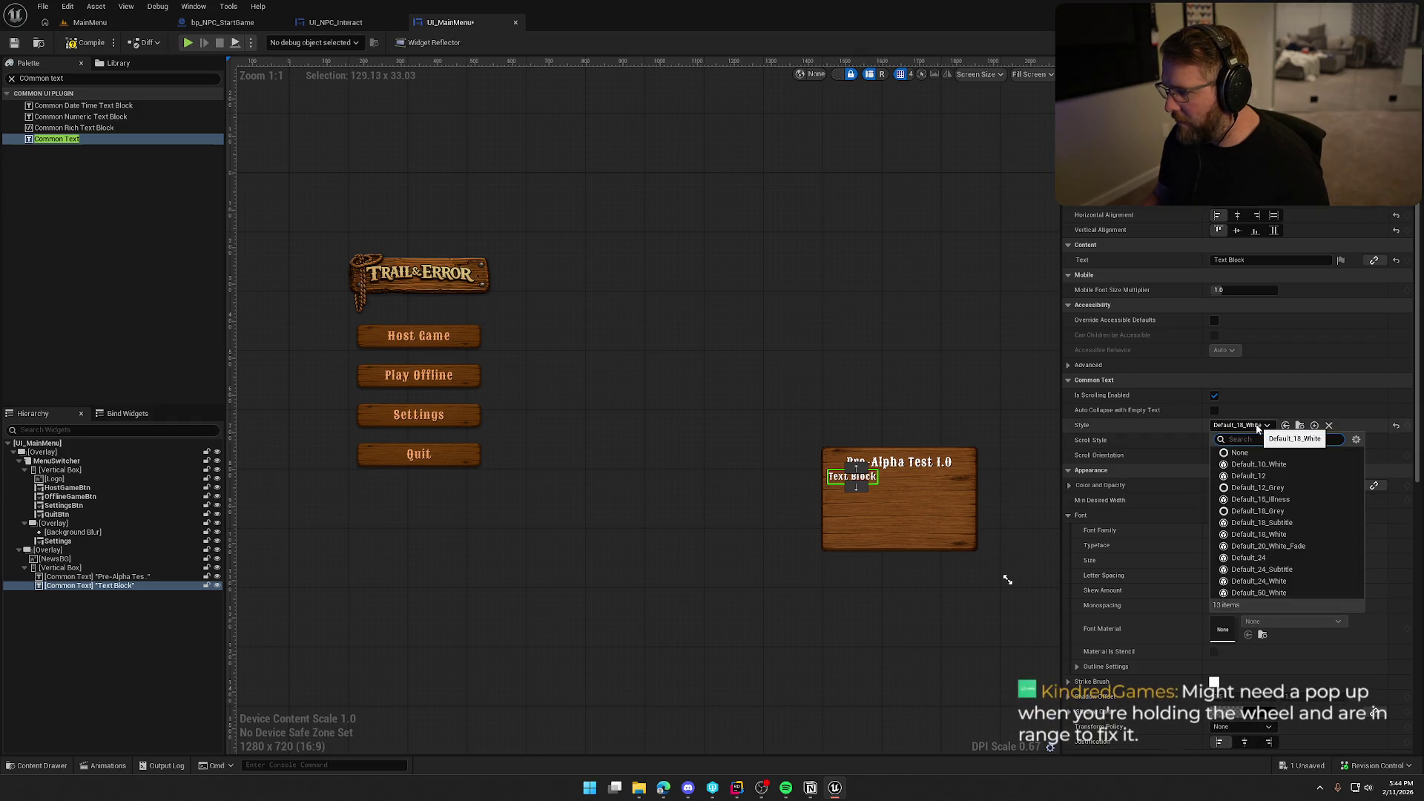
left_click(1297, 523)
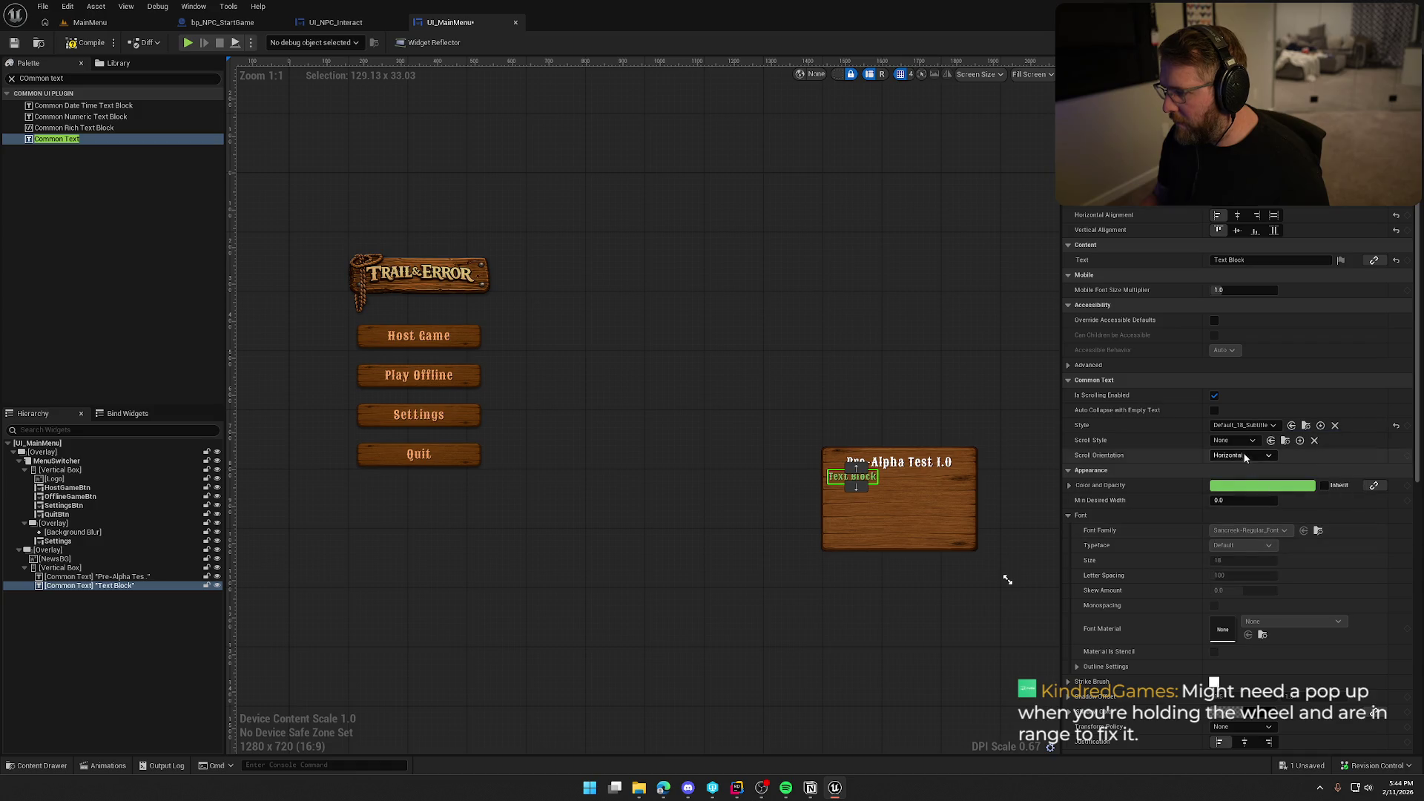
left_click(1247, 425)
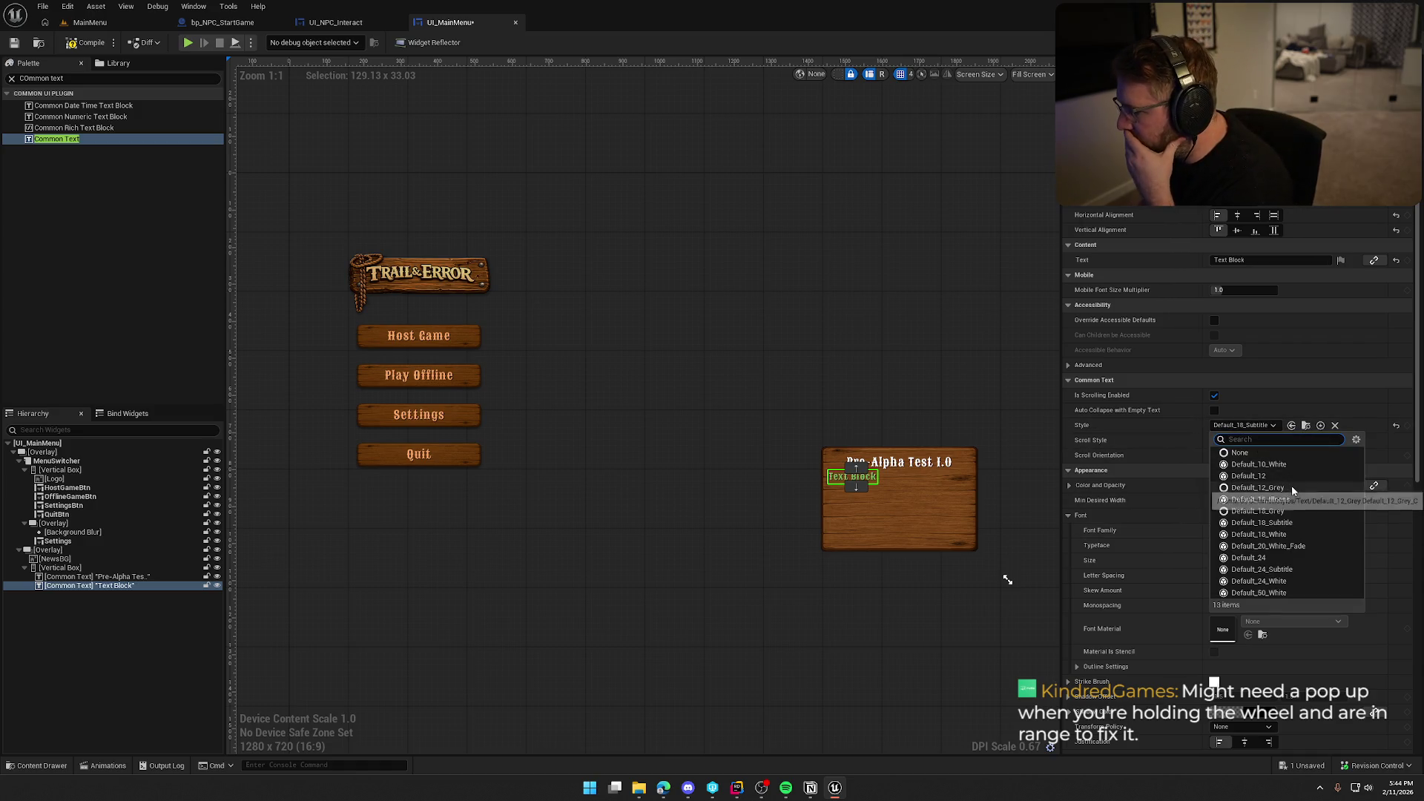
left_click(1297, 534)
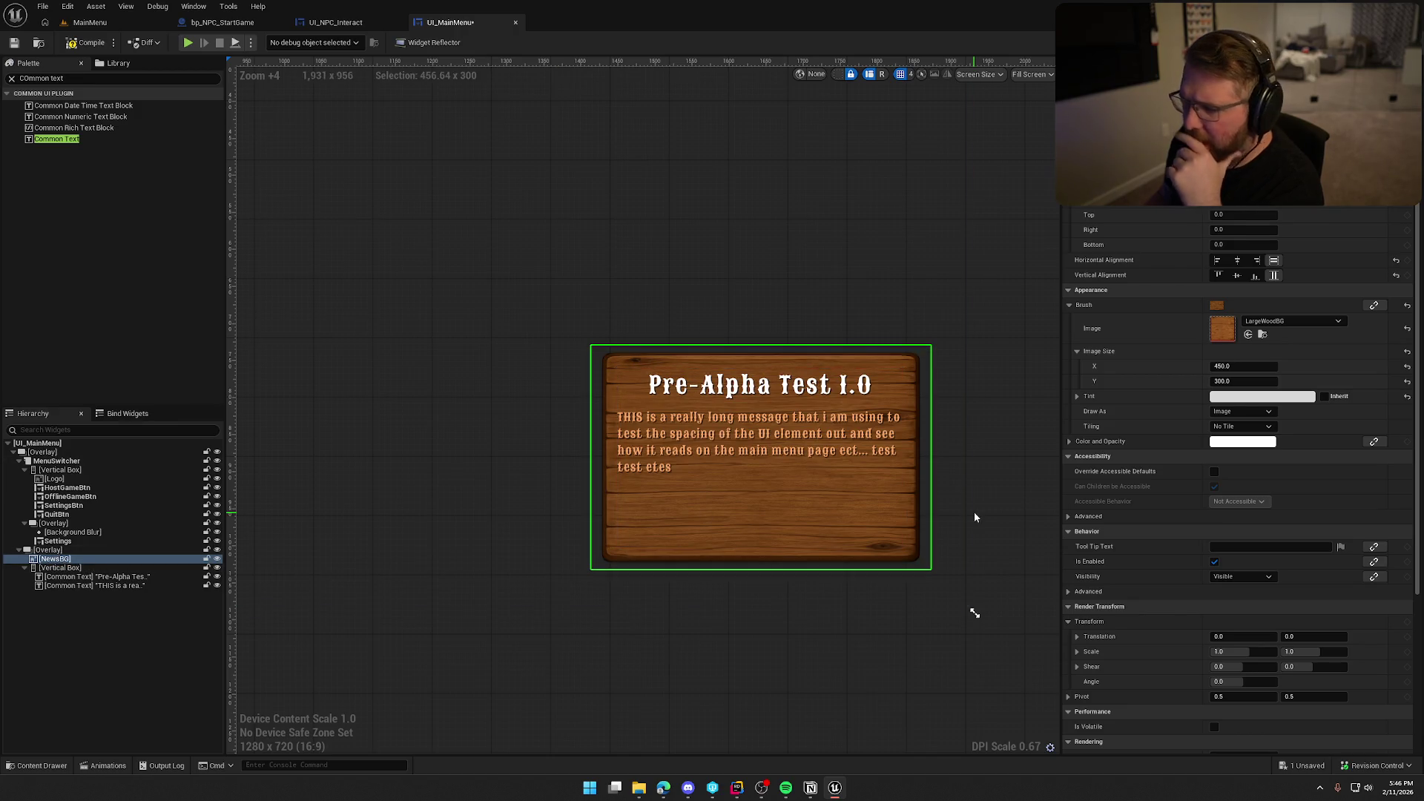
- Cut NewsBG's Image Size Y from 300 to about 206, then select the body message
left_click_drag(1224, 381, 1157, 380)
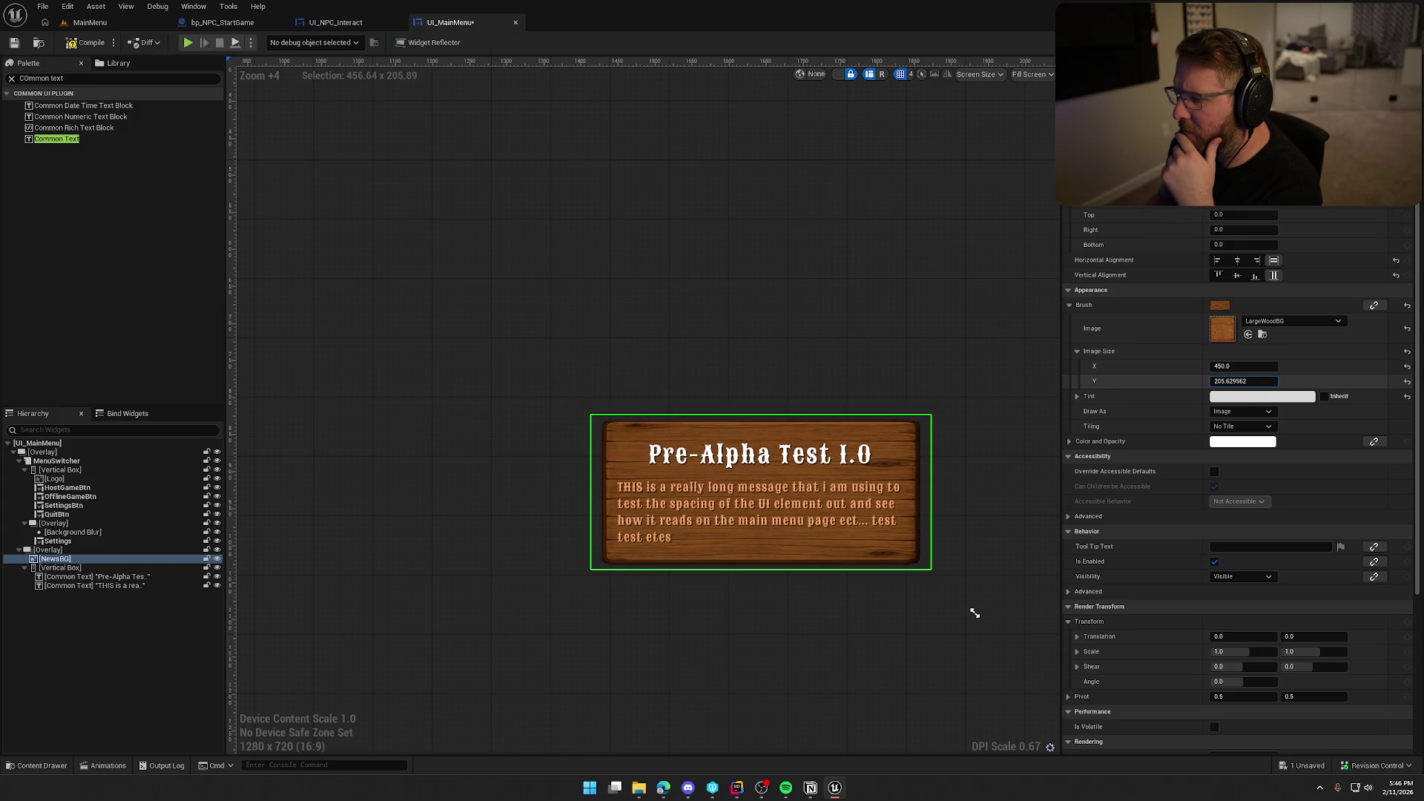
scroll(952, 624, "down", 2)
left_click(974, 463)
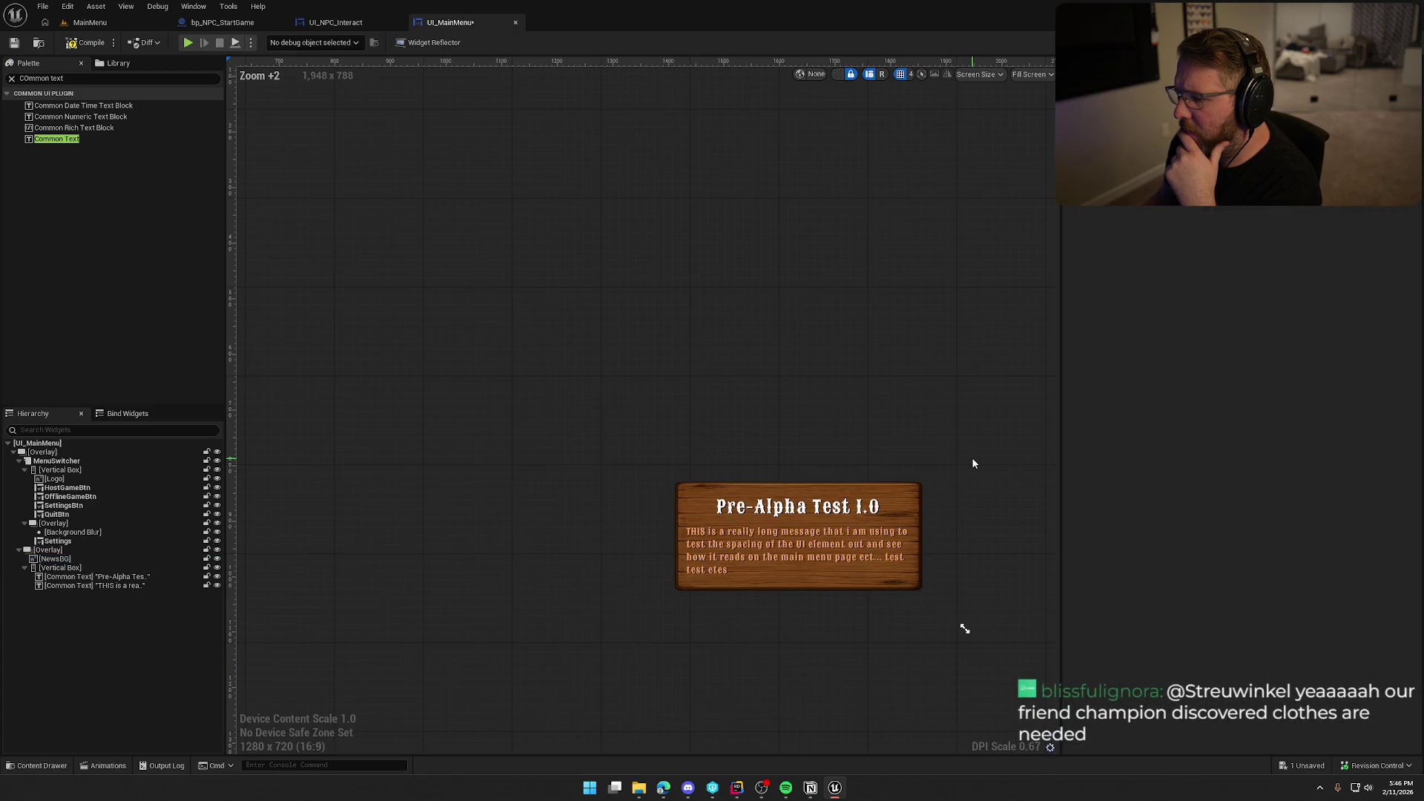
left_click(890, 553)
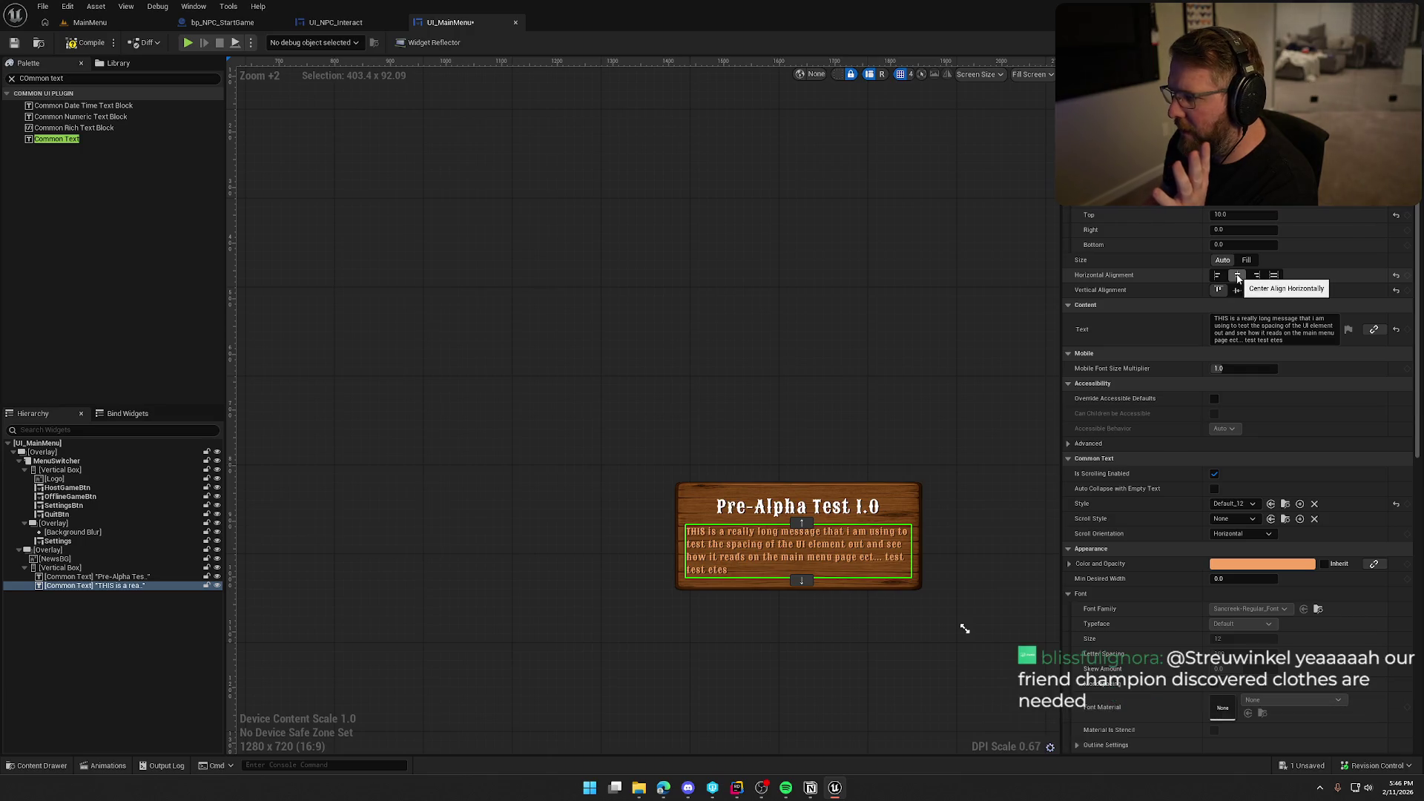
- Center the body message both horizontally and vertically on the board
left_click(1260, 279)
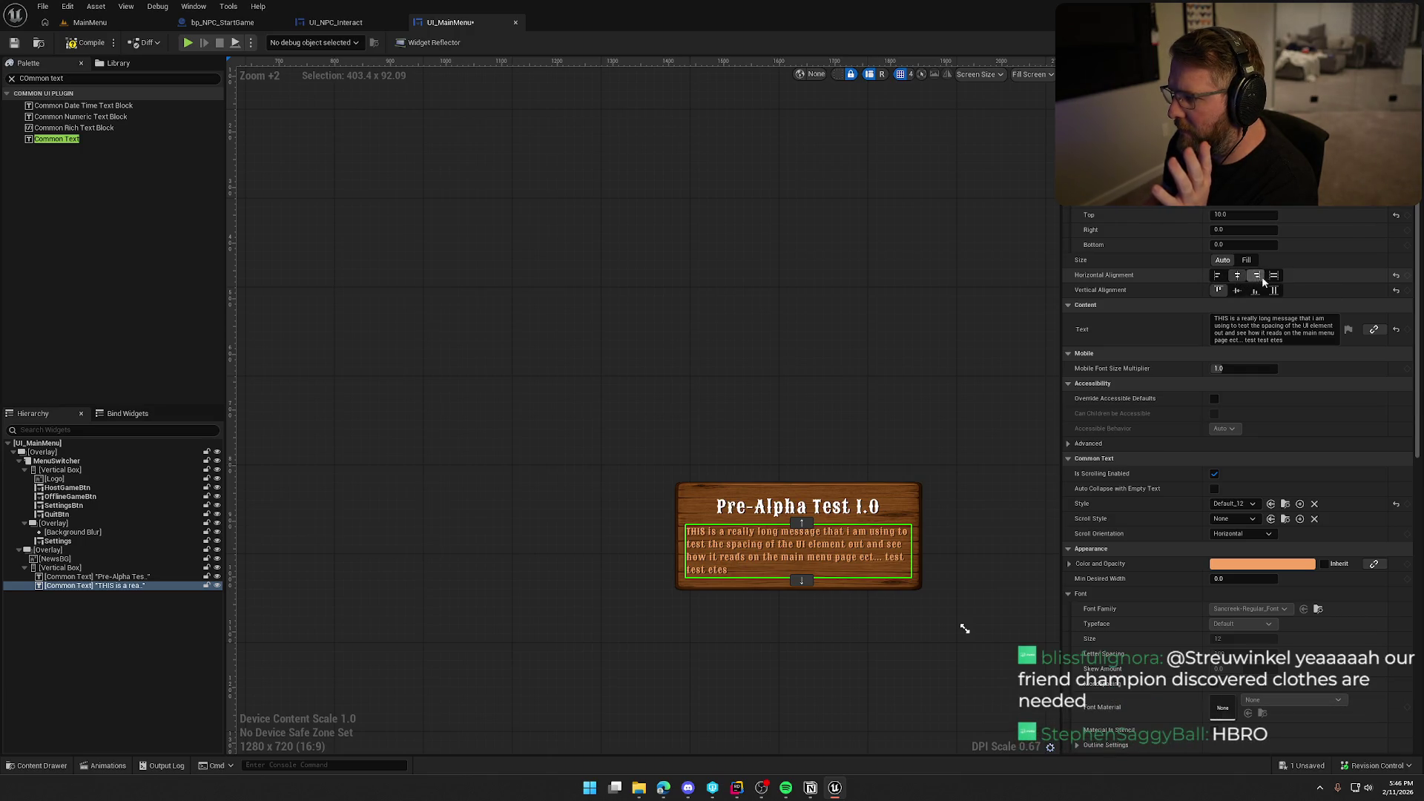
left_click(1218, 277)
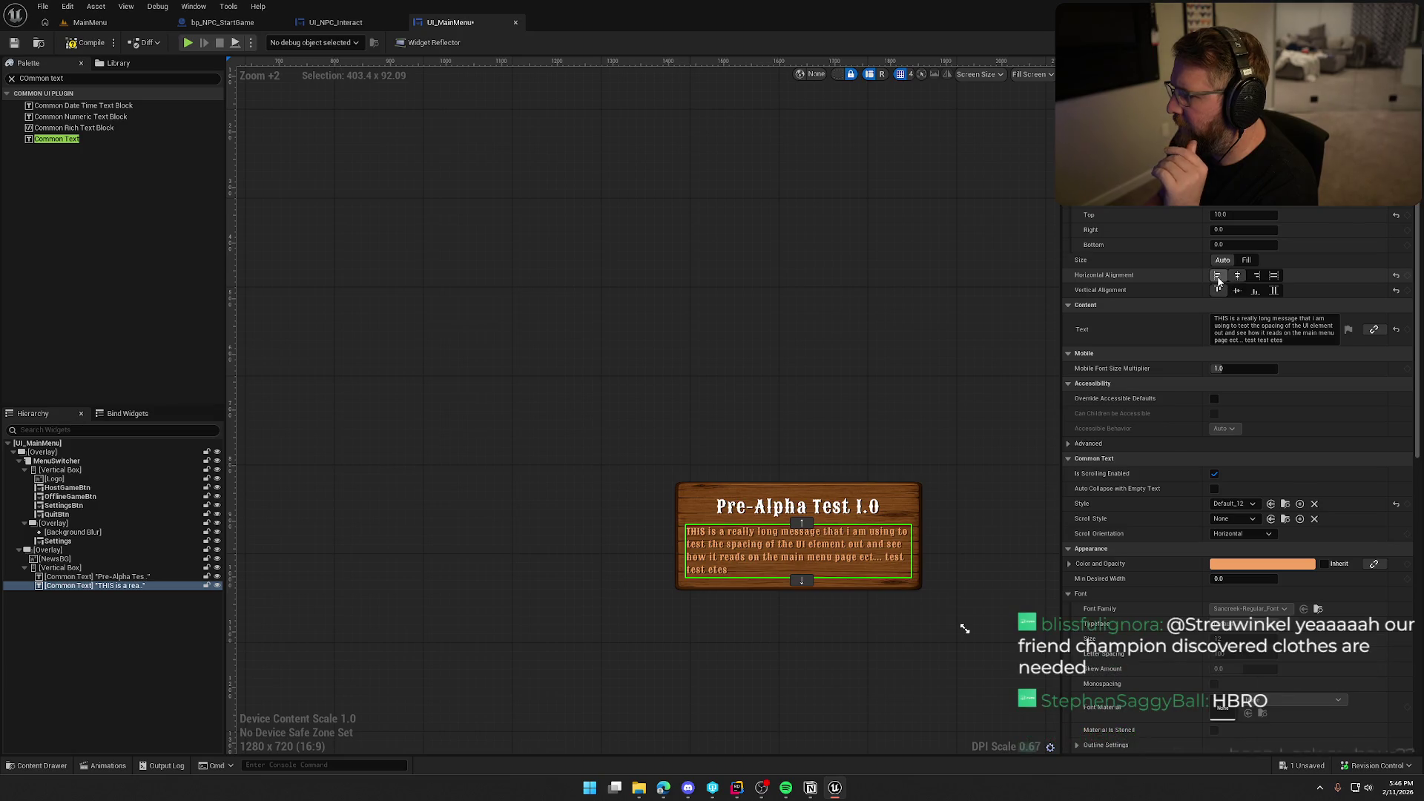
left_click(1238, 277)
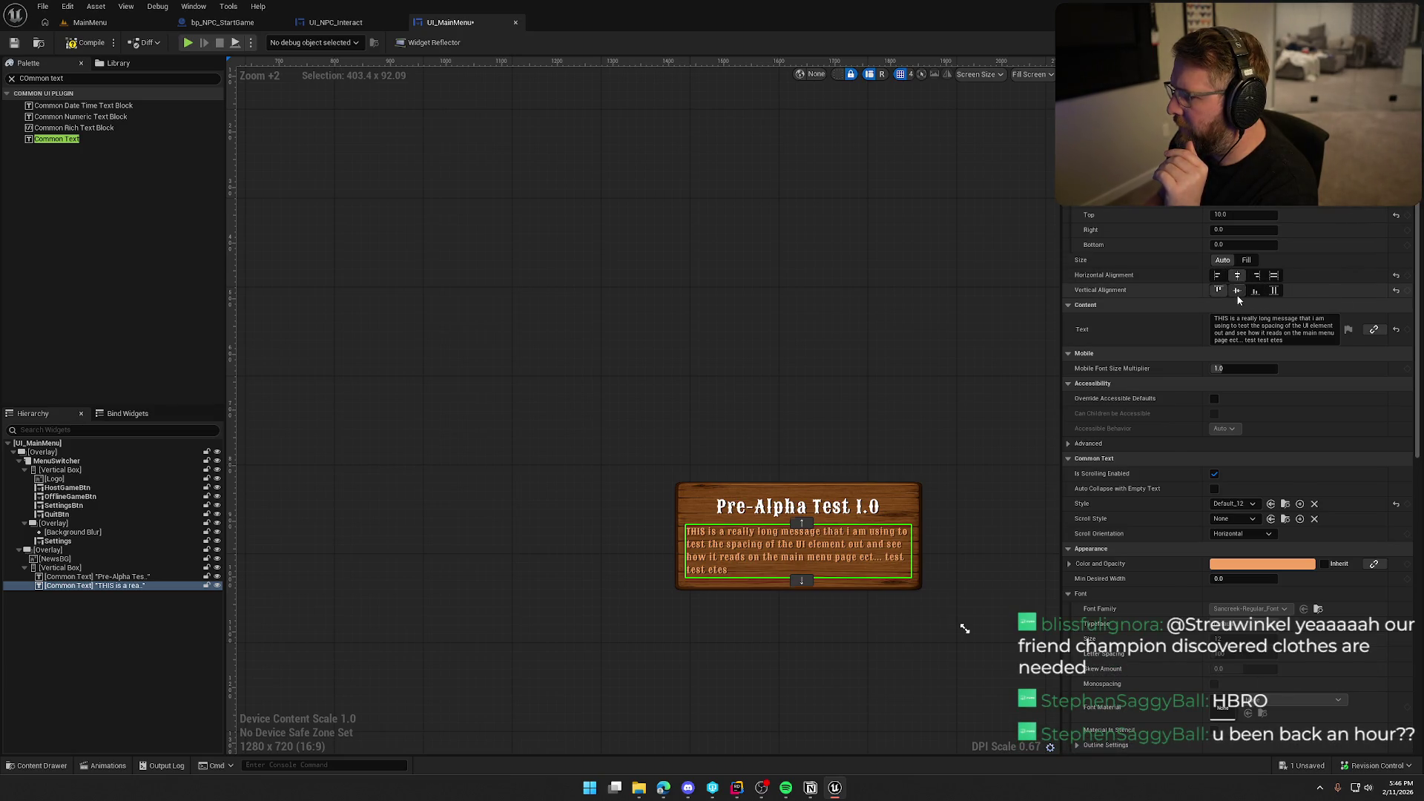
left_click(1237, 294)
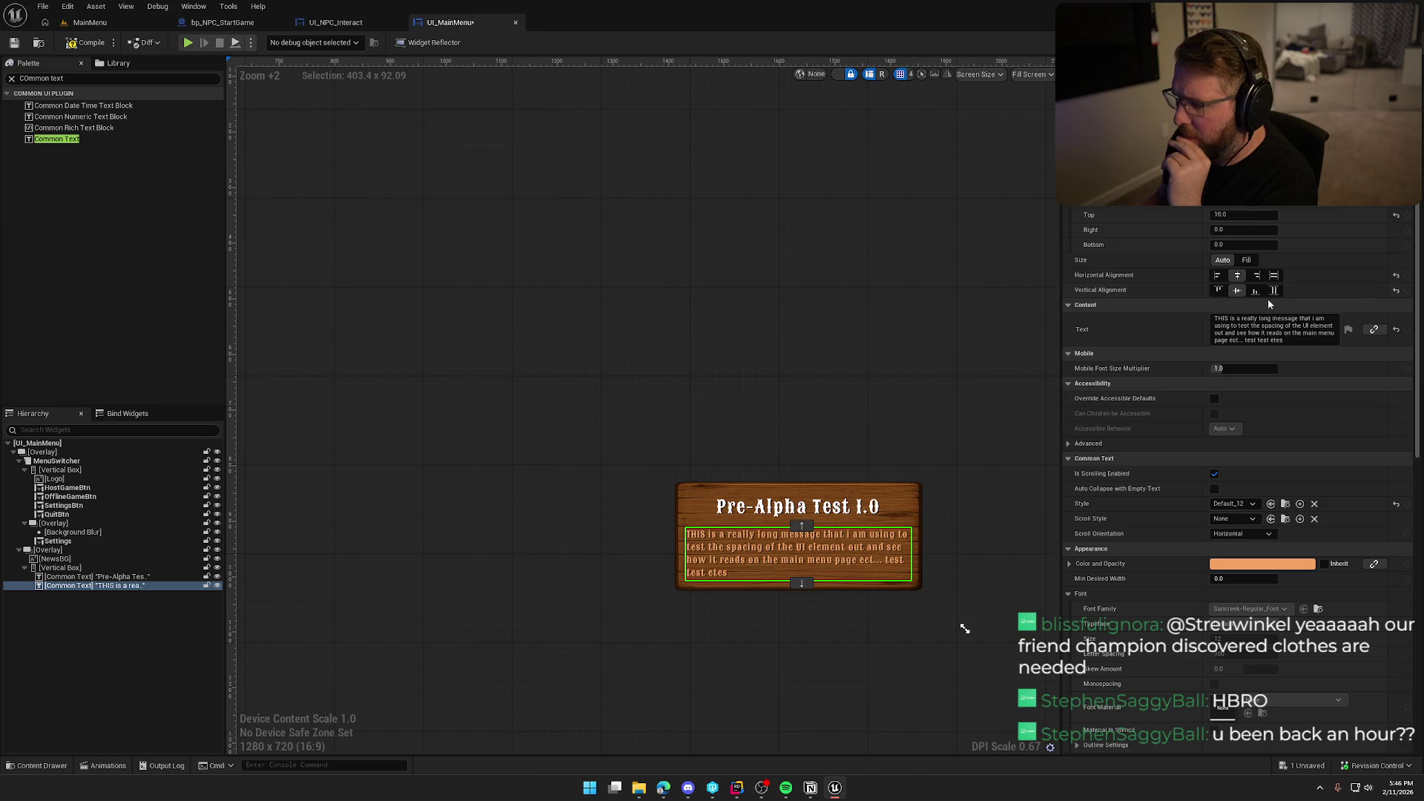
- Set the body message's top padding to 5
left_click(1243, 215)
type("0")
key("Return")
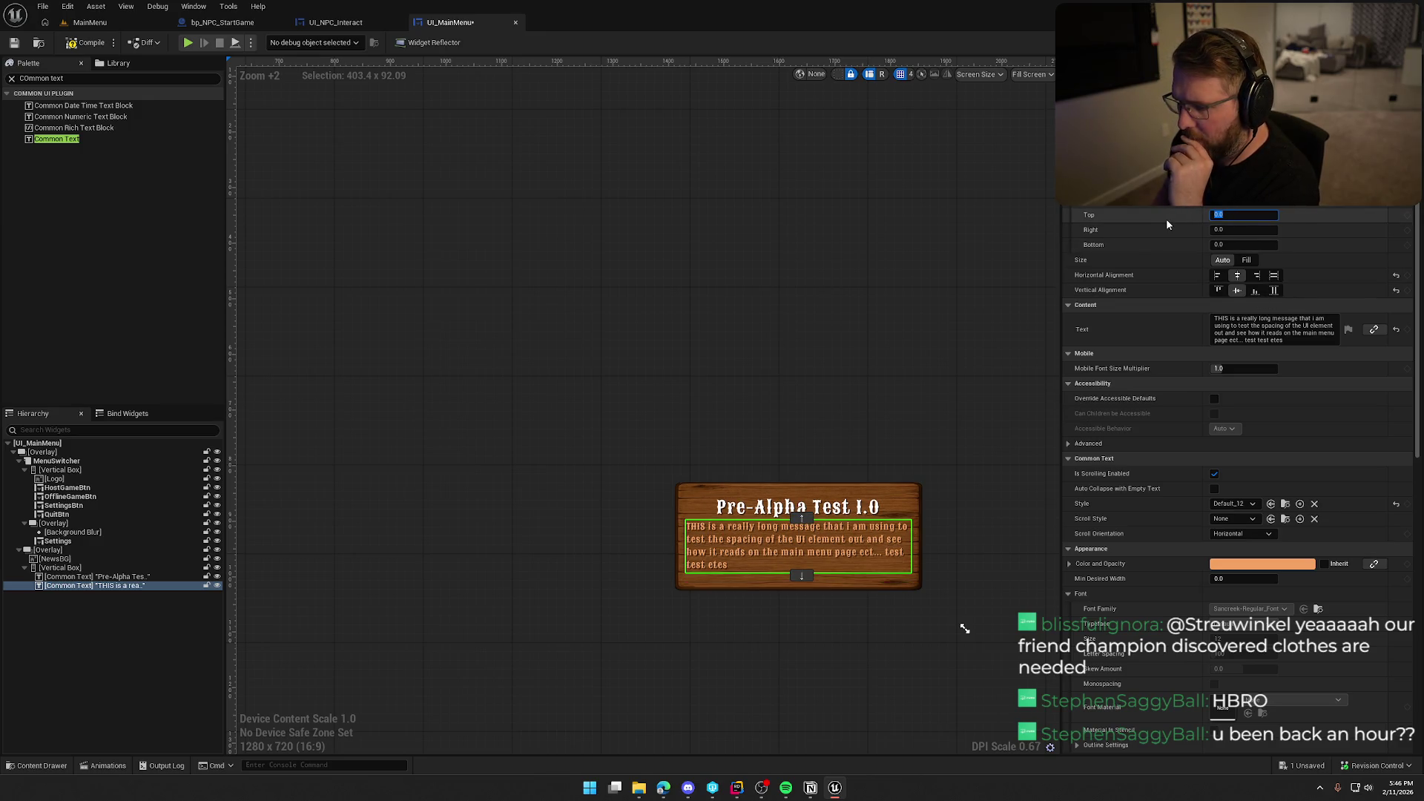
type("5")
key("Return")
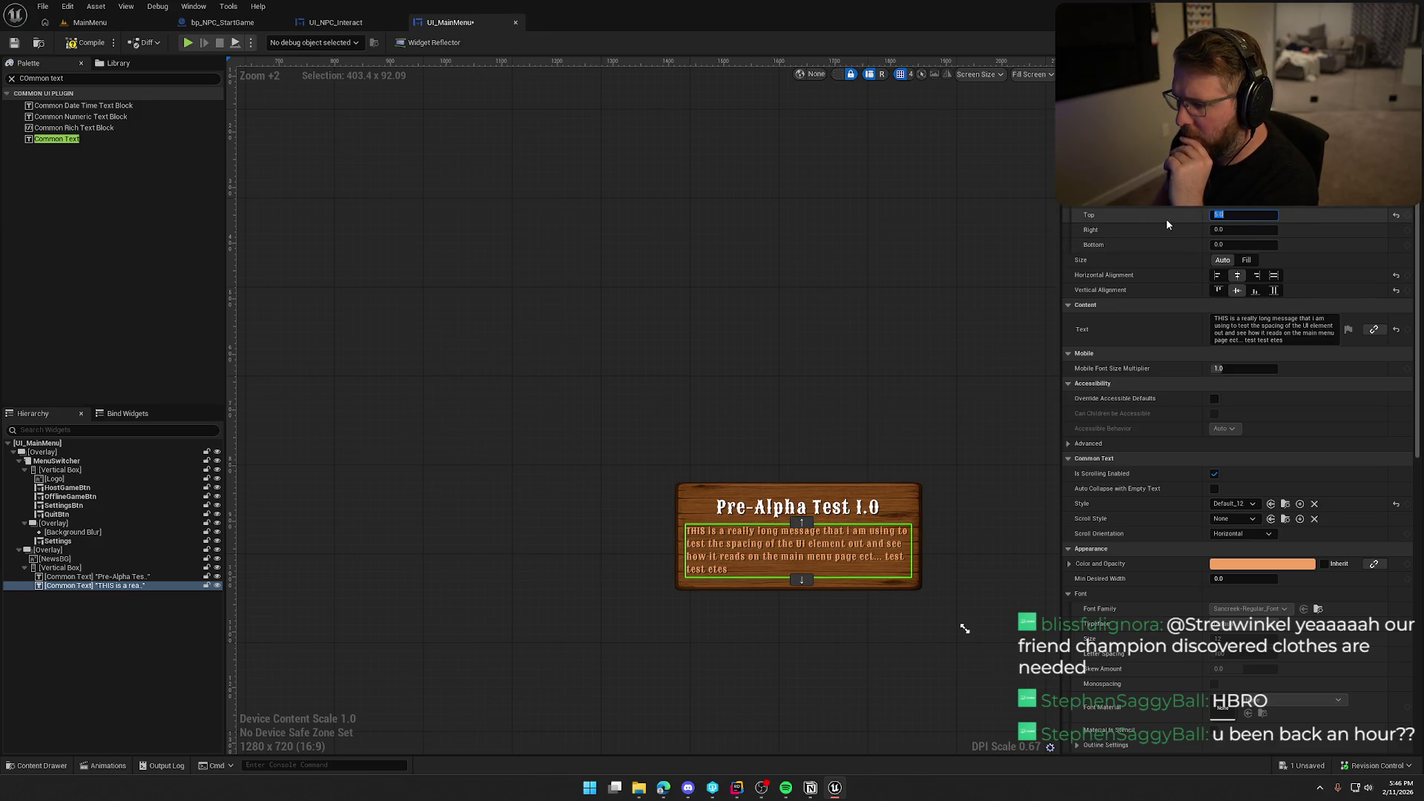
left_click(1184, 331)
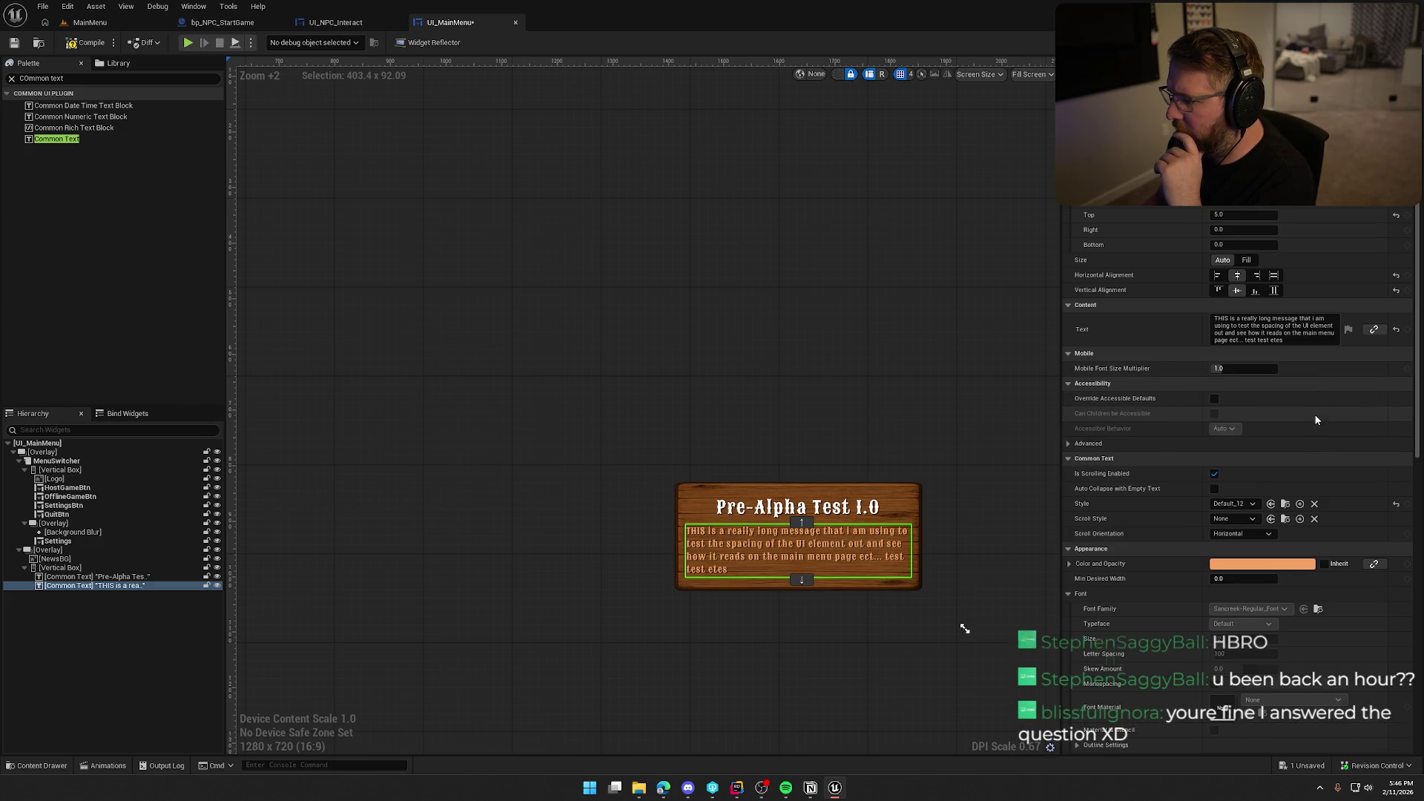
scroll(1317, 427, "down", 4)
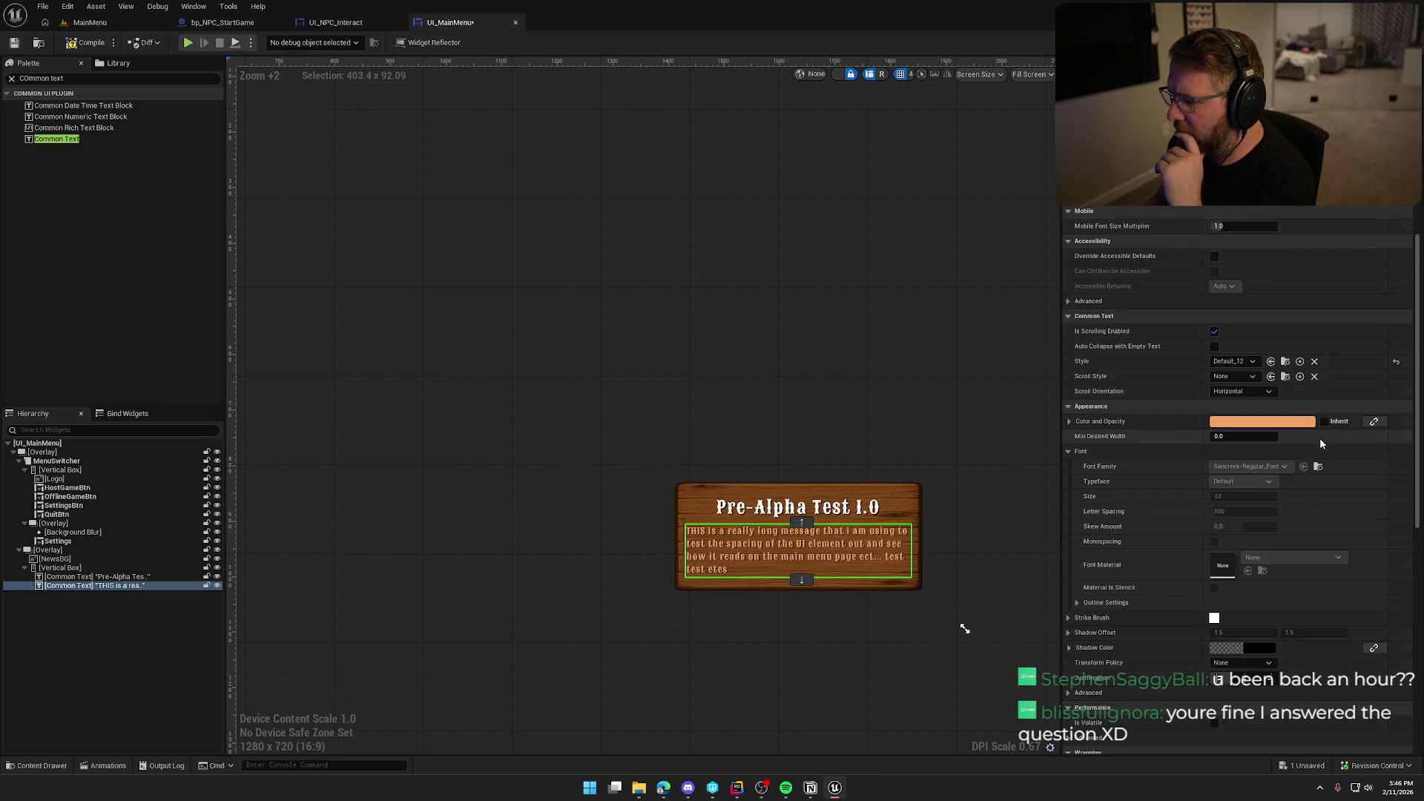
scroll(1321, 443, "up", 2)
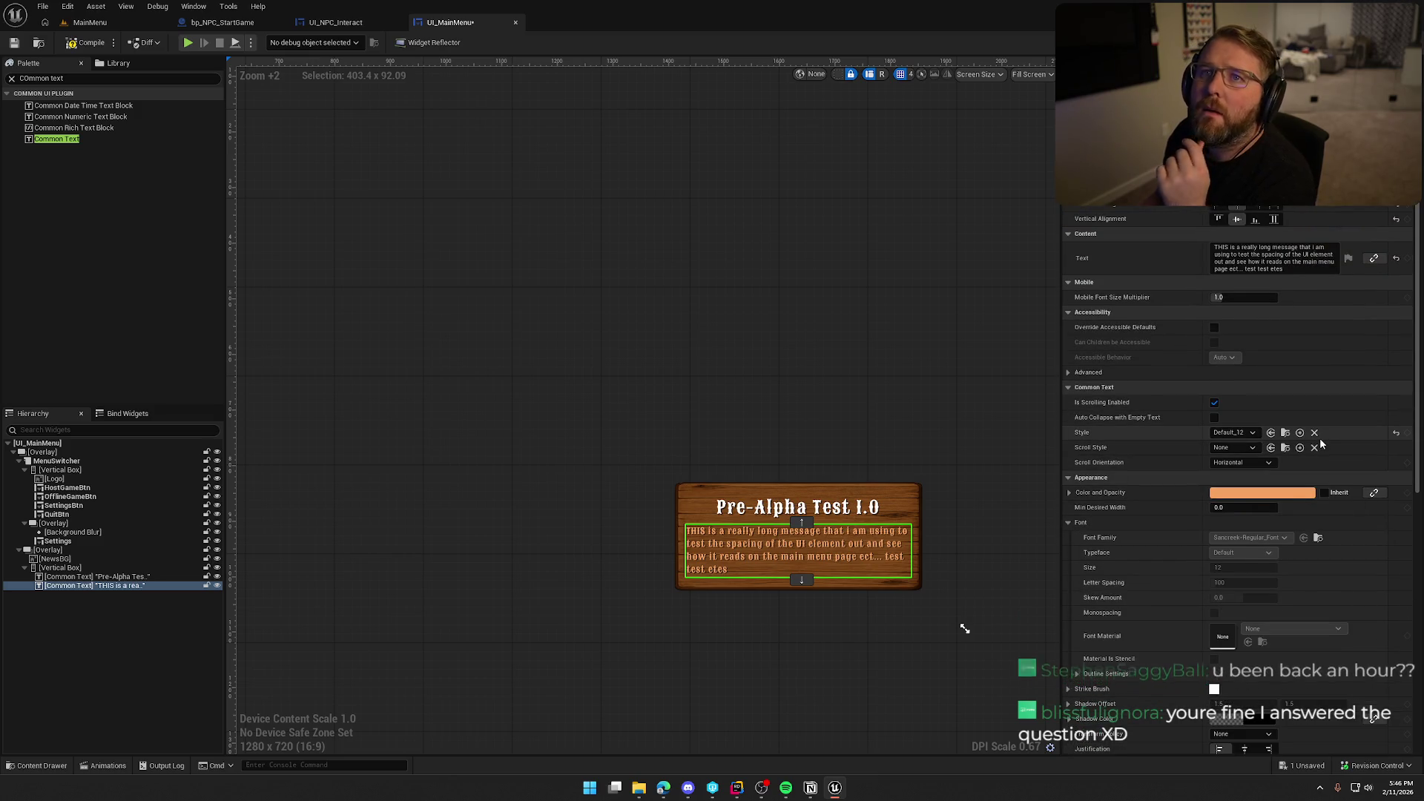
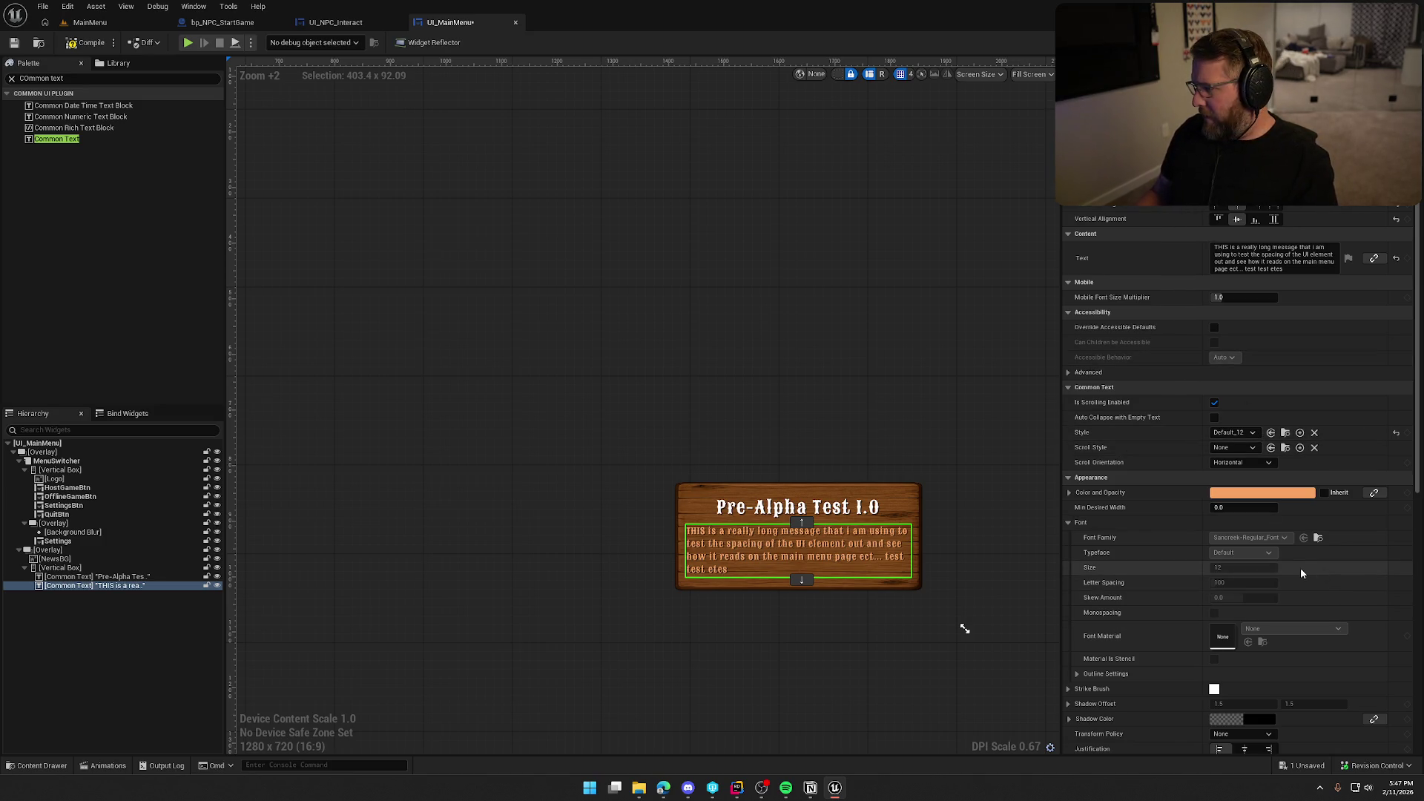
- Set the sign's body text justification to Align Text Center
scroll(1301, 568, "down", 3)
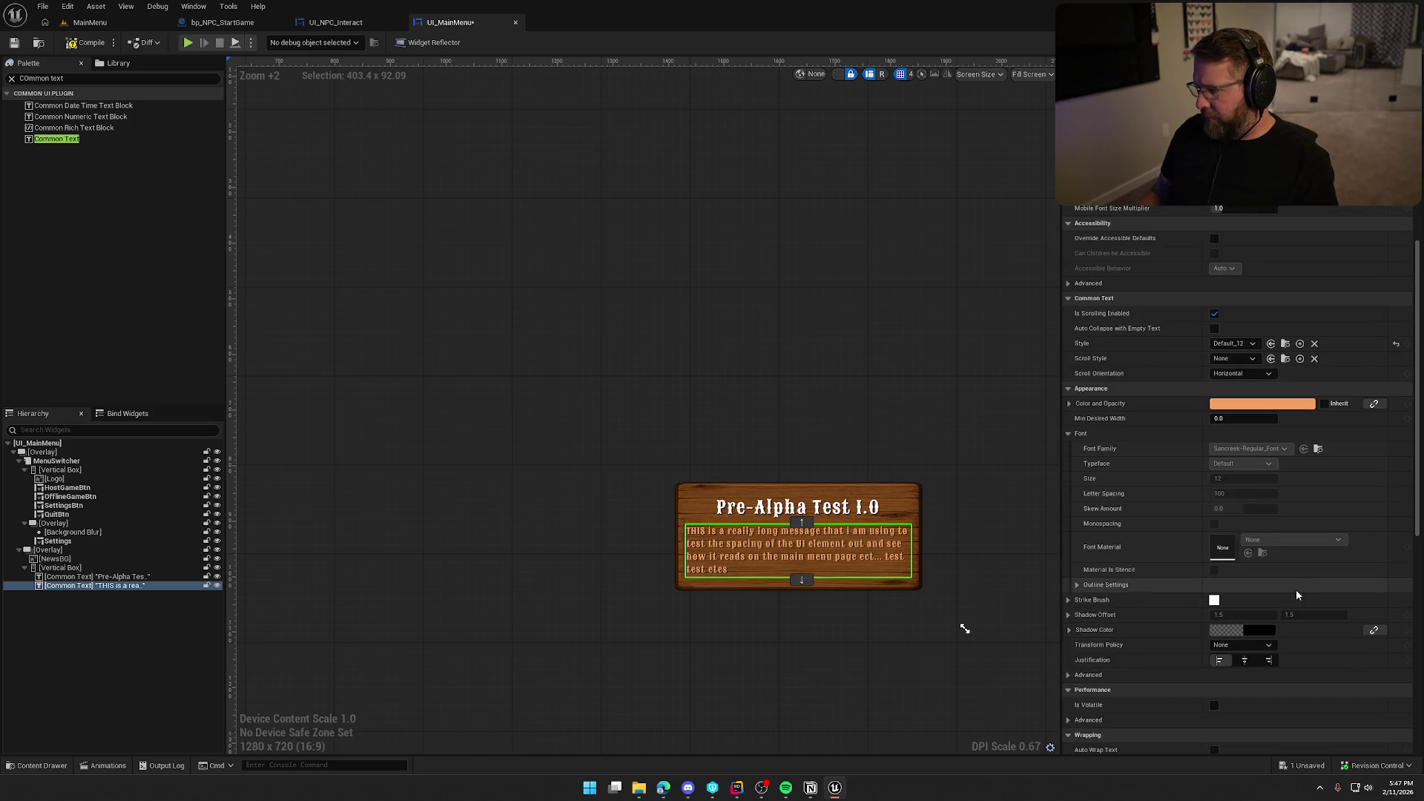
left_click(1246, 663)
scroll(1236, 310, "up", 2)
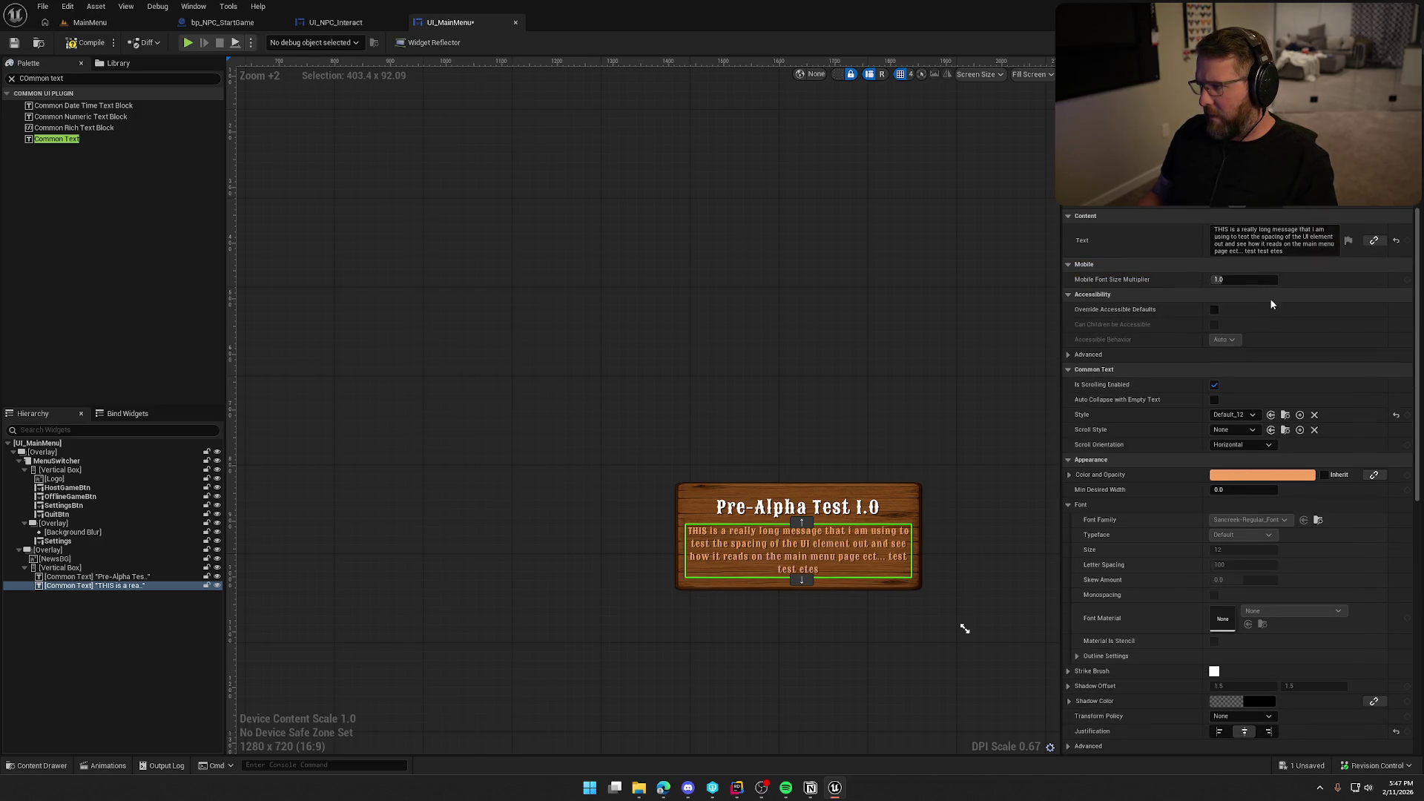
- Replace the placeholder with a Trail & Error play-test thank-you pointing players to the Discord forum
left_click(1260, 239)
type("Tha")
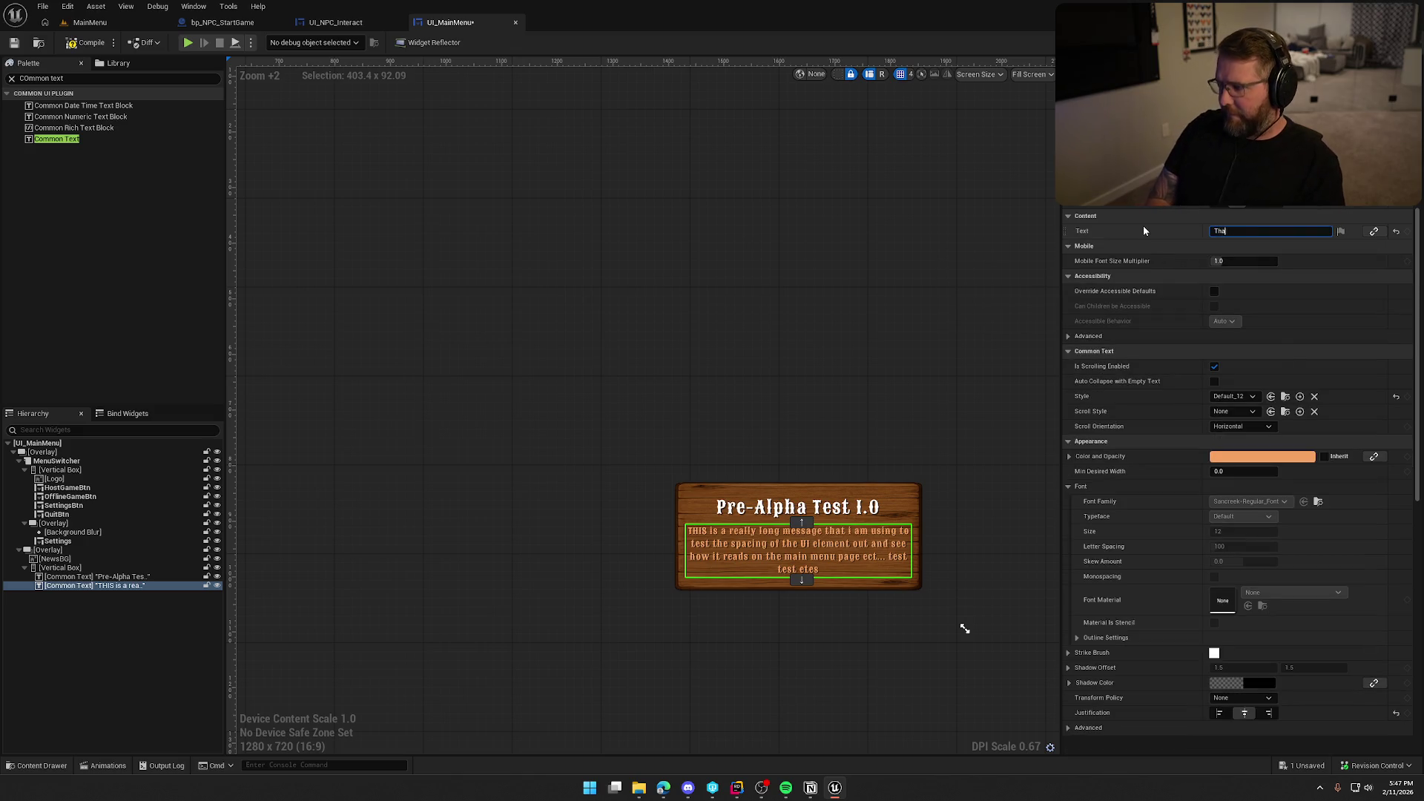
type("nk you for trying out")
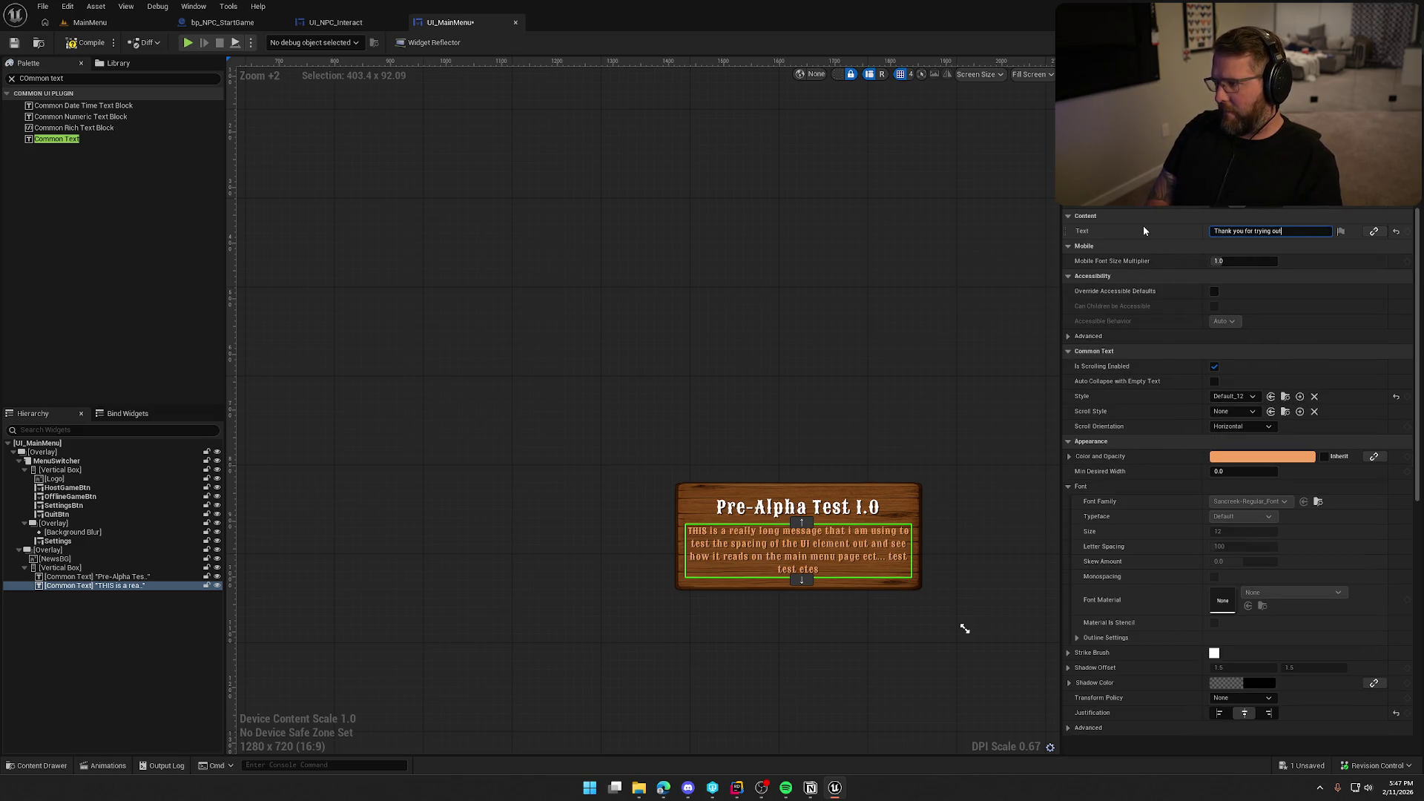
type(" the play tes")
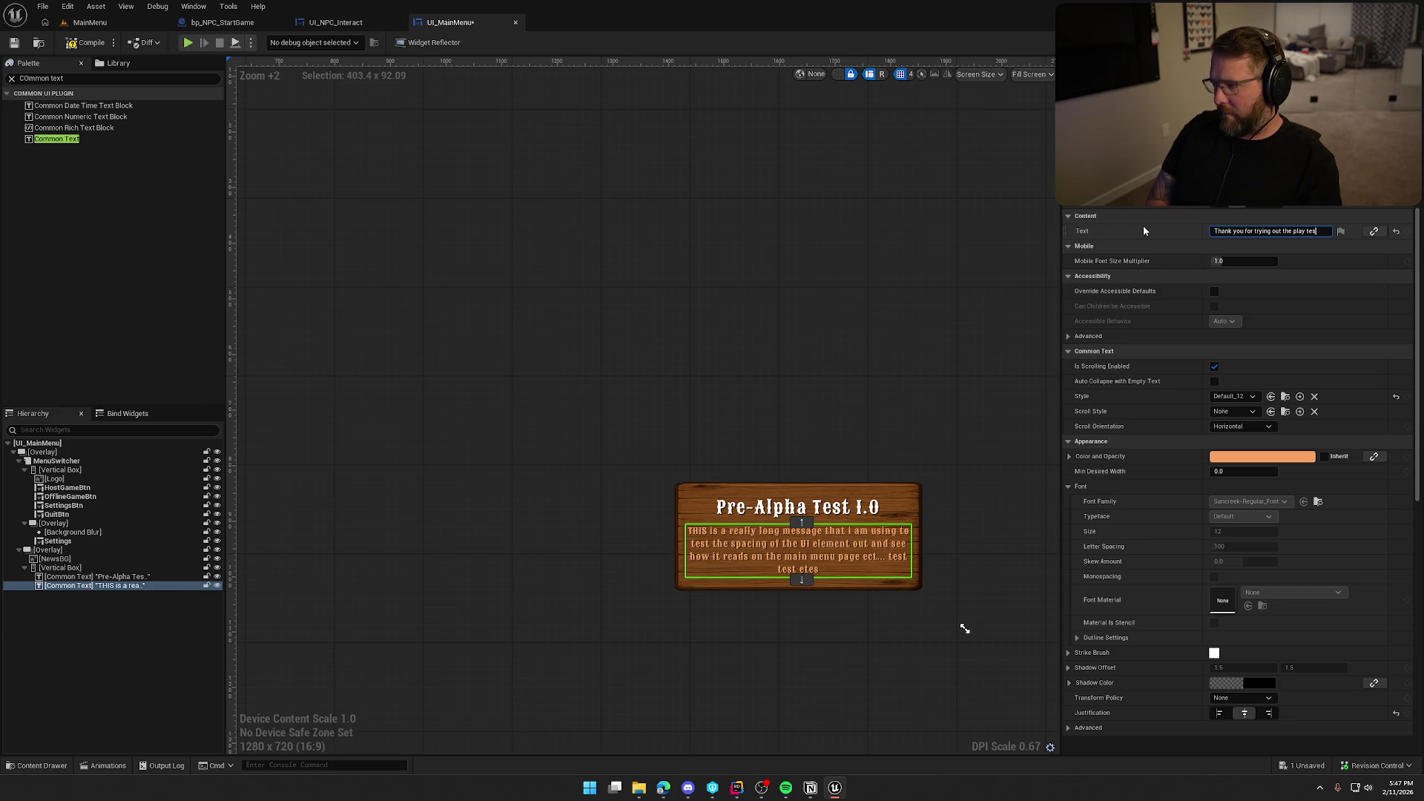
type("t for Trail")
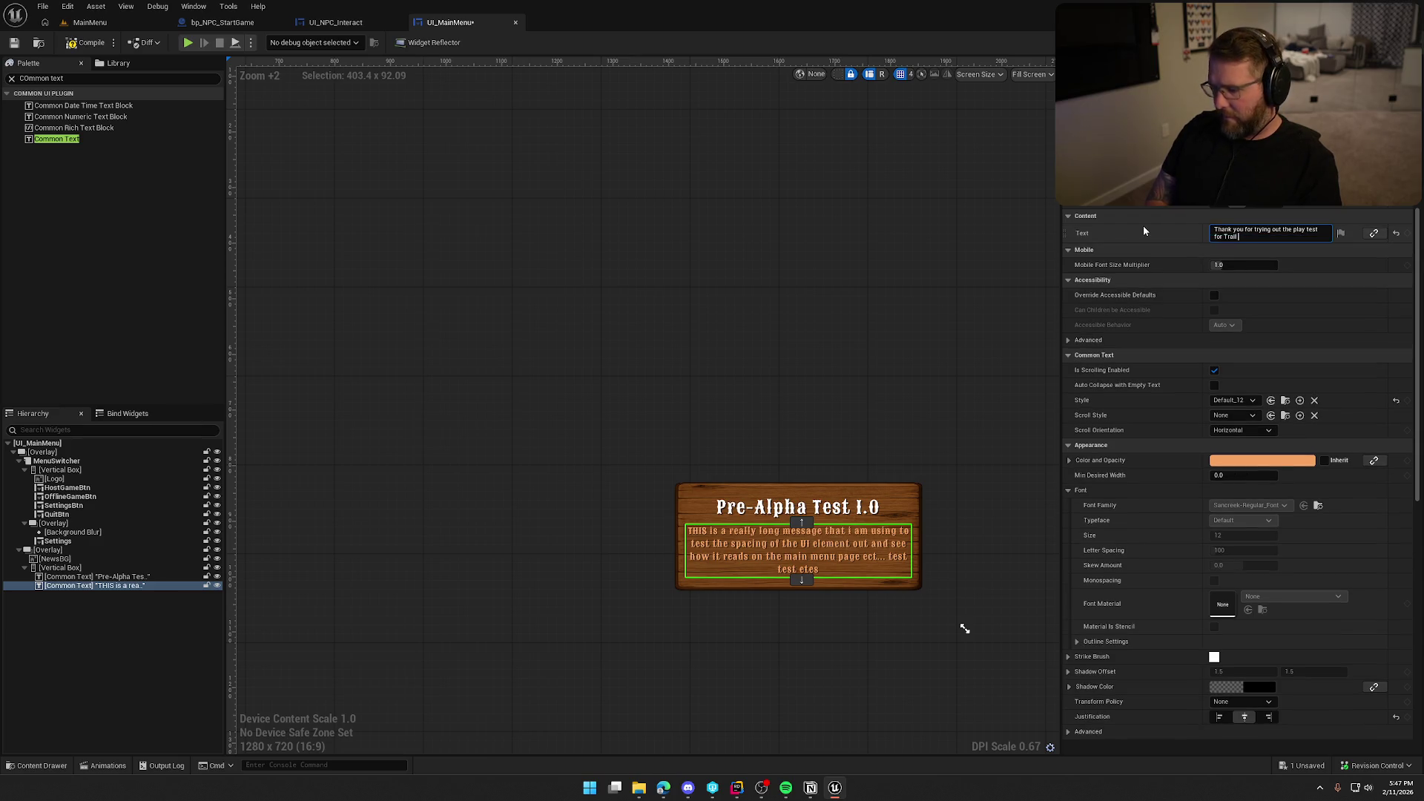
type(" & Error!")
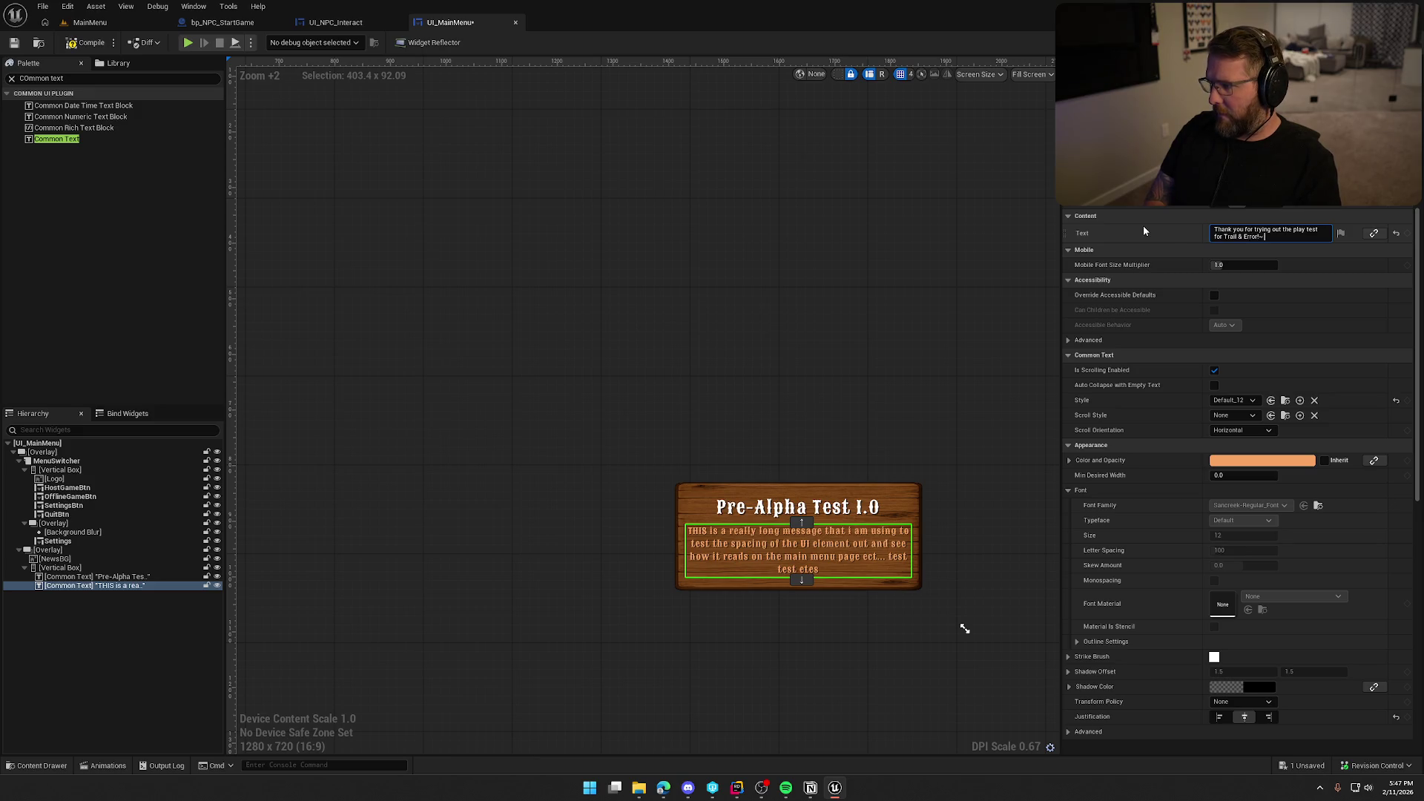
type(" This is a v")
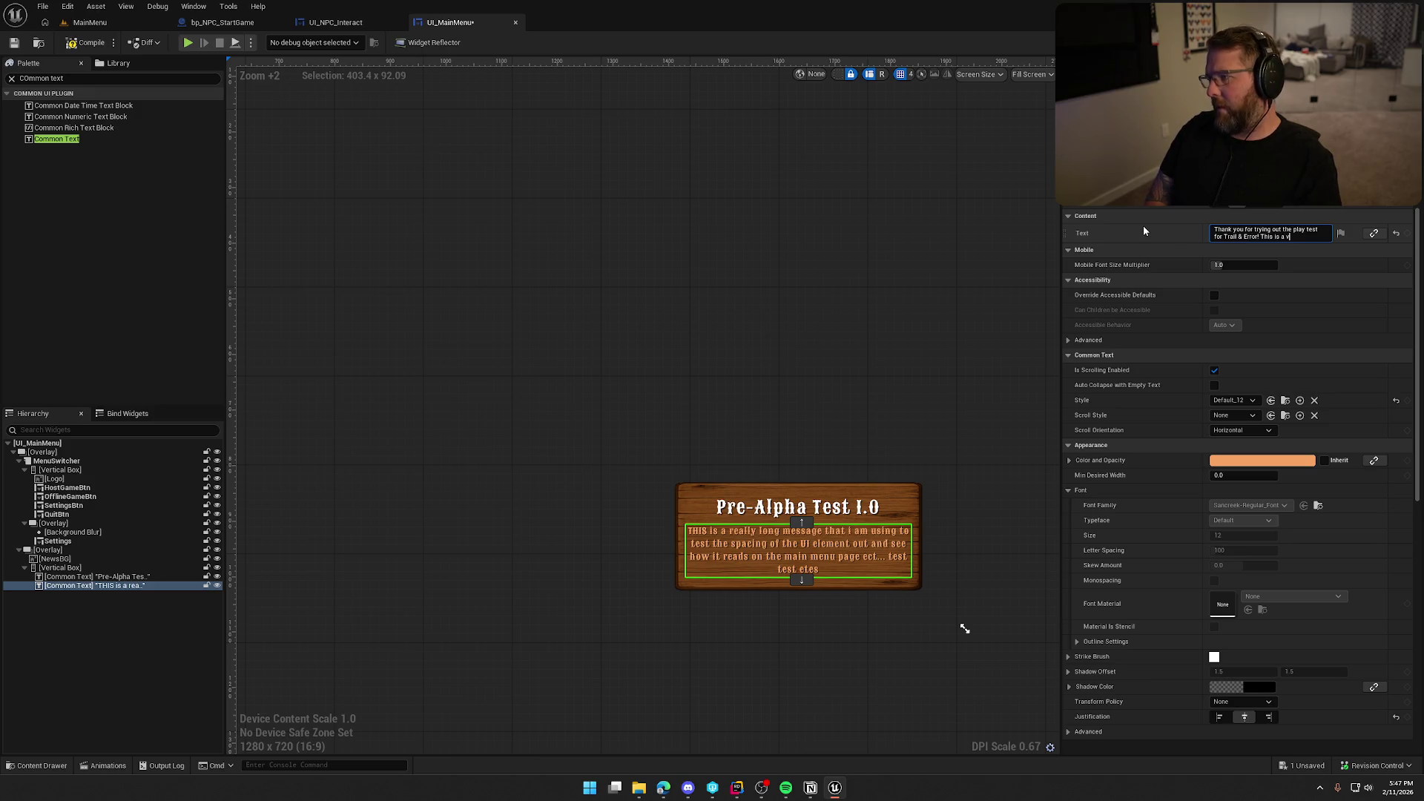
type("ery early")
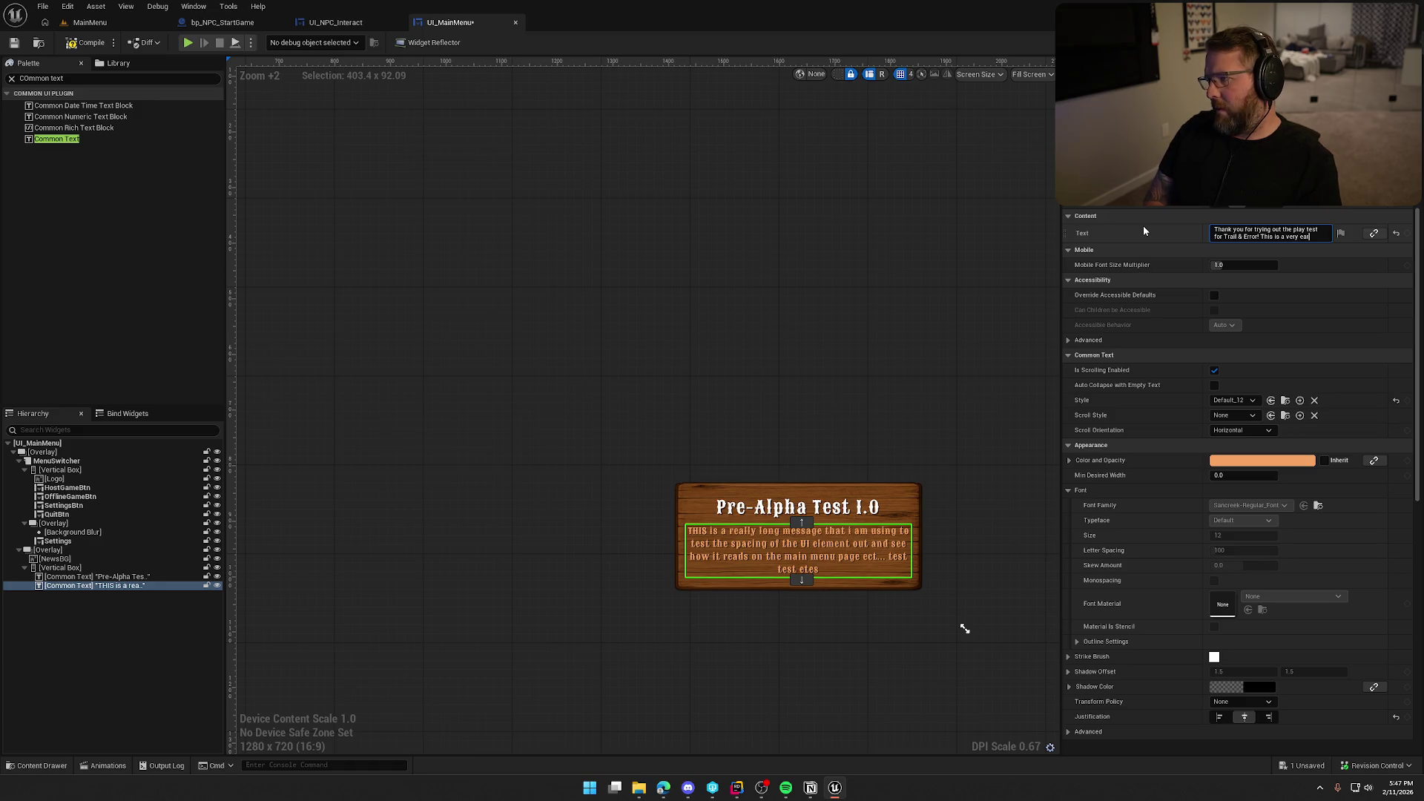
type(" build")
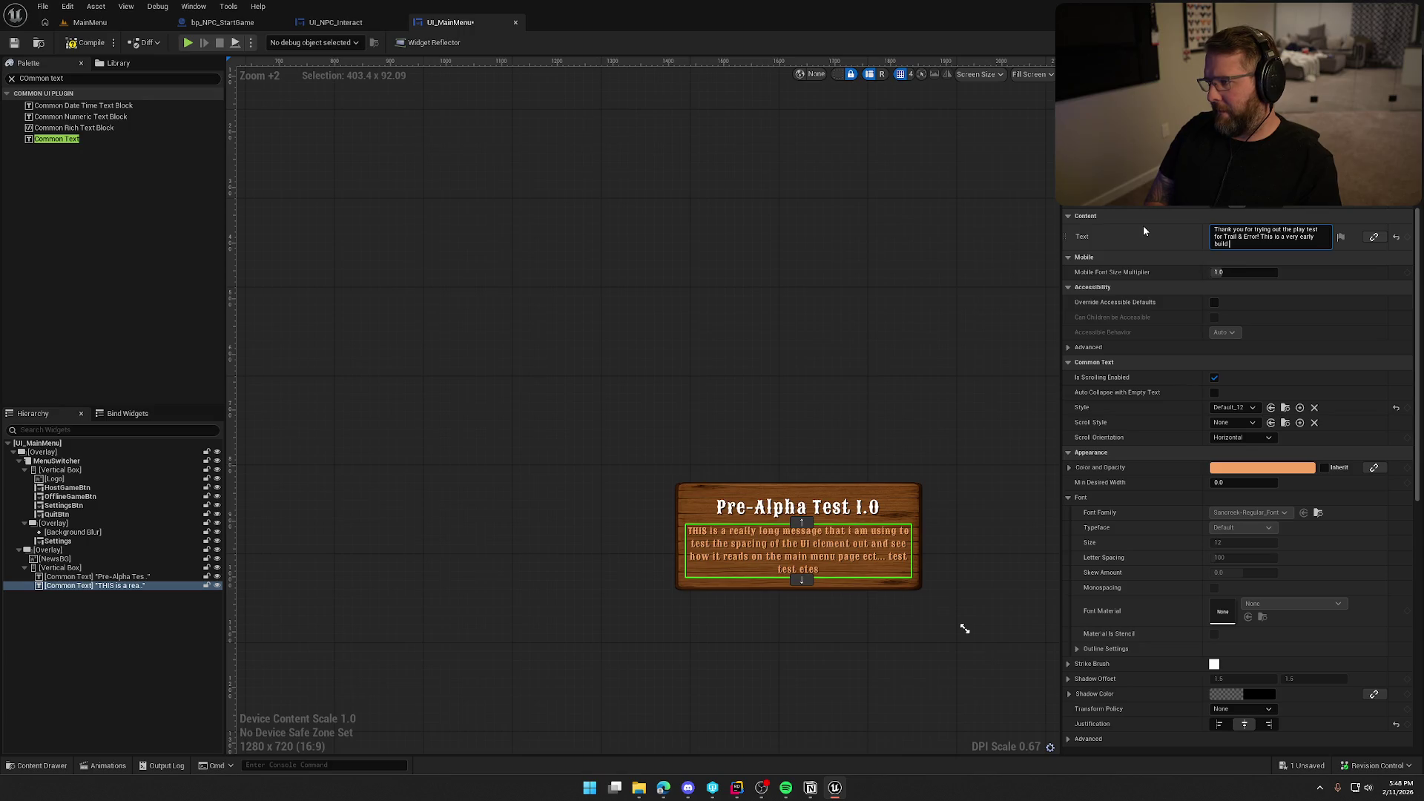
type(" to get playe")
key("BackSpace")
type("feed")
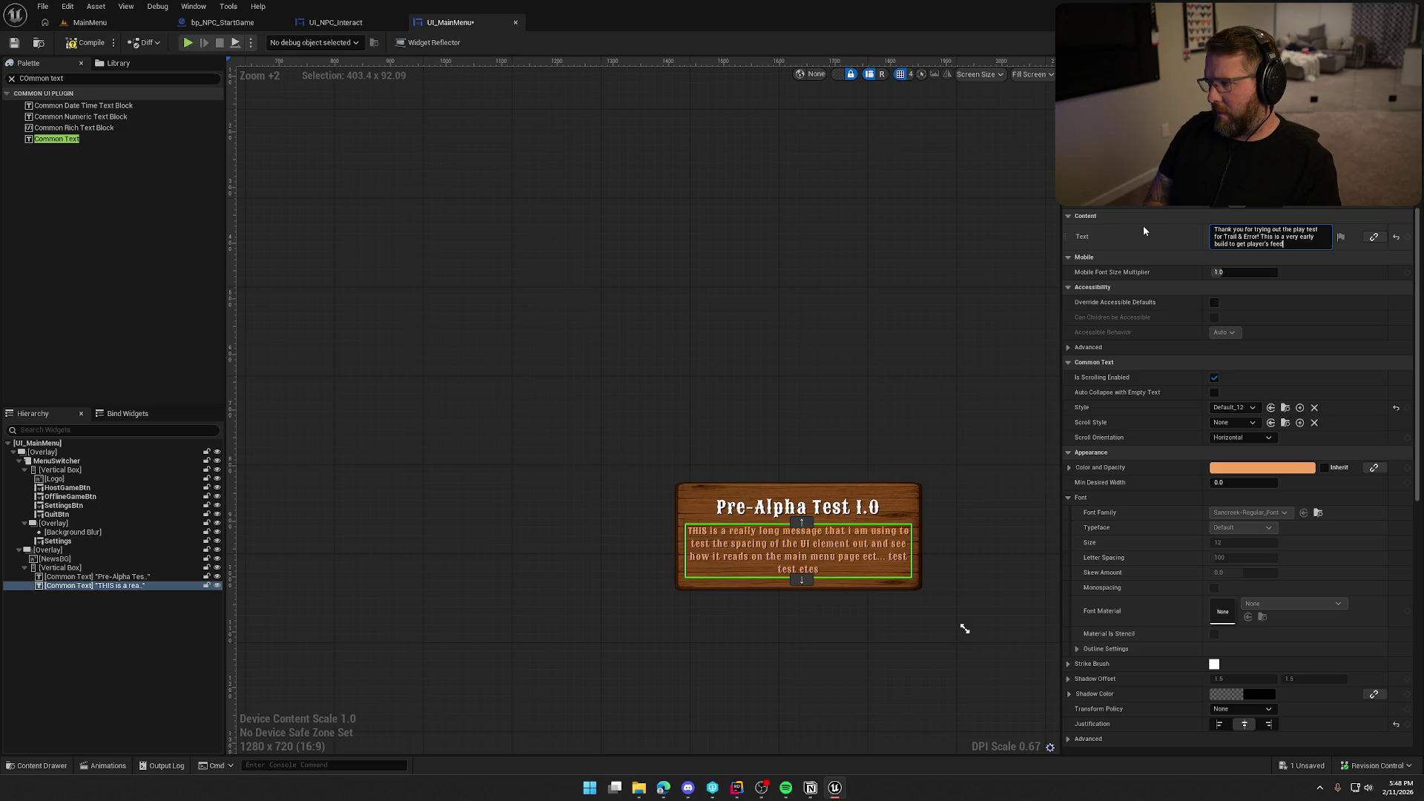
type("back and also to")
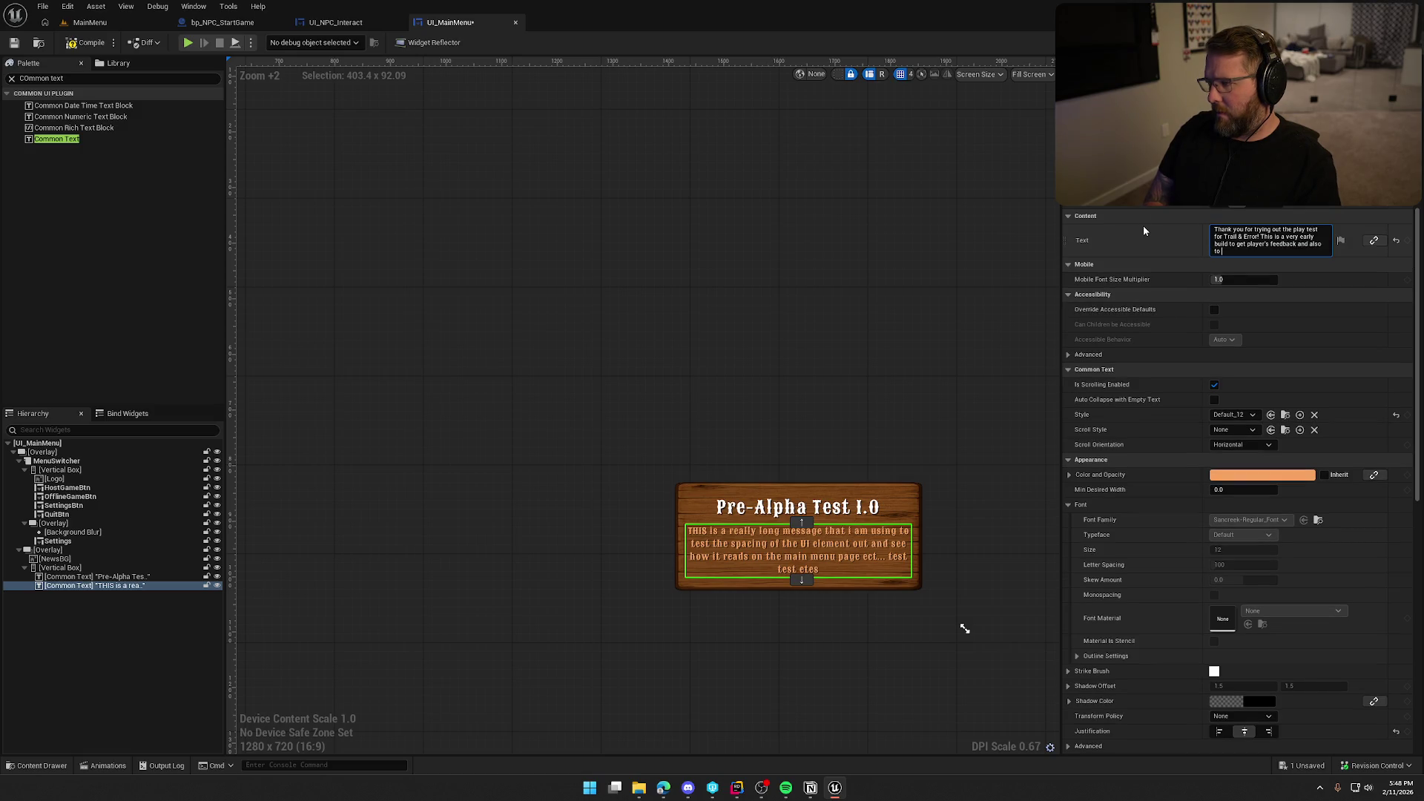
type(" start testing out")
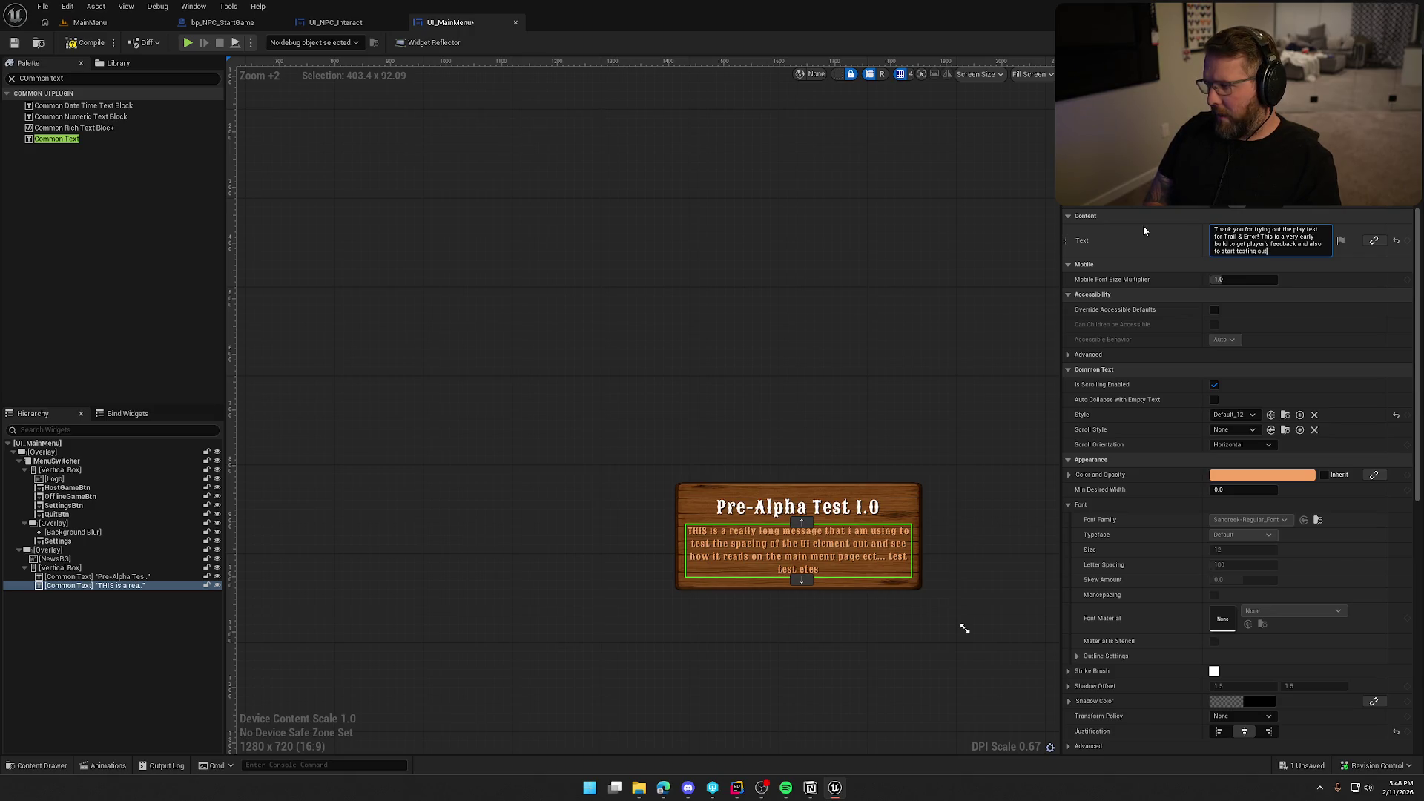
type(" multiplayer.")
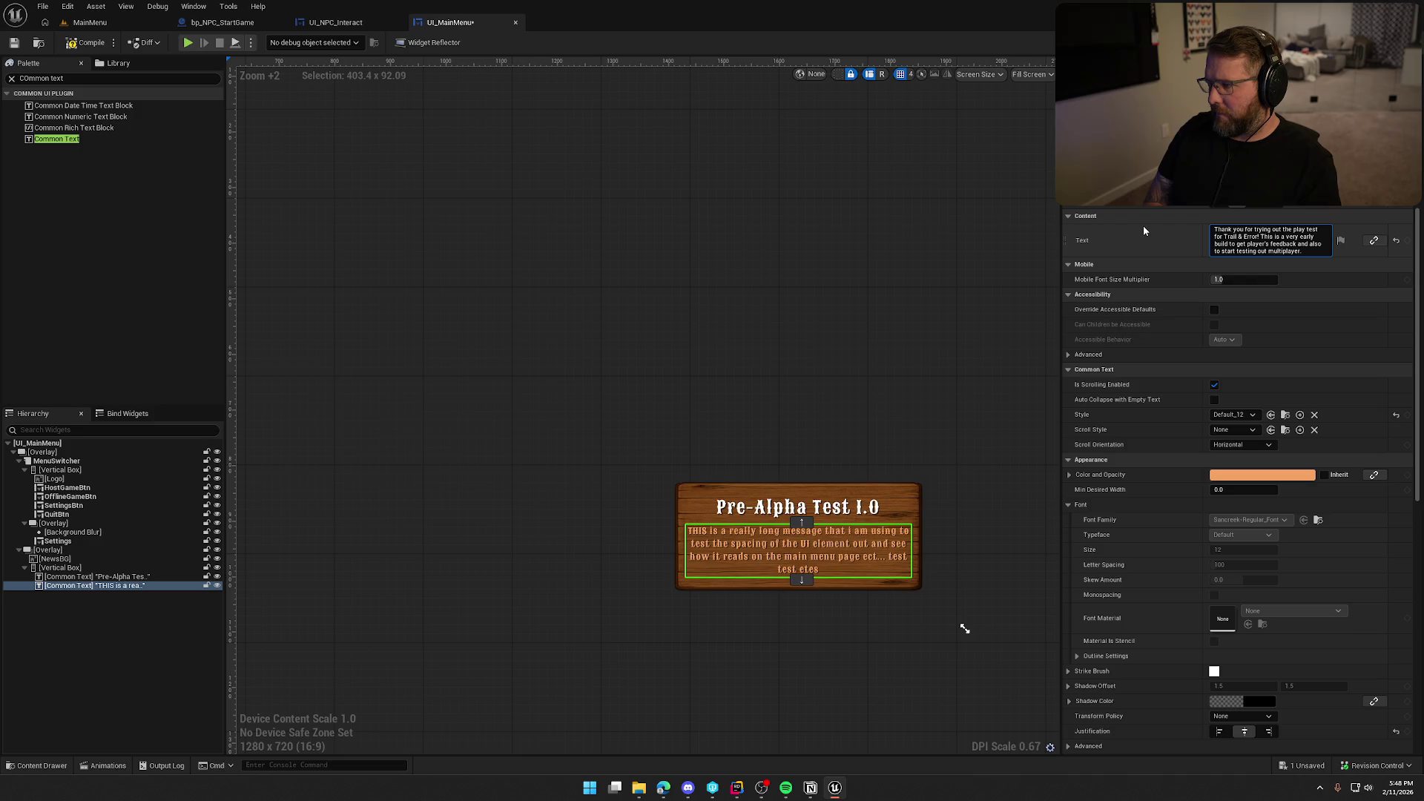
type(" If you have n")
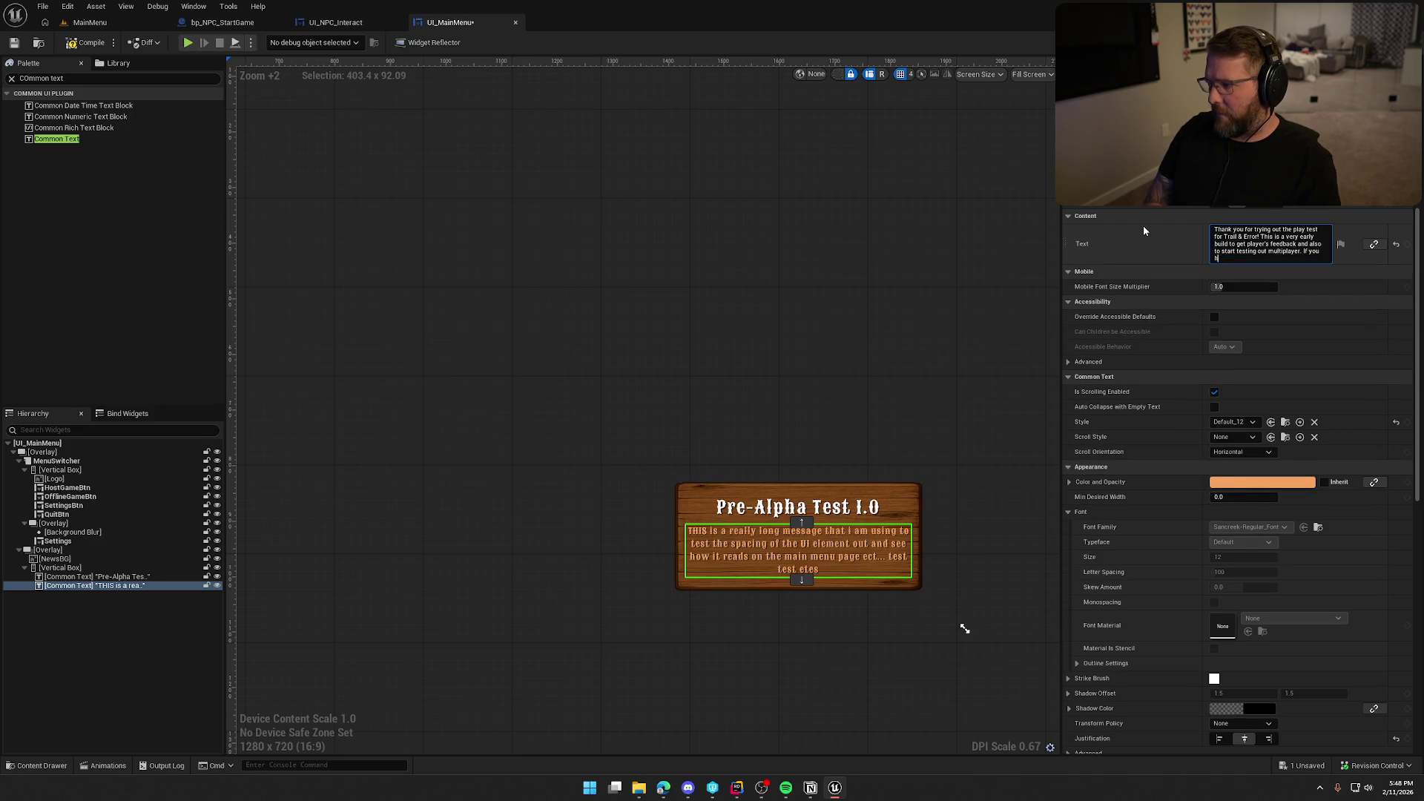
key("BackSpace")
type("any issue t")
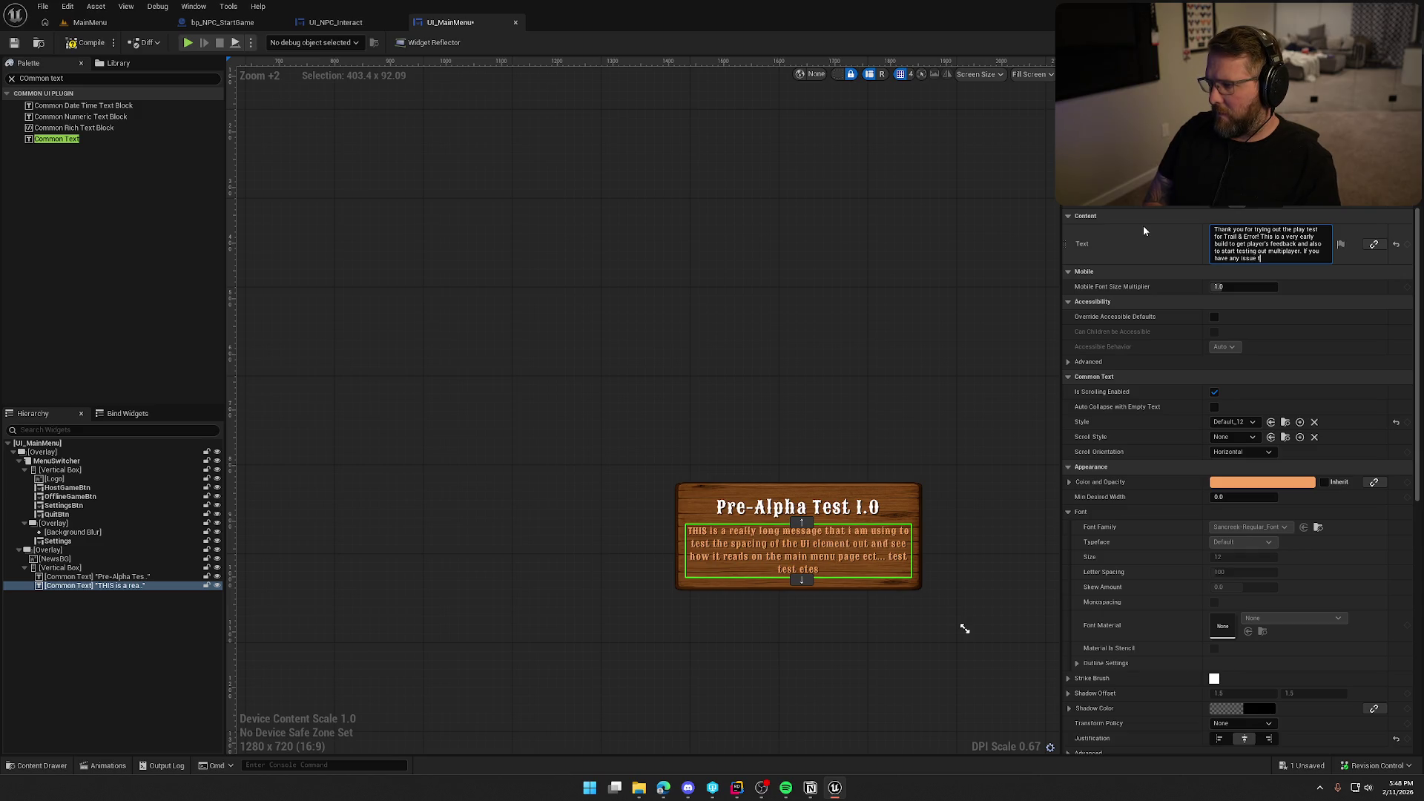
type("here i")
type(" forum")
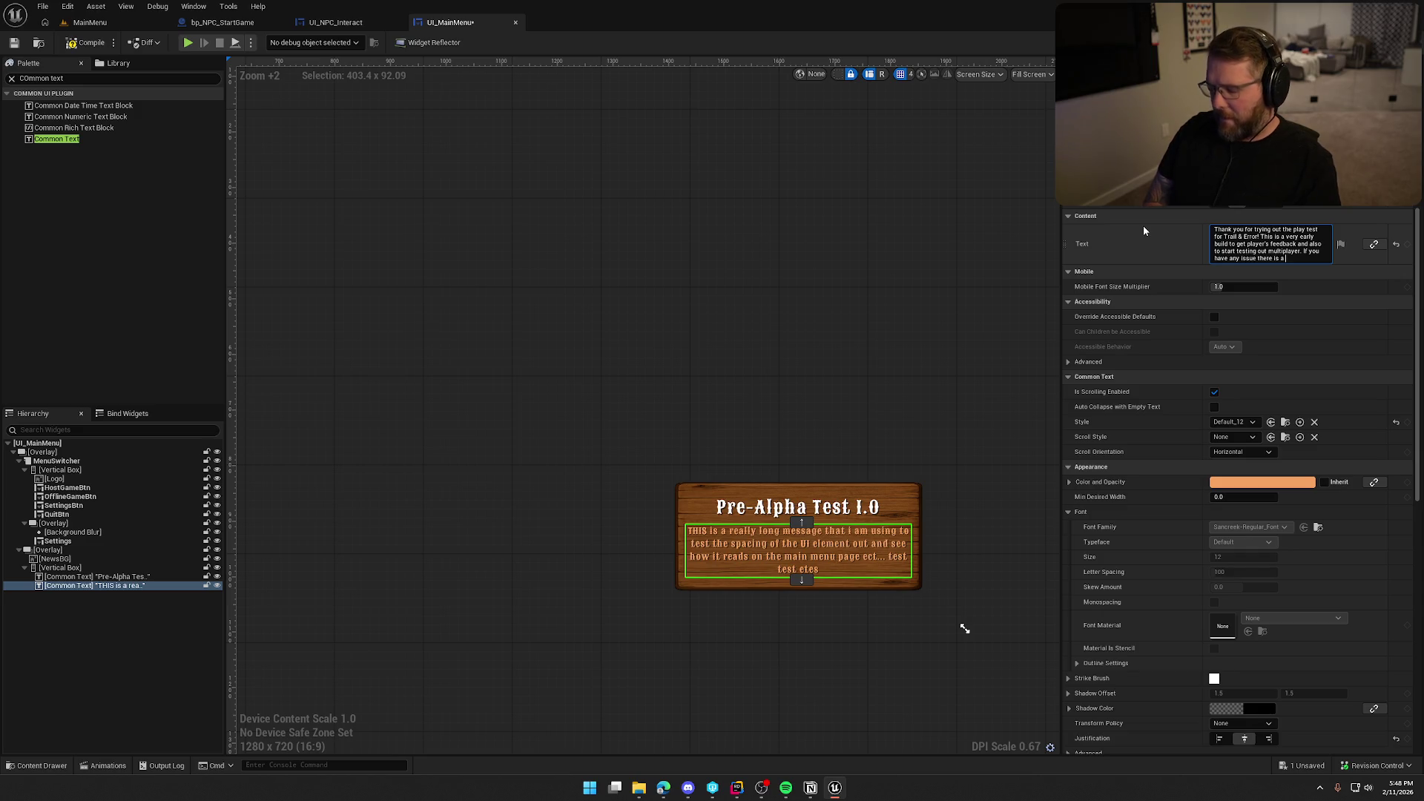
type(" chan")
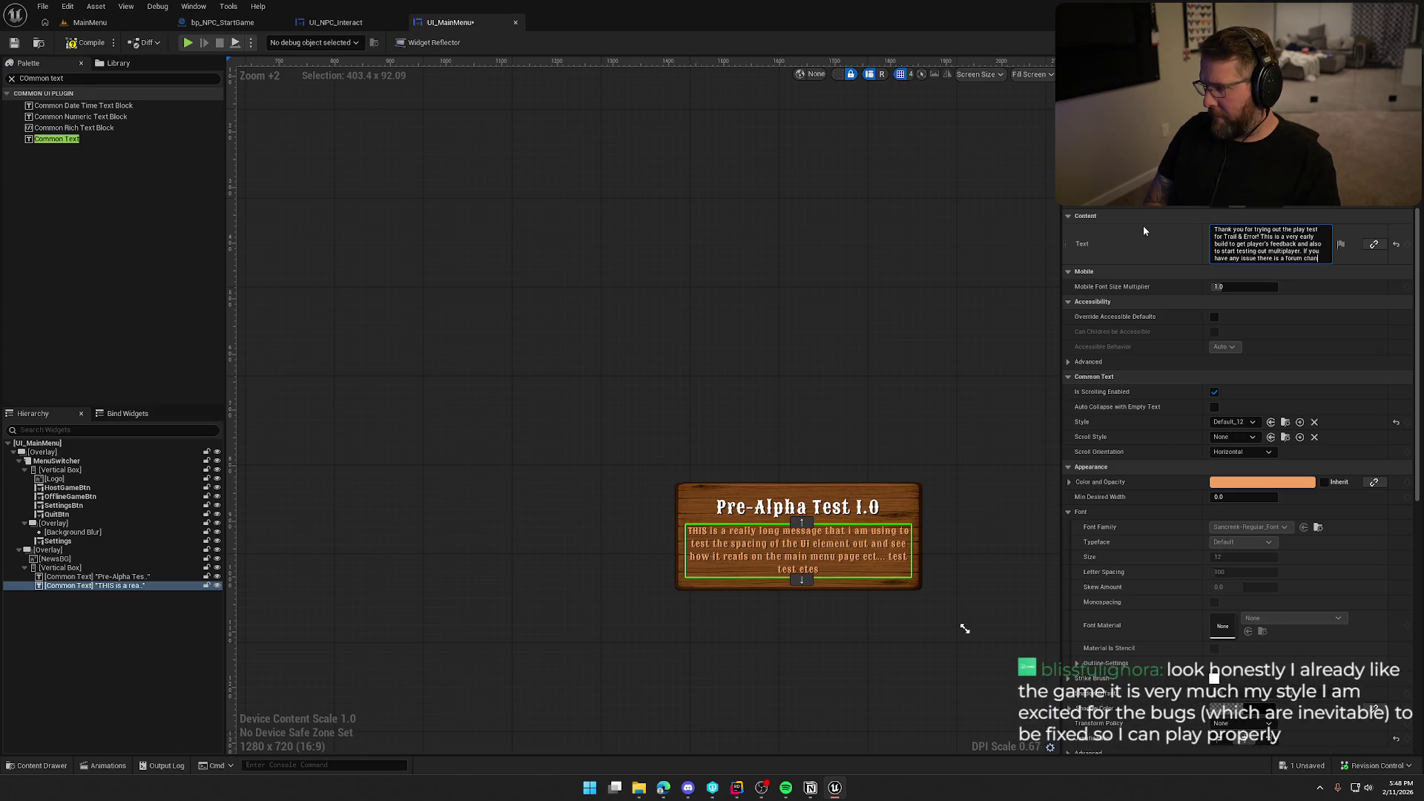
type("nel in cur ")
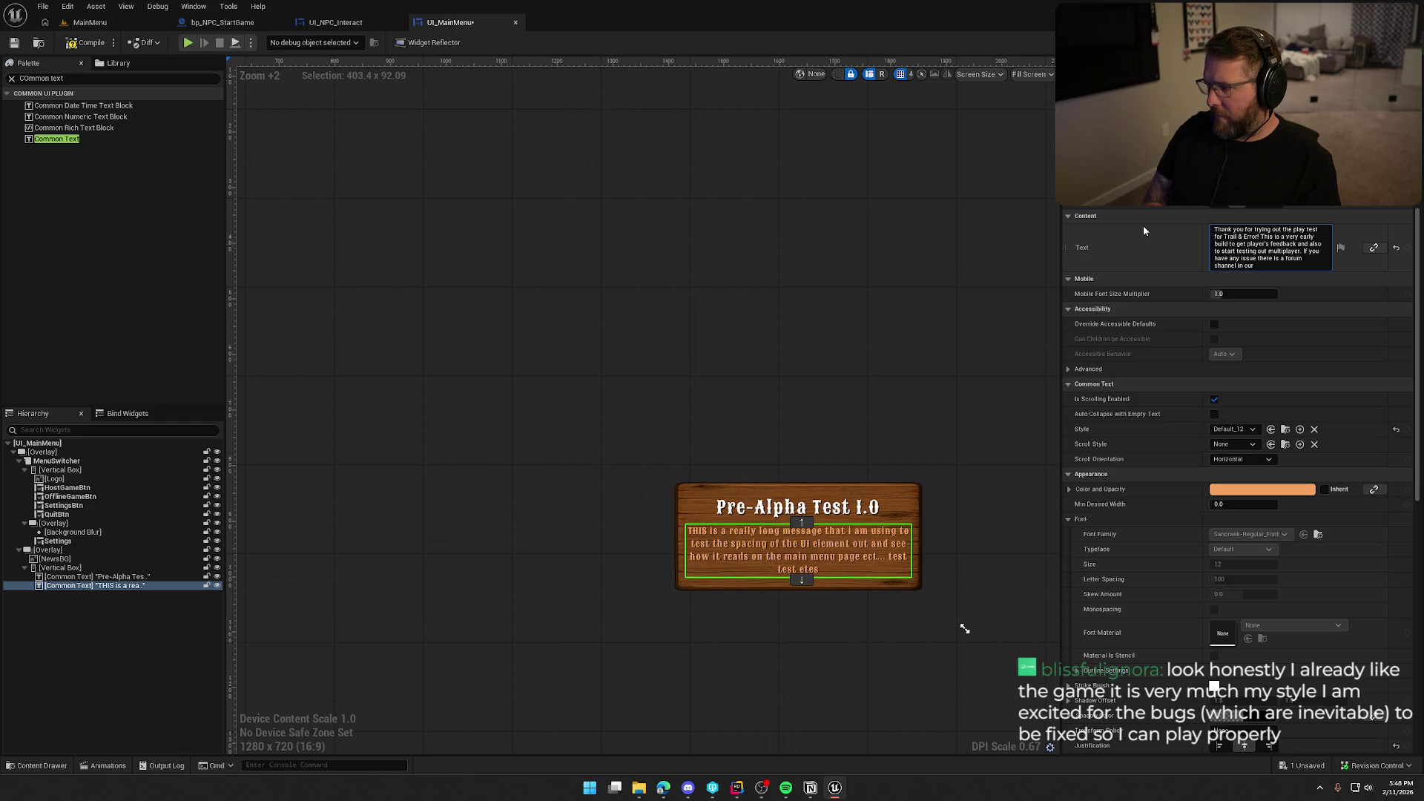
type("discord for")
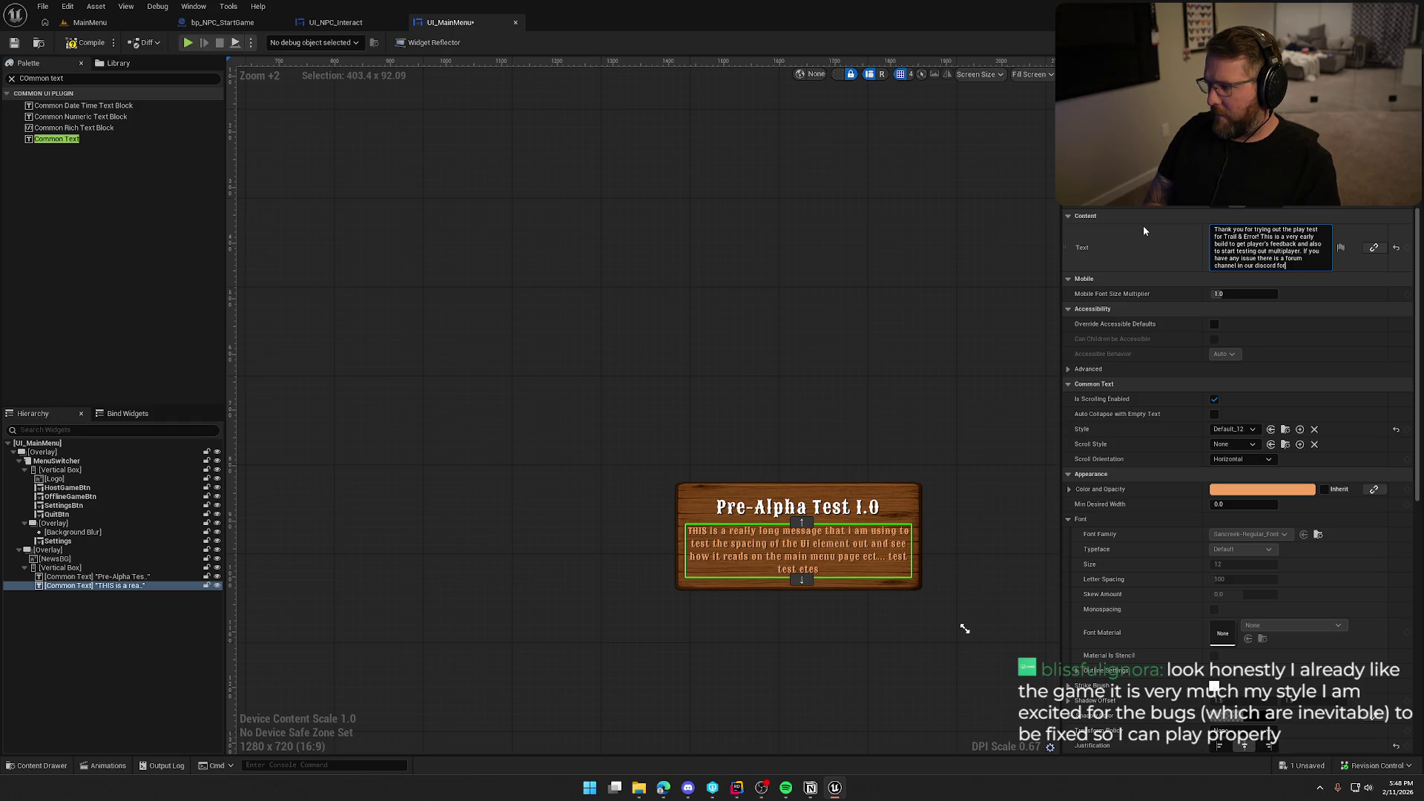
type(" this game ")
type("where you can")
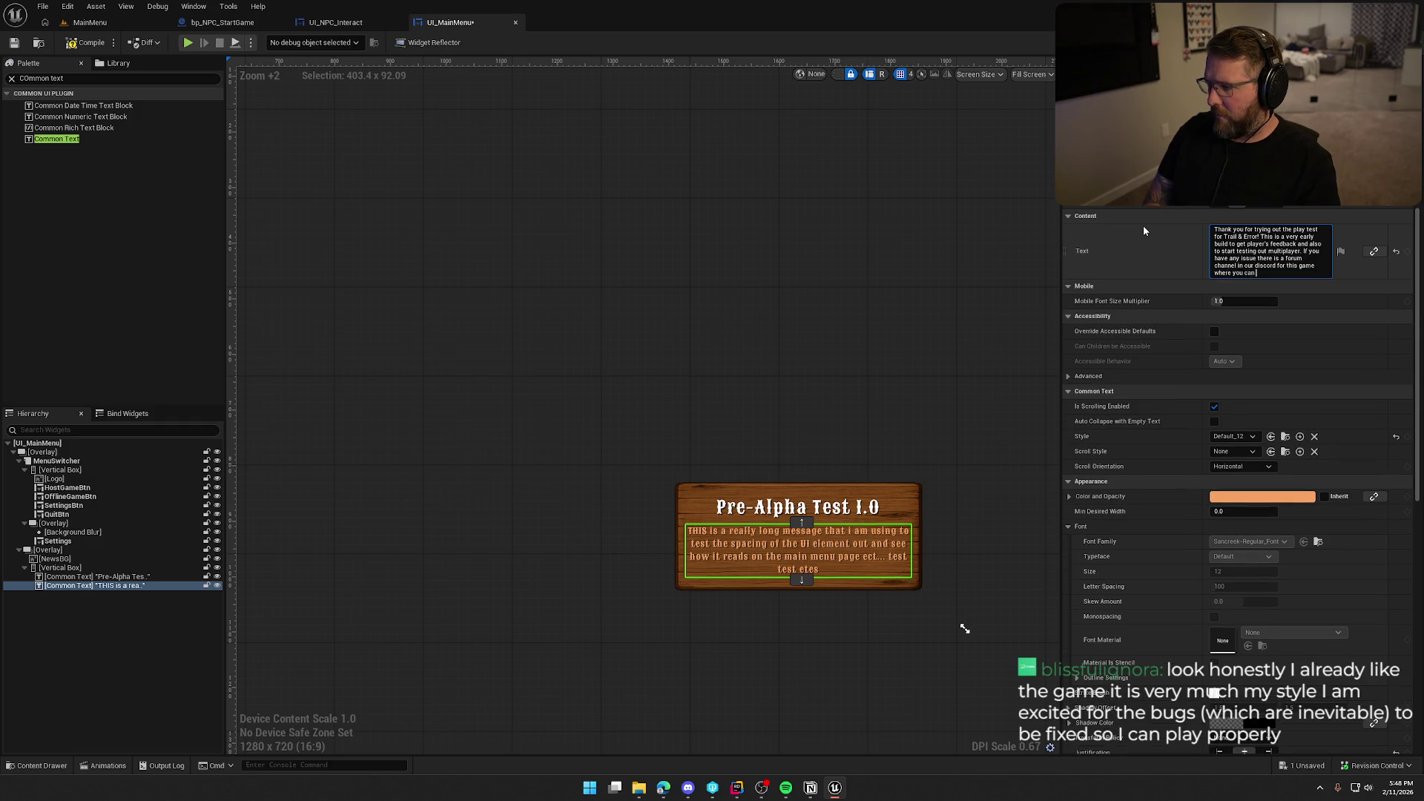
type("post")
type("i")
type("formation")
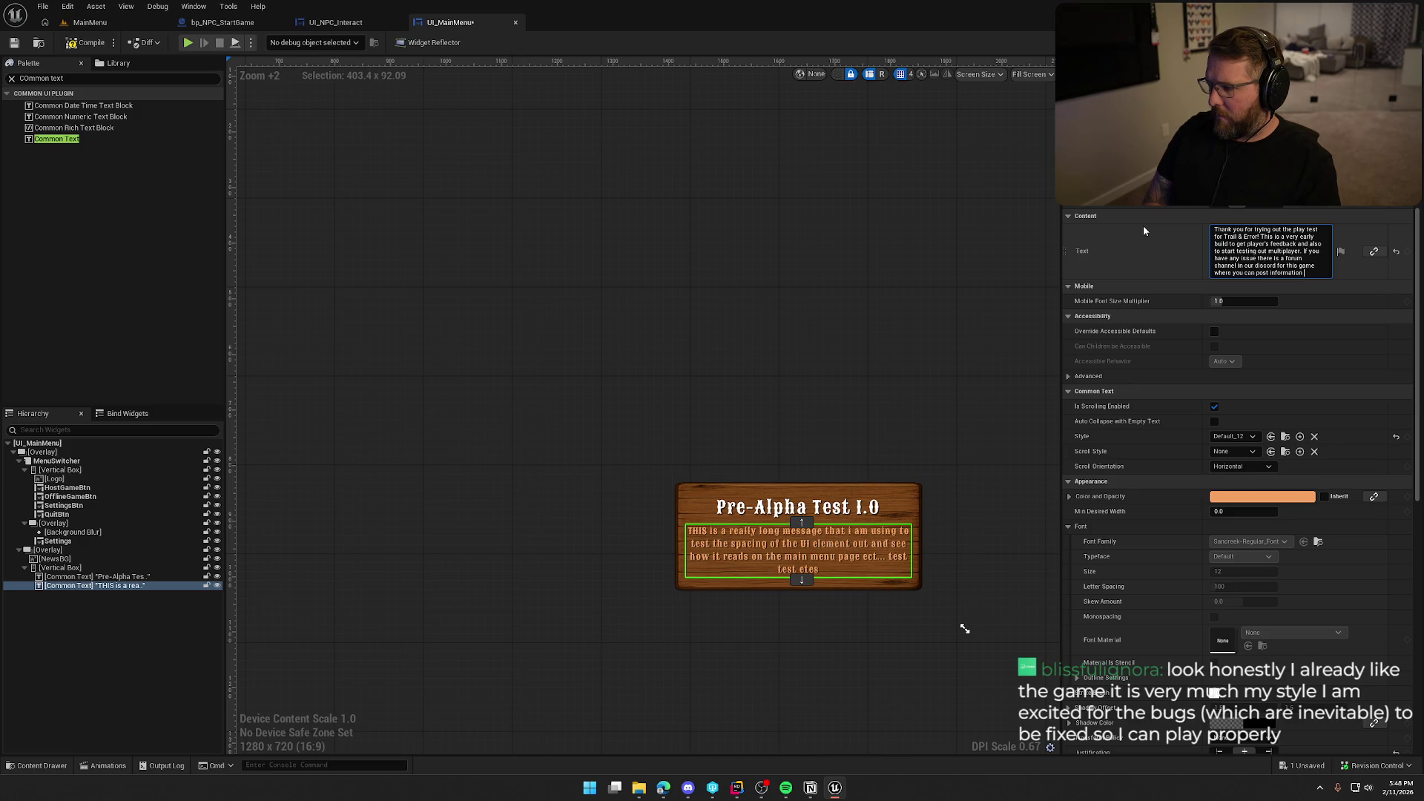
key("BackSpace")
key("BackSpace")
key("BackSpace")
type("t fo")
type("r us")
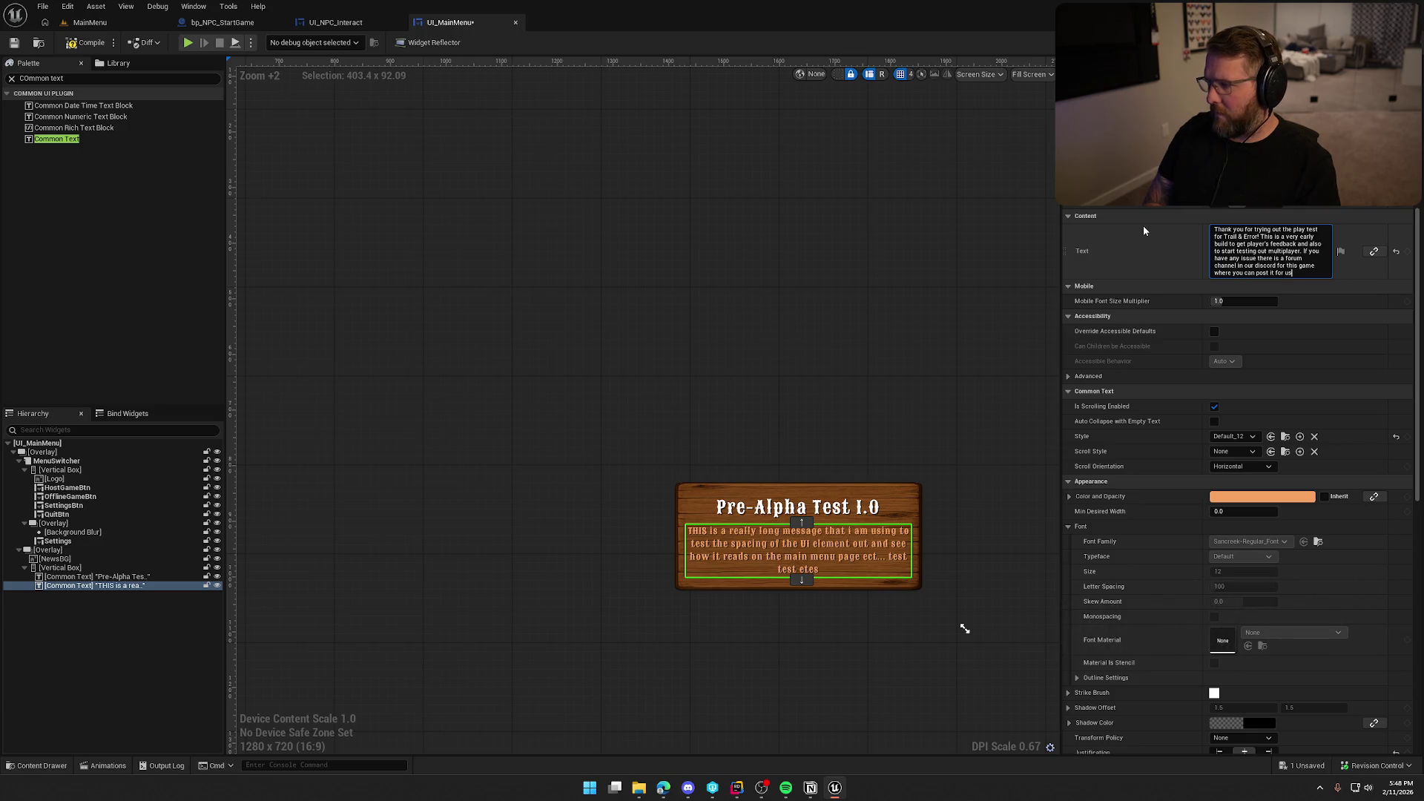
type(" to fix!@")
type(" T")
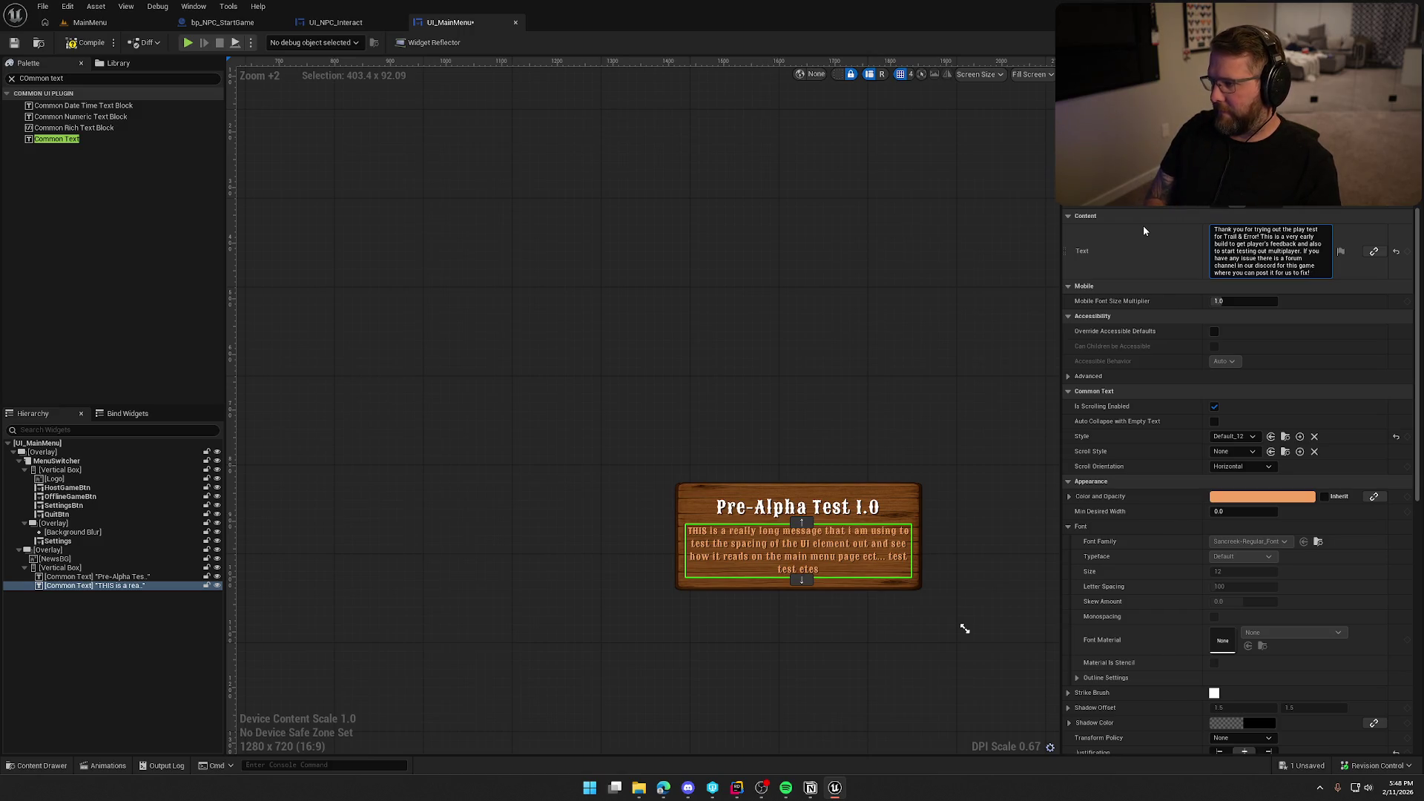
key("Return")
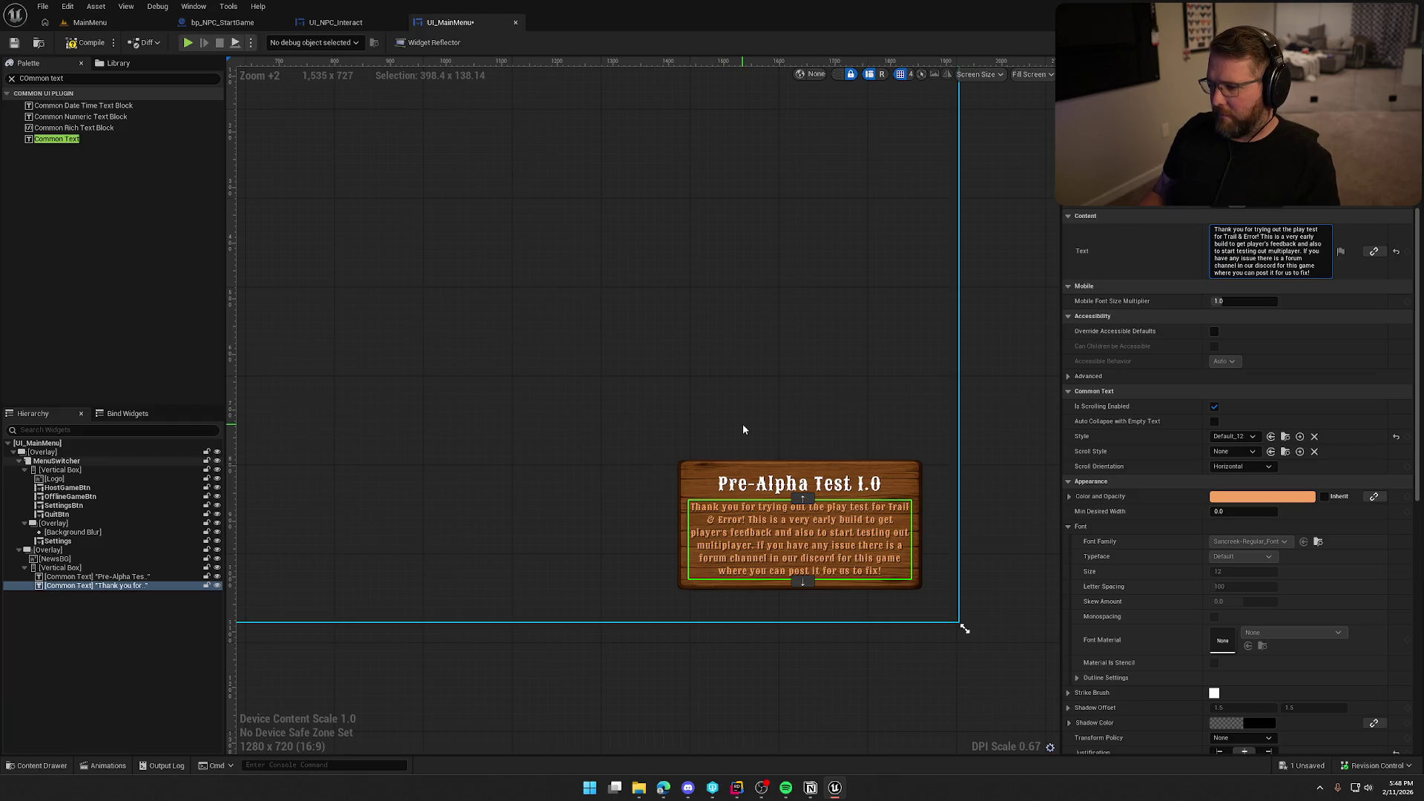
scroll(598, 398, "down", 3)
left_click(868, 422)
scroll(742, 468, "up", 3)
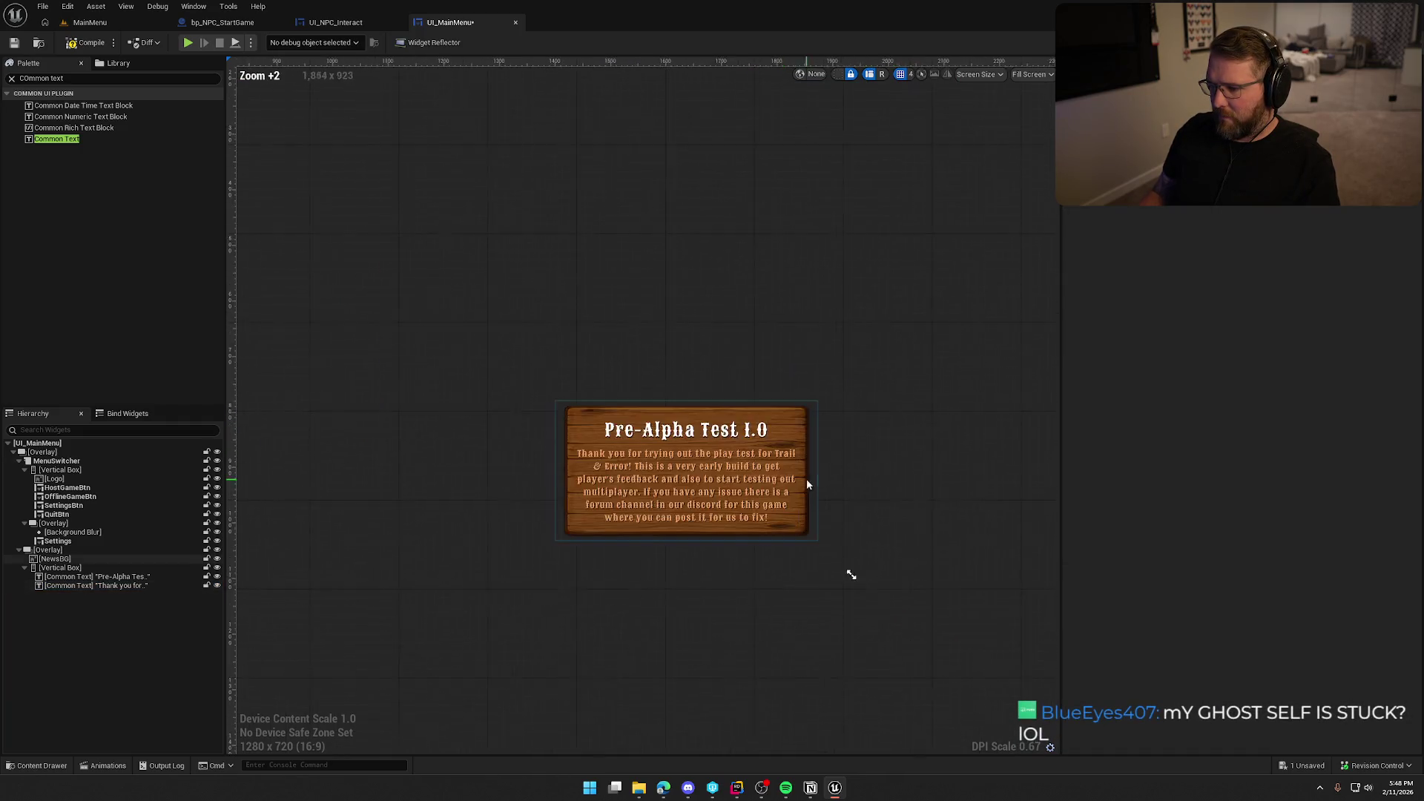
left_click(825, 453)
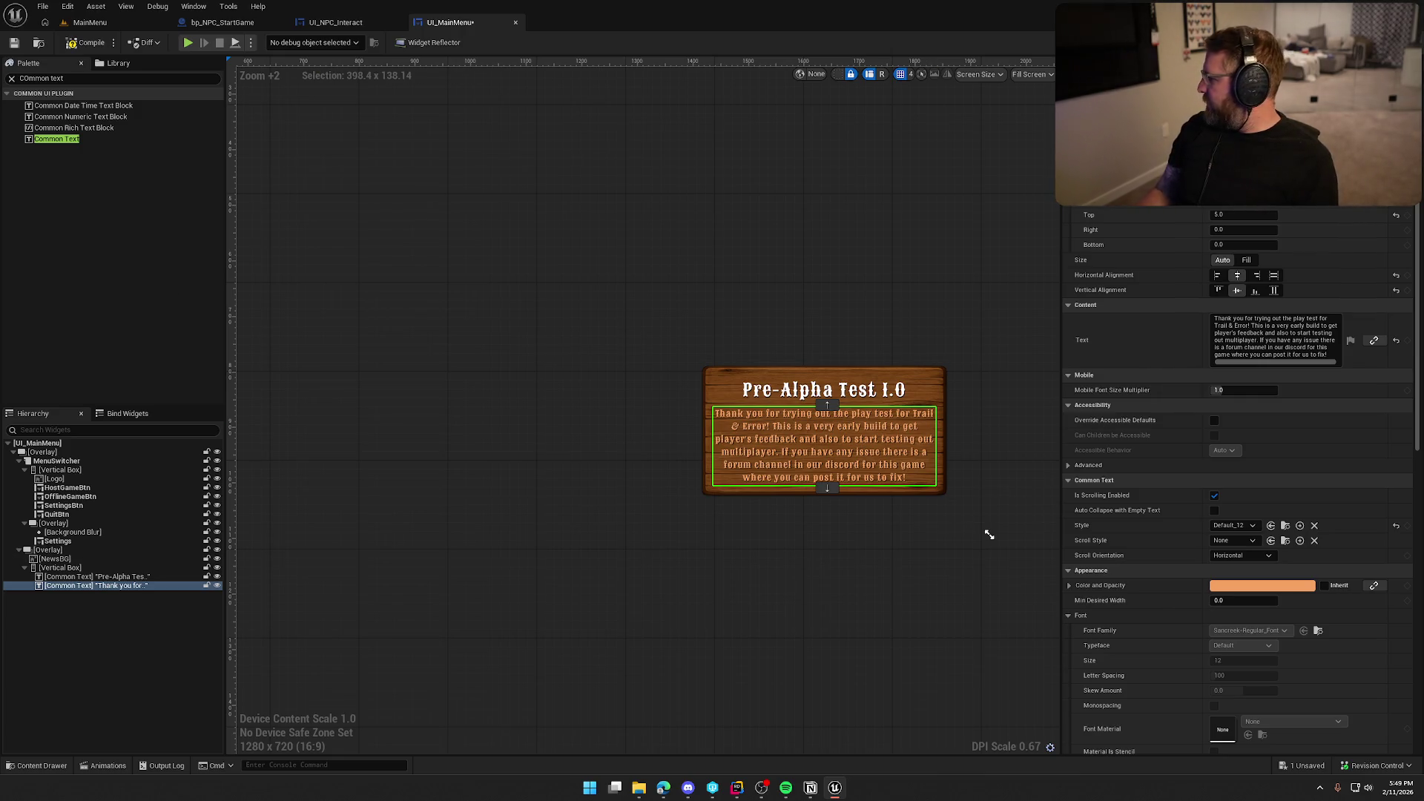
key("alt+Tab")
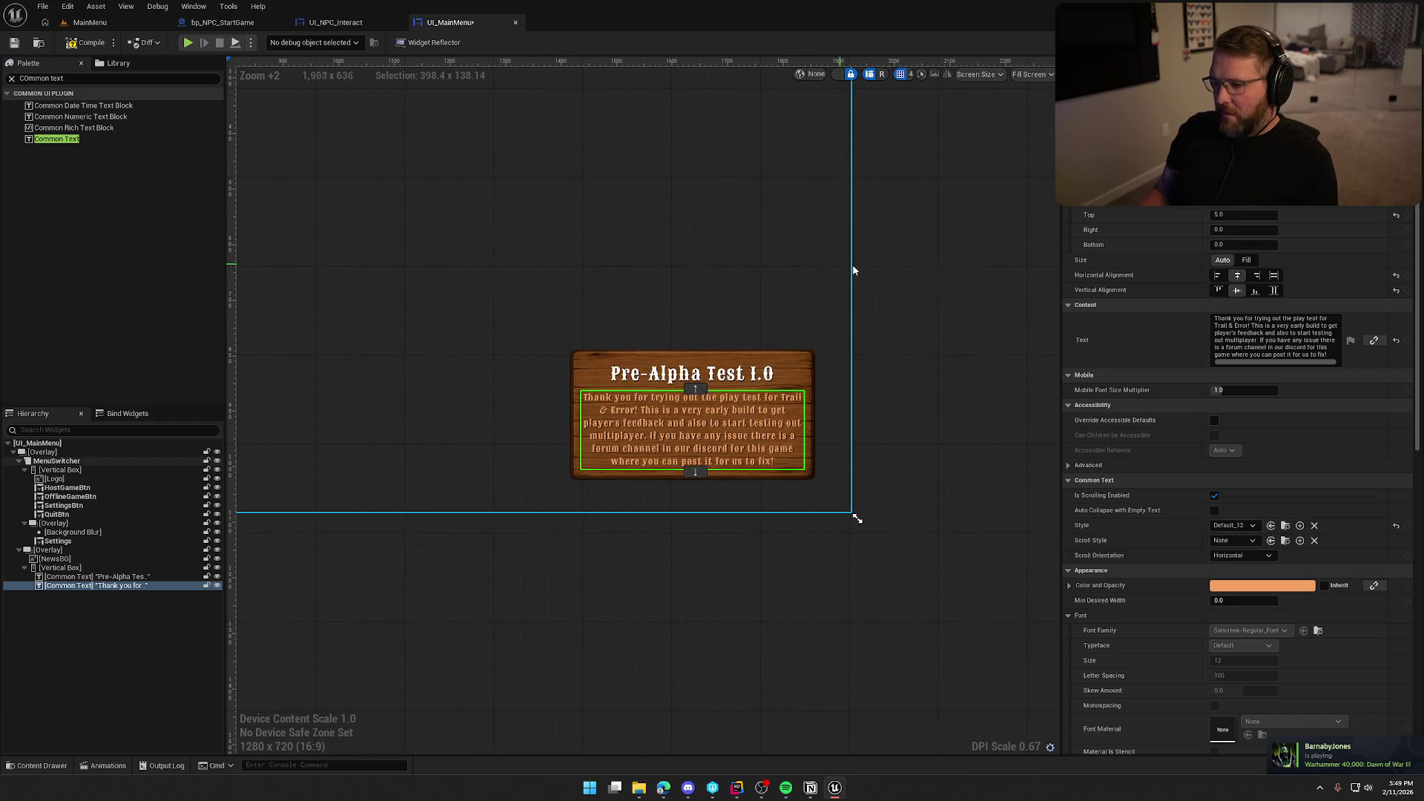
- Try Default_24 and Default_18_White on the thank-you text, settling on Default_15_Illness
left_click(852, 264)
left_click(727, 452)
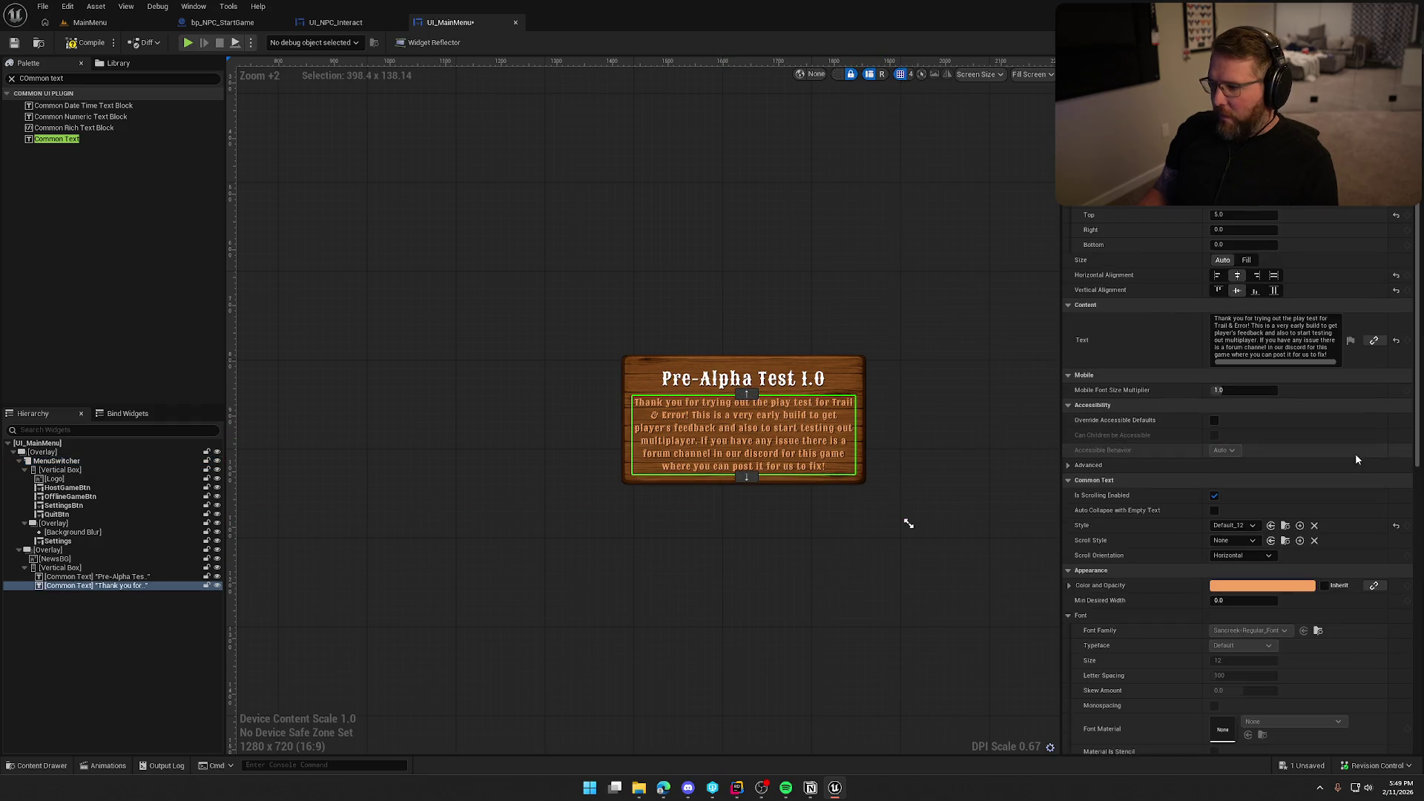
left_click(1246, 525)
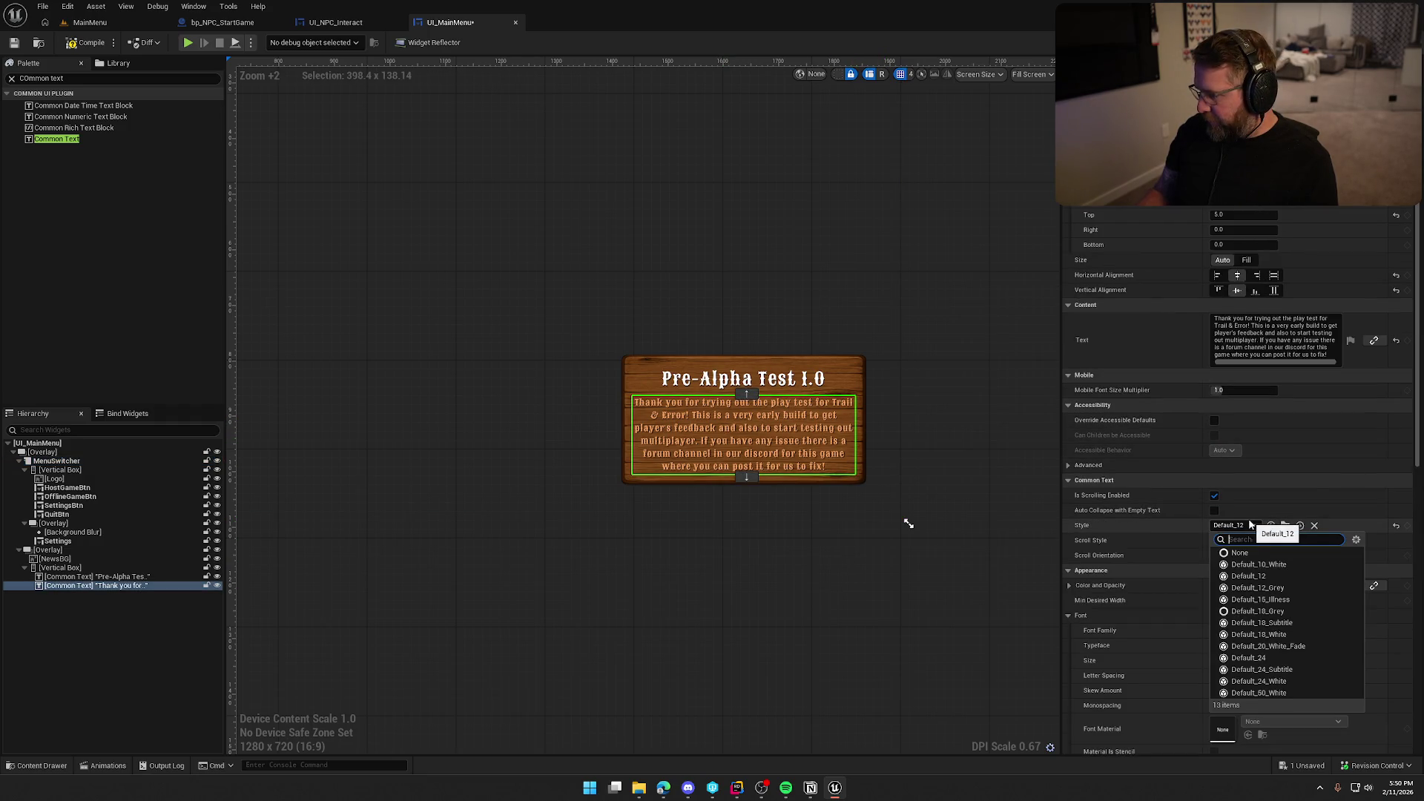
left_click(1279, 658)
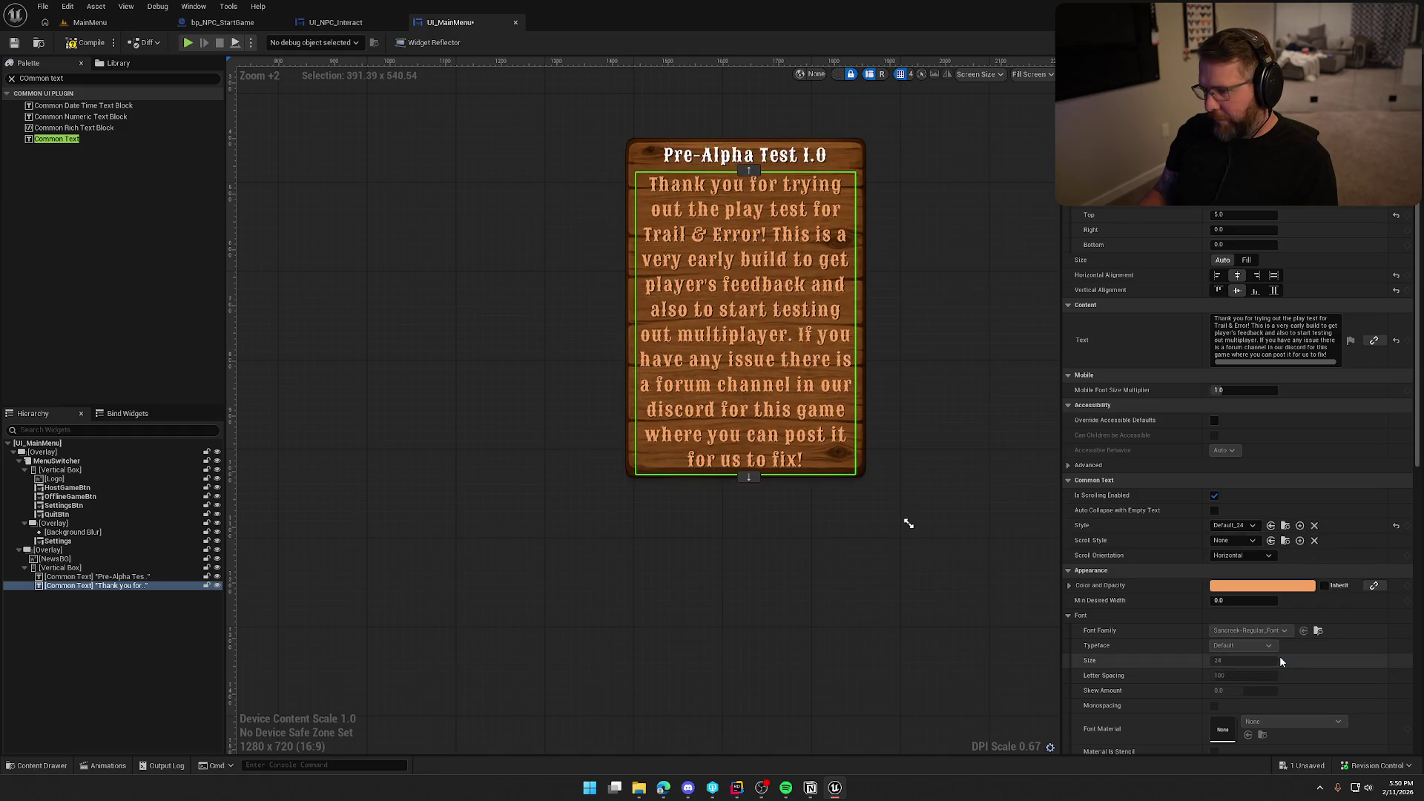
left_click(1246, 525)
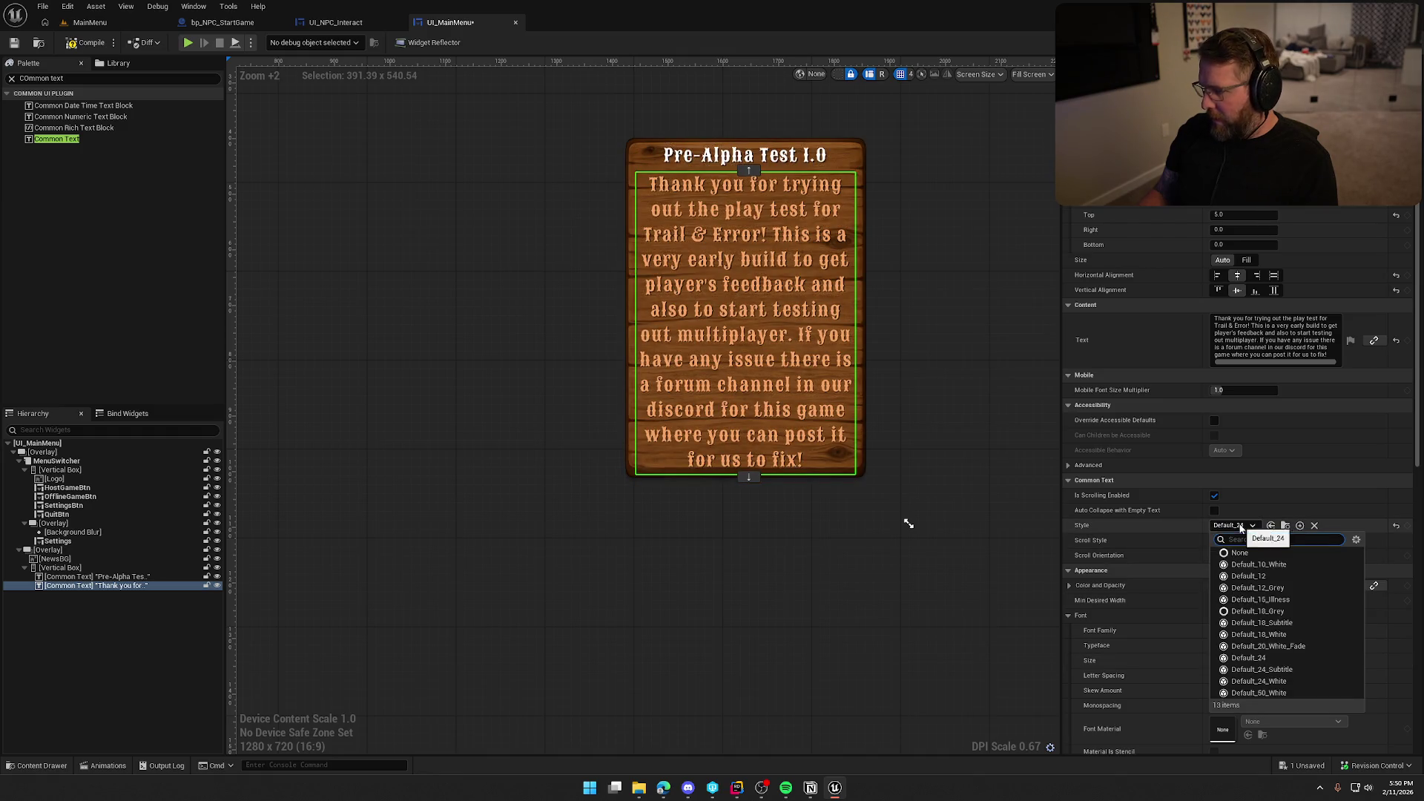
left_click(1298, 634)
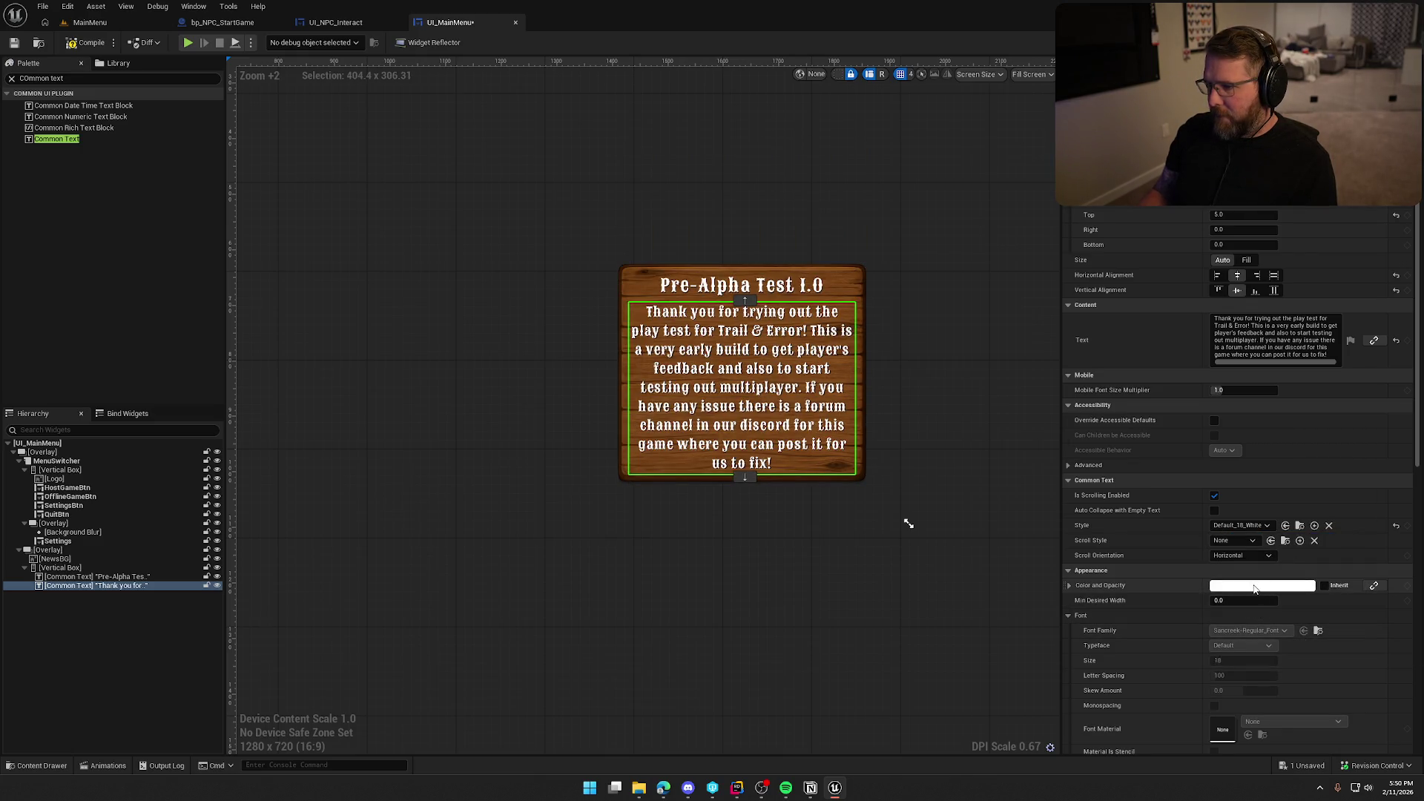
left_click(1251, 526)
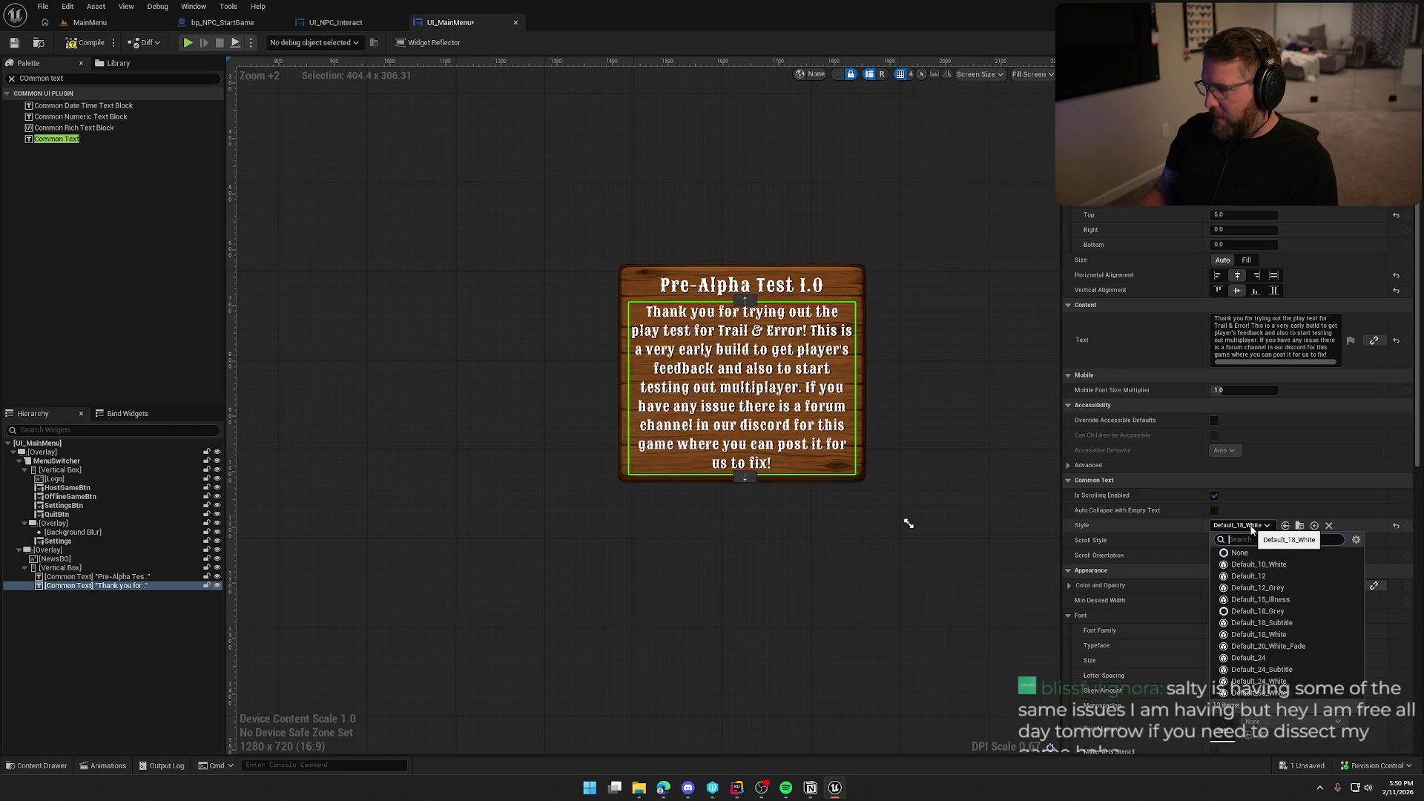
left_click(1279, 599)
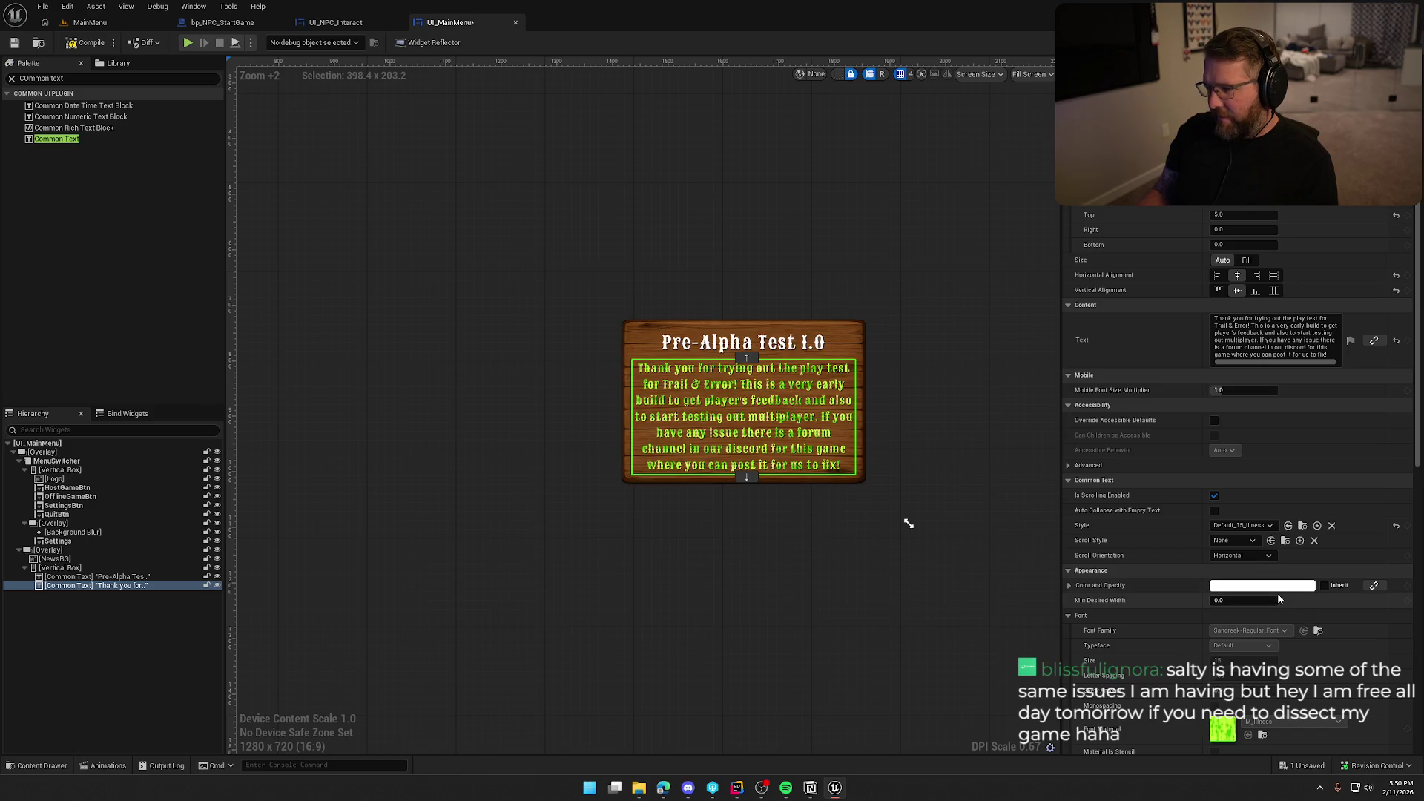
left_click(1303, 527)
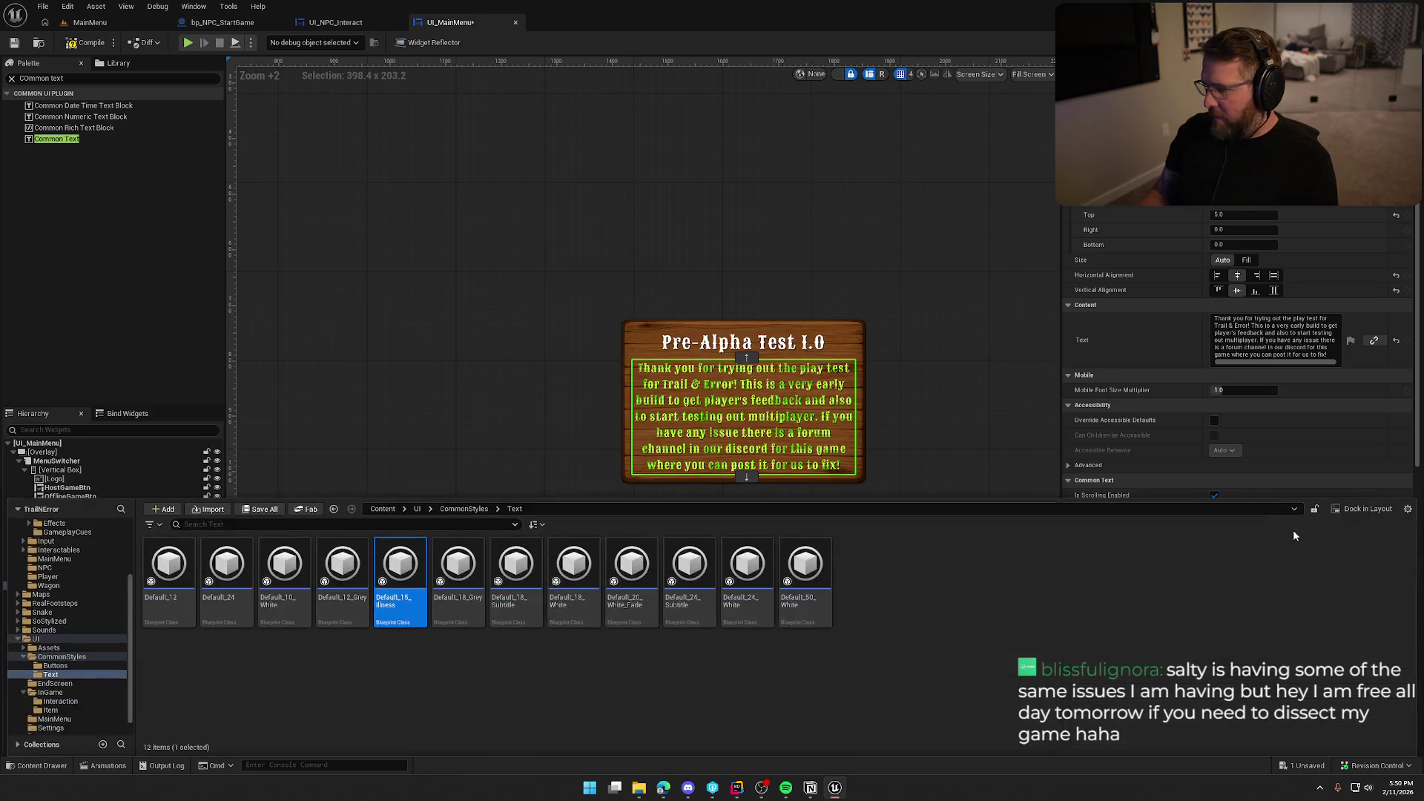
- Duplicate the Default_18_Grey text style as Default_15 and open it for editing
left_click(438, 652)
left_click(458, 586)
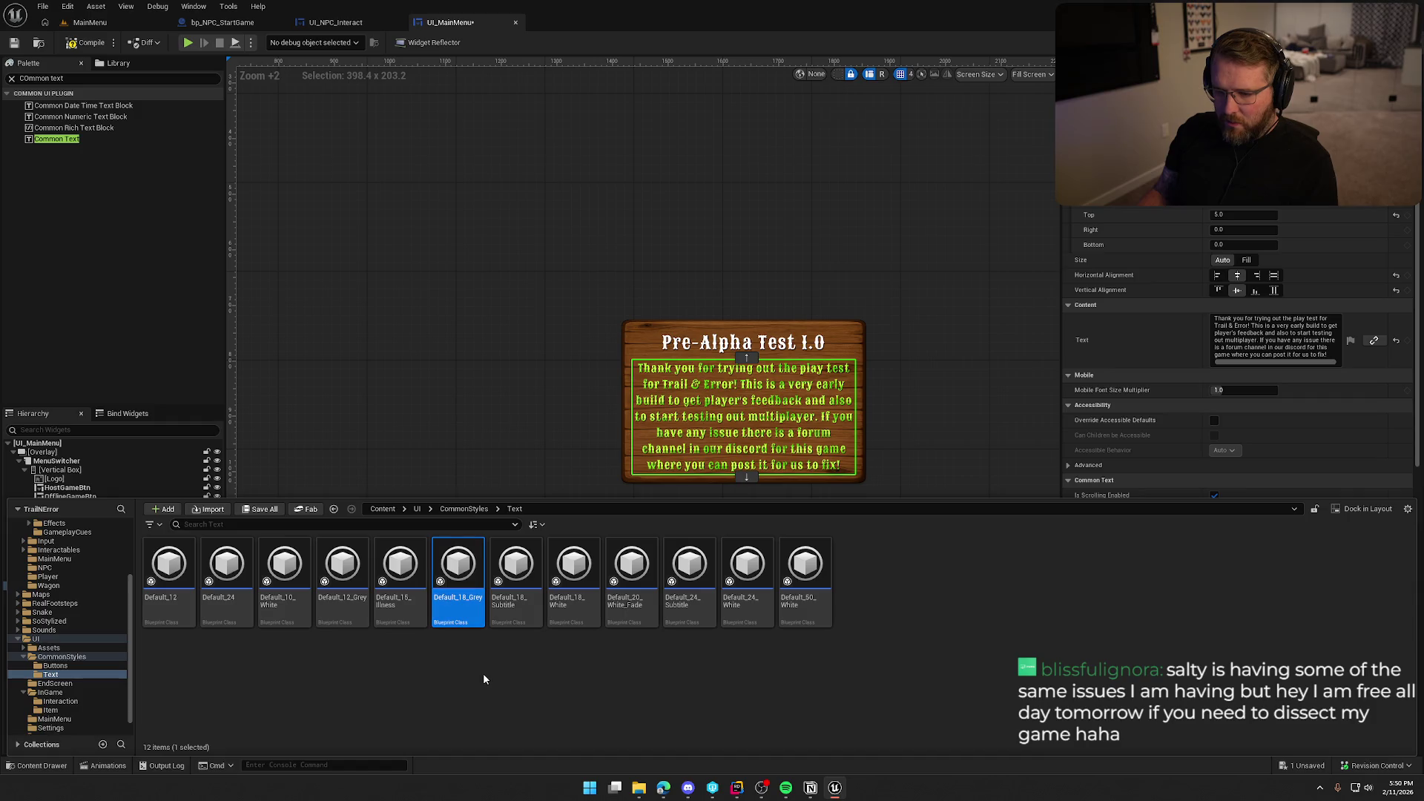
key("ctrl+d")
type("Default_2")
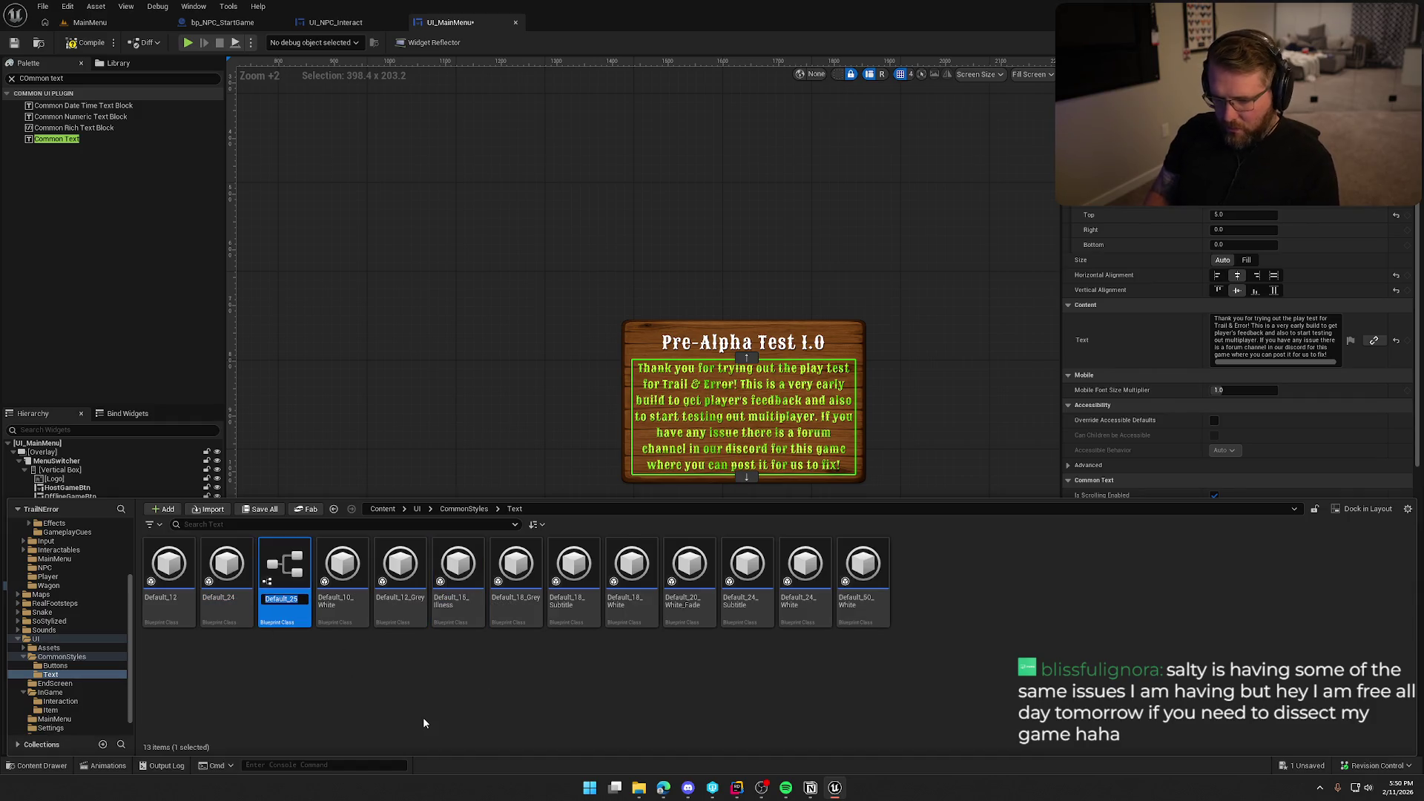
key("BackSpace")
type("15")
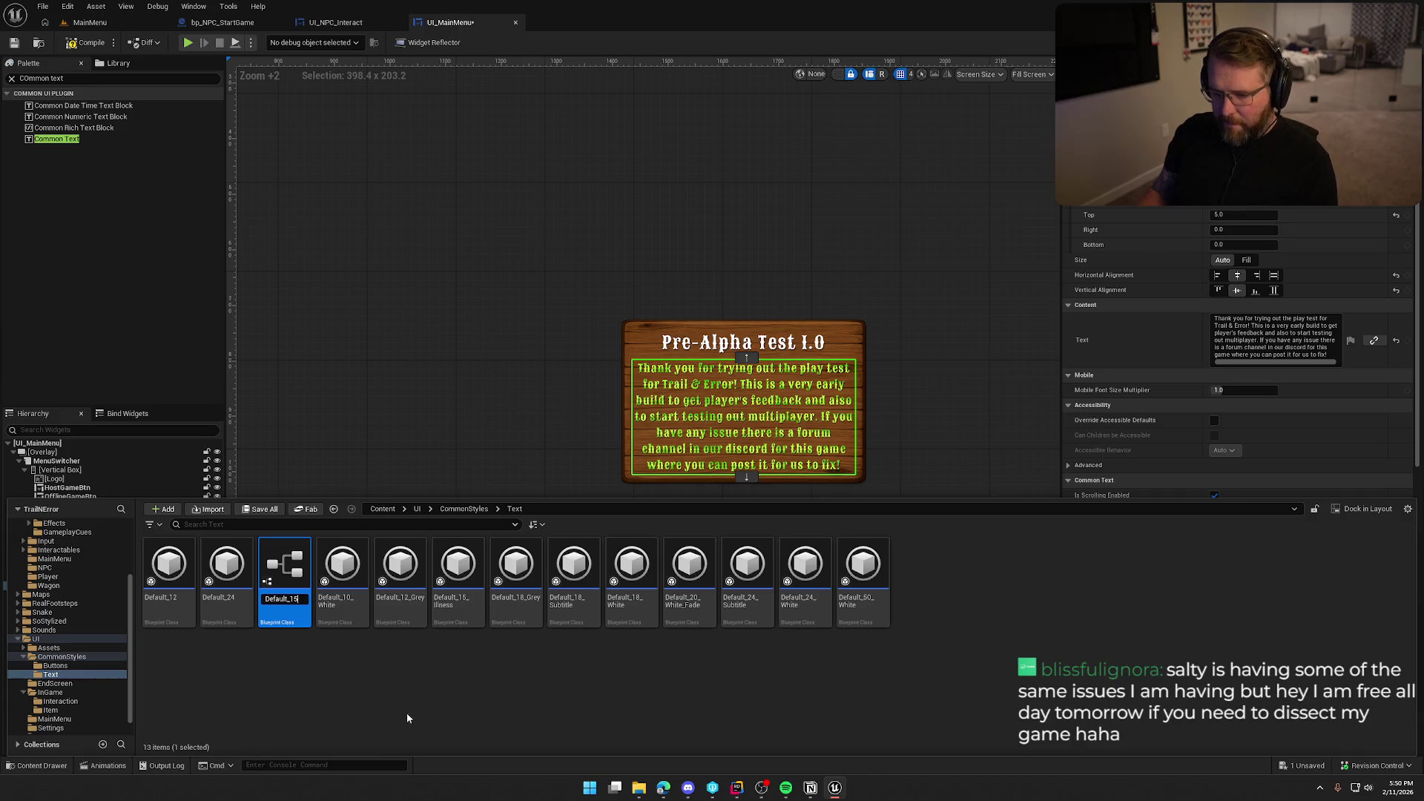
key("Return")
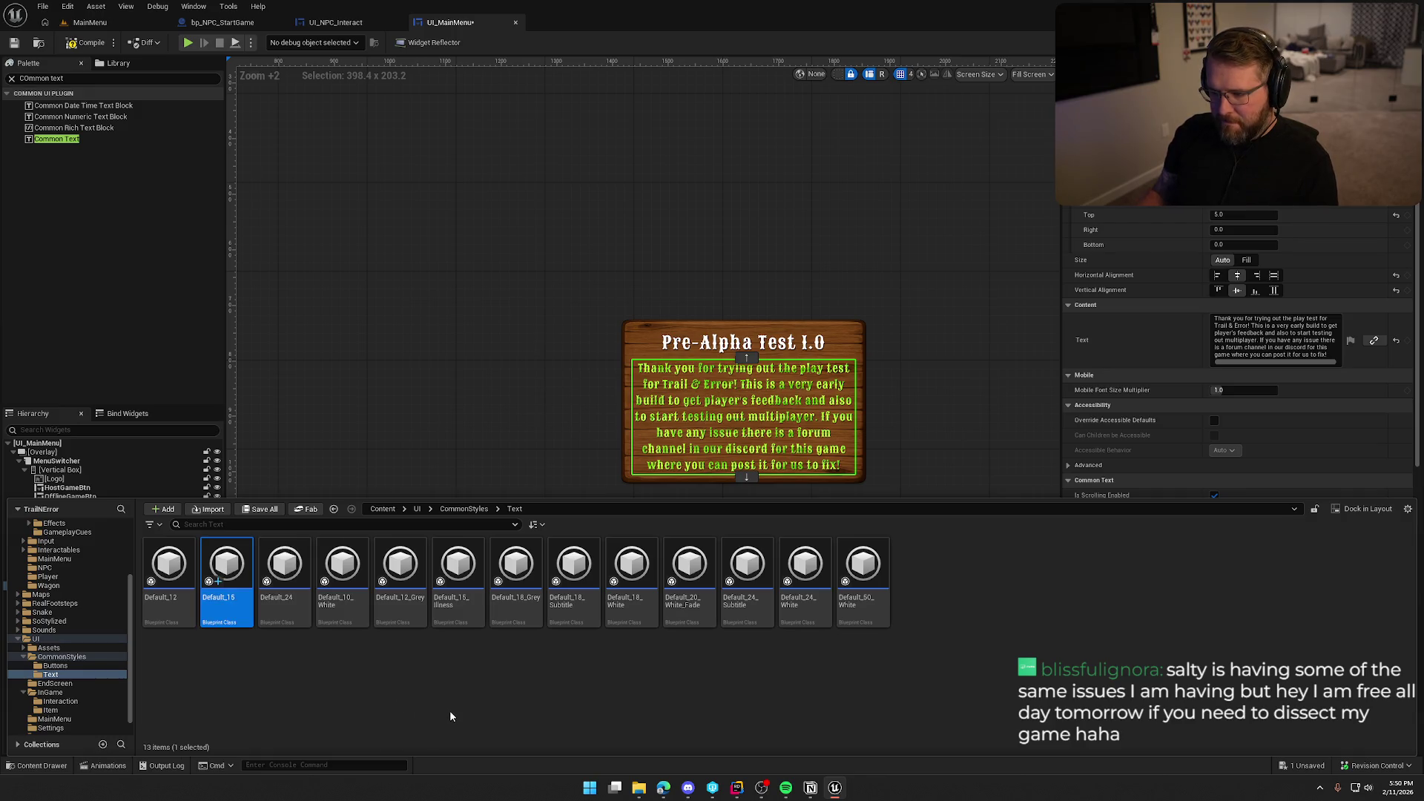
double_click(217, 572)
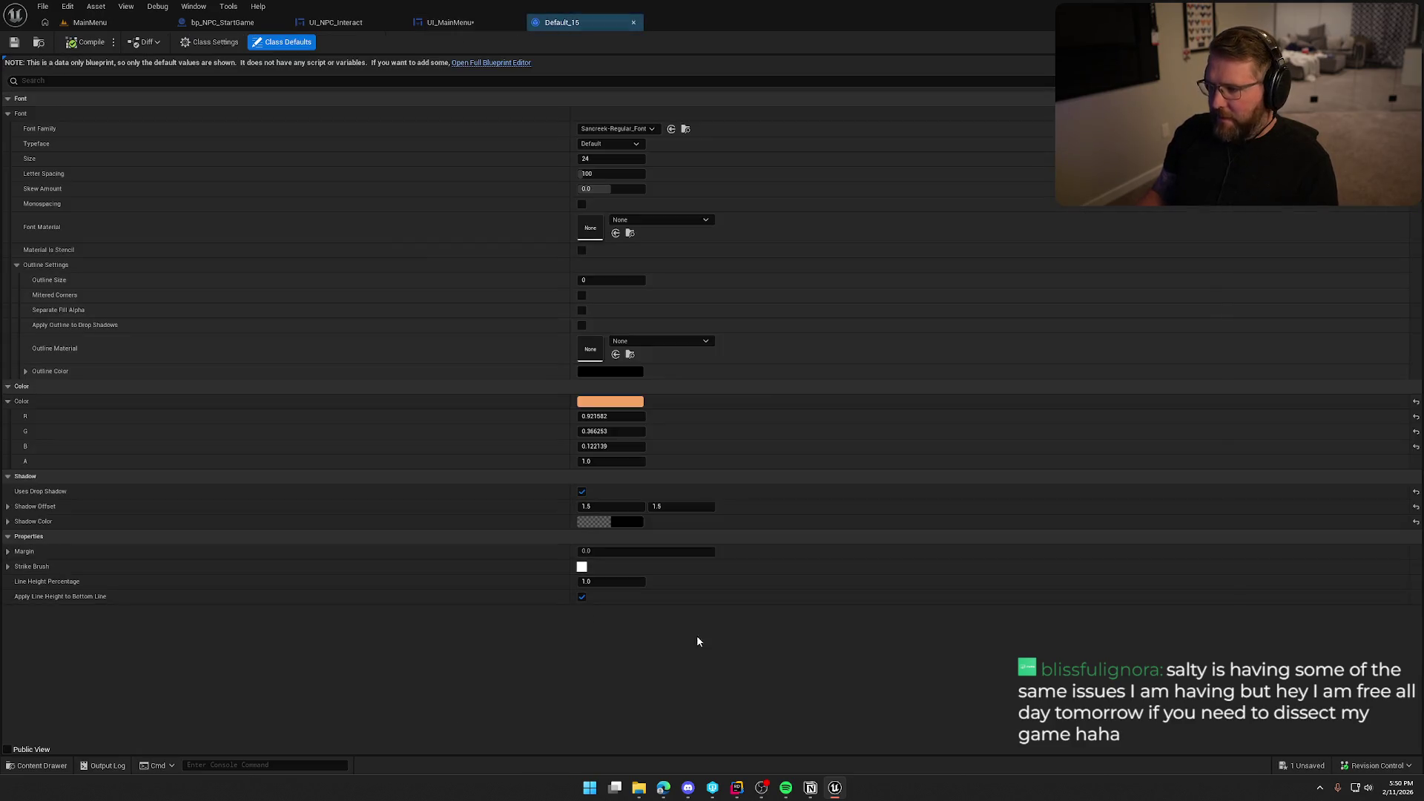
- Set the Default_15 style's font size to 15 and close its editor
left_click(608, 159)
type("15")
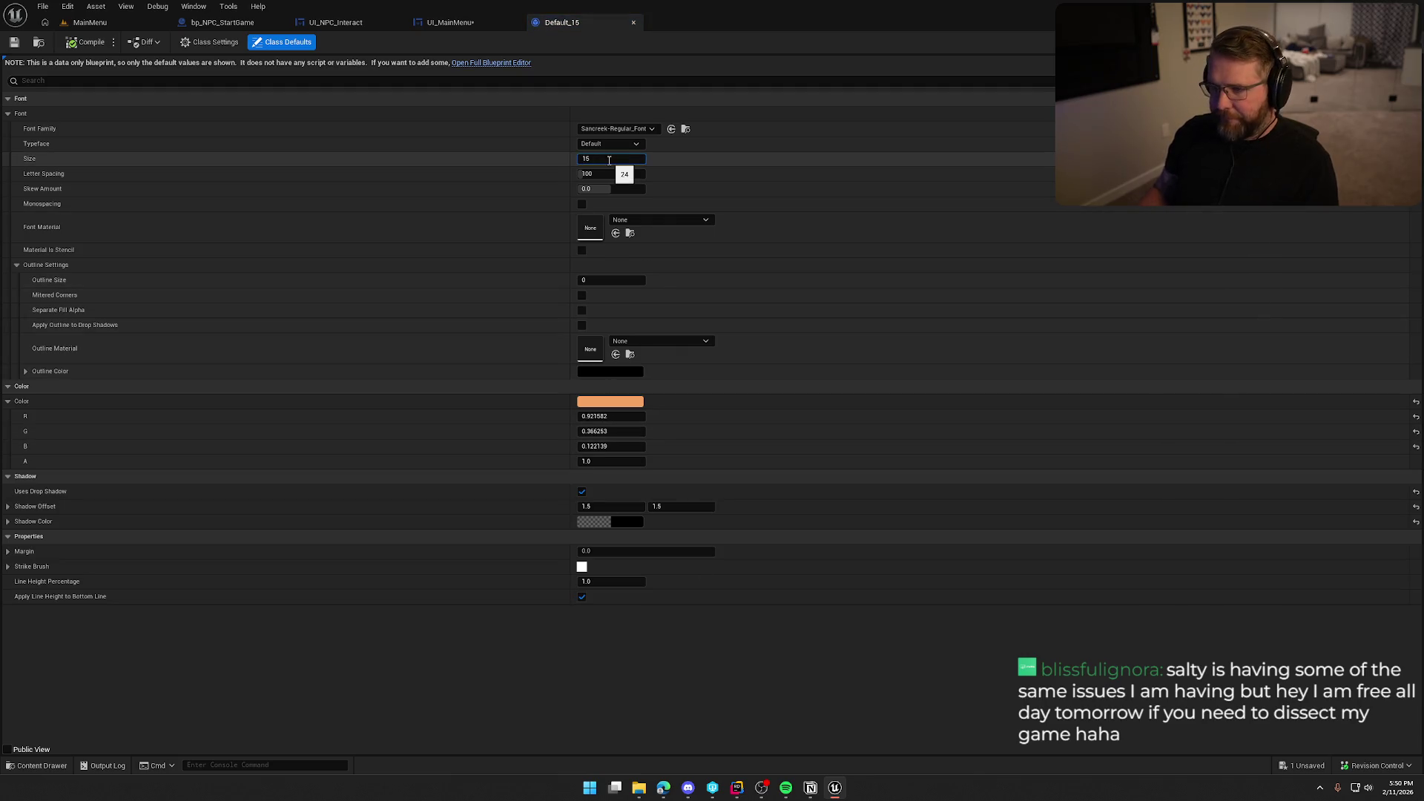
key("Return")
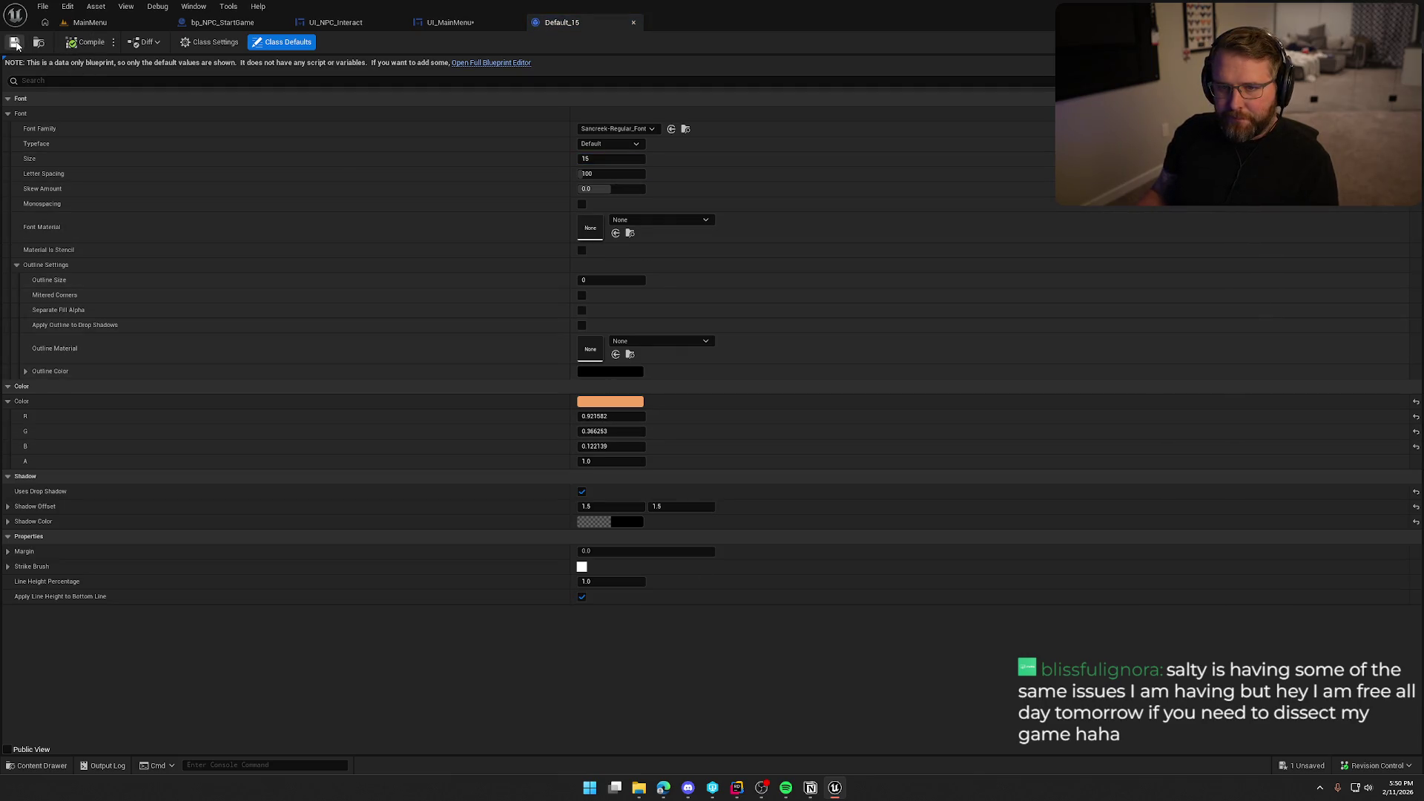
left_click(634, 22)
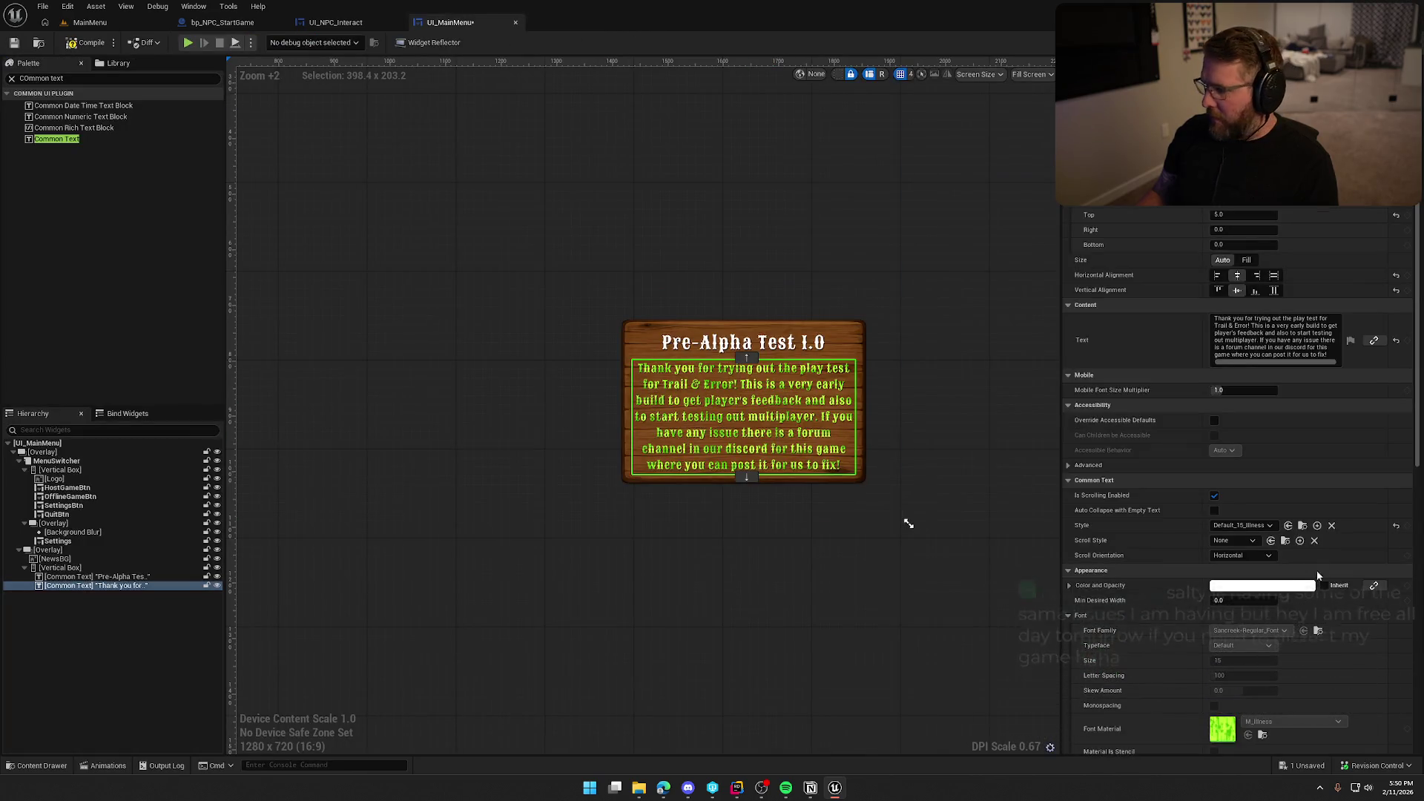
- Apply the Default_15 style to the thank-you message
left_click(1252, 524)
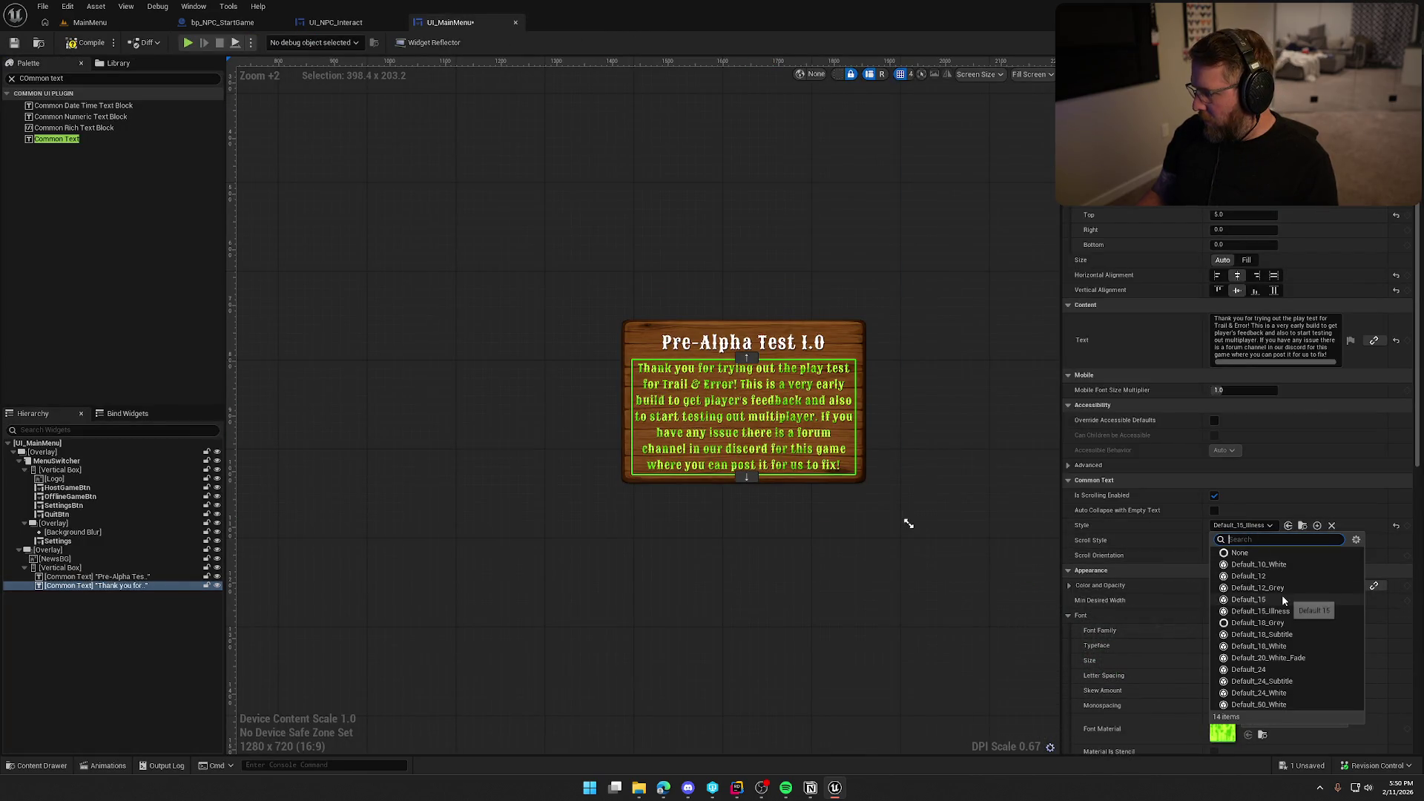
left_click(1257, 597)
left_click(853, 585)
scroll(858, 606, "down", 2)
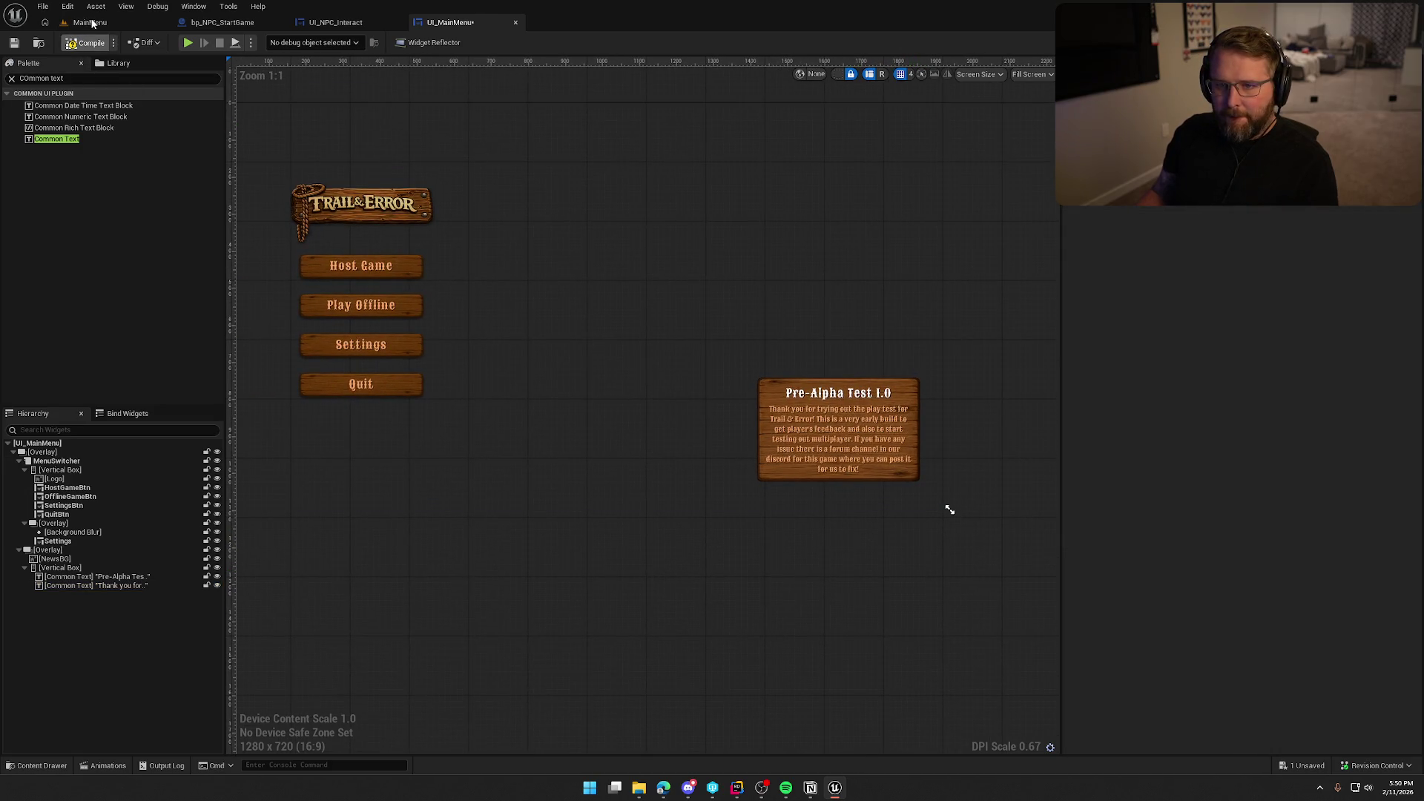
left_click(89, 22)
left_click(305, 41)
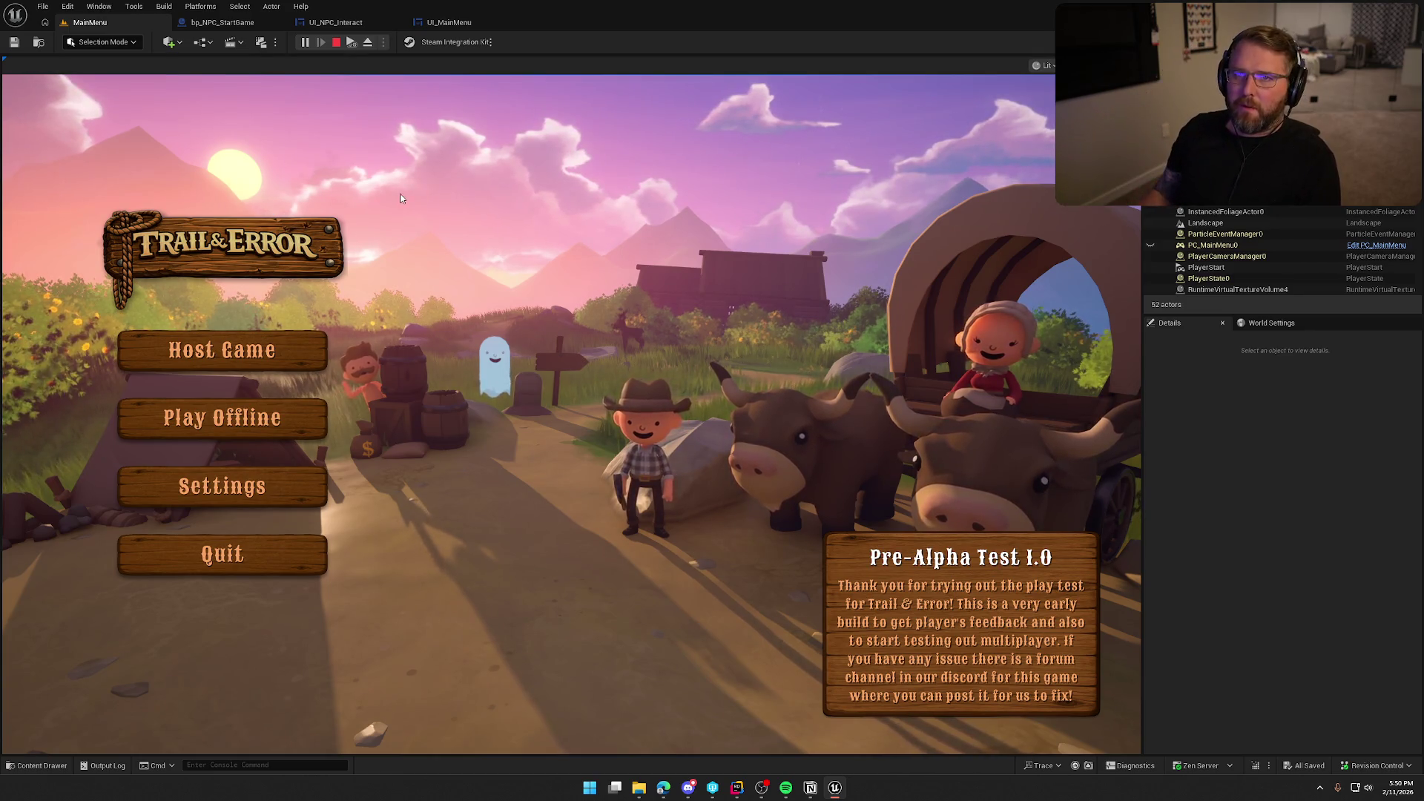
key("Escape")
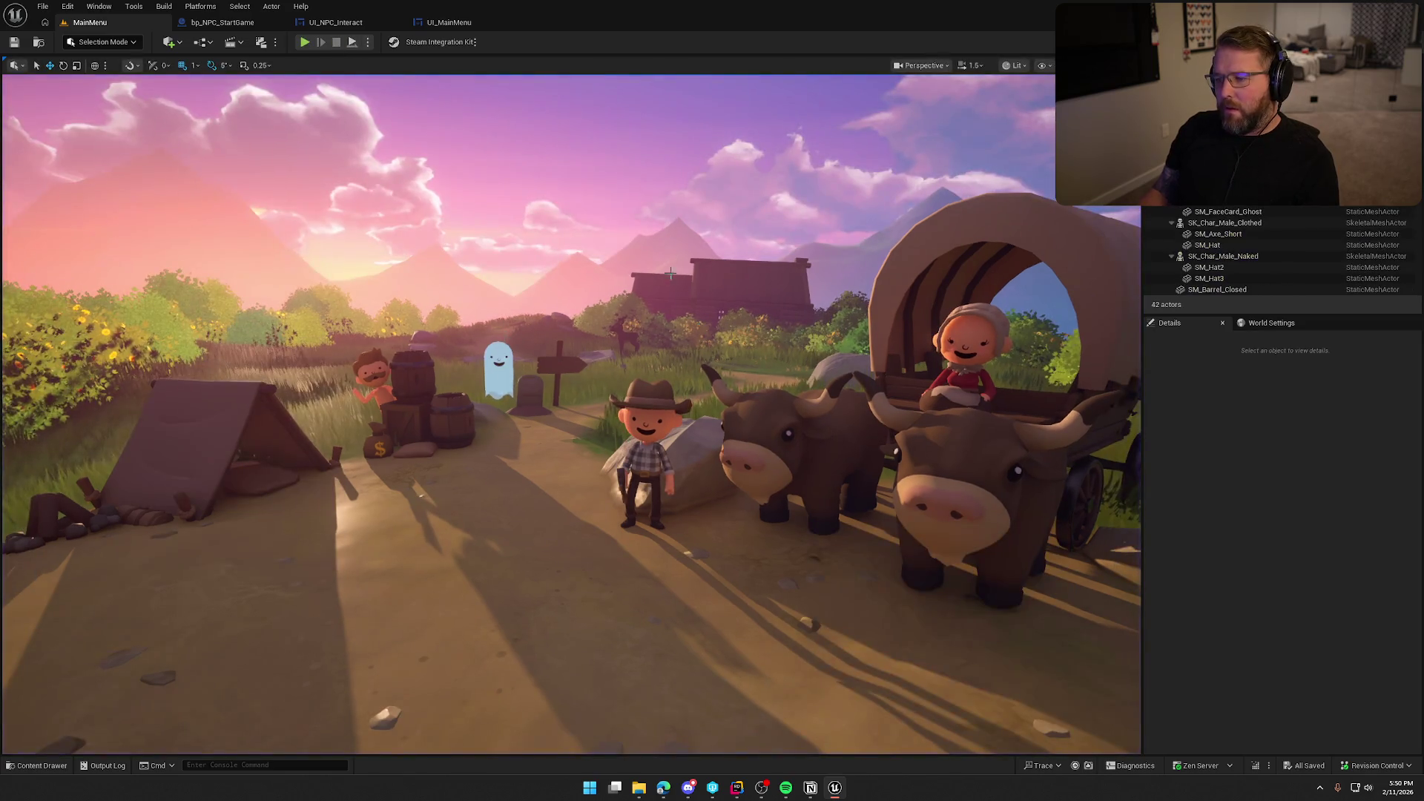
left_click(223, 23)
left_click(448, 22)
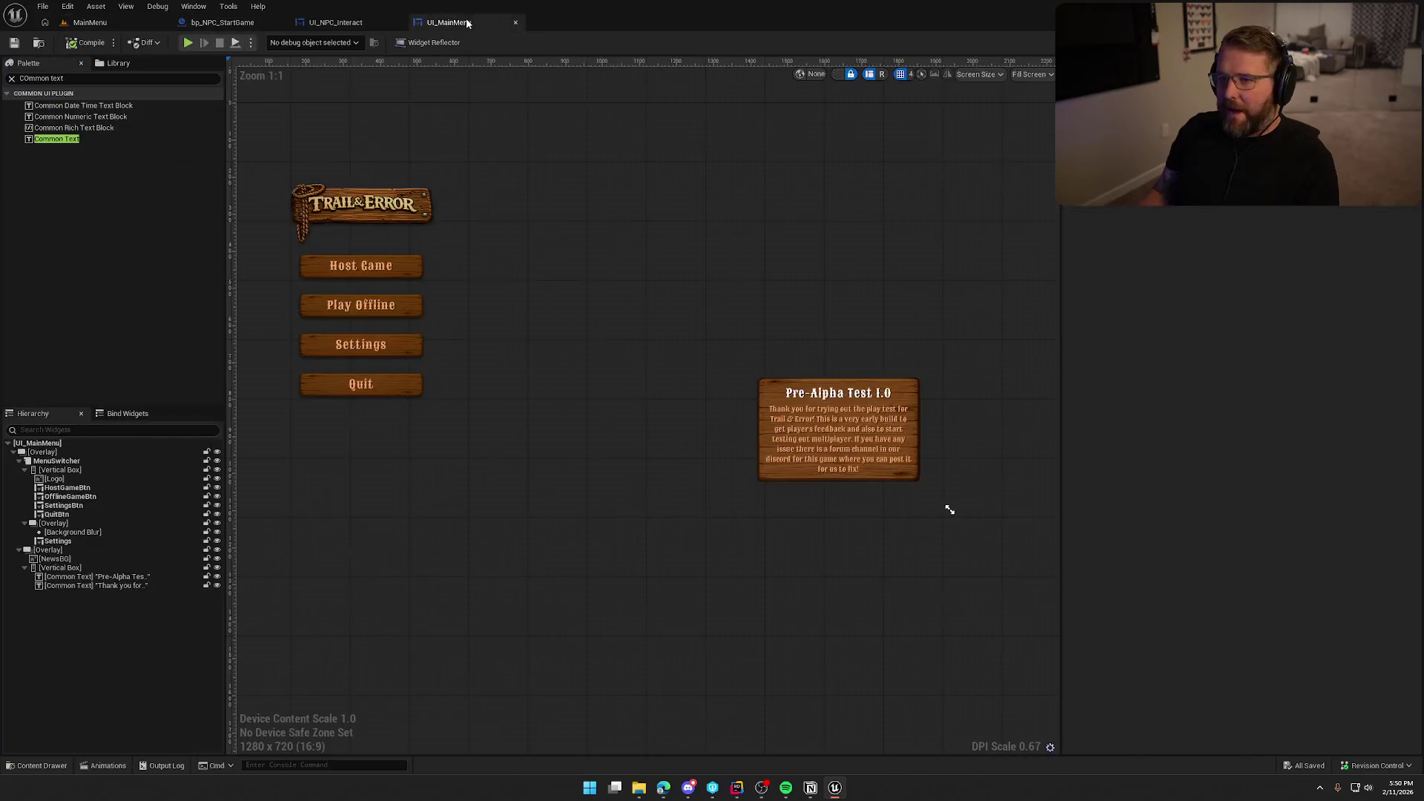
left_click_drag(760, 302, 667, 296)
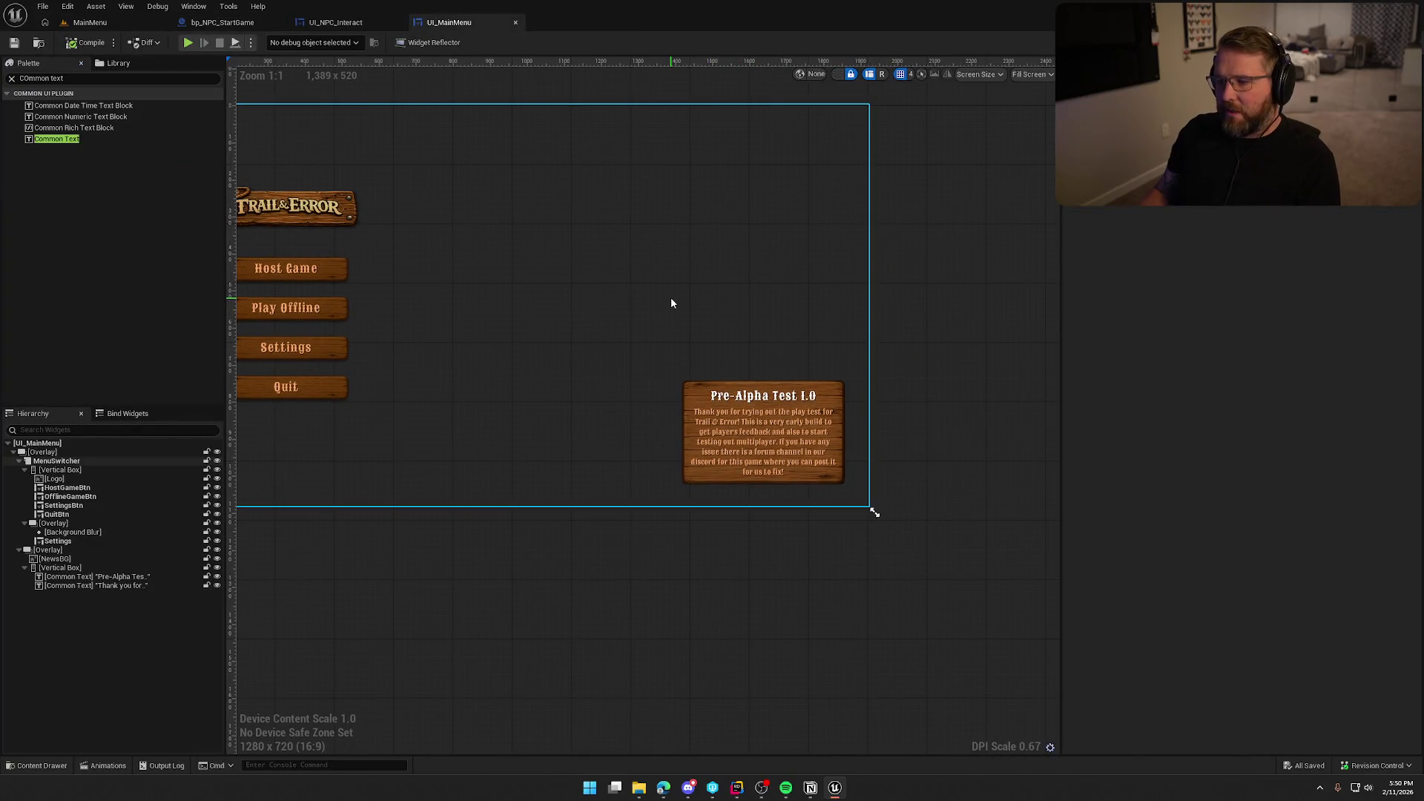
left_click(779, 442)
scroll(777, 437, "up", 7)
right_click(778, 438)
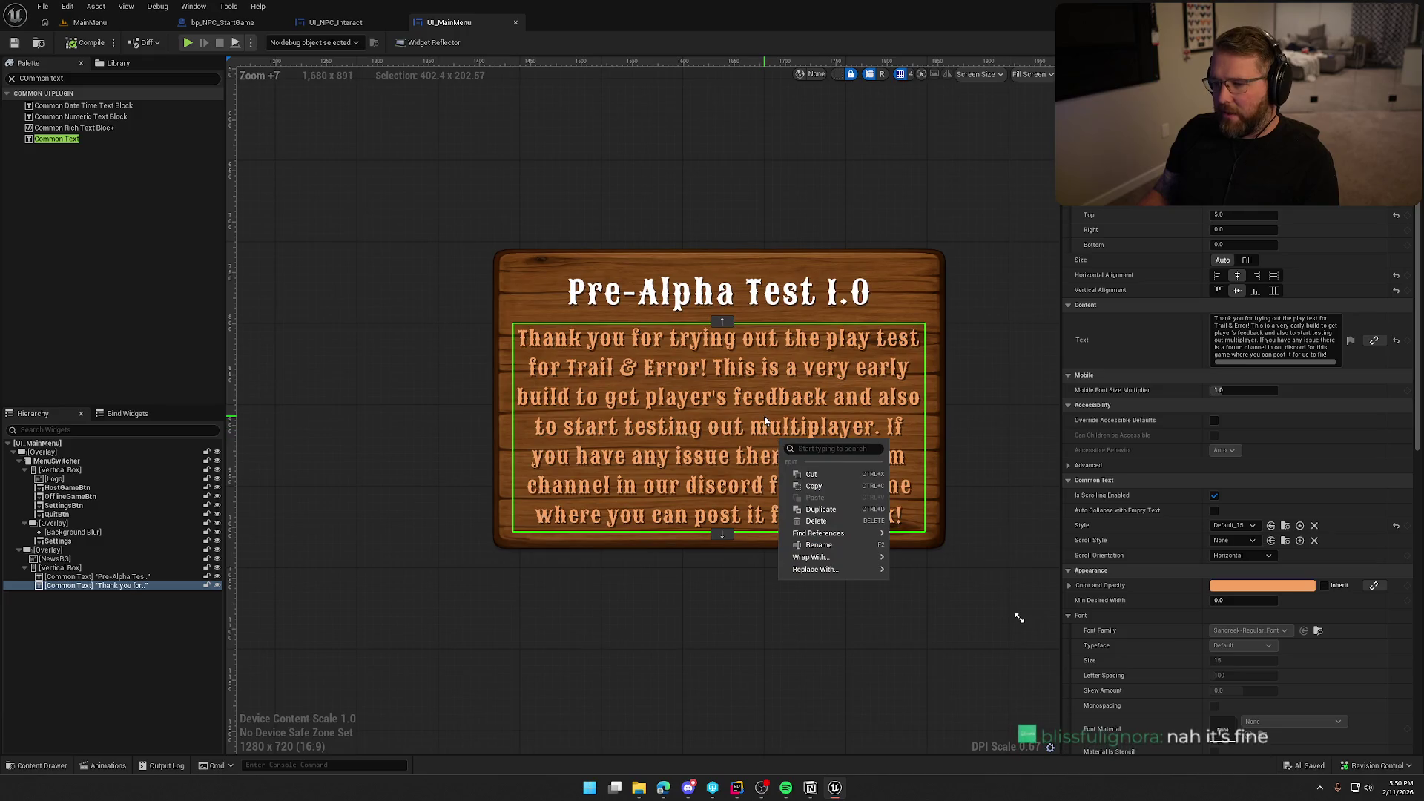
left_click(766, 421)
scroll(766, 421, "down", 3)
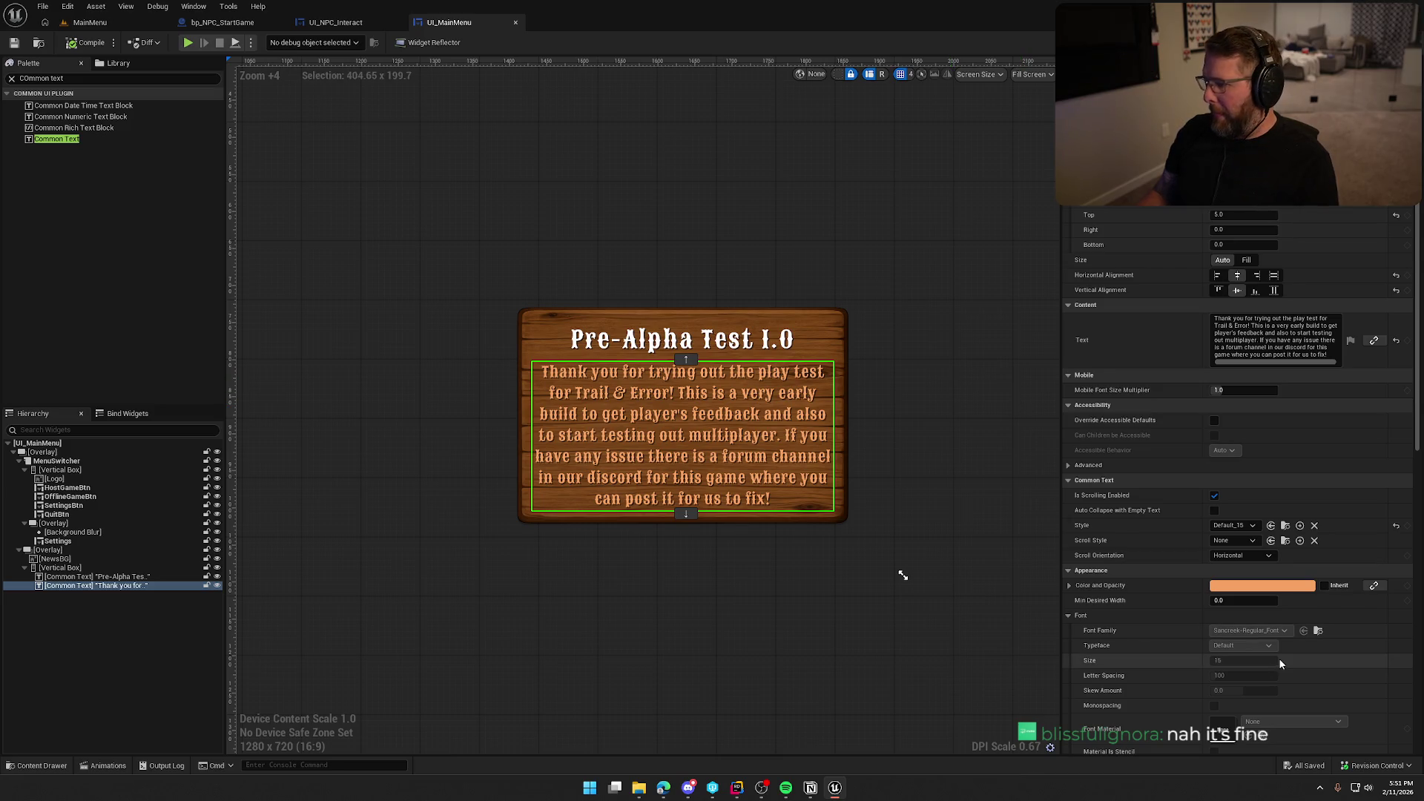
scroll(1136, 631, "down", 2)
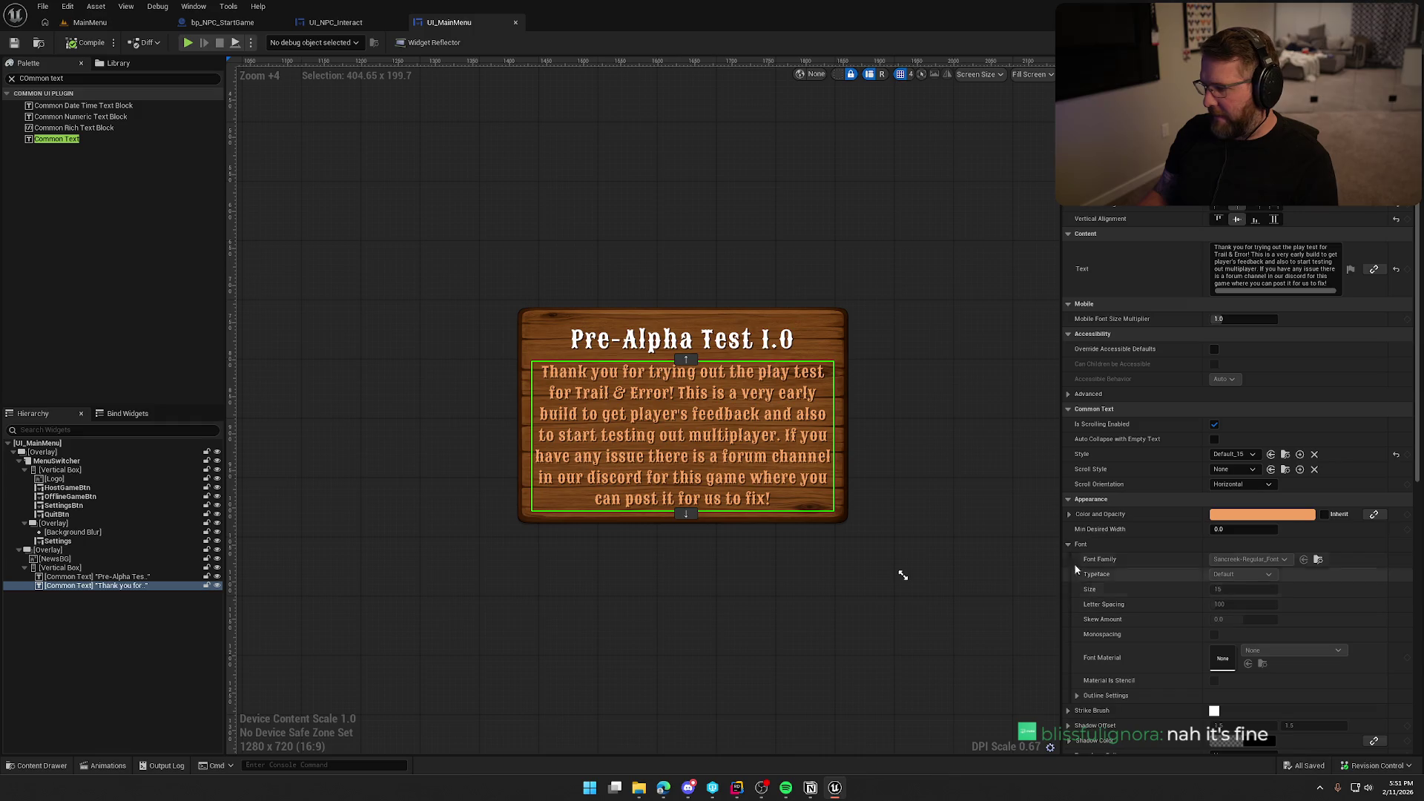
left_click(1098, 543)
scroll(1158, 623, "down", 2)
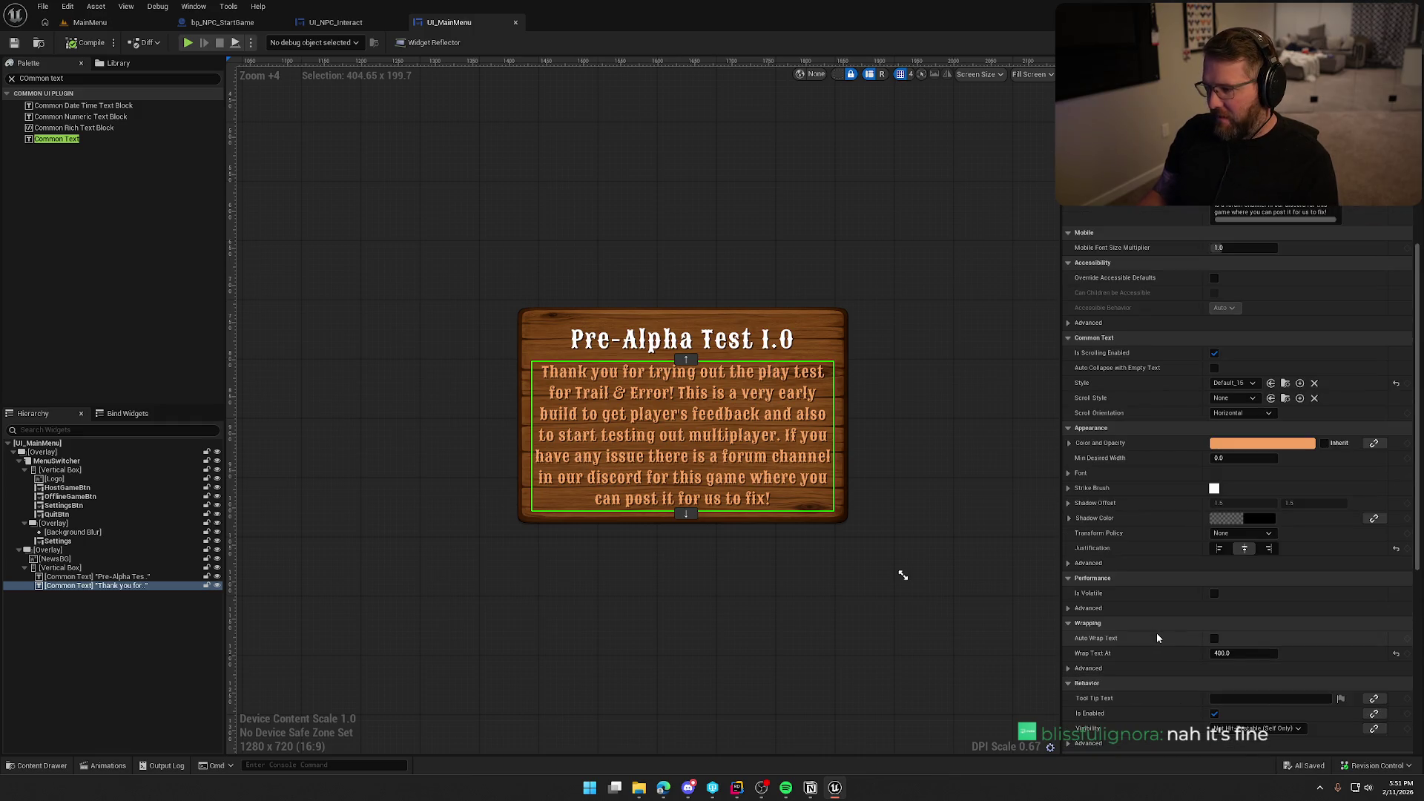
scroll(1157, 638, "up", 3)
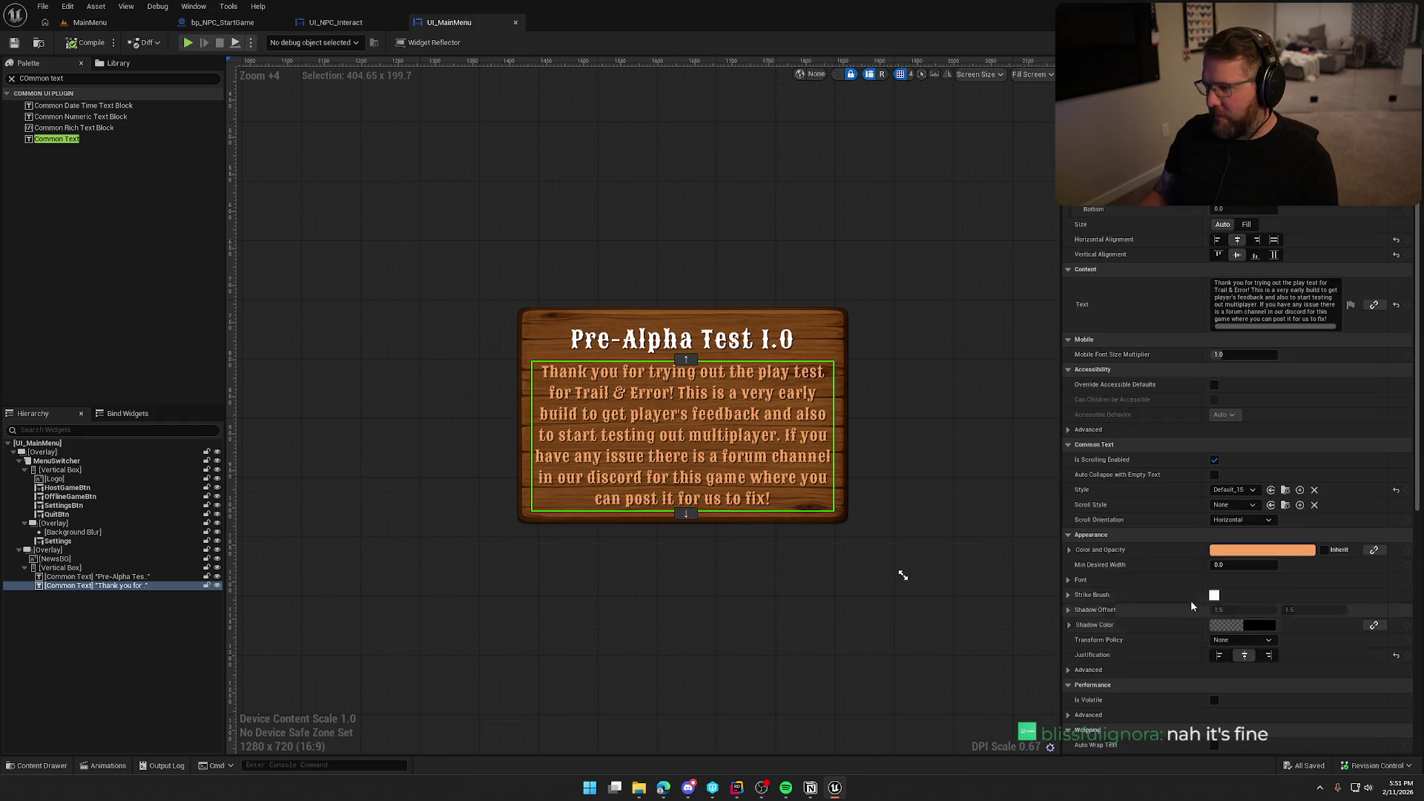
left_click(1226, 491)
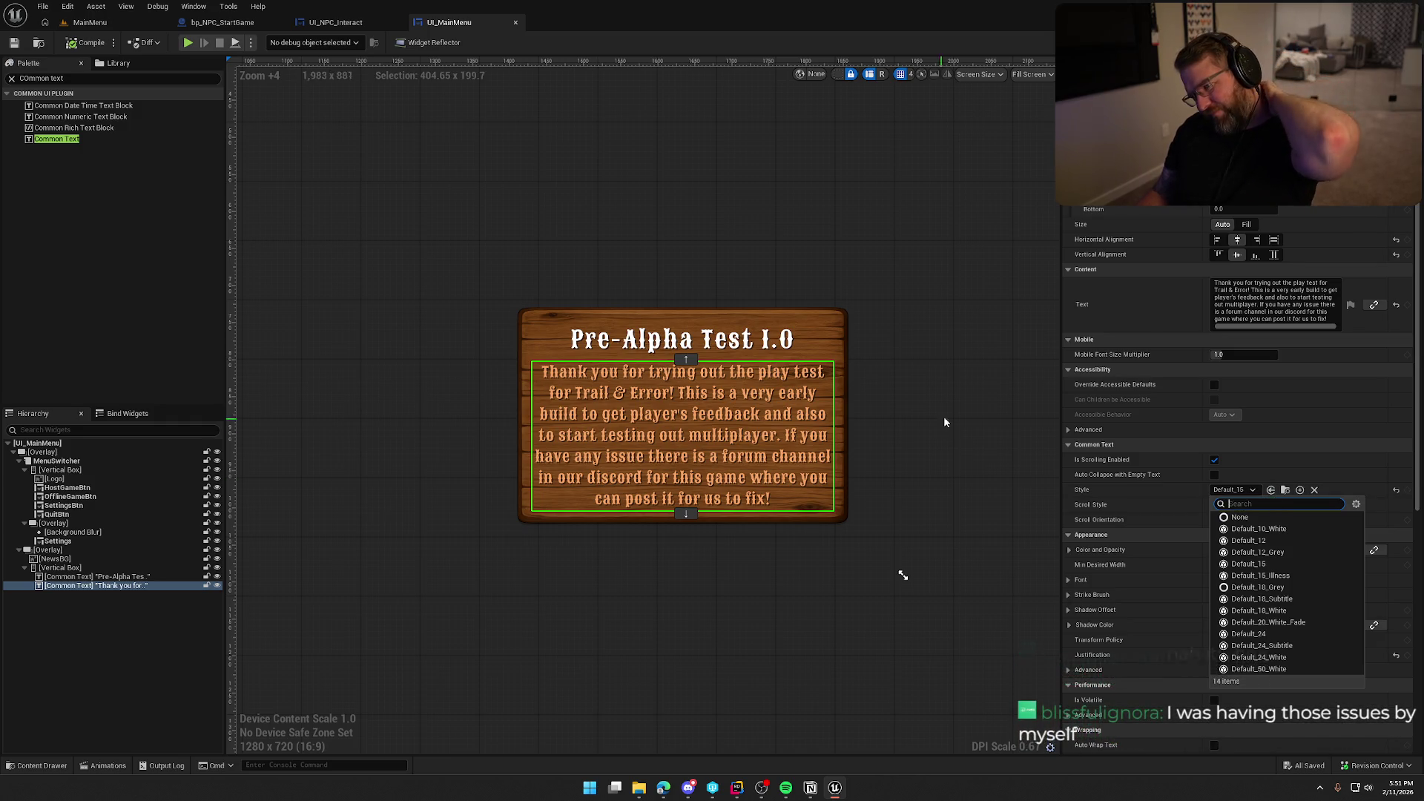
left_click(927, 495)
left_click(956, 471)
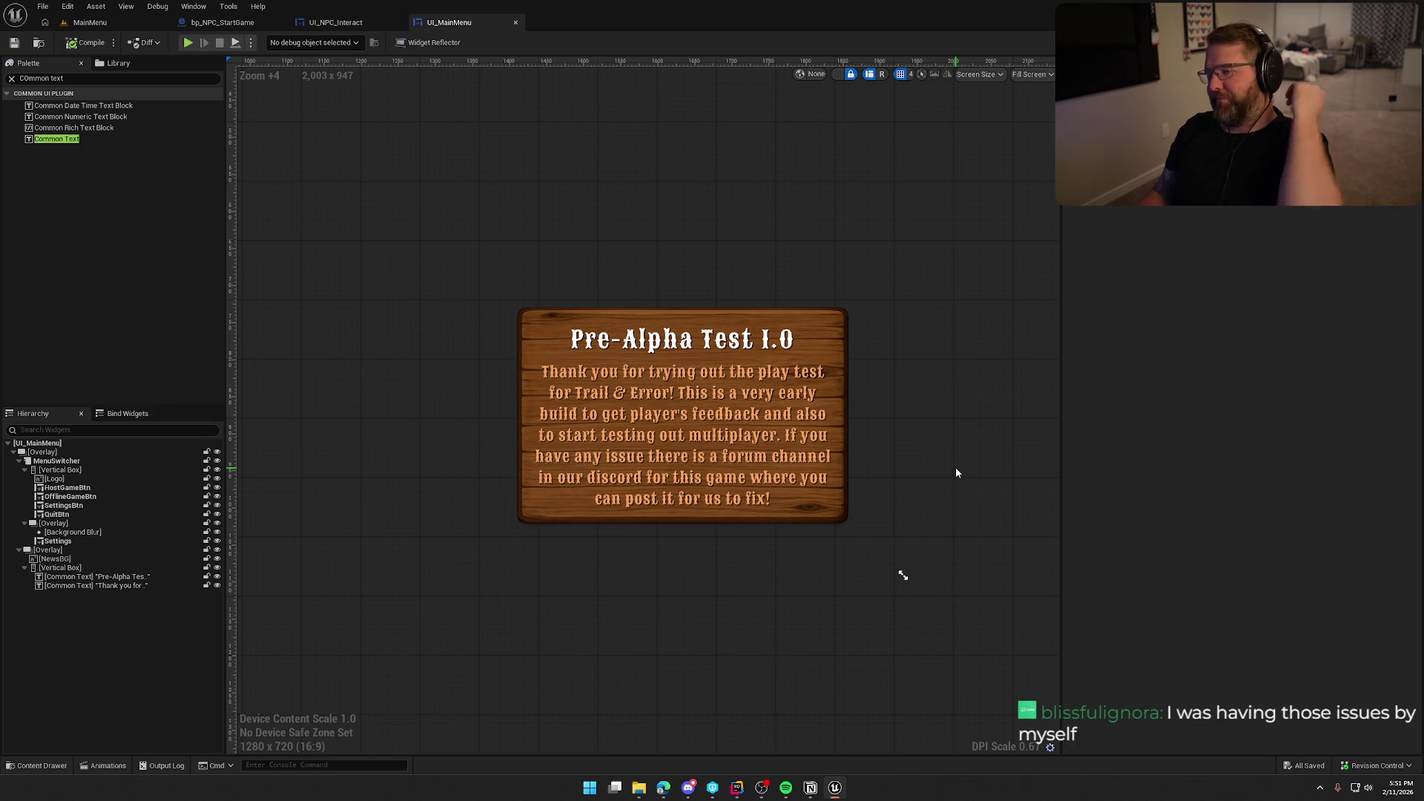
scroll(646, 475, "down", 3)
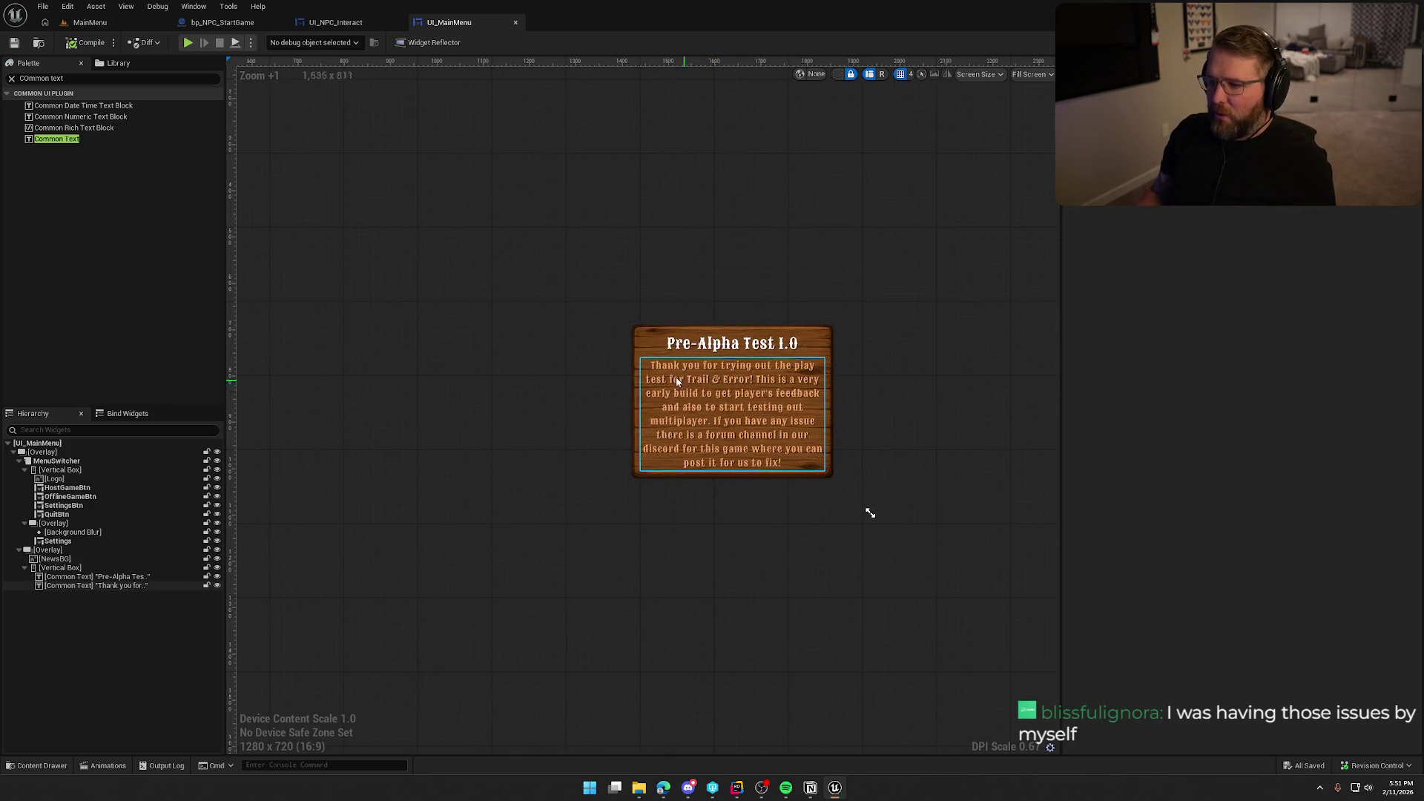
left_click(59, 567)
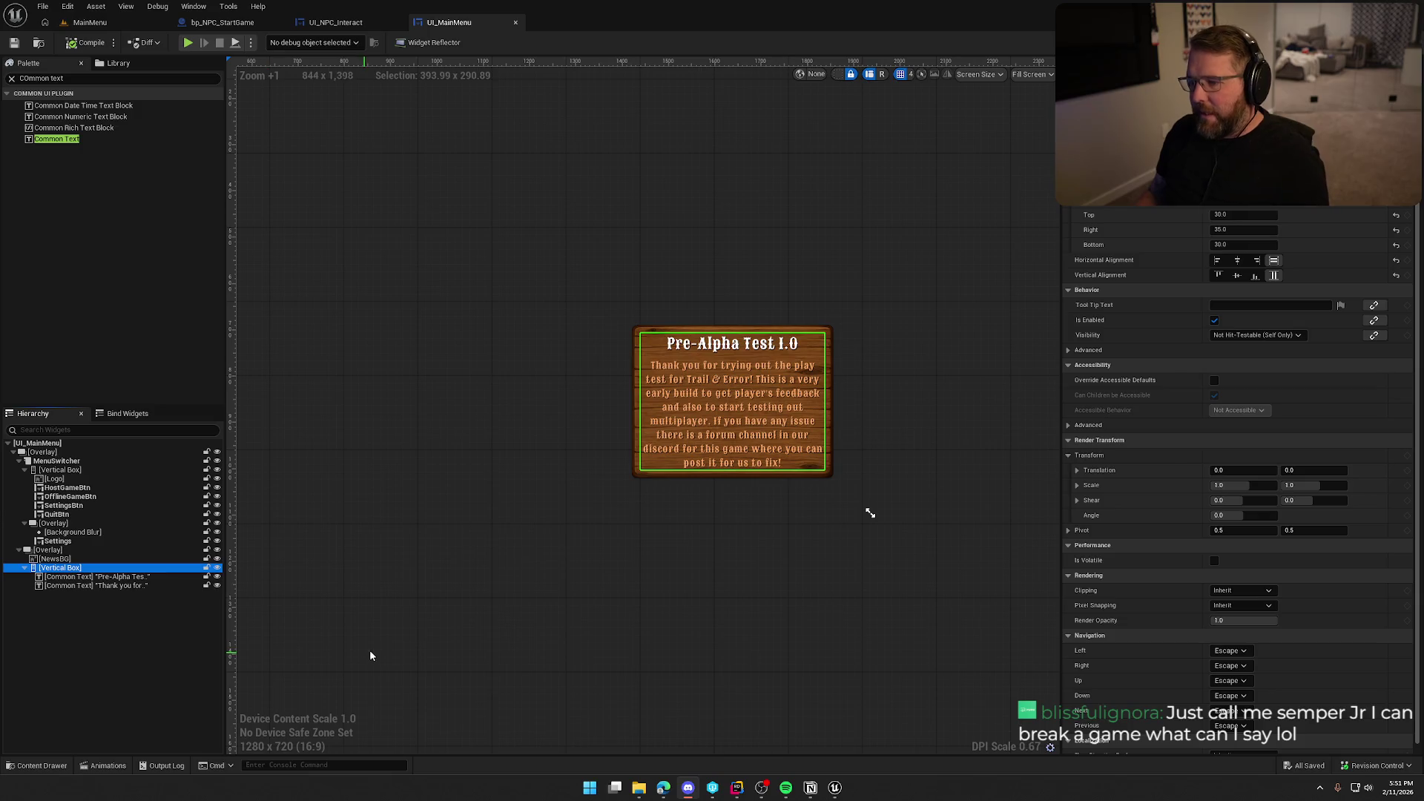
left_click(924, 439)
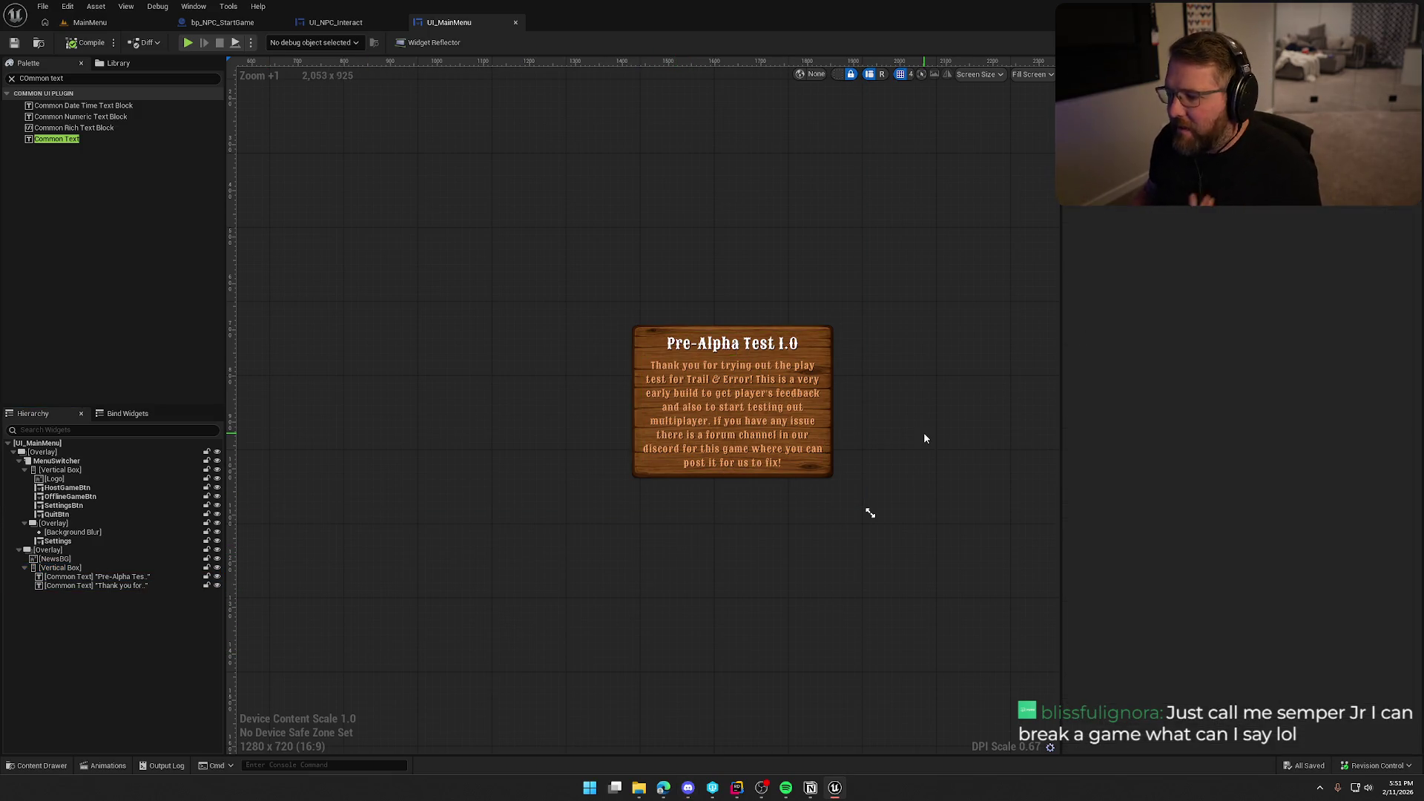
left_click(814, 412)
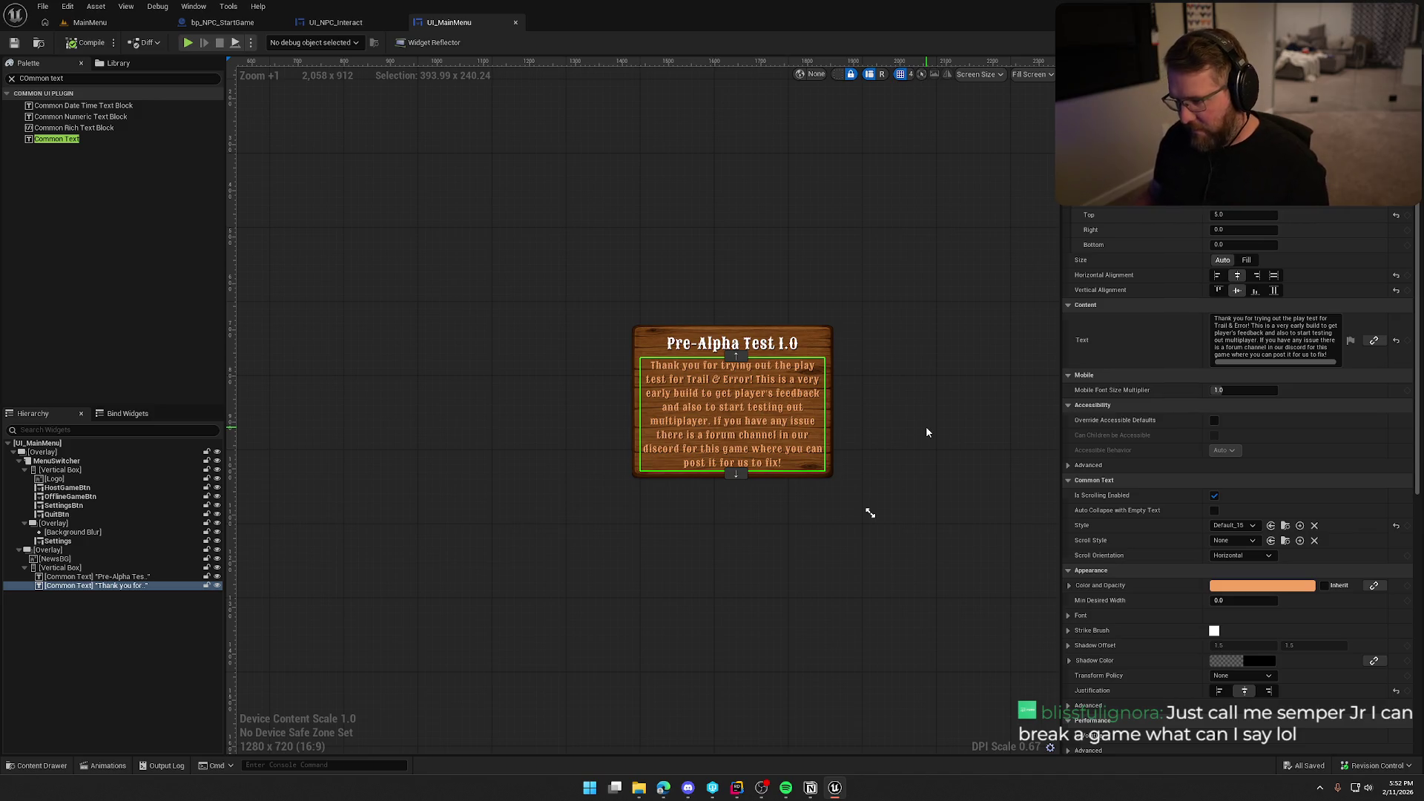
left_click(926, 428)
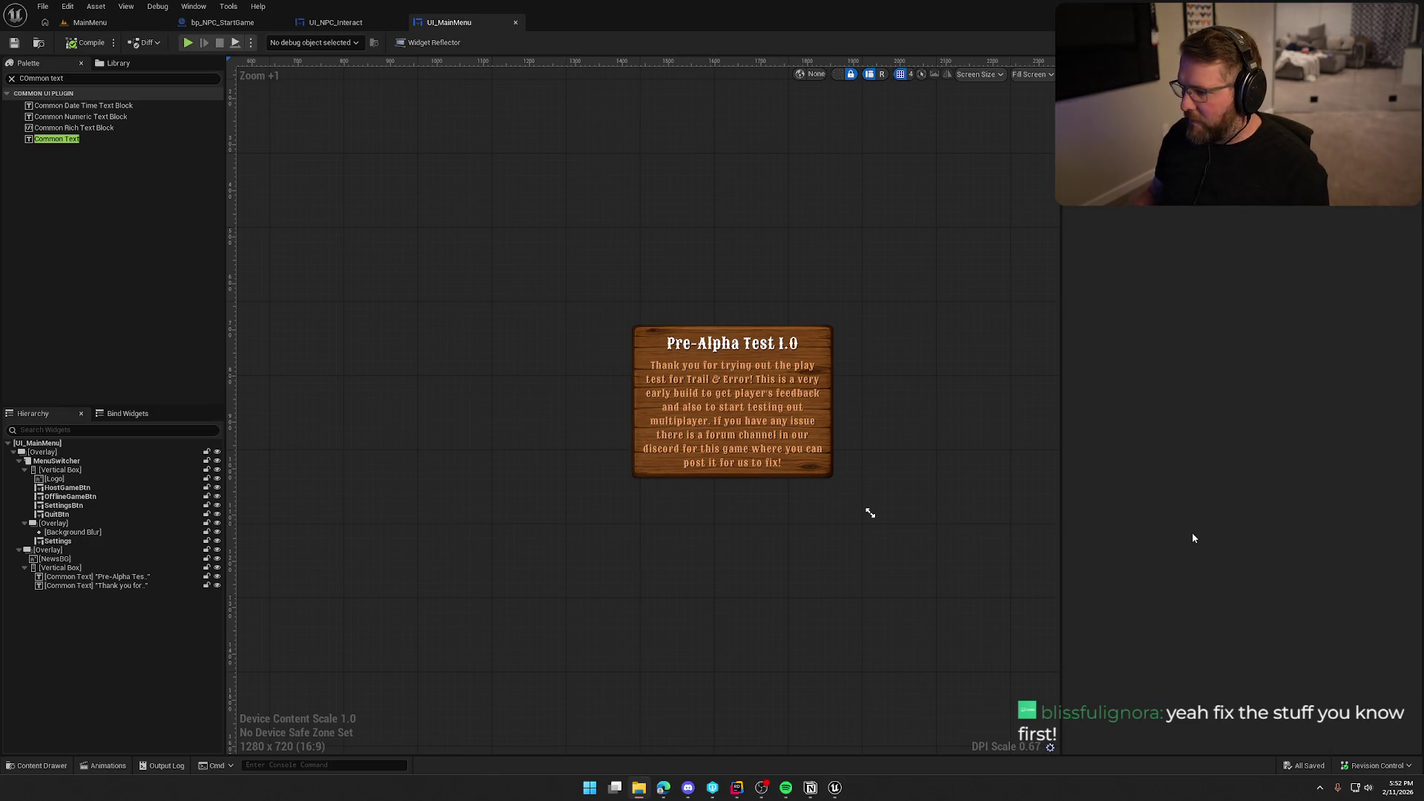
- Import the discord-logo image into the UI/Assets/Icons folder
key("ctrl+space")
left_click(48, 647)
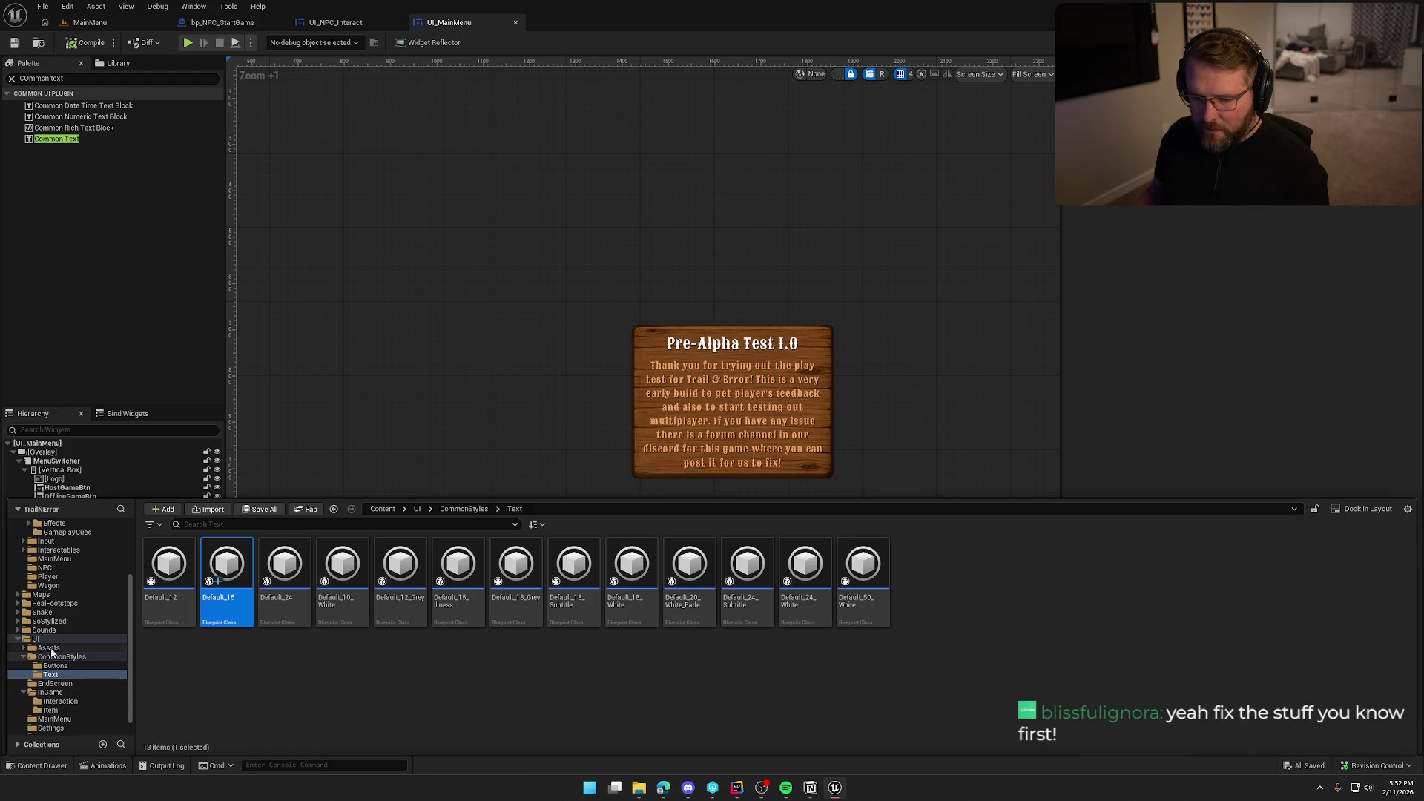
double_click(284, 571)
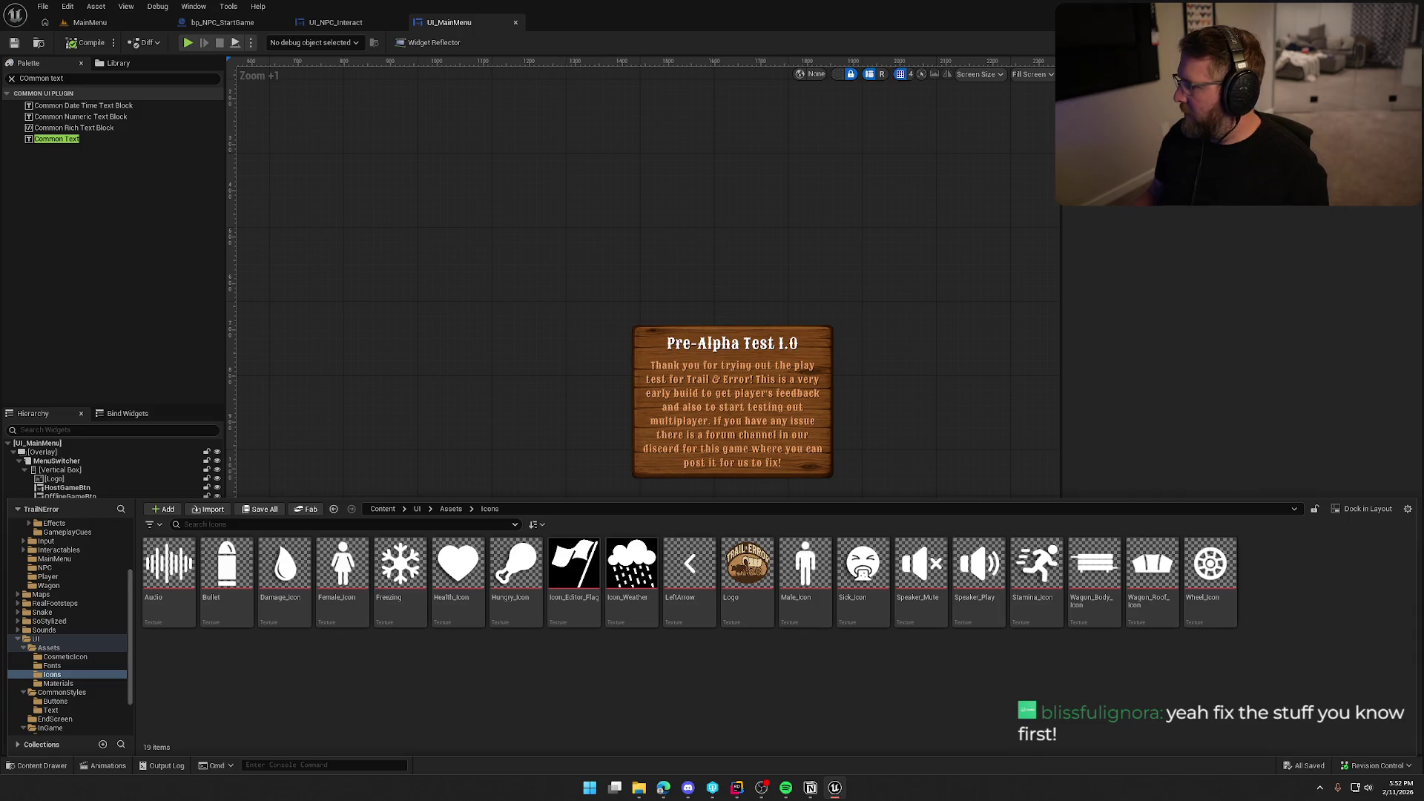
left_click_drag(948, 662, 808, 679)
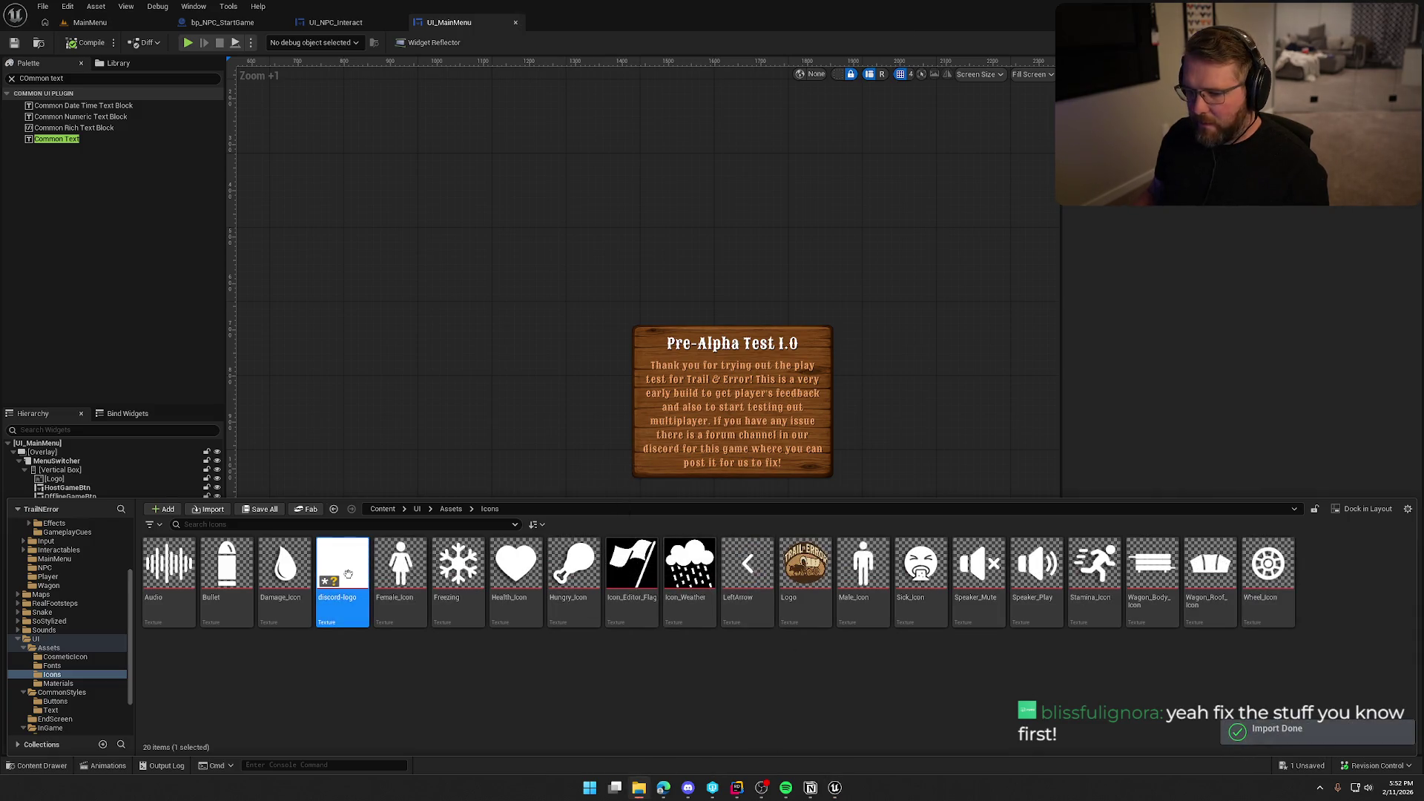
key("Return")
- Set the discord-logo texture group to UI, save it, and return to UI_MainMenu
left_click(1248, 240)
left_click(1250, 246)
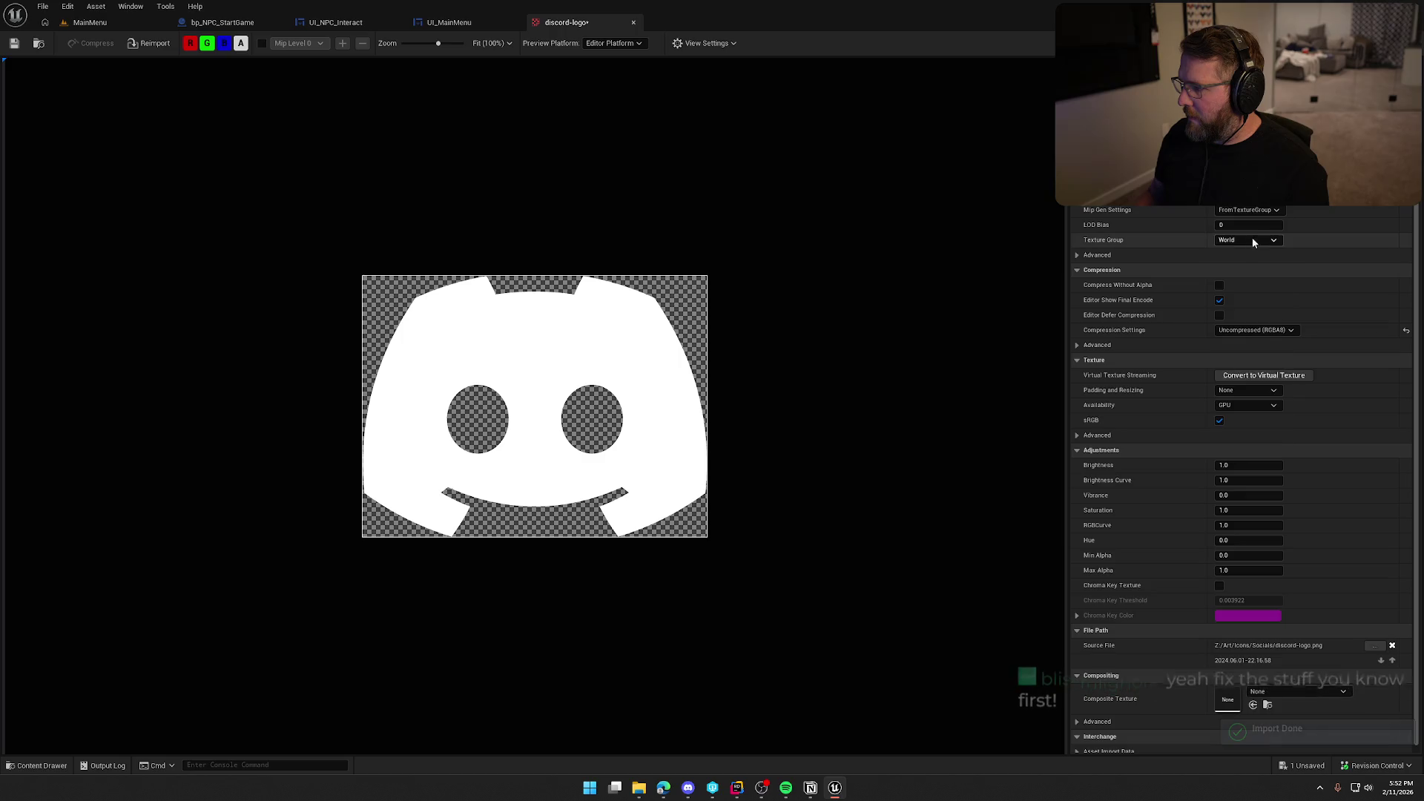
left_click(1248, 240)
left_click(1246, 432)
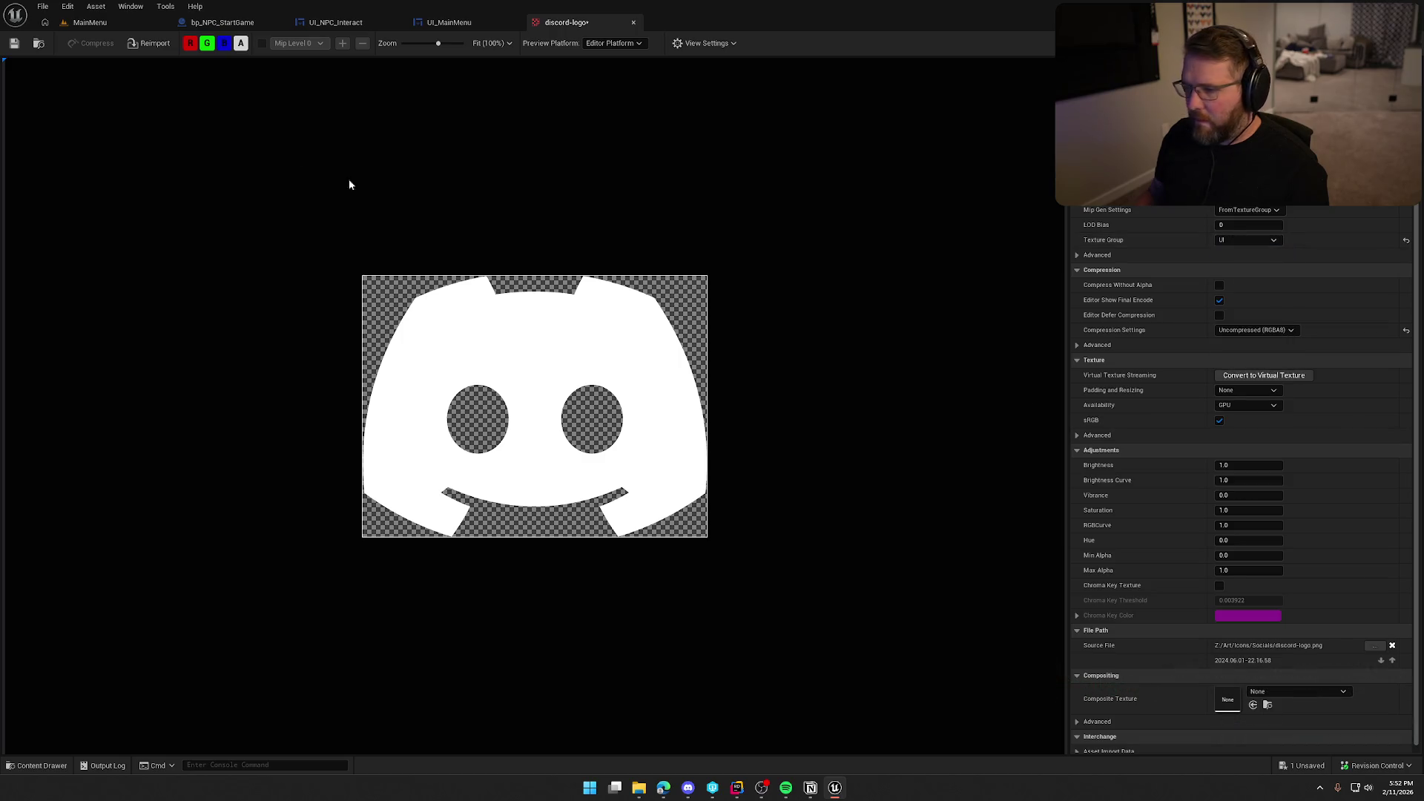
left_click(14, 45)
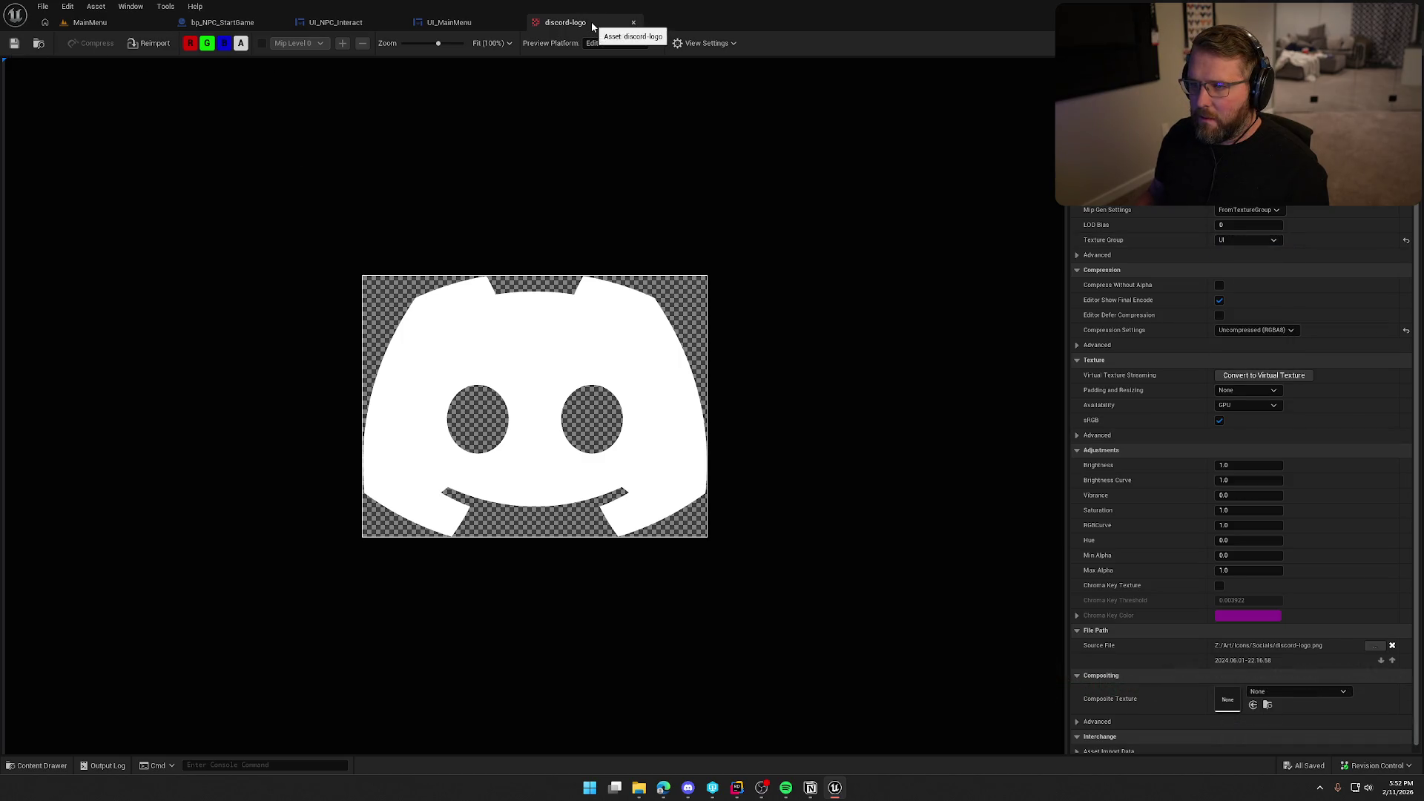
left_click(634, 22)
left_click(60, 567)
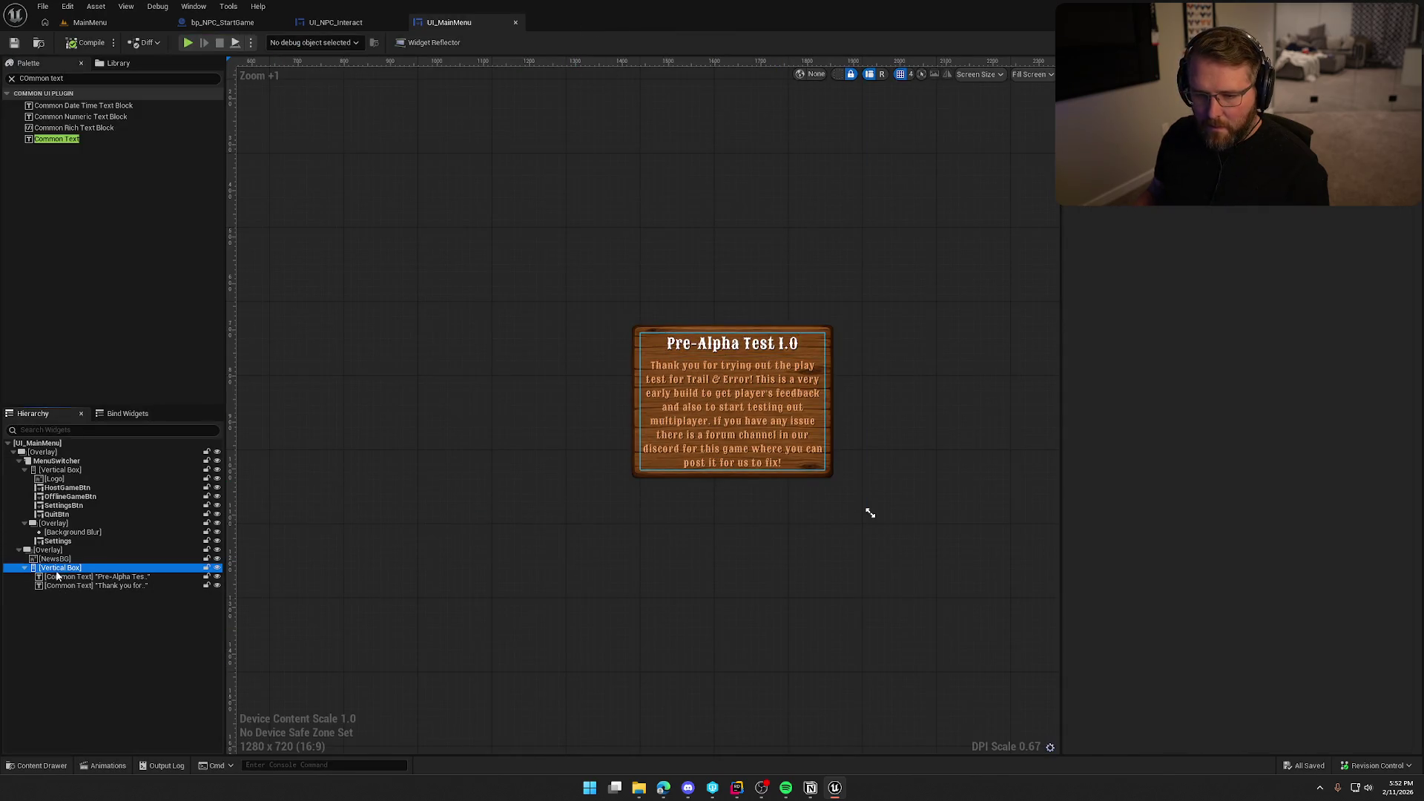
- Add a Button from the Palette below the thank-you text
left_click(74, 78)
type("hi")
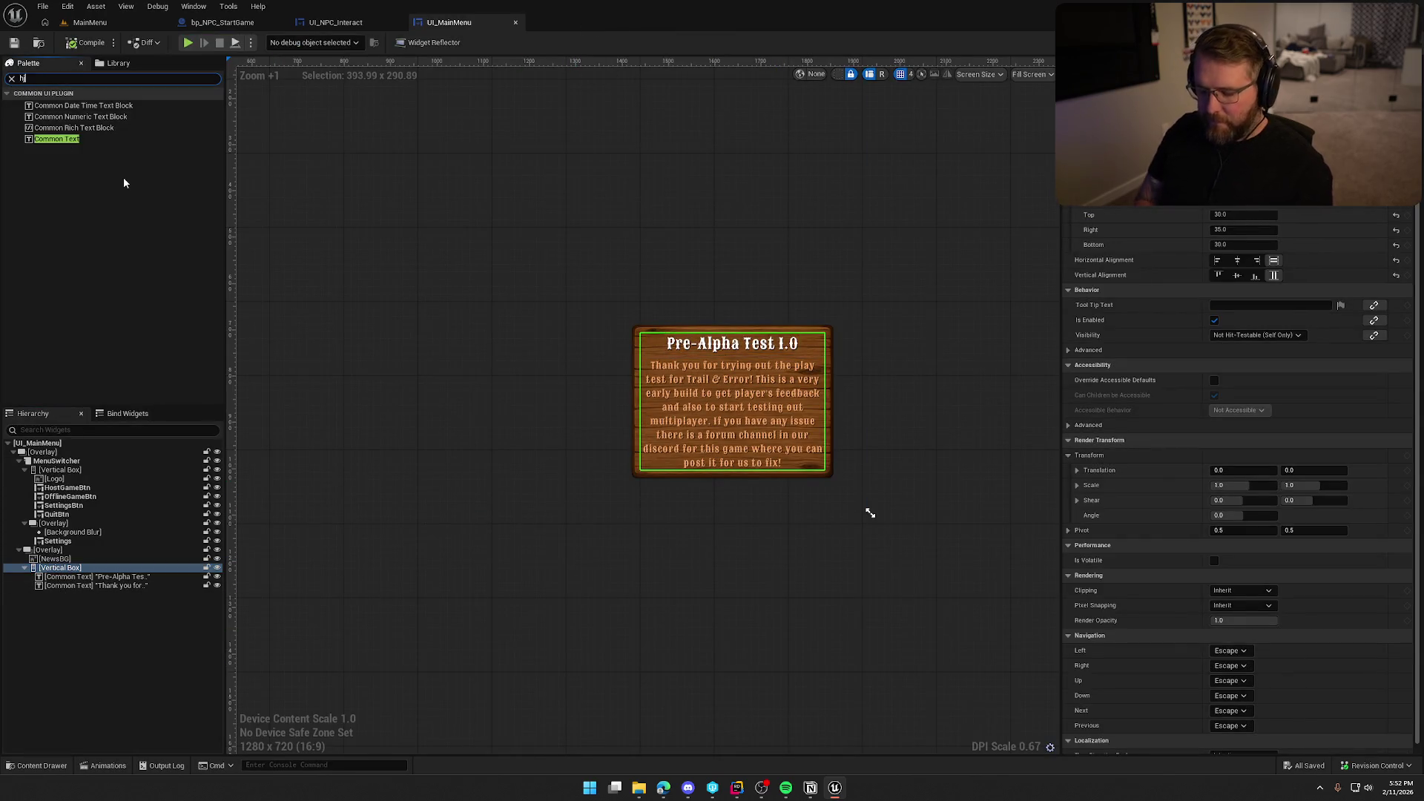
key("BackSpace")
key("BackSpace")
type("button")
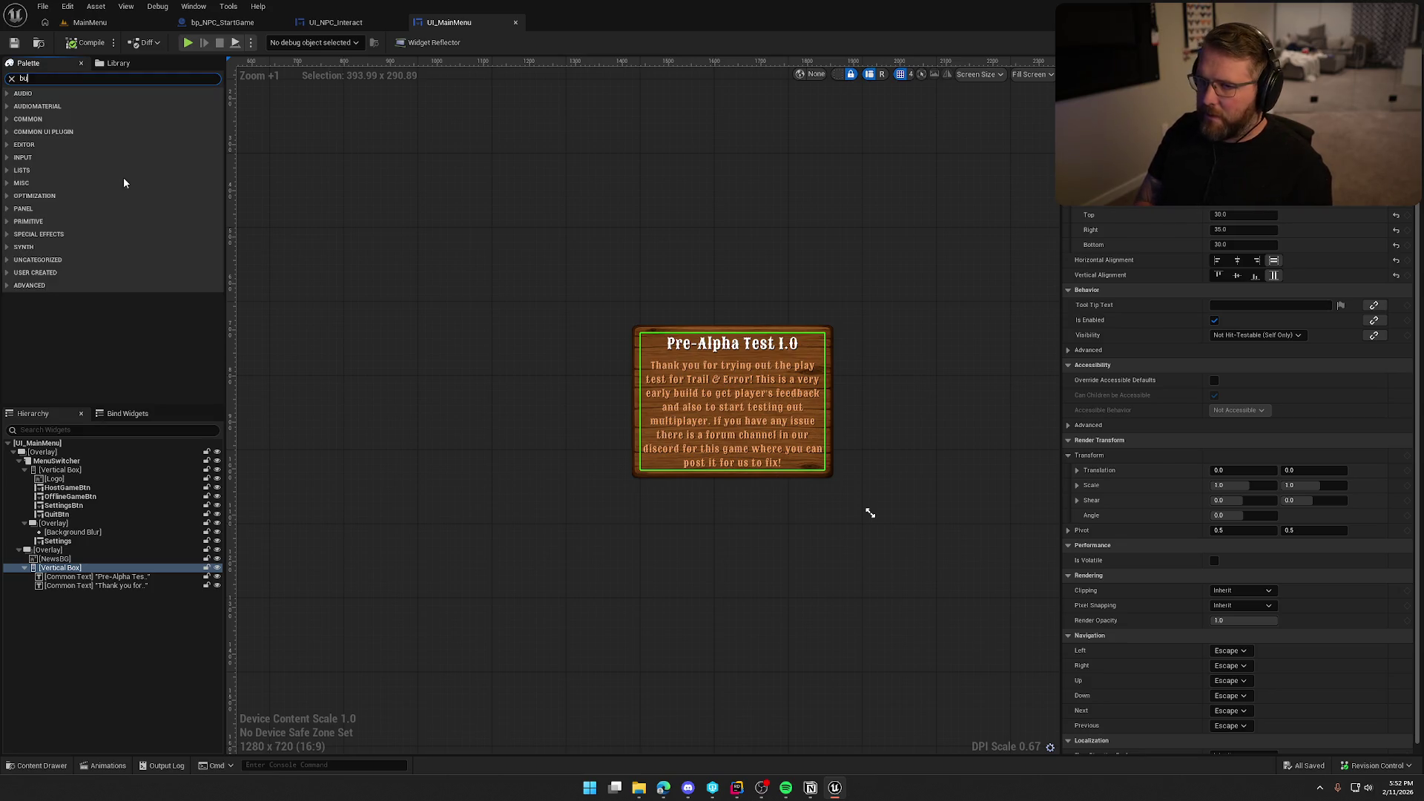
left_click_drag(44, 129, 51, 592)
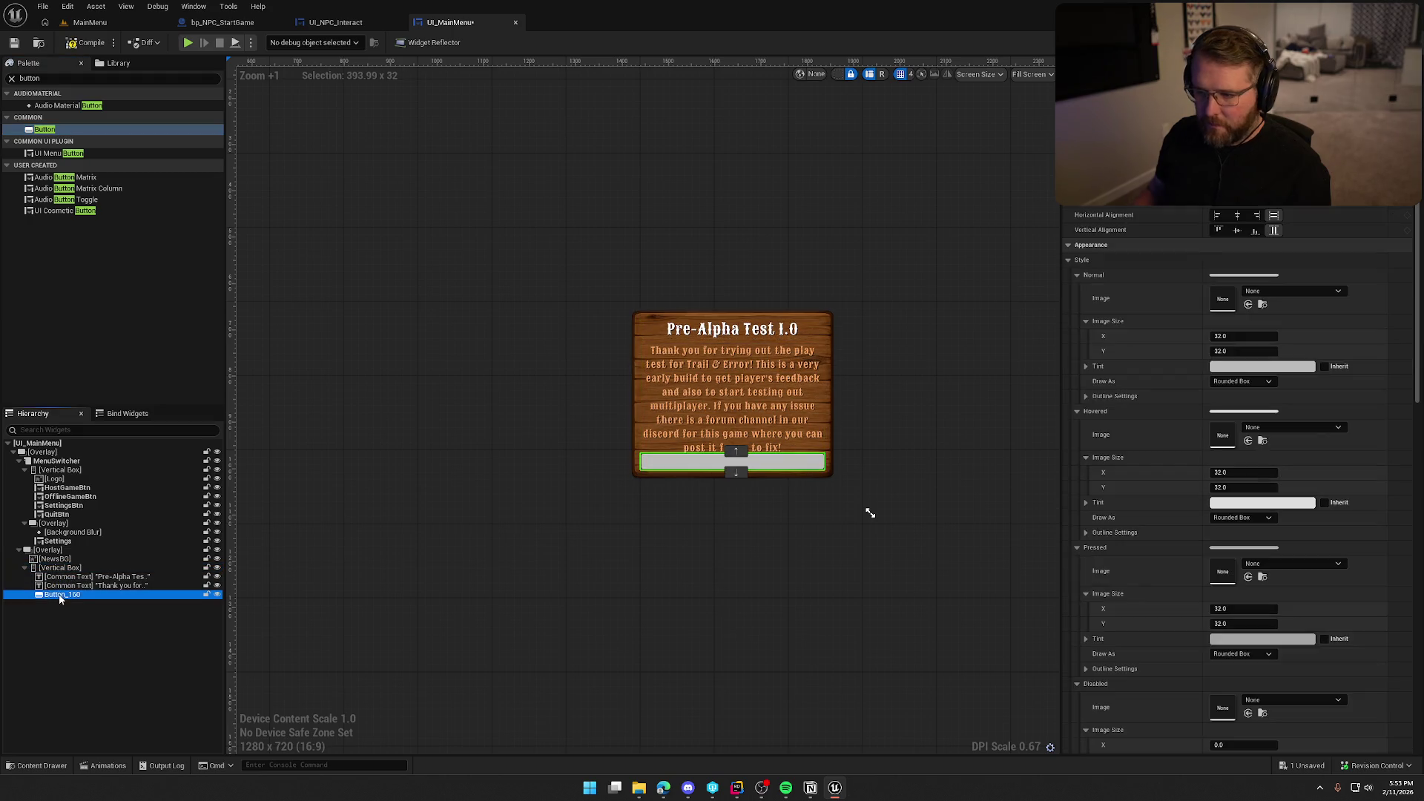
- Give the button top and bottom padding of 10
scroll(1153, 231, "up", 2)
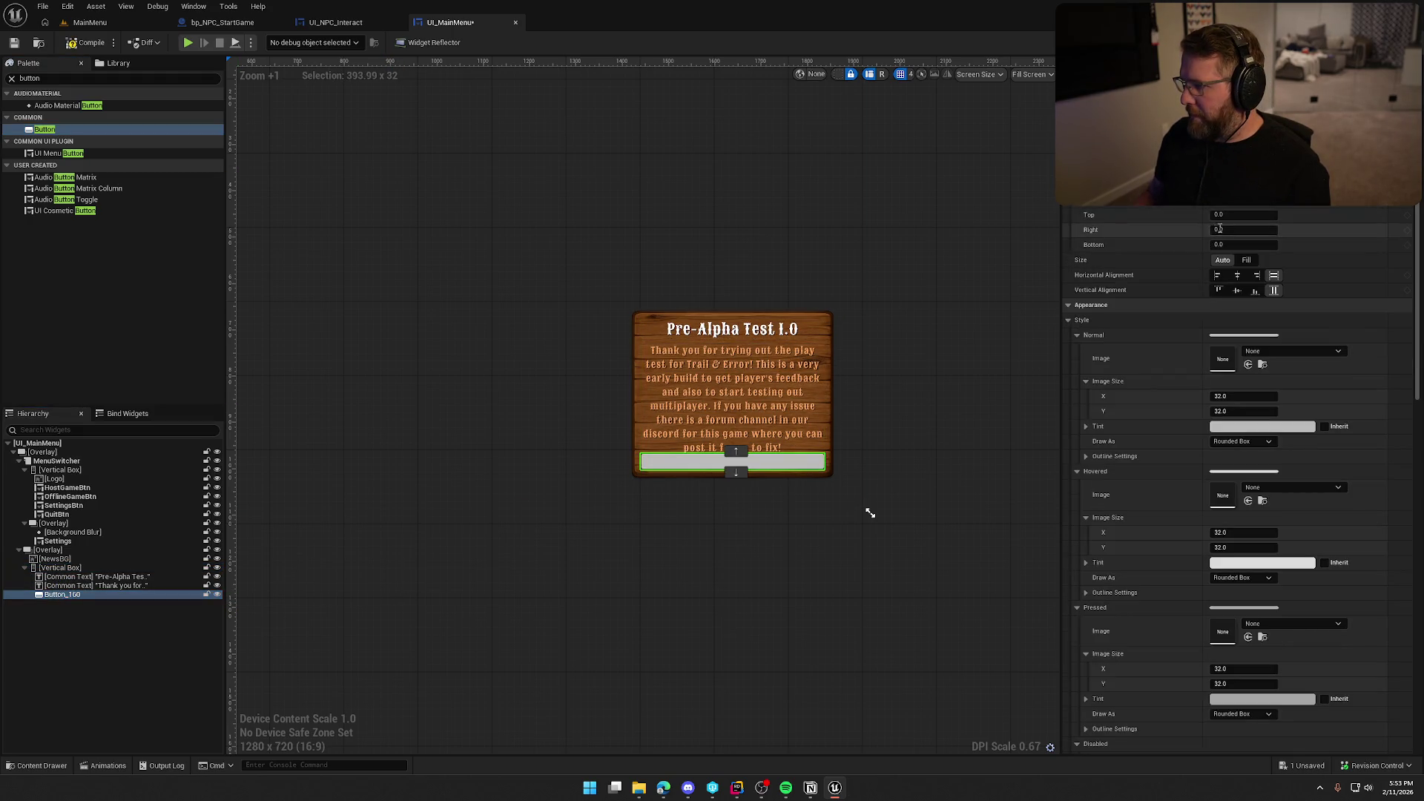
left_click(1243, 214)
type("10")
key("Return")
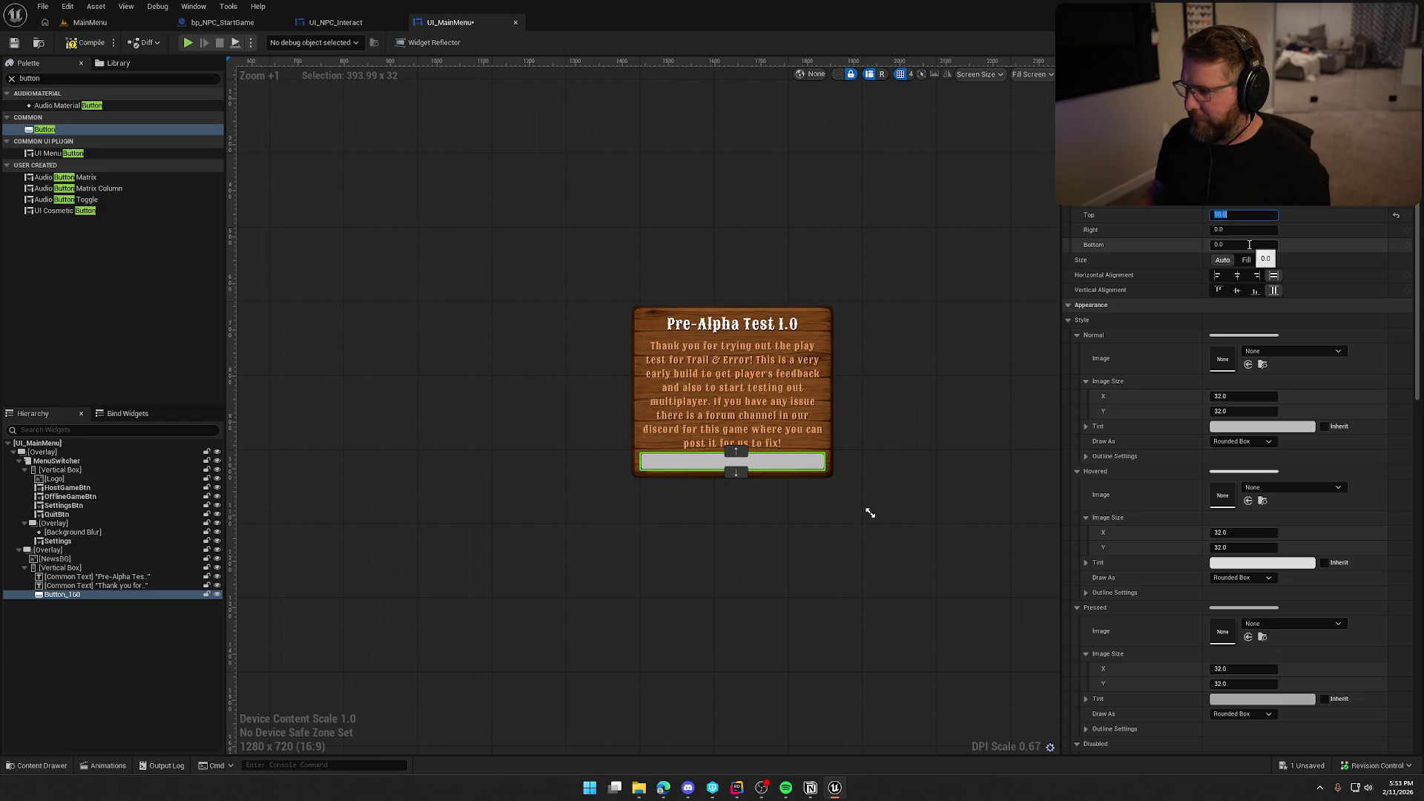
left_click(1250, 245)
type("10")
key("Return")
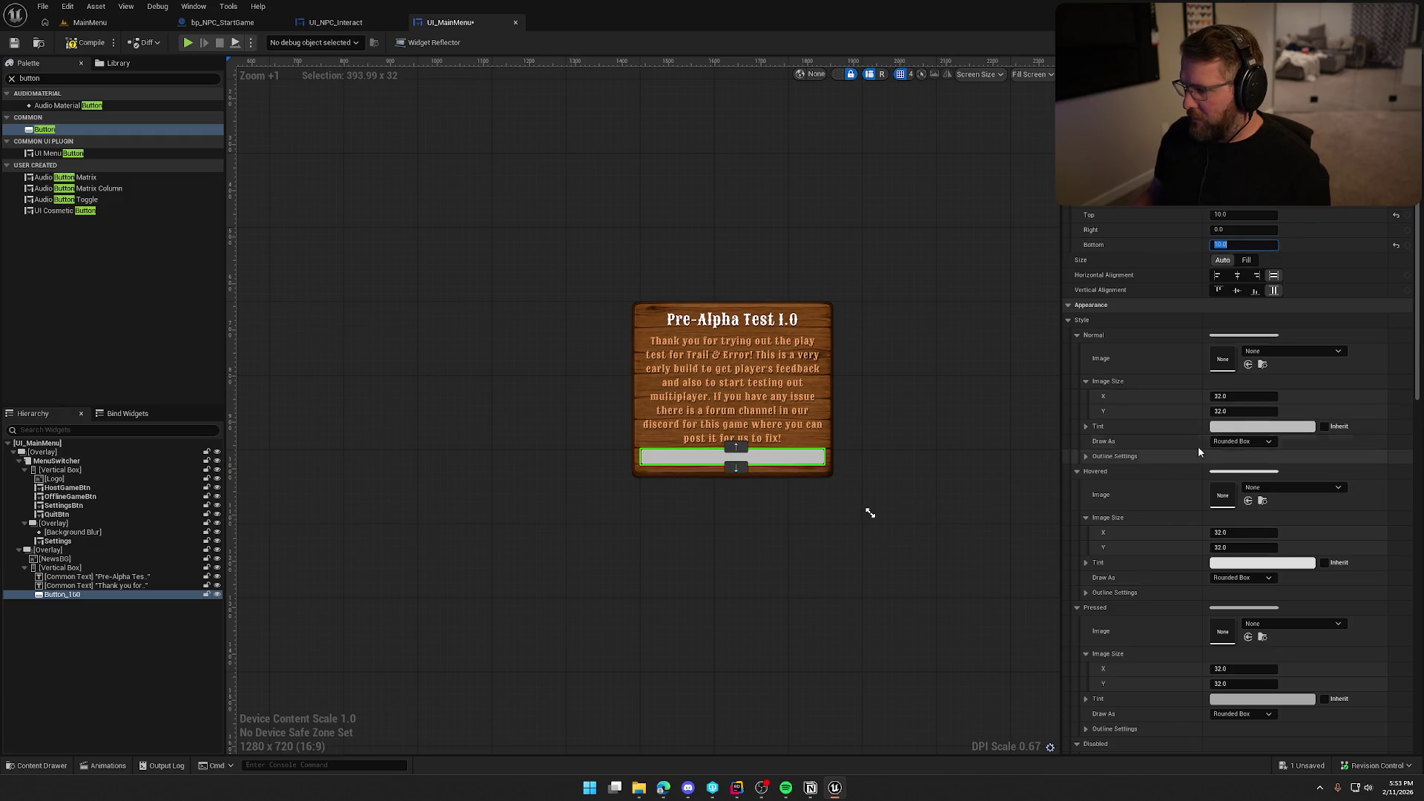
- Set the button's Normal, Hovered and Pressed backgrounds to draw as None
left_click(1240, 441)
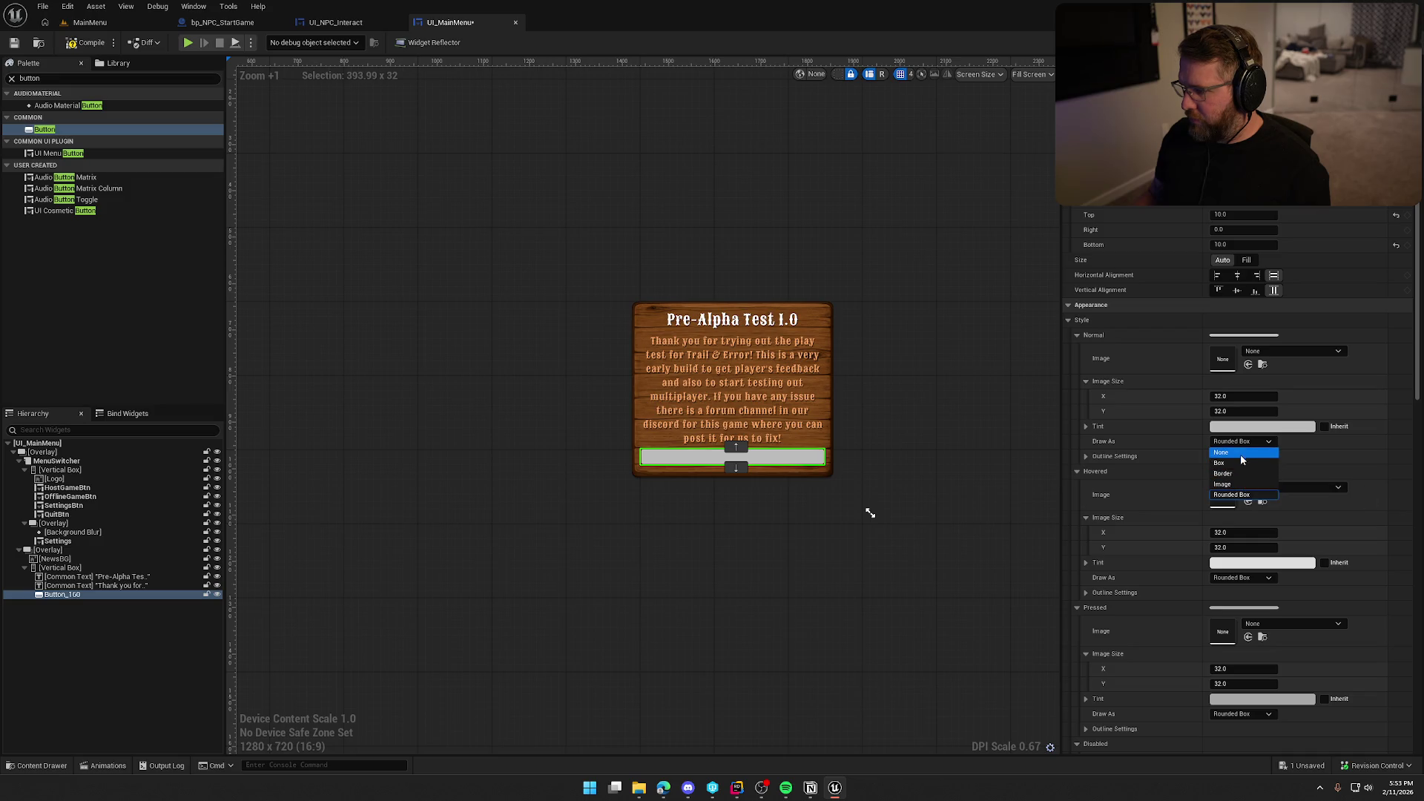
left_click(1240, 452)
left_click(1240, 563)
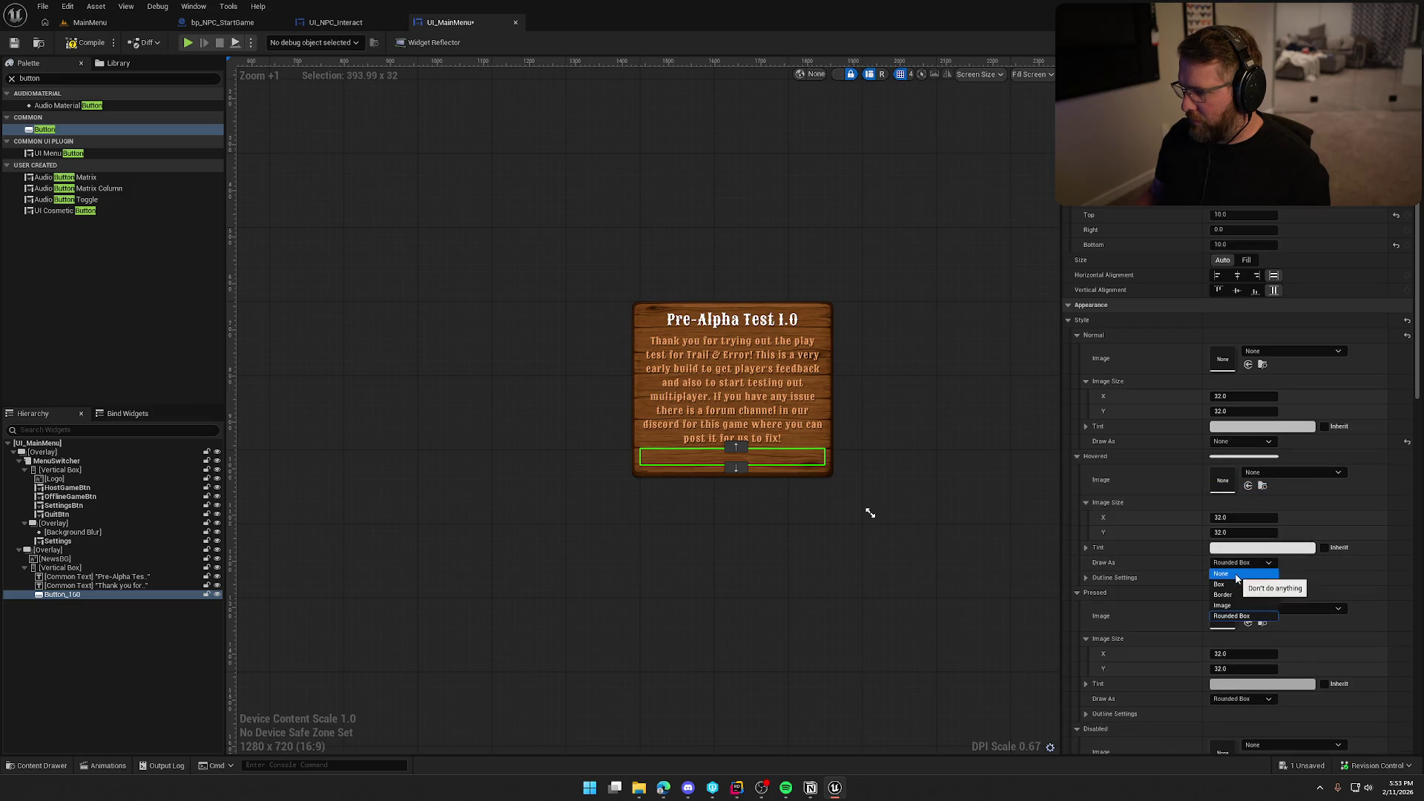
left_click(1235, 578)
left_click(1240, 683)
left_click(1246, 698)
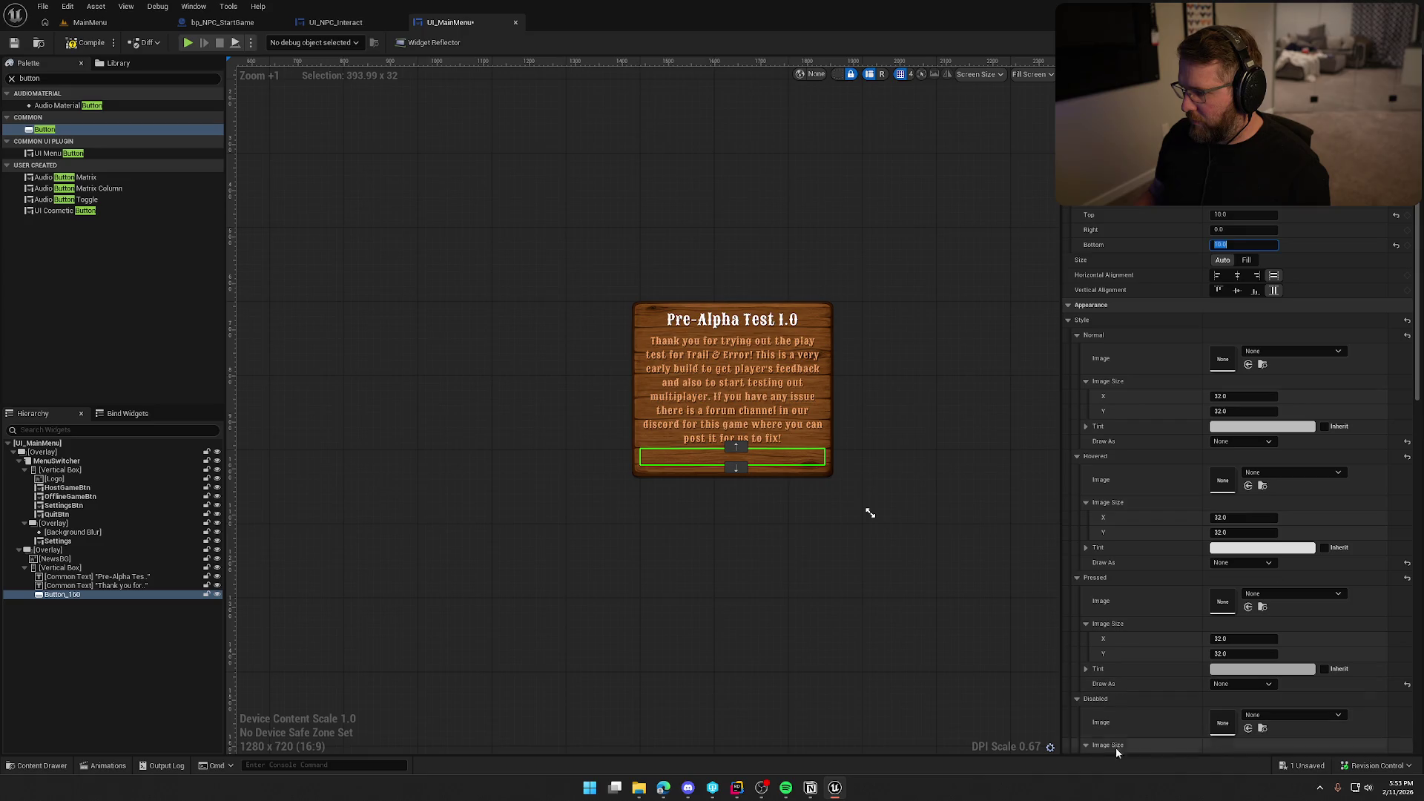
- Rename the button to DiscordBtn
left_click(73, 594)
key("F2")
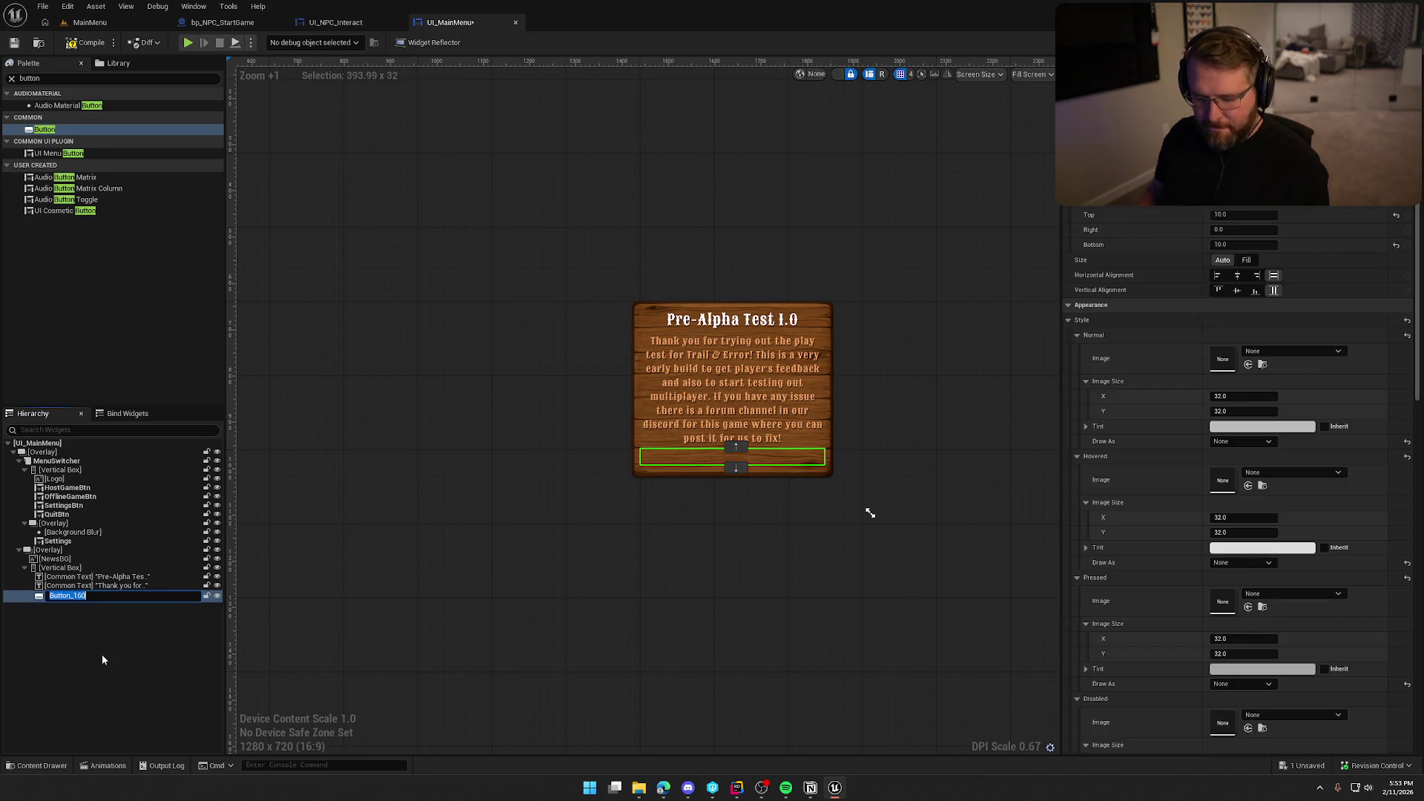
type("DiscordBtn")
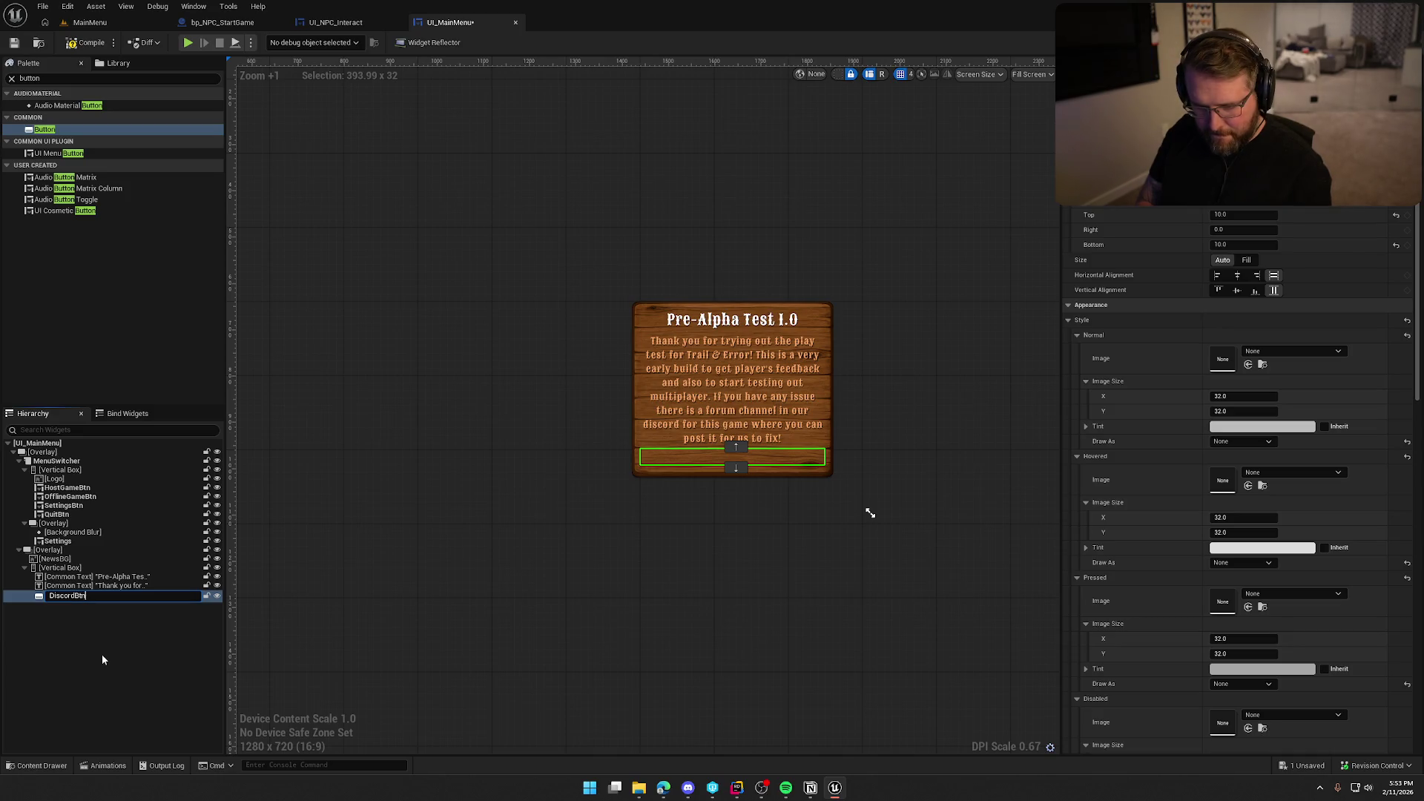
key("Return")
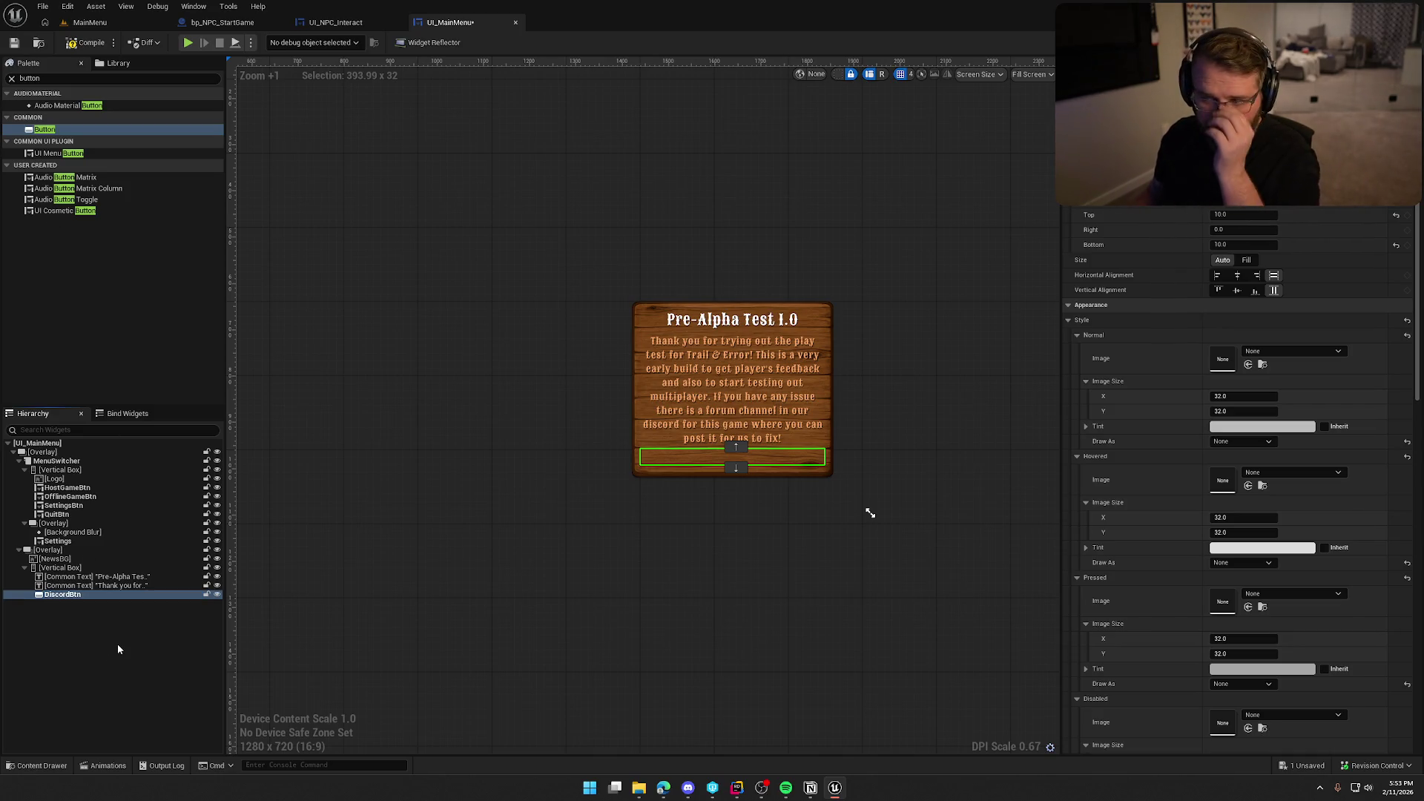
- Put a Horizontal Box inside DiscordBtn
left_click(60, 78)
type("hor")
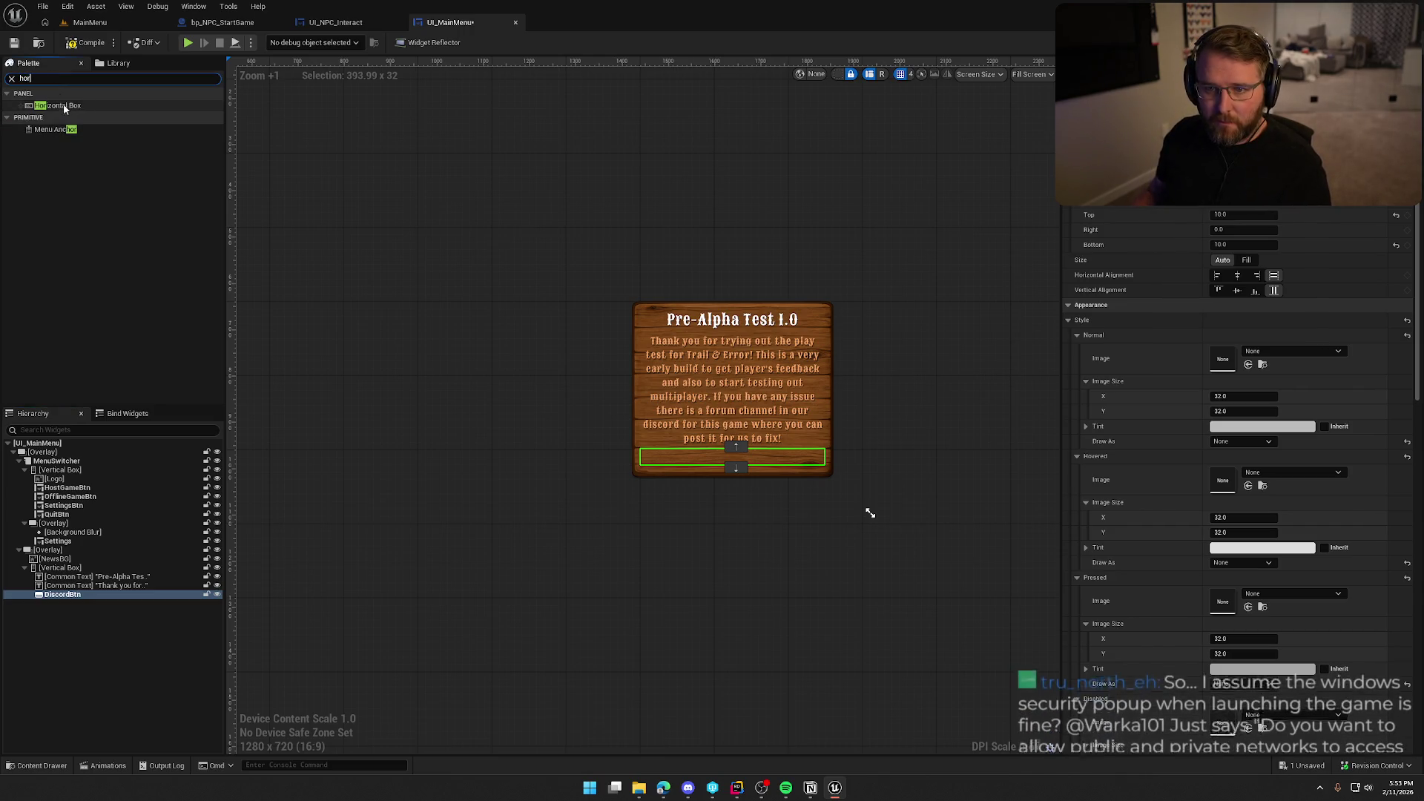
mouse_move(64, 108)
left_mouse_down()
mouse_move(82, 608)
mouse_move(68, 607)
left_mouse_up()
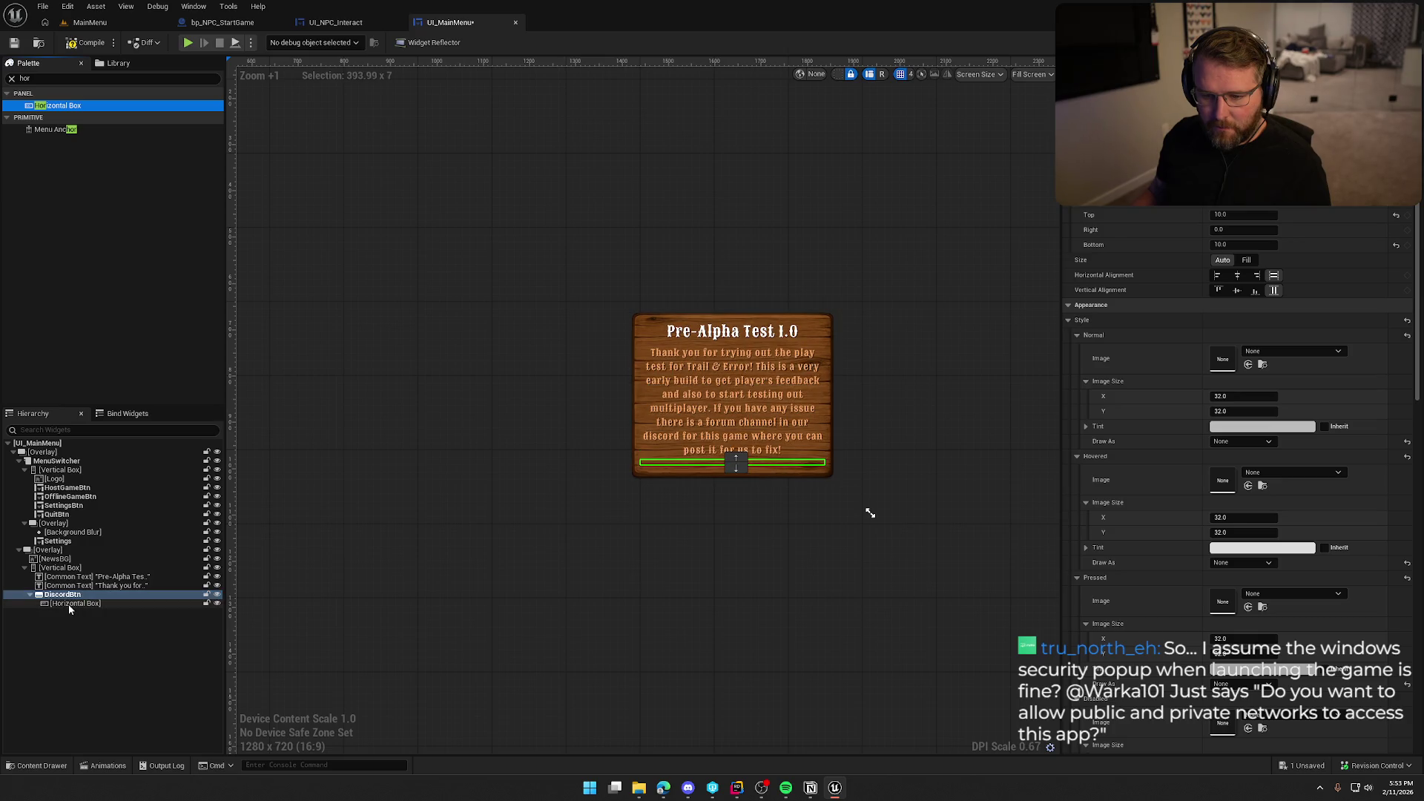
left_click(69, 604)
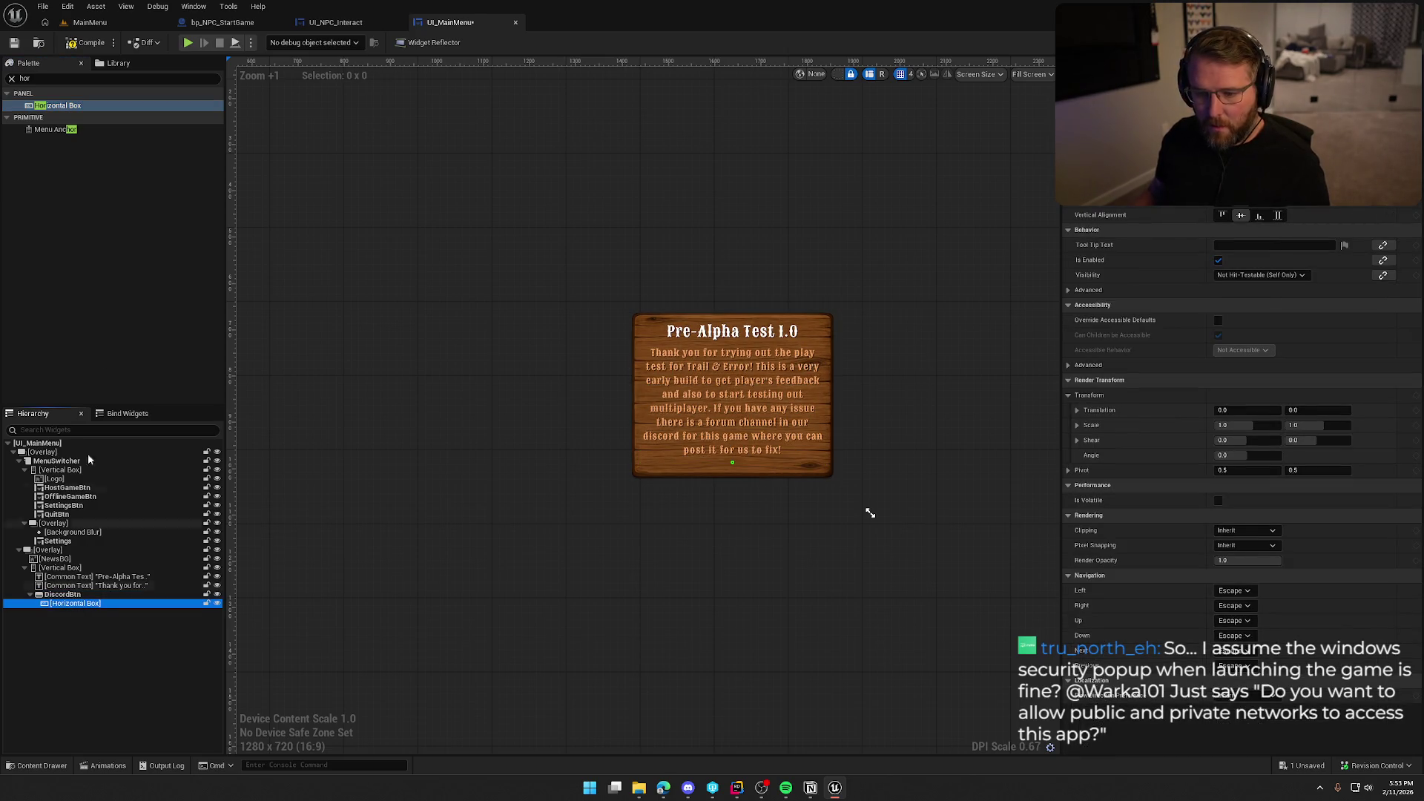
- Add an Image widget inside the horizontal box
left_click(111, 78)
key("BackSpace")
type("image")
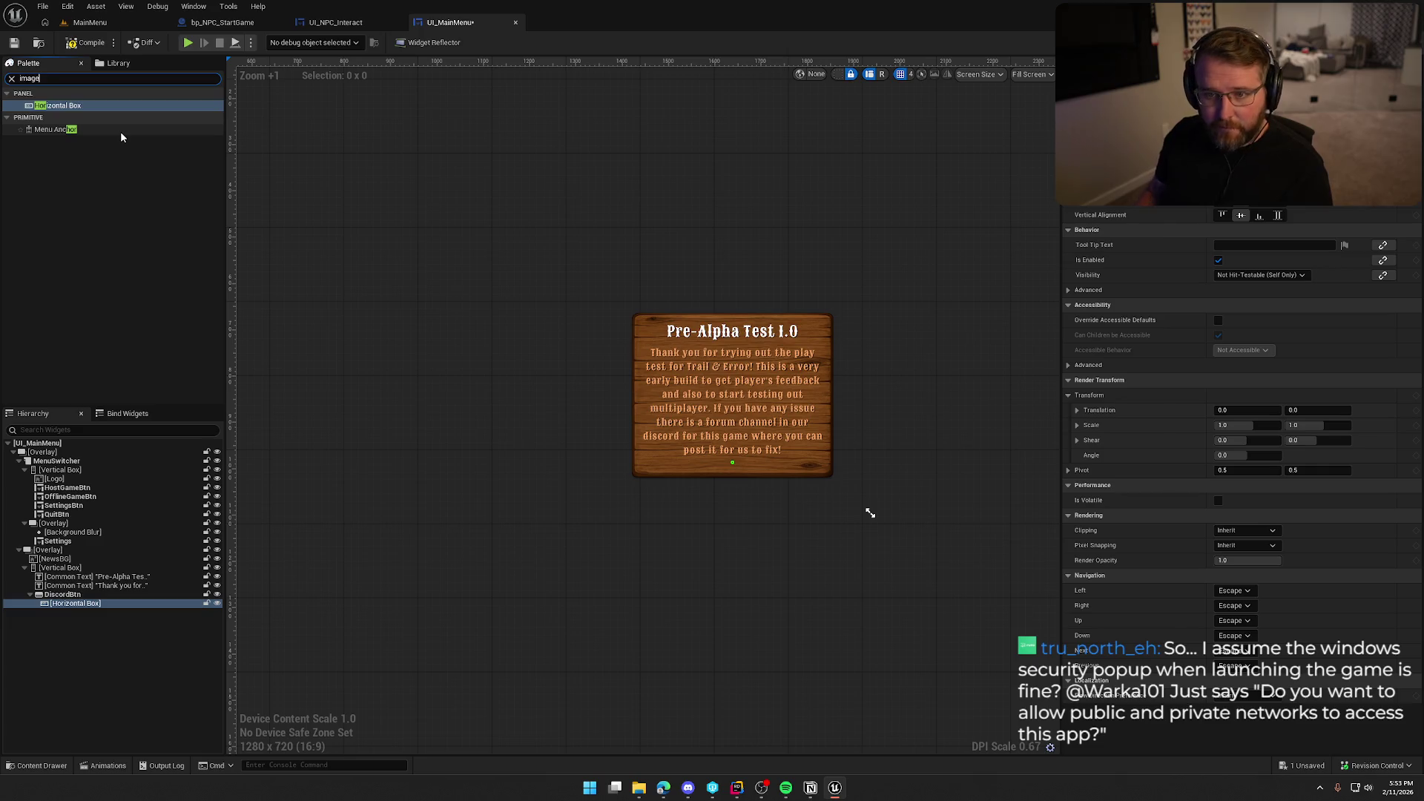
left_click_drag(44, 105, 82, 600)
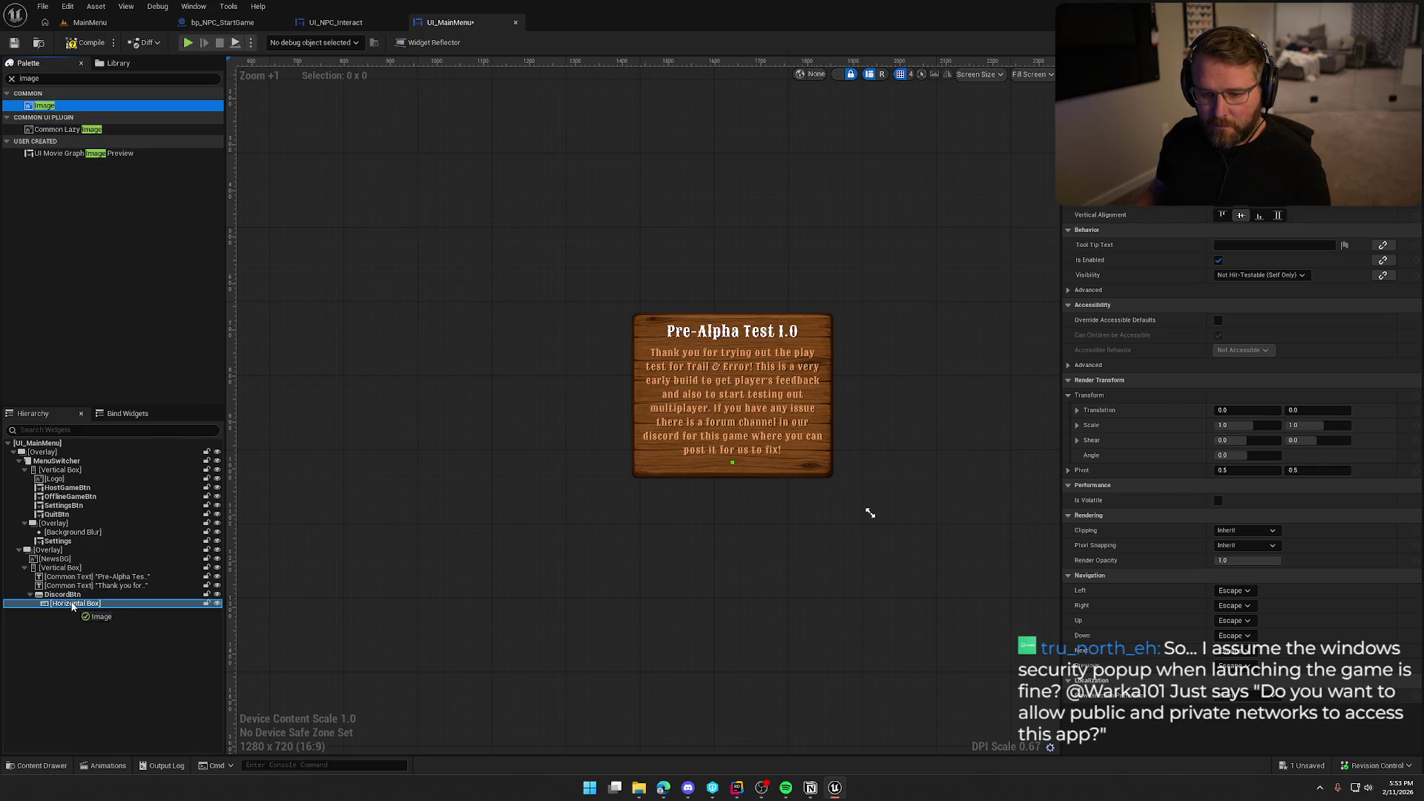
- Add a Common Text widget after the image in the horizontal box
double_click(30, 78)
type("common")
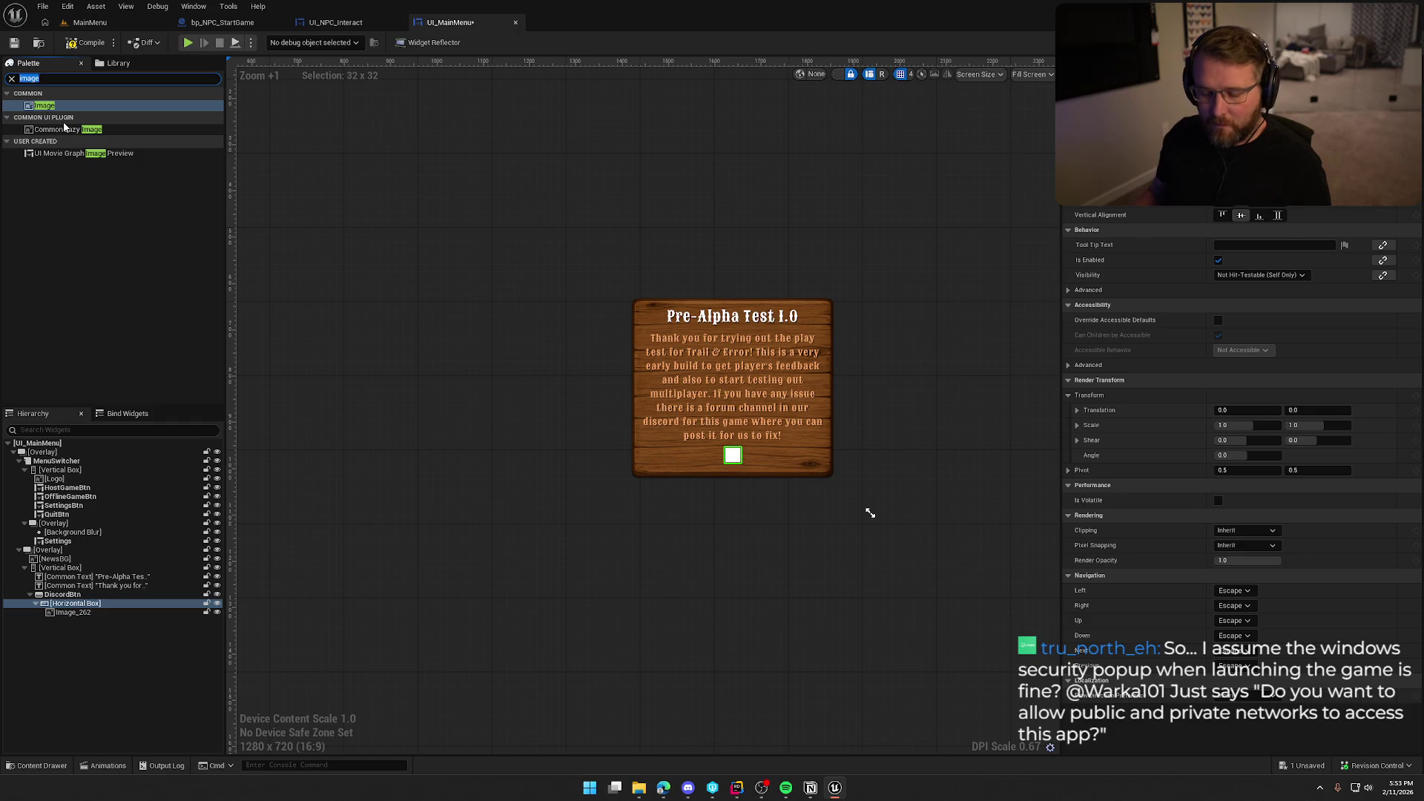
type("te")
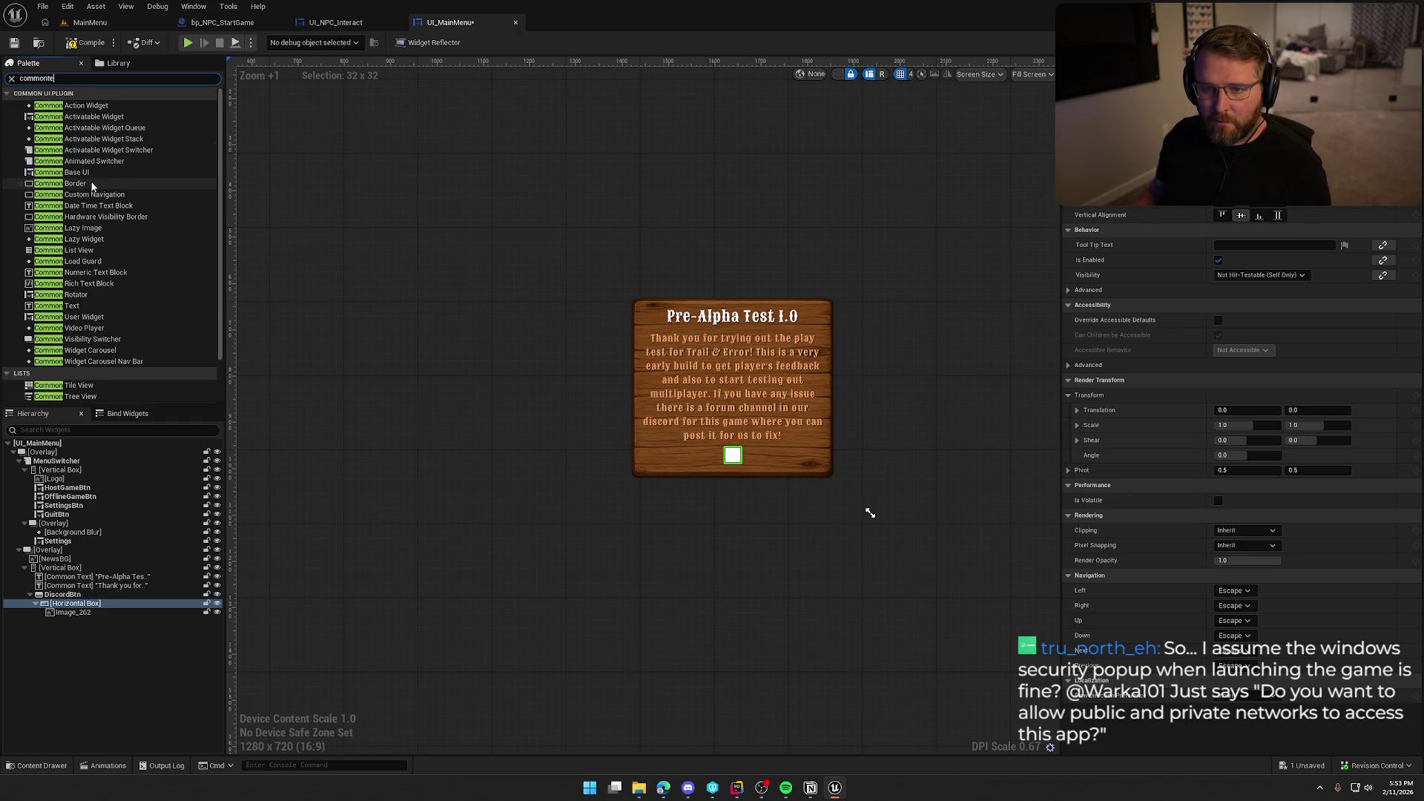
mouse_move(52, 106)
left_mouse_down()
mouse_move(187, 284)
mouse_move(83, 604)
left_mouse_up()
left_click(100, 622)
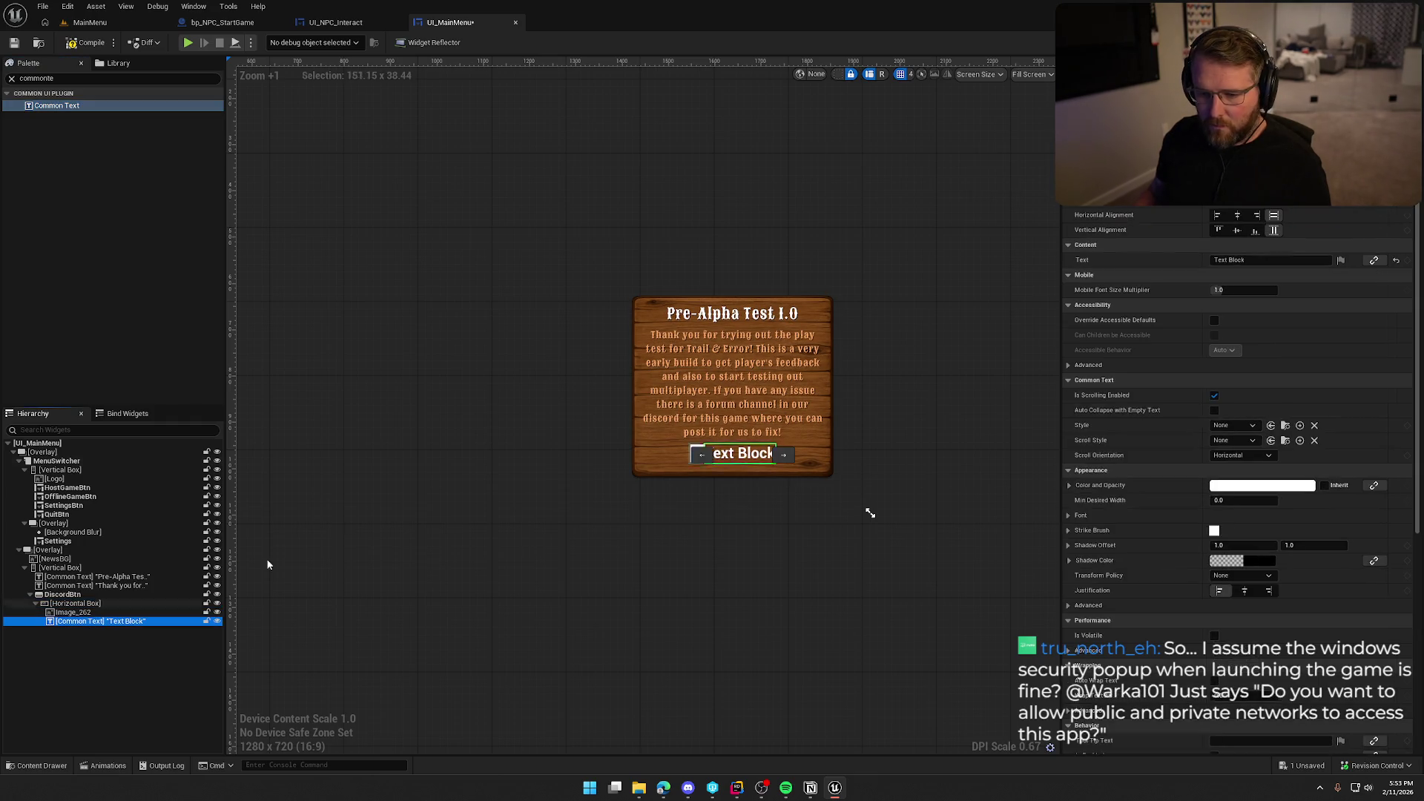
- Set the label text to 'Join Discord!'
left_click(1235, 259)
type("Joi")
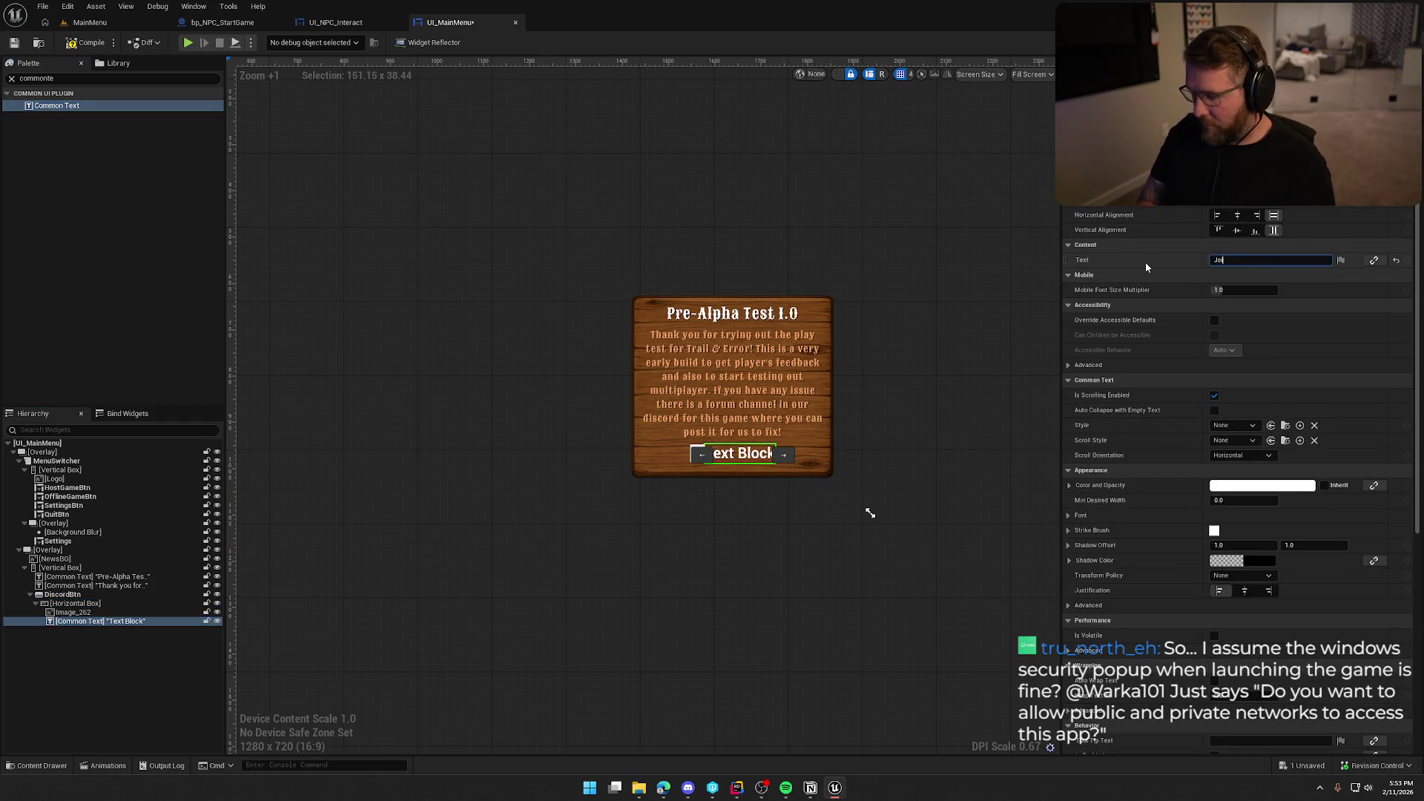
type("n Discord!")
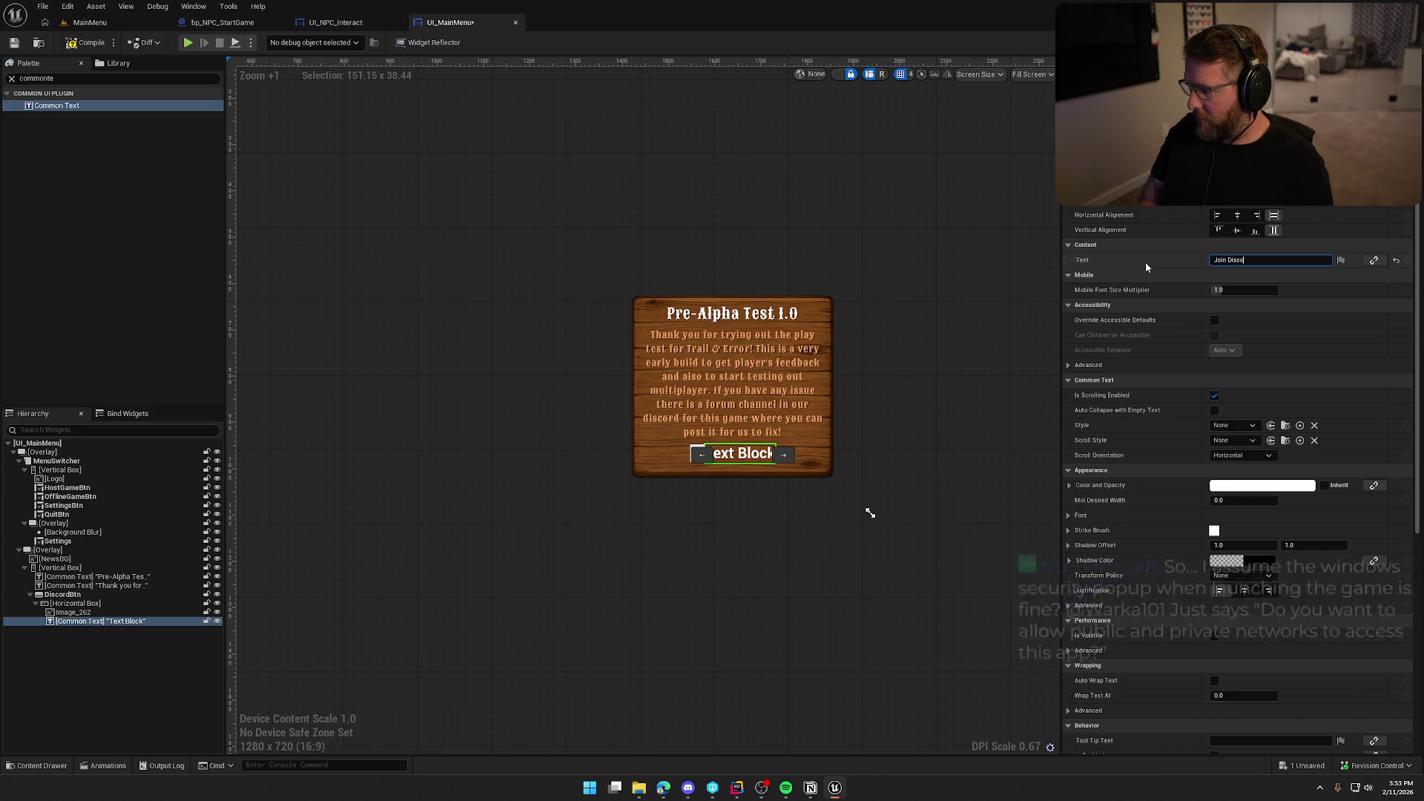
key("Return")
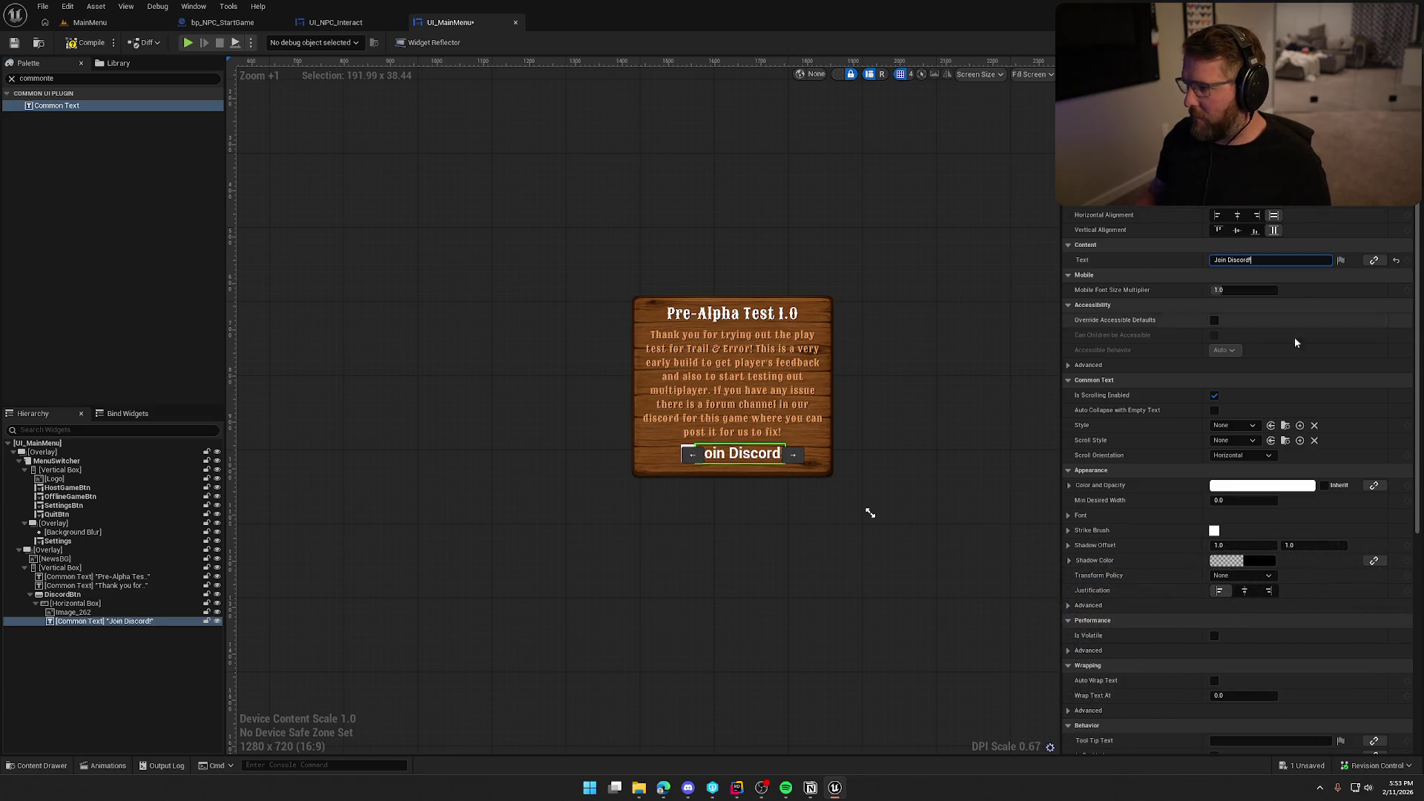
- Style the label with Default_15, then switch to the green Default_18_Subtitle
left_click(1252, 427)
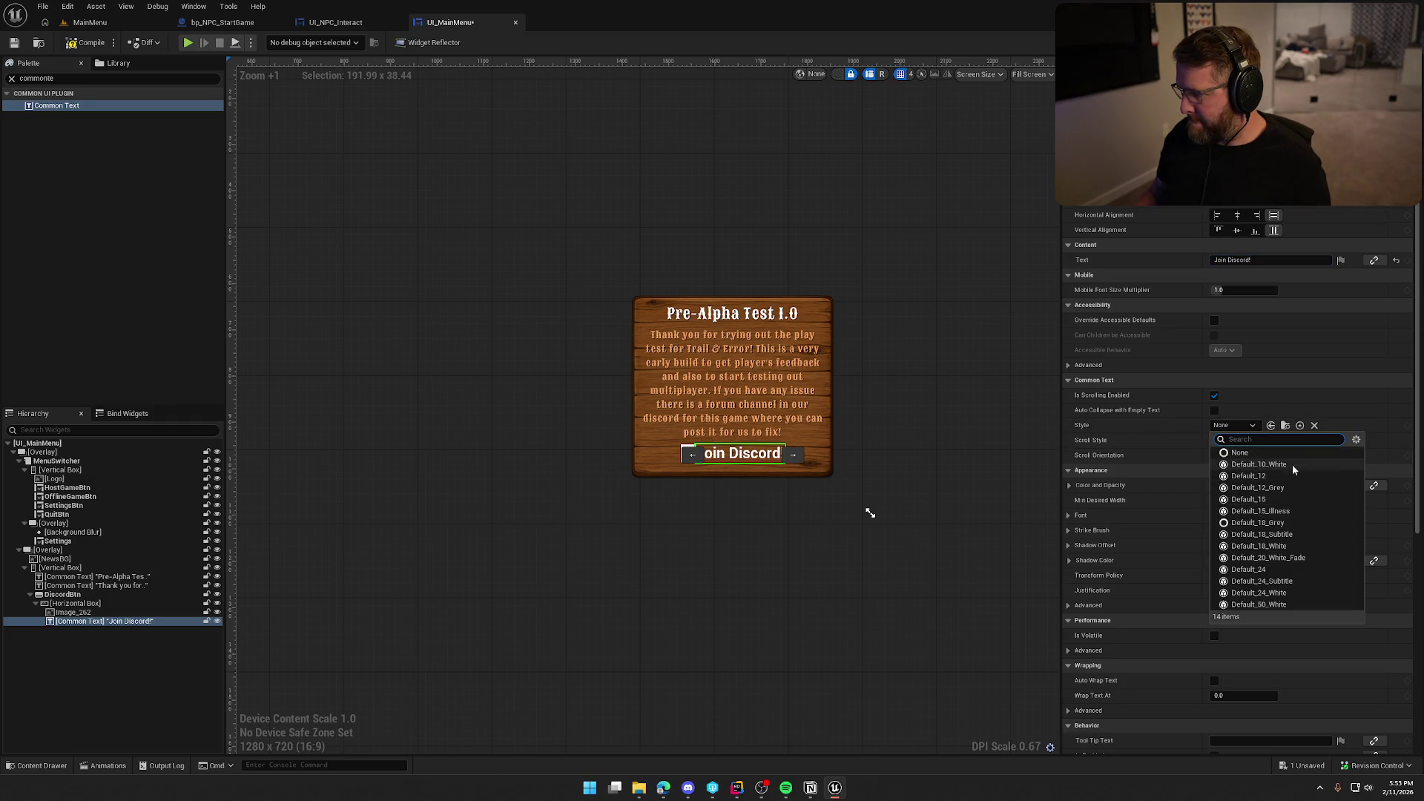
left_click(1288, 502)
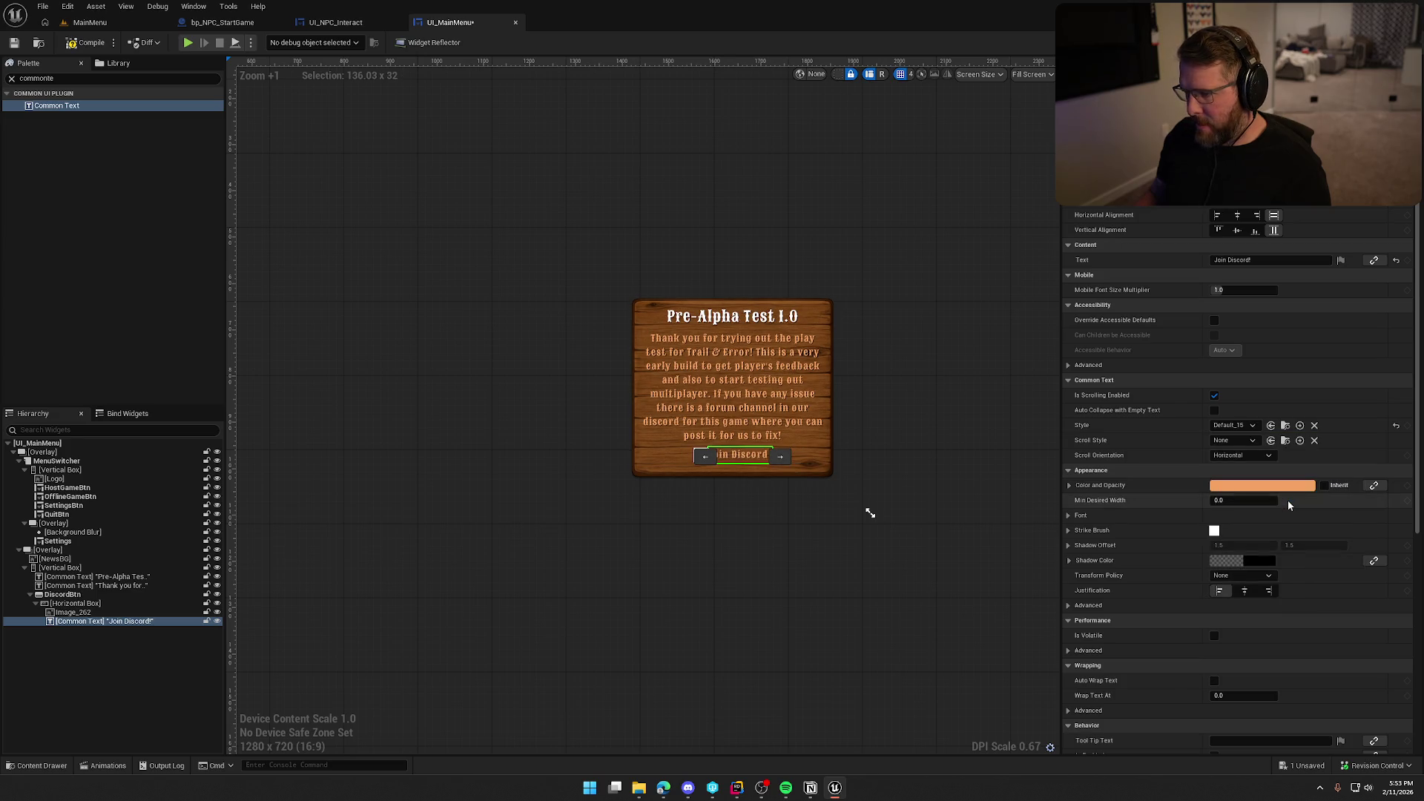
left_click(1252, 426)
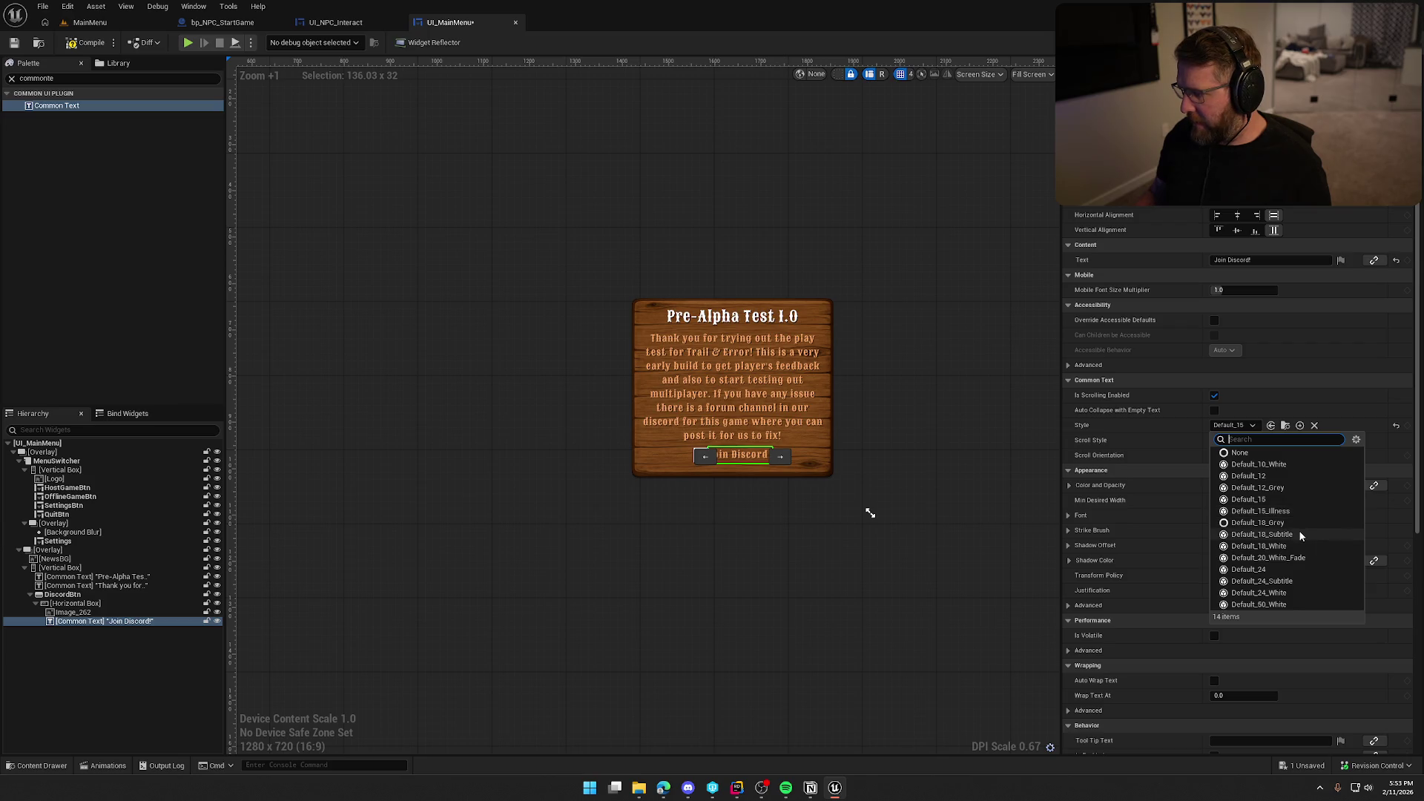
left_click(1301, 535)
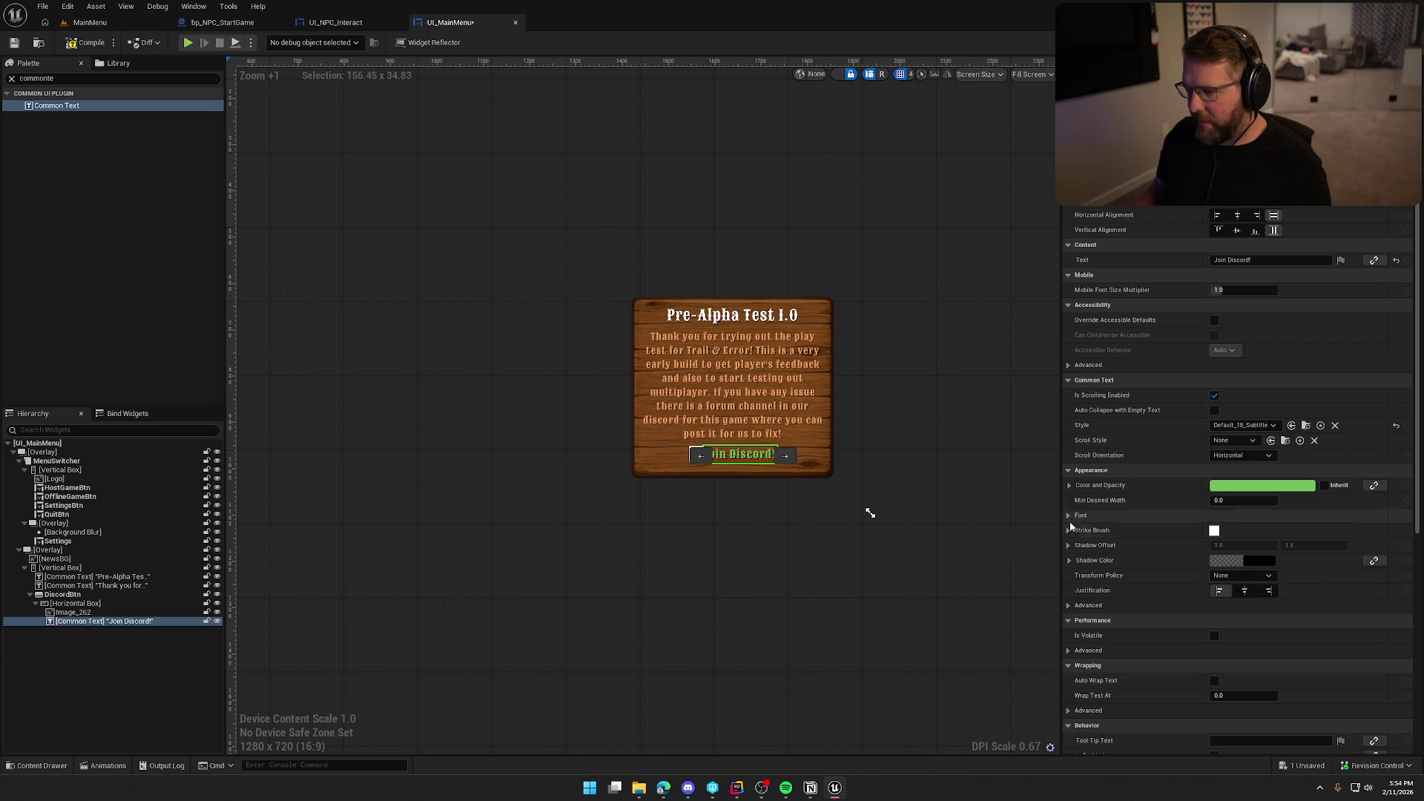
left_click(141, 674)
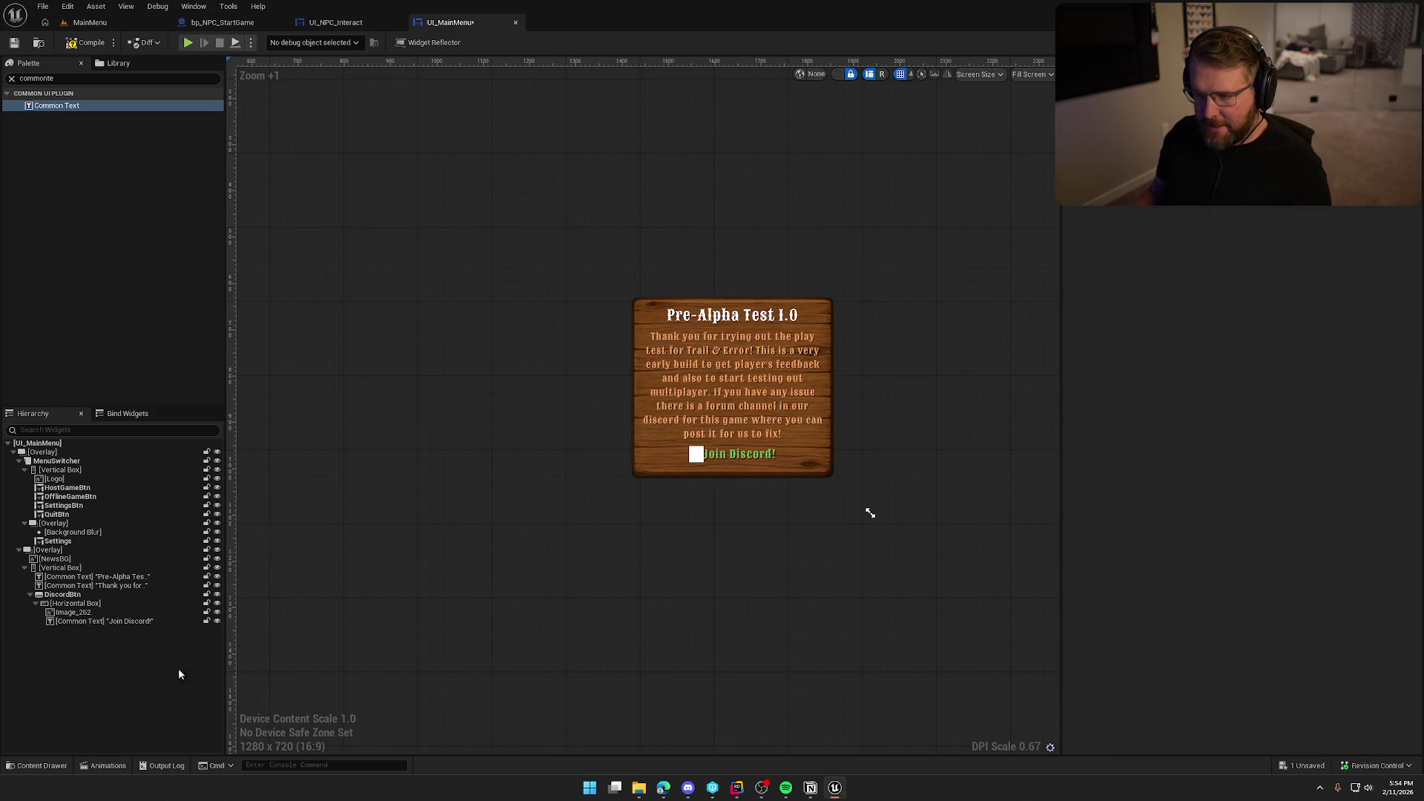
- Assign the discord-logo texture to the button icon at an initial 18 by 18 size
left_click(697, 453)
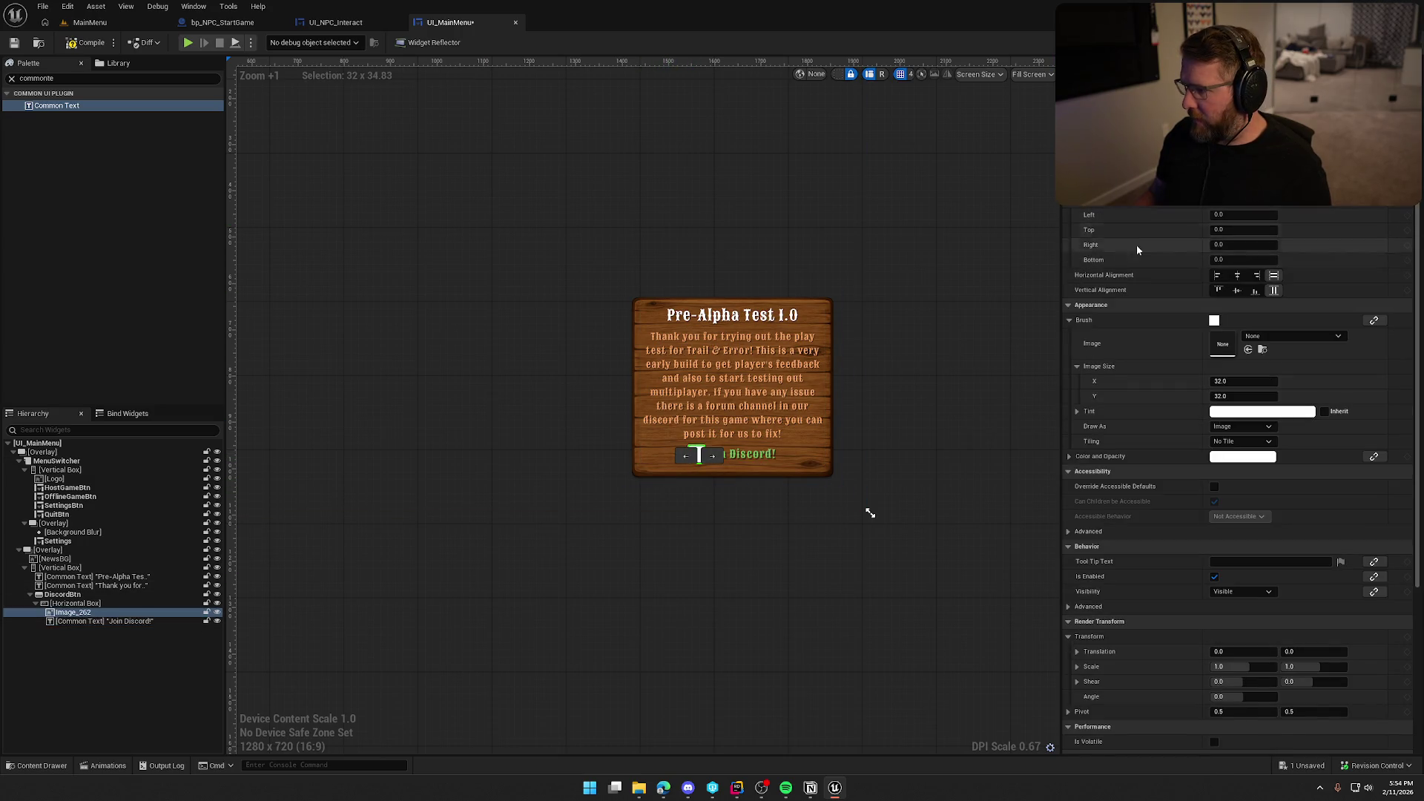
key("ctrl+space")
mouse_move(342, 566)
left_mouse_down()
mouse_move(629, 442)
mouse_move(1252, 367)
left_mouse_up()
left_click(1236, 381)
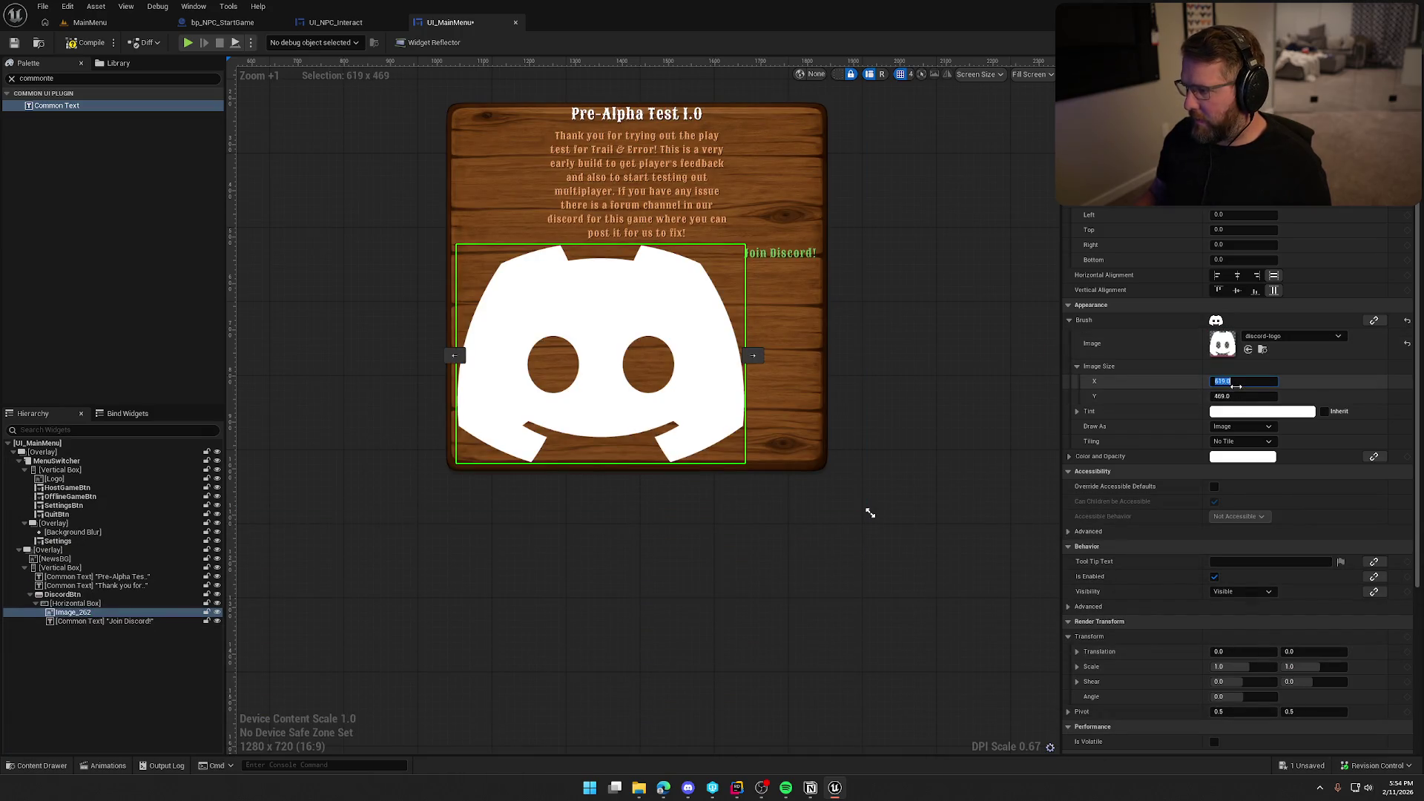
type("18")
key("Tab")
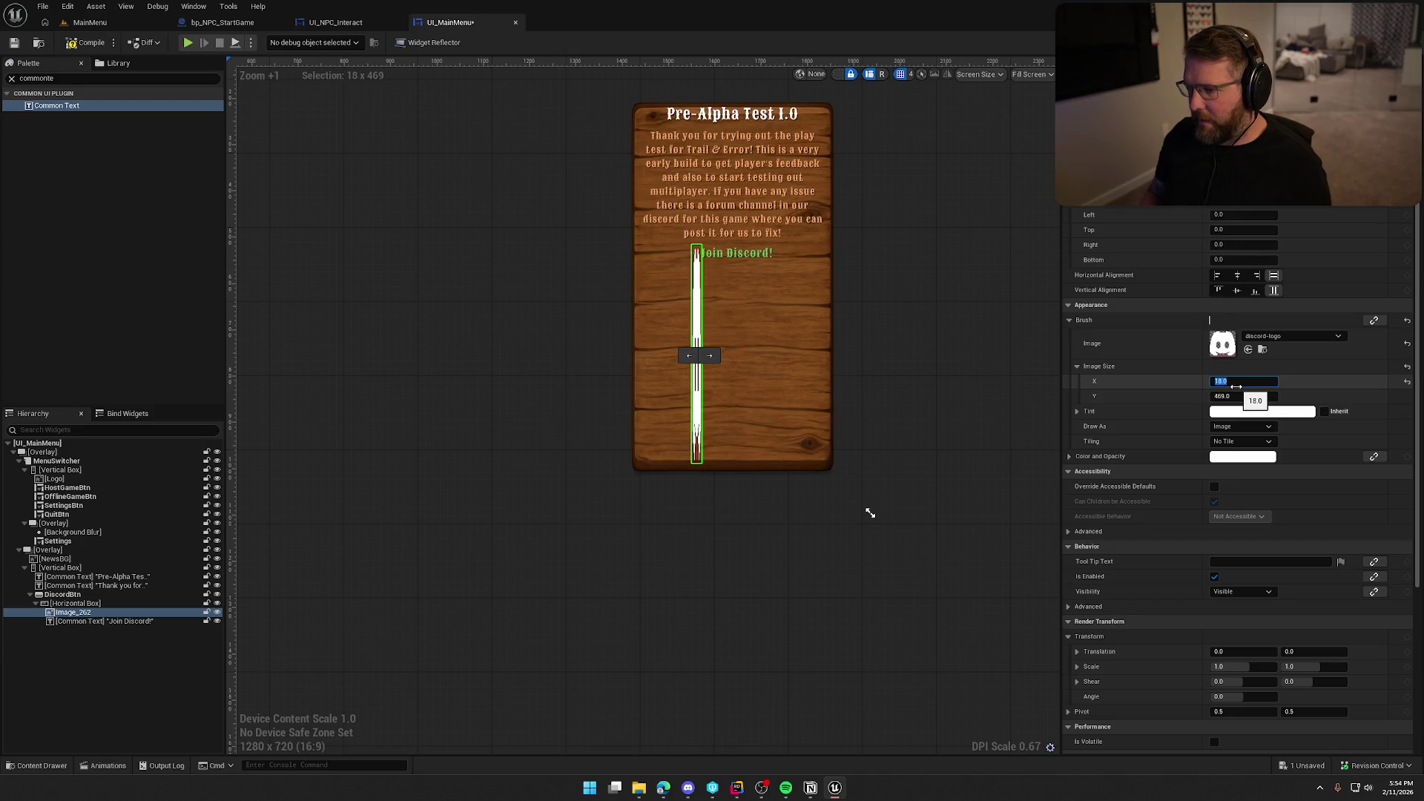
type("18")
key("Return")
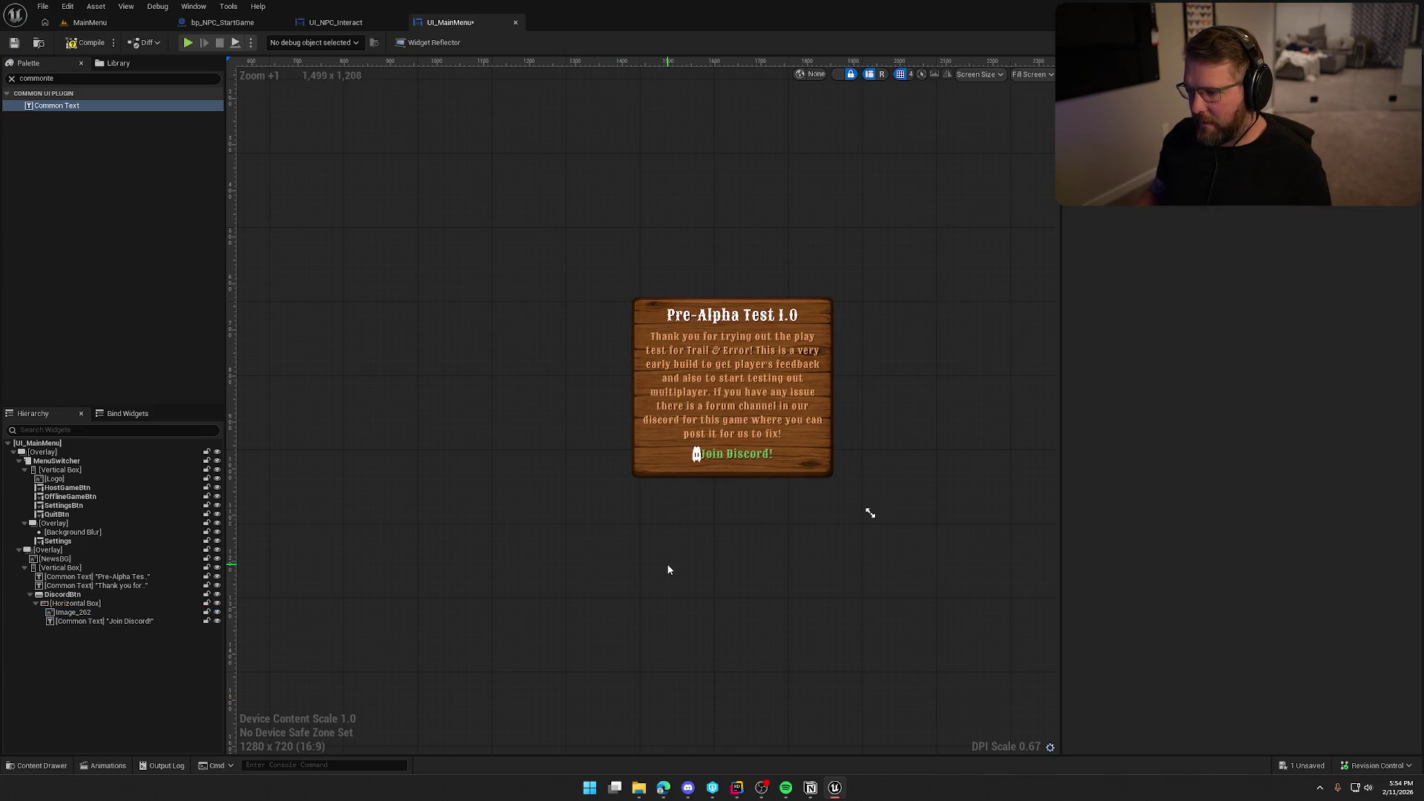
- Resize the Discord icon to 45 wide by 20 high
scroll(671, 534, "up", 5)
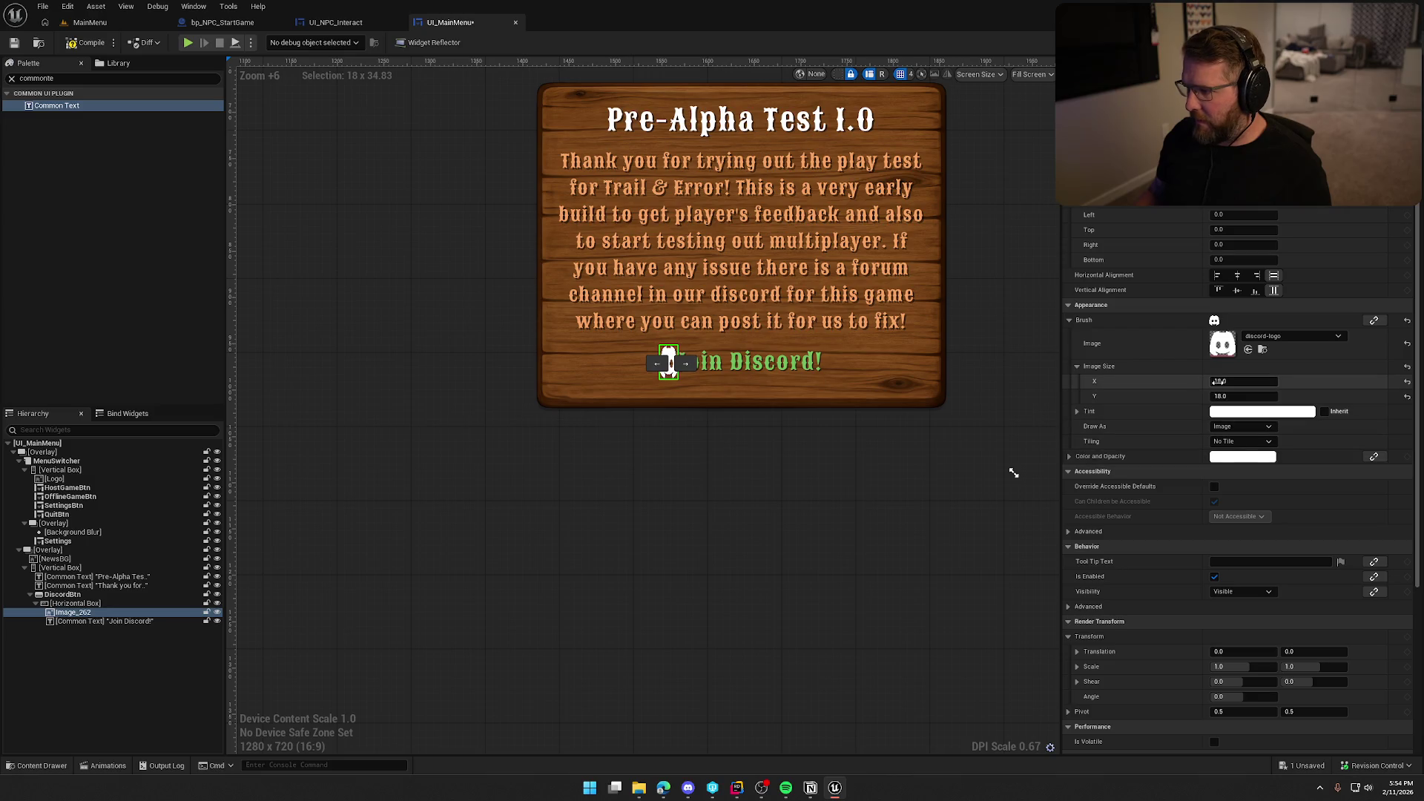
left_click_drag(1243, 380, 1280, 380)
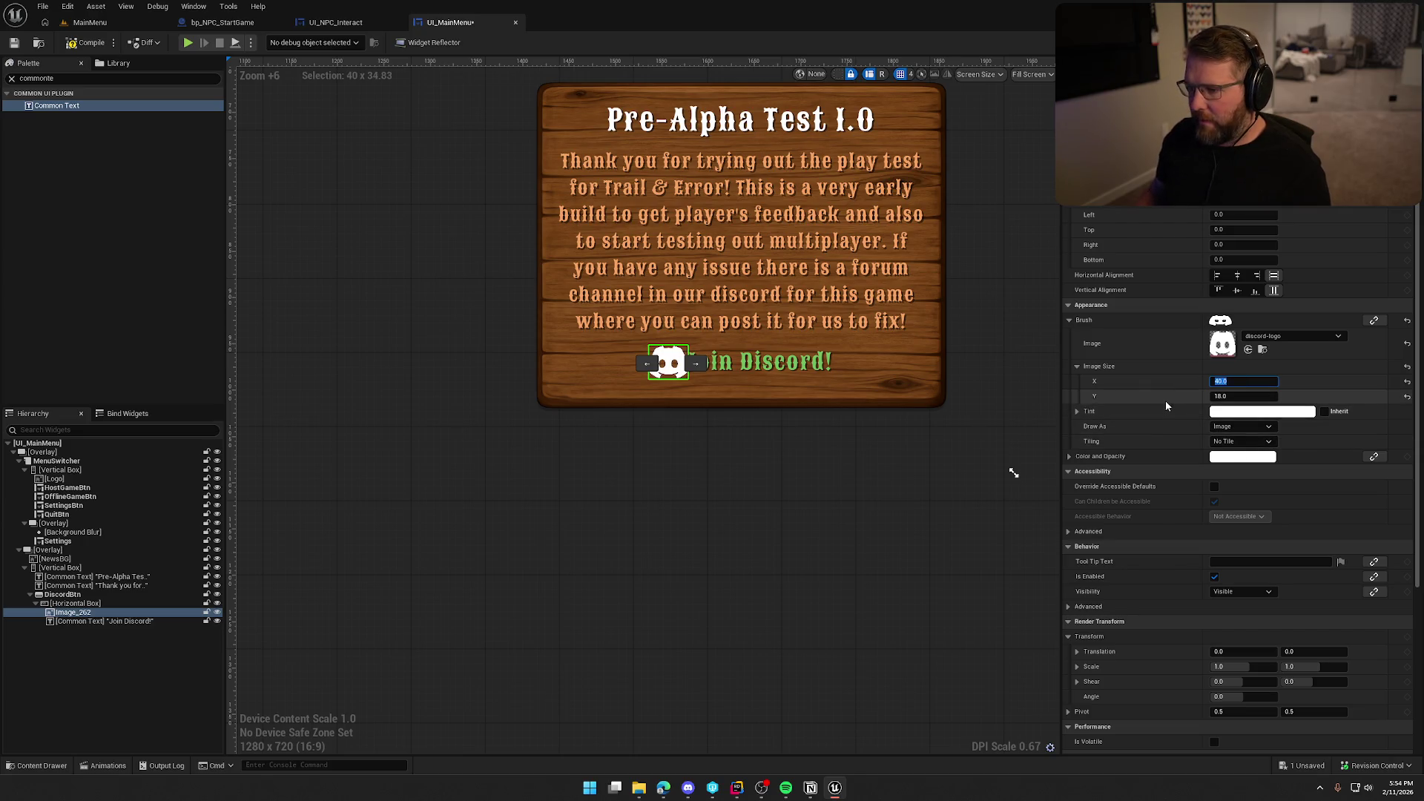
left_click(862, 490)
left_click(73, 612)
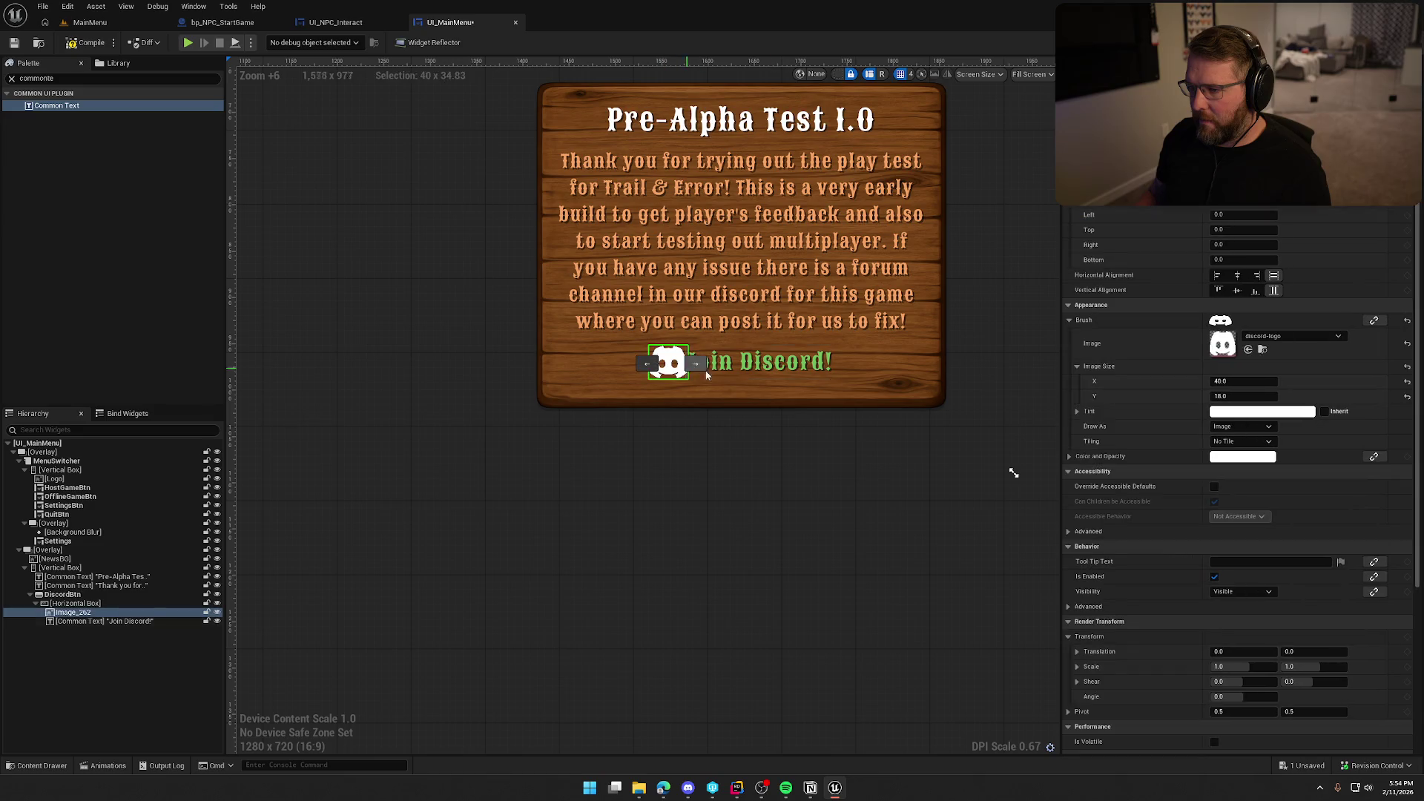
left_click(1238, 396)
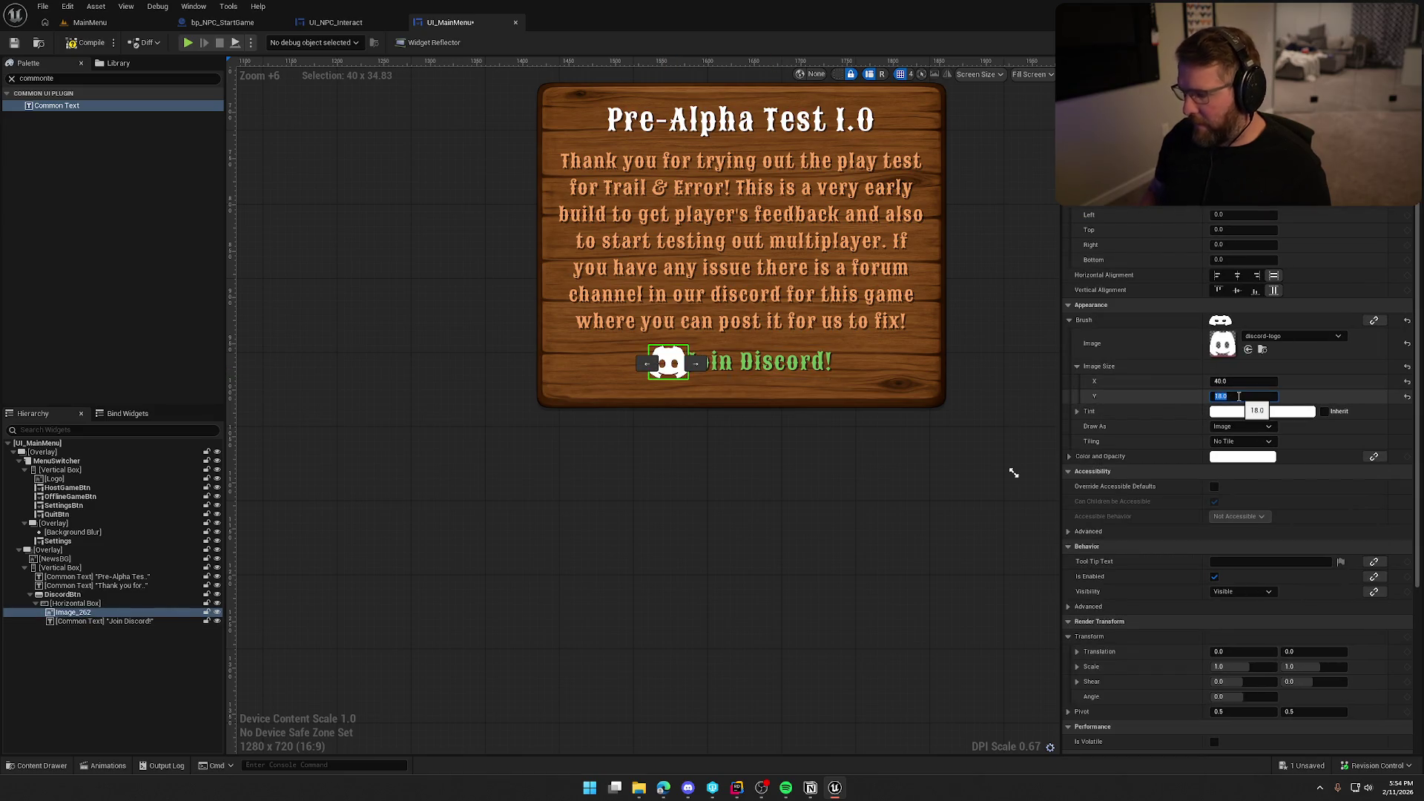
type("20")
key("Return")
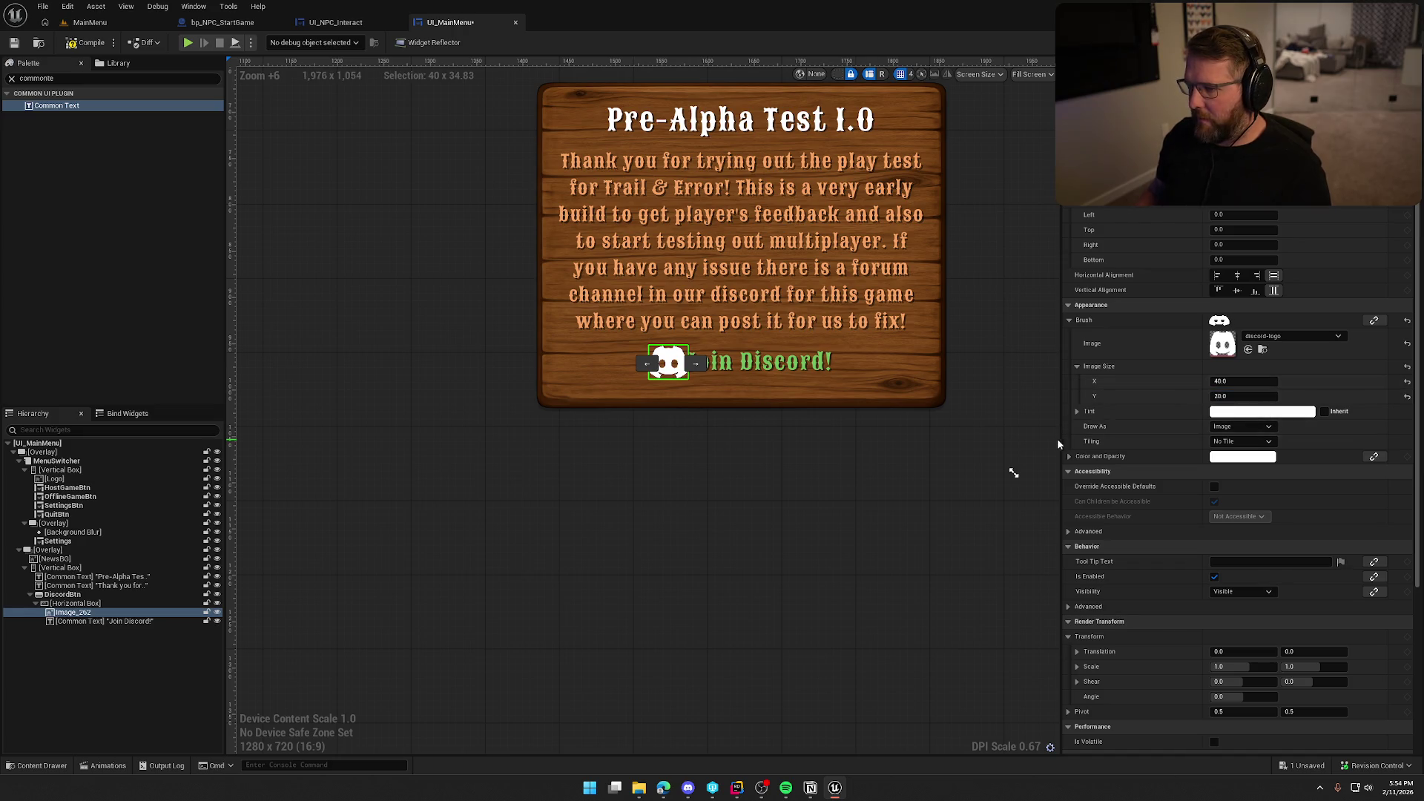
left_click_drag(1223, 381, 1232, 381)
type("45")
key("Return")
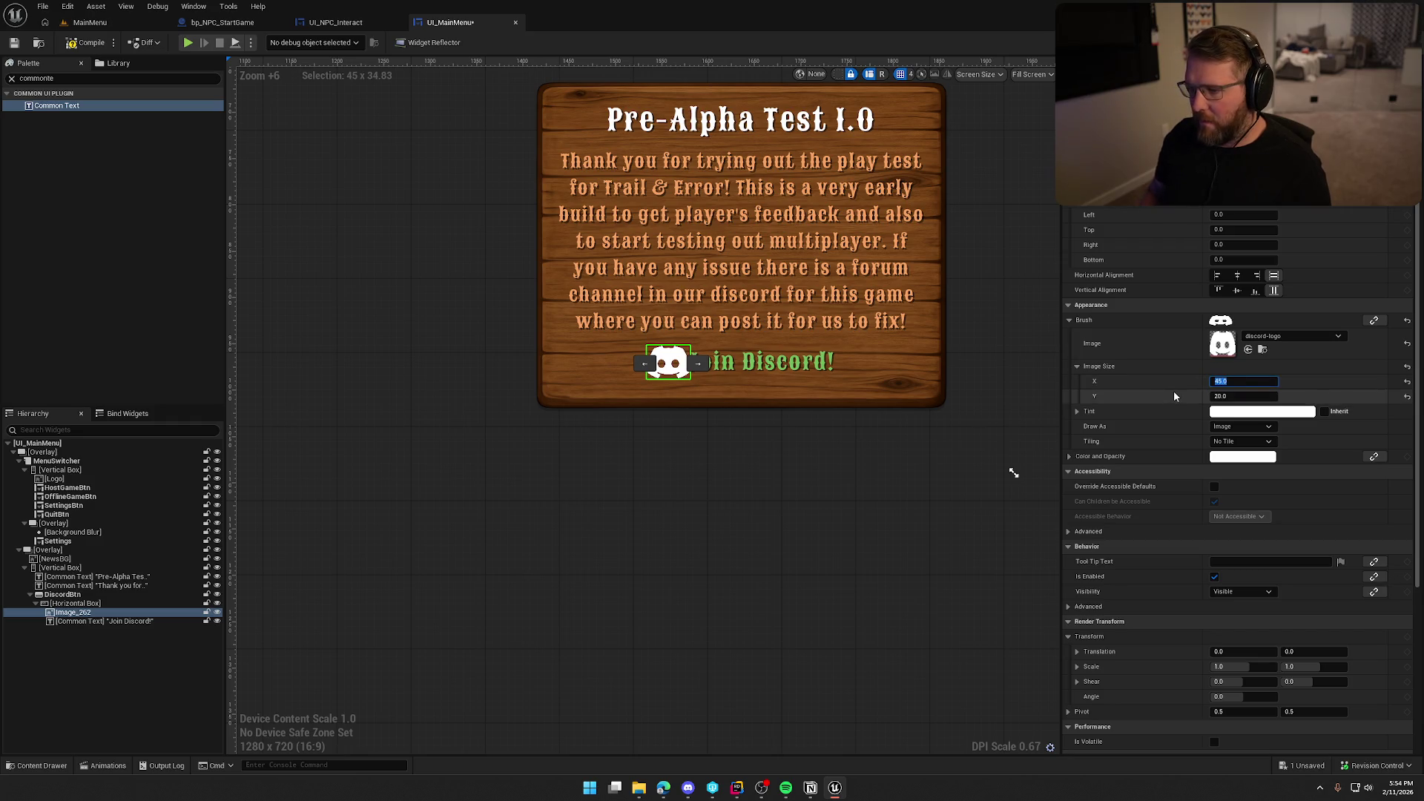
- Give the icon a right padding of 10
left_click(1244, 244)
type("5")
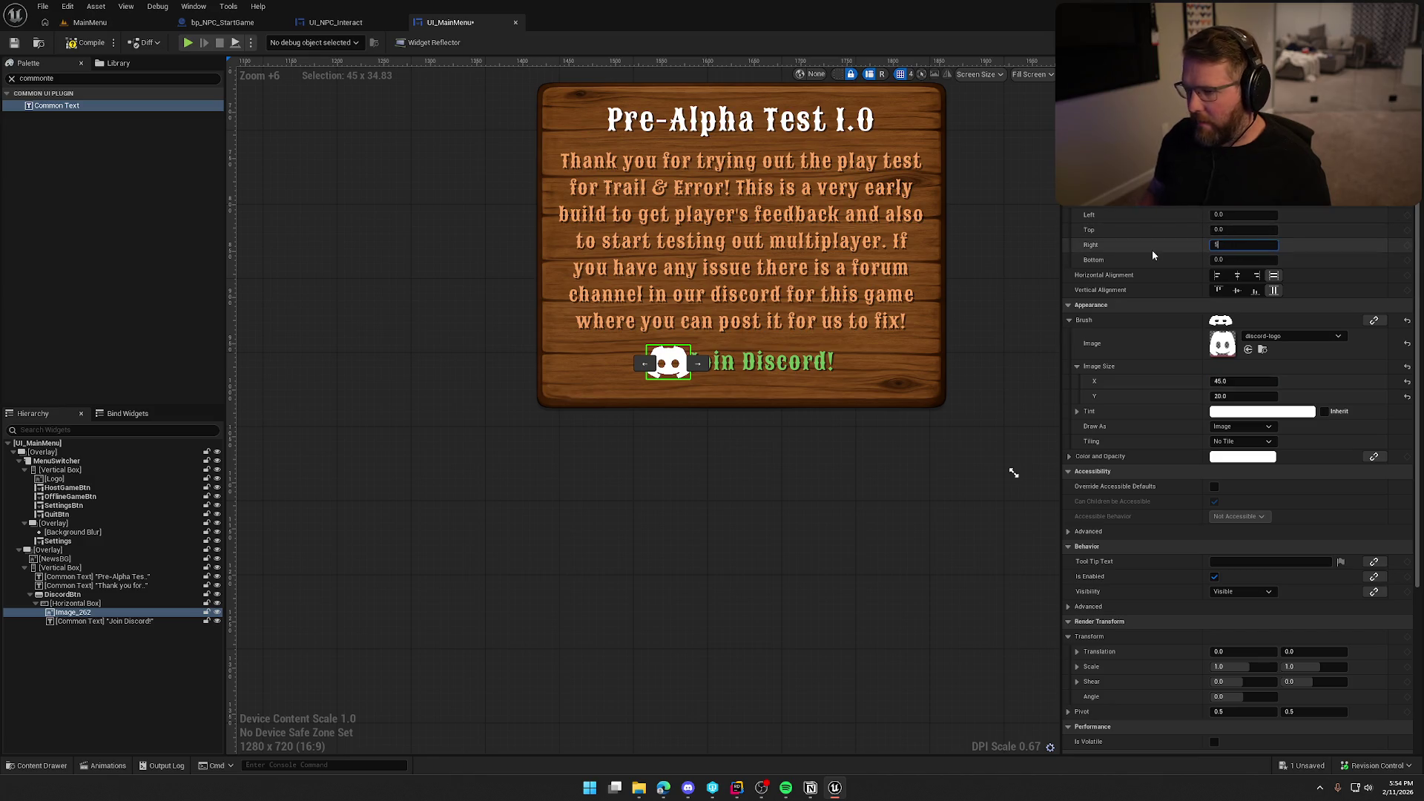
key("BackSpace")
type("10")
key("Return")
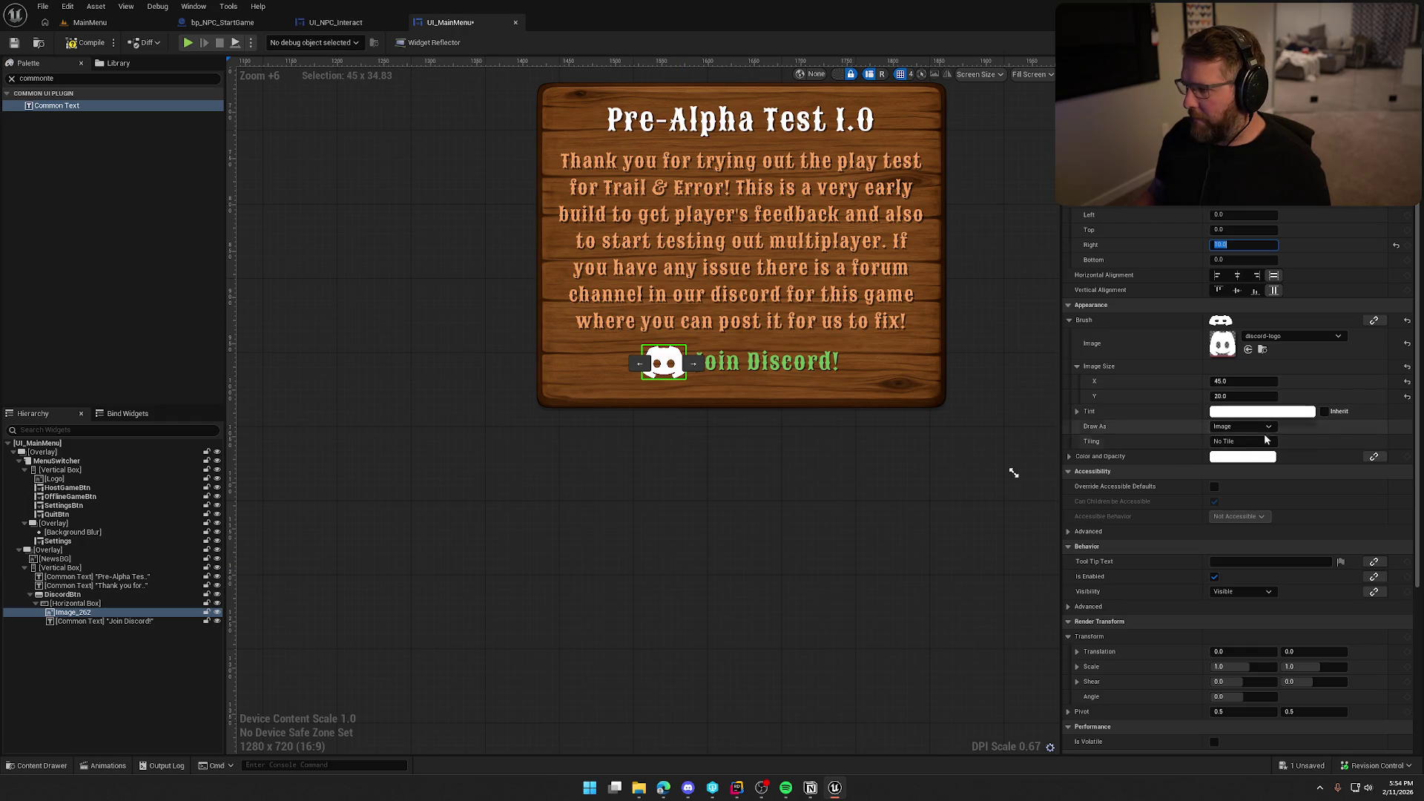
- Tint the icon with the green sampled from the Join Discord! text
left_click(1259, 458)
left_click(1239, 546)
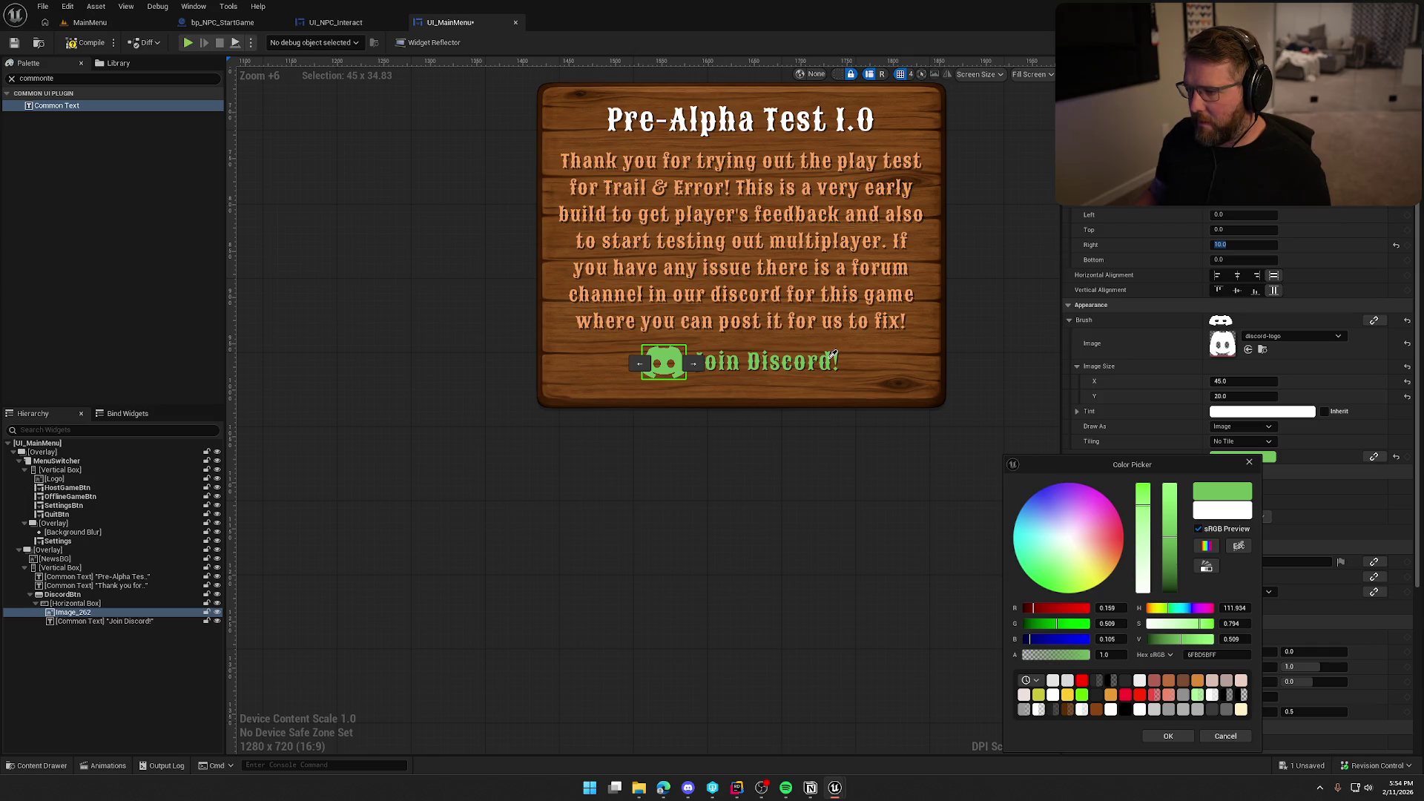
left_click(832, 358)
left_click(753, 644)
scroll(771, 581, "down", 5)
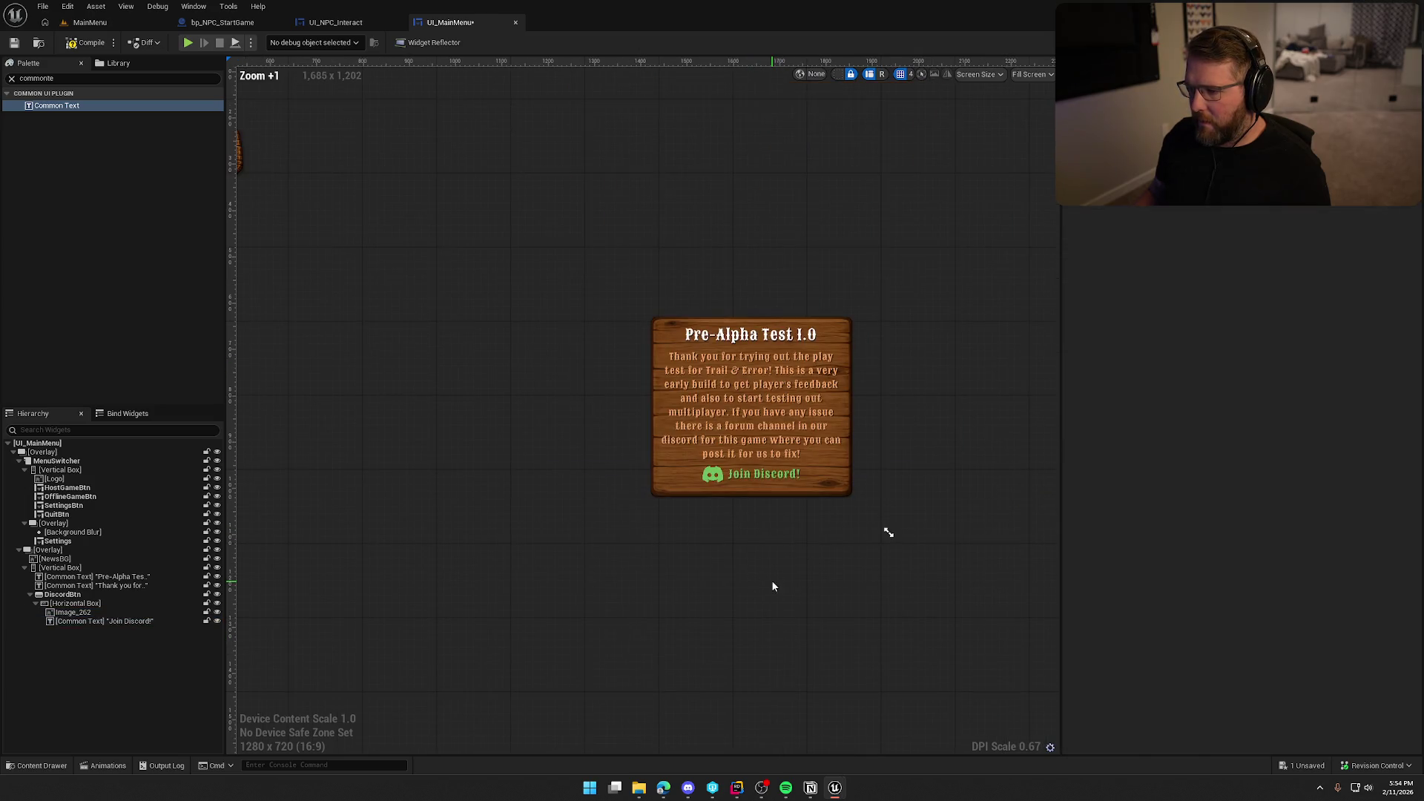
scroll(591, 509, "up", 4)
left_click(812, 445)
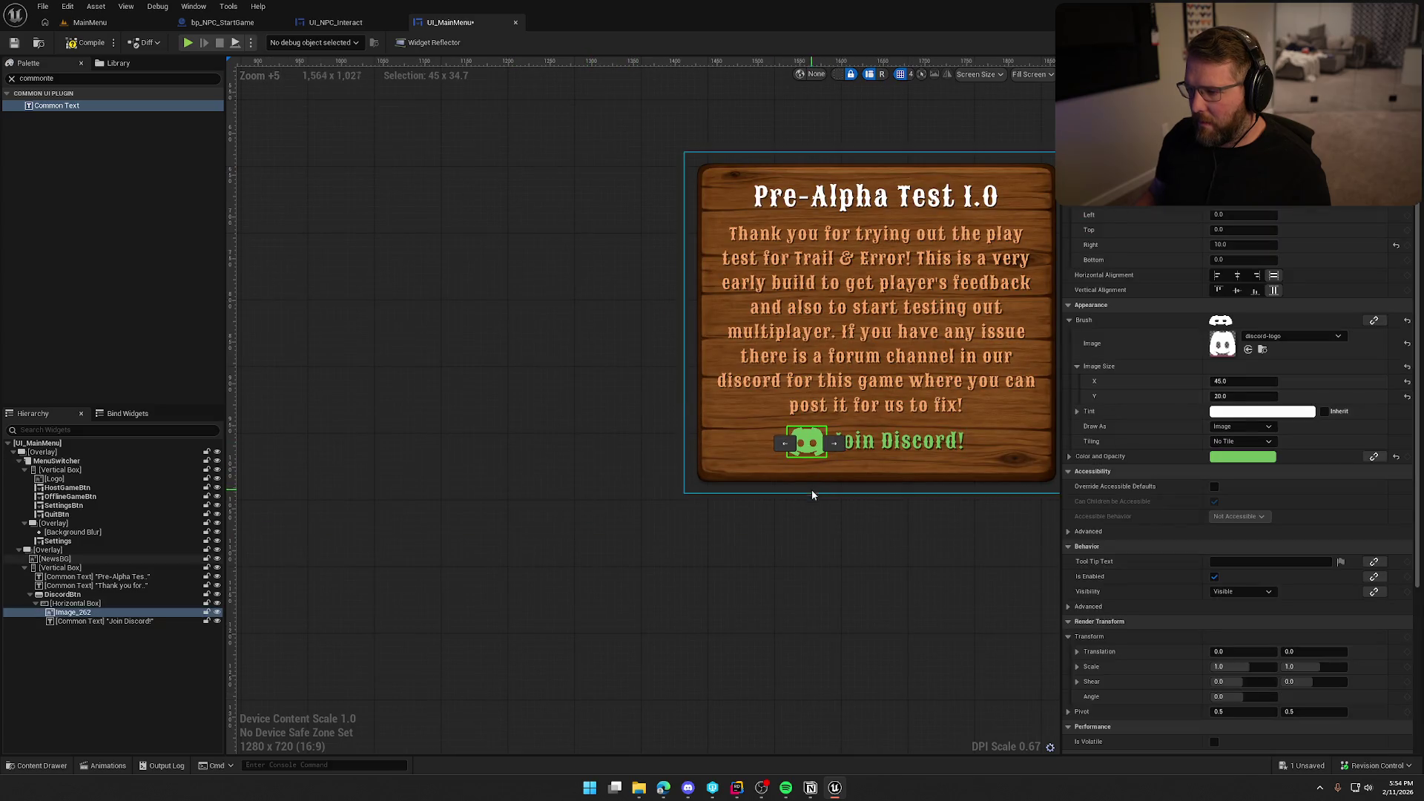